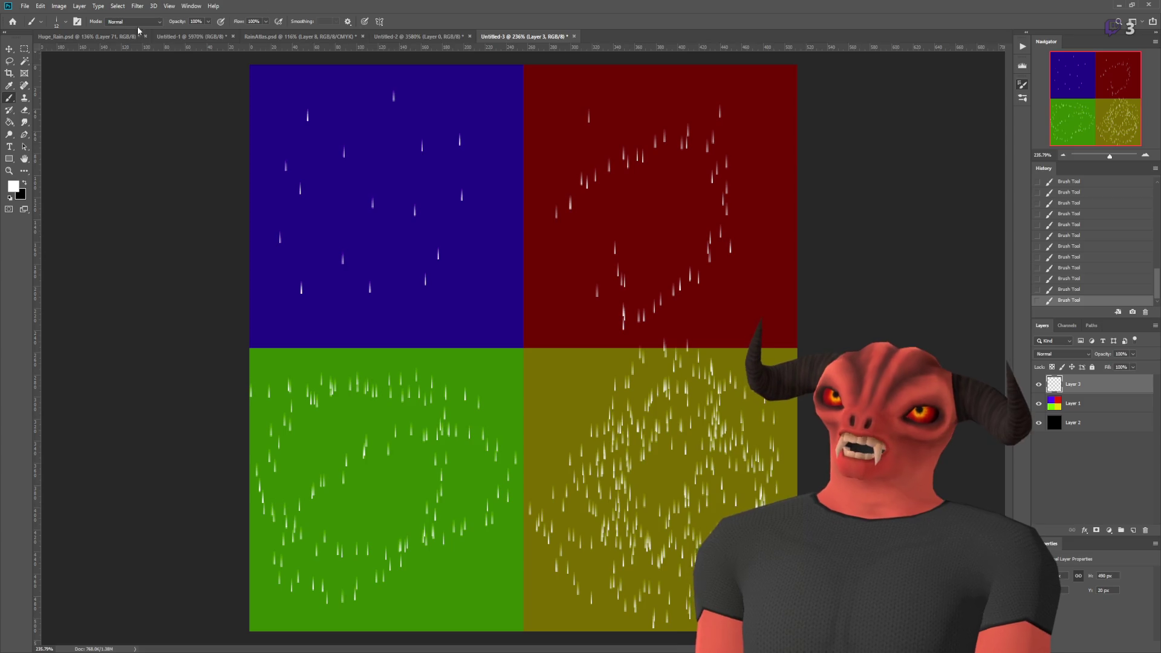
- Undo the recent rain strokes in the green, yellow and red quadrants
{"action": "key", "text": "ctrl+z"}
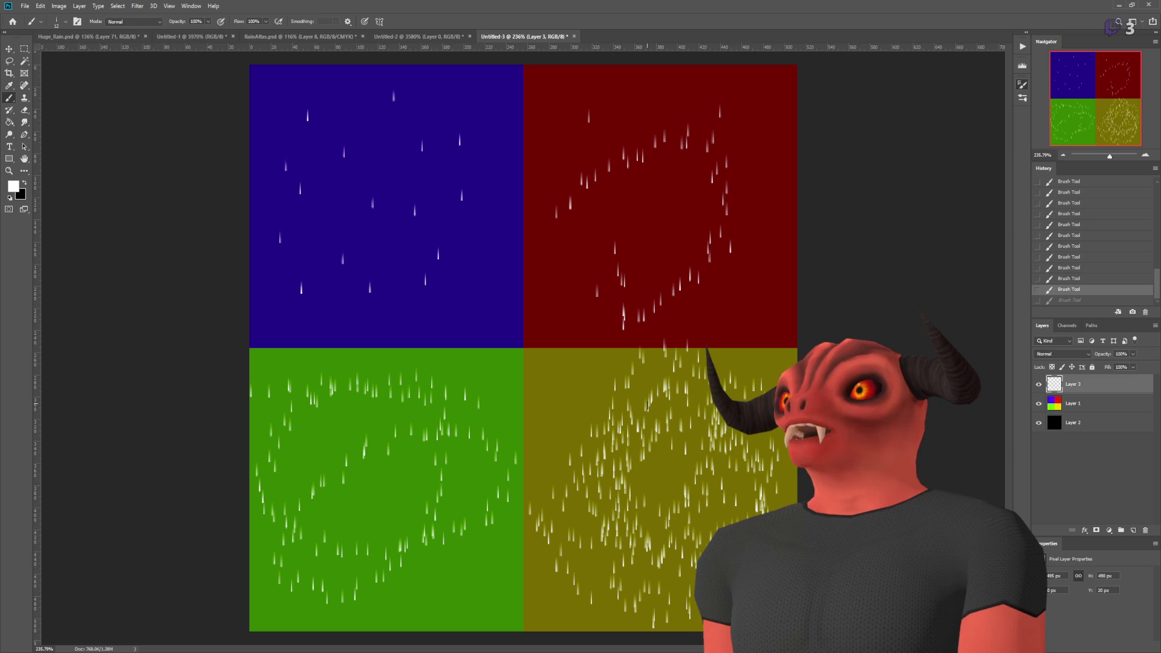
{"action": "key", "text": "ctrl+z"}
{"action": "key", "text": "ctrl+z"}
{"action": "key", "text": "ctrl+z"}
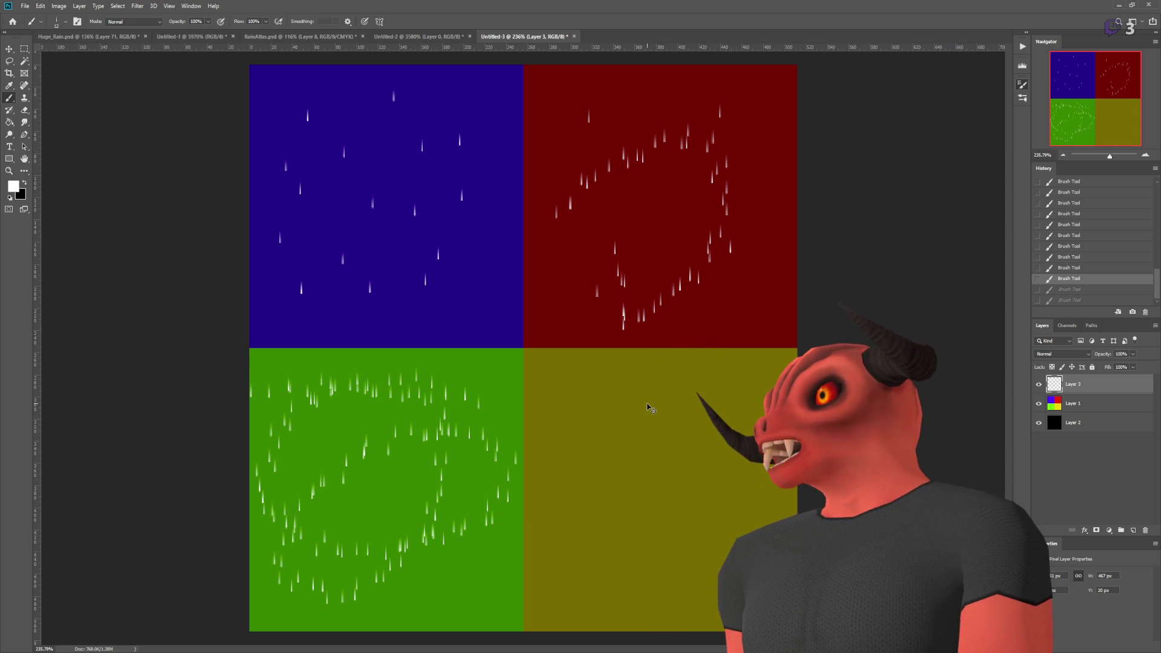
{"action": "key", "text": "ctrl+z"}
{"action": "key", "text": "ctrl+z"}
{"action": "key", "text": "ctrl+z"}
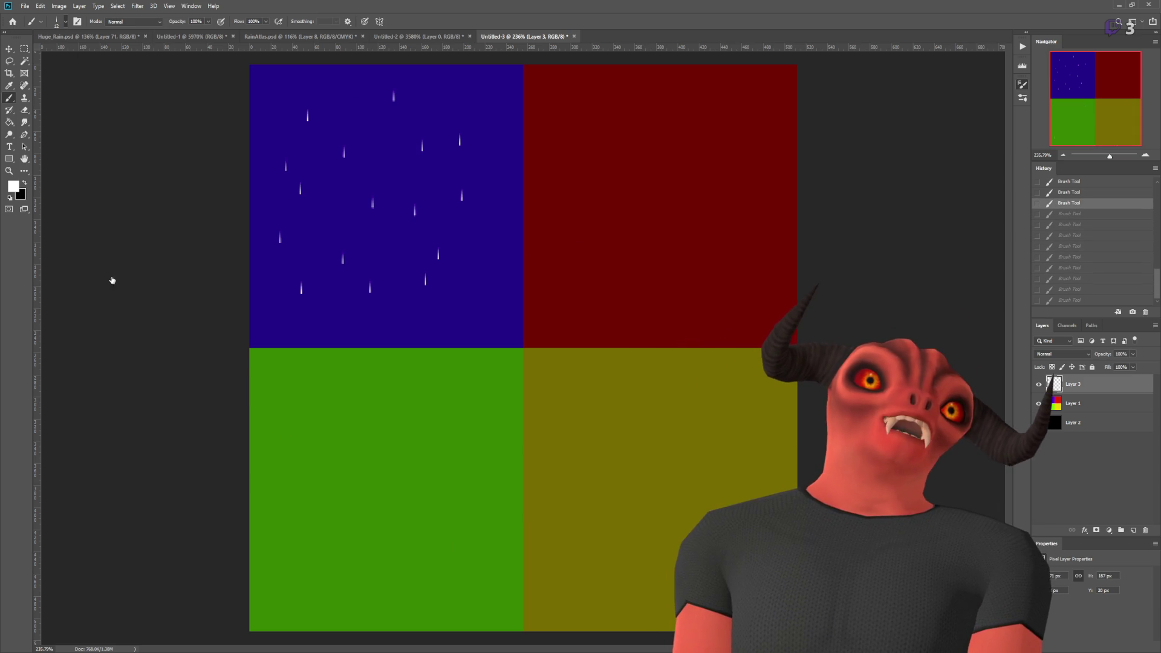
- Repaint the red quadrant with a fresh, even scatter of raindrop streaks
{"action": "left_click", "coordinate": [635, 183]}
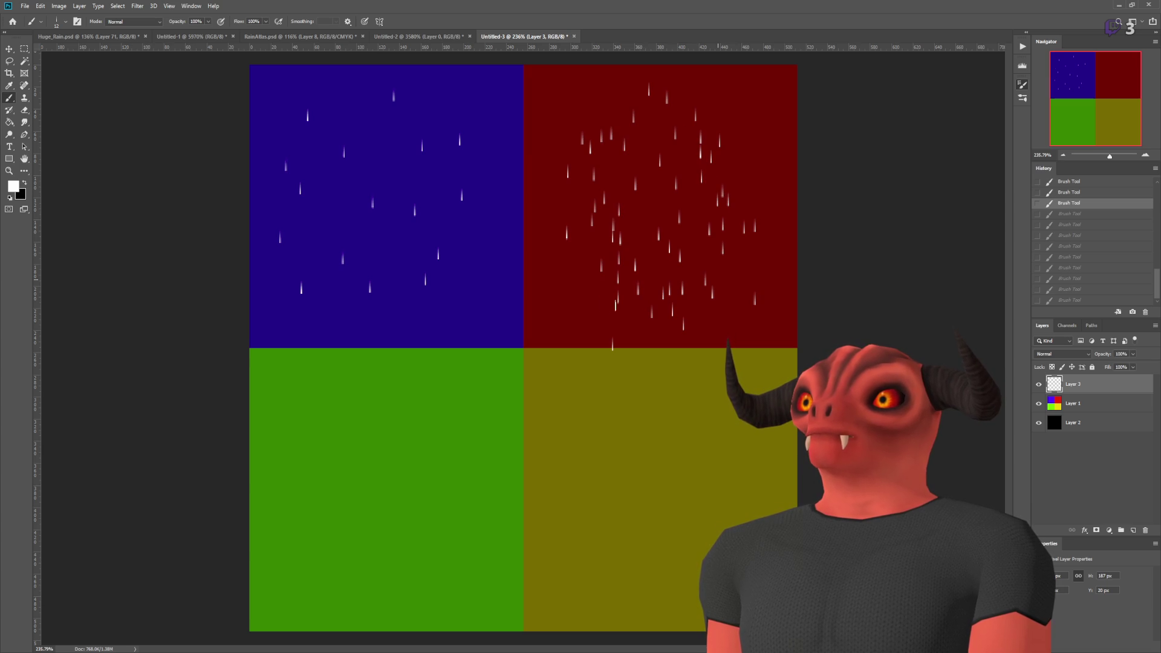
{"action": "key", "text": "ctrl+z"}
{"action": "key", "text": "ctrl+z"}
{"action": "key", "text": "ctrl+z"}
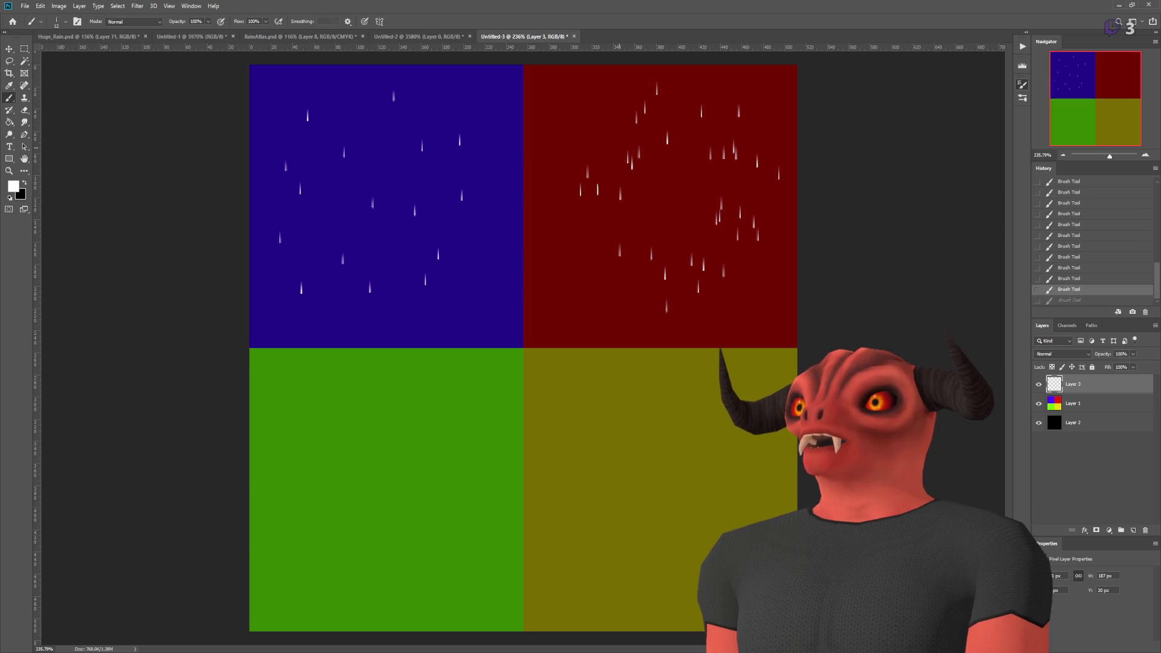
{"action": "key", "text": "ctrl+shift+z"}
{"action": "key", "text": "ctrl+z"}
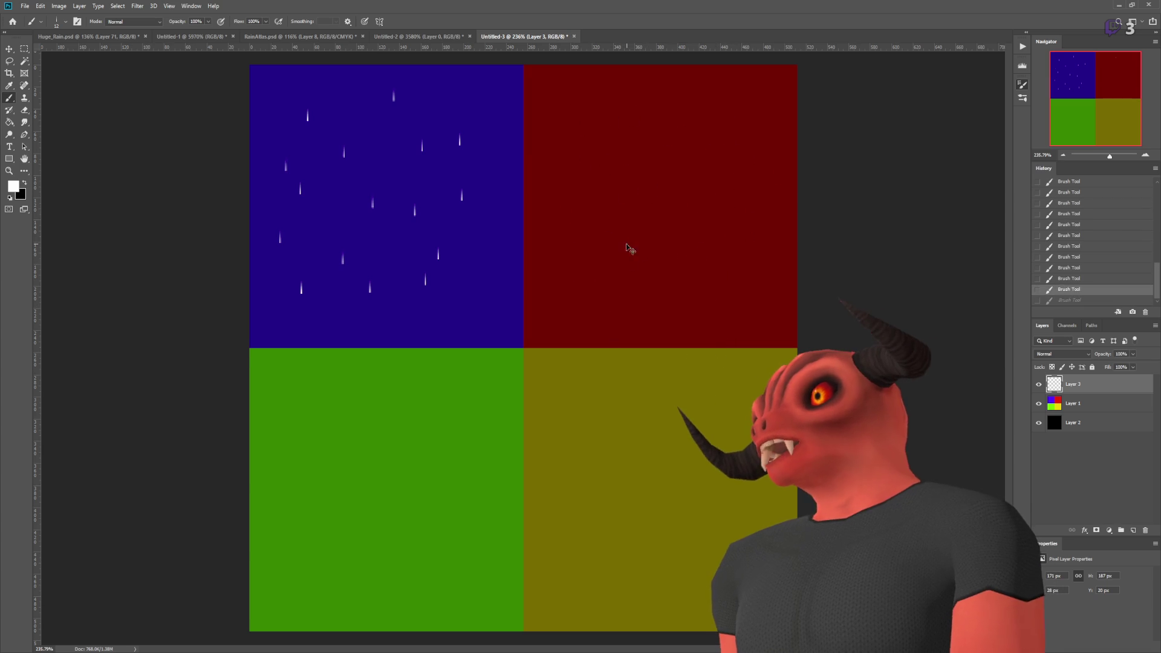
{"action": "key", "text": "ctrl+z"}
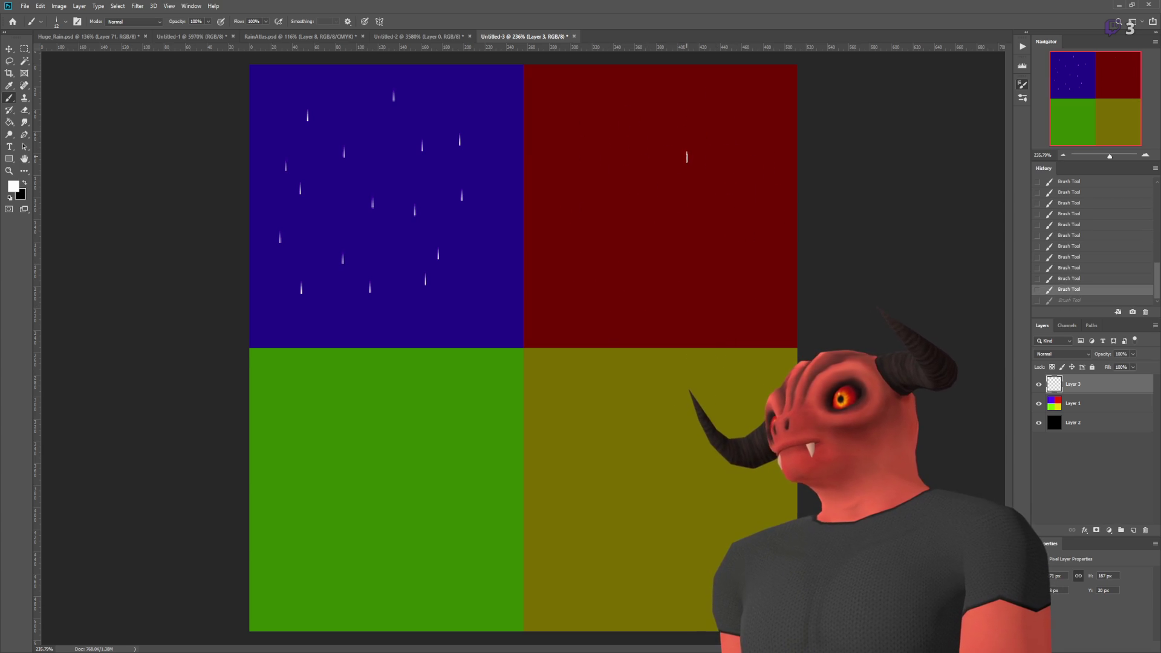
{"action": "key", "text": "ctrl+z"}
{"action": "mouse_move", "coordinate": [713, 181]}
{"action": "left_mouse_down"}
{"action": "mouse_move", "coordinate": [708, 157]}
{"action": "mouse_move", "coordinate": [665, 145]}
{"action": "left_mouse_up"}
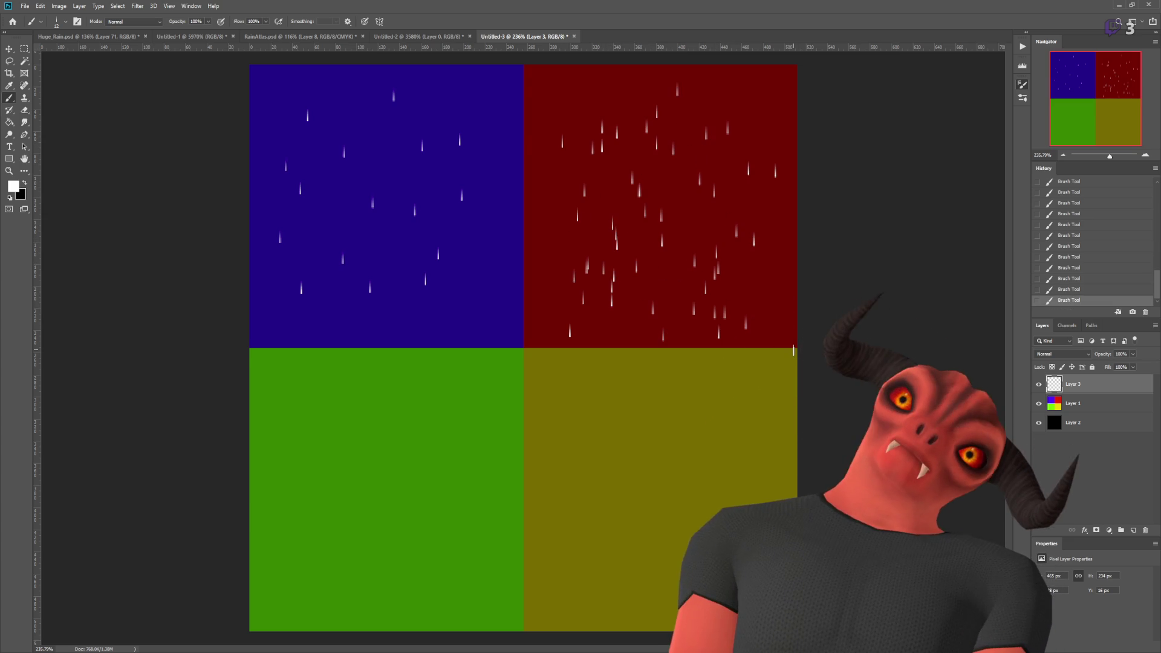
- Paint dense raindrop streaks across the top, lower and left parts of the green quadrant
{"action": "left_click_drag", "start_coordinate": [489, 435], "coordinate": [307, 455]}
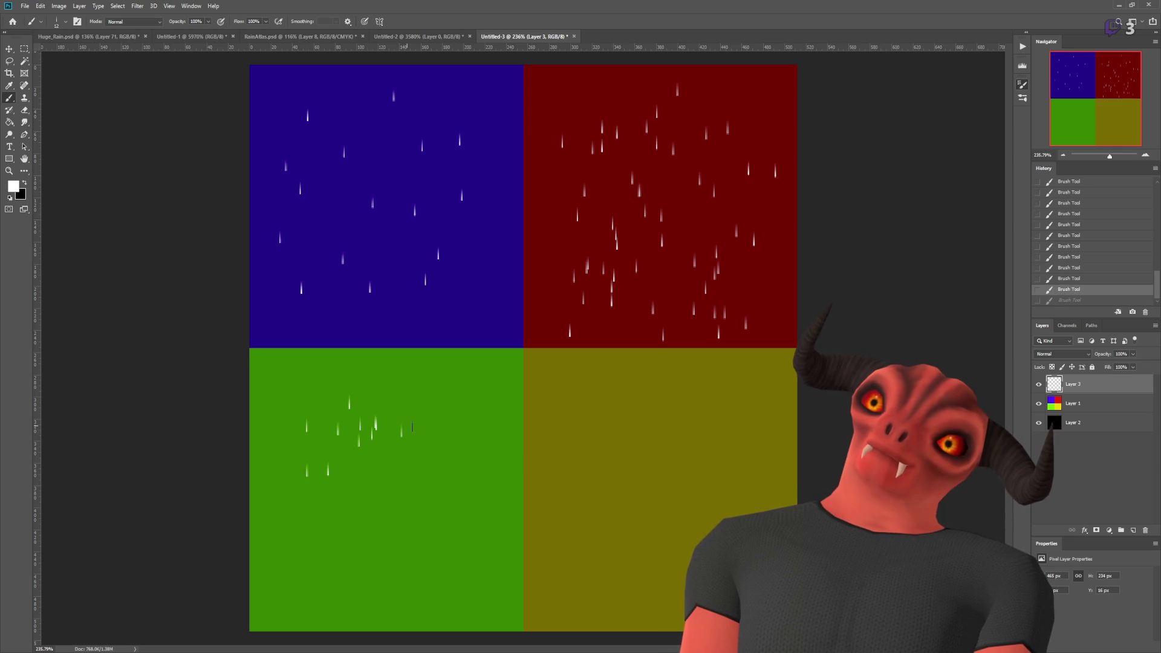
{"action": "left_click_drag", "start_coordinate": [474, 432], "coordinate": [444, 545]}
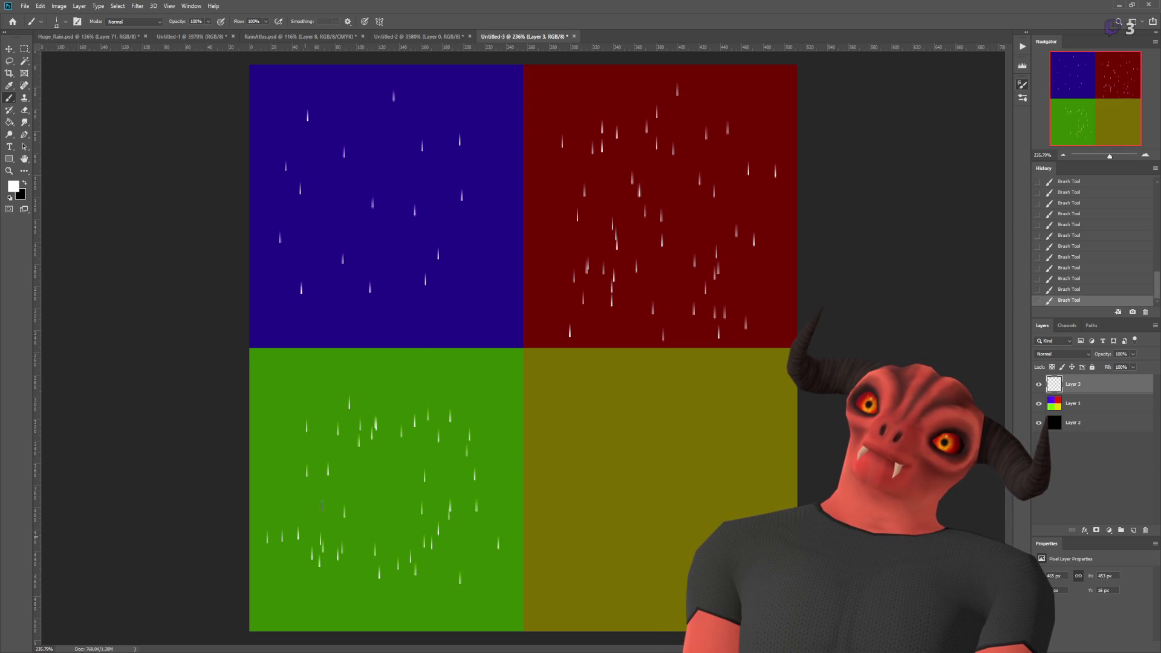
{"action": "key", "text": "ctrl+z"}
{"action": "left_click_drag", "start_coordinate": [321, 582], "coordinate": [331, 532]}
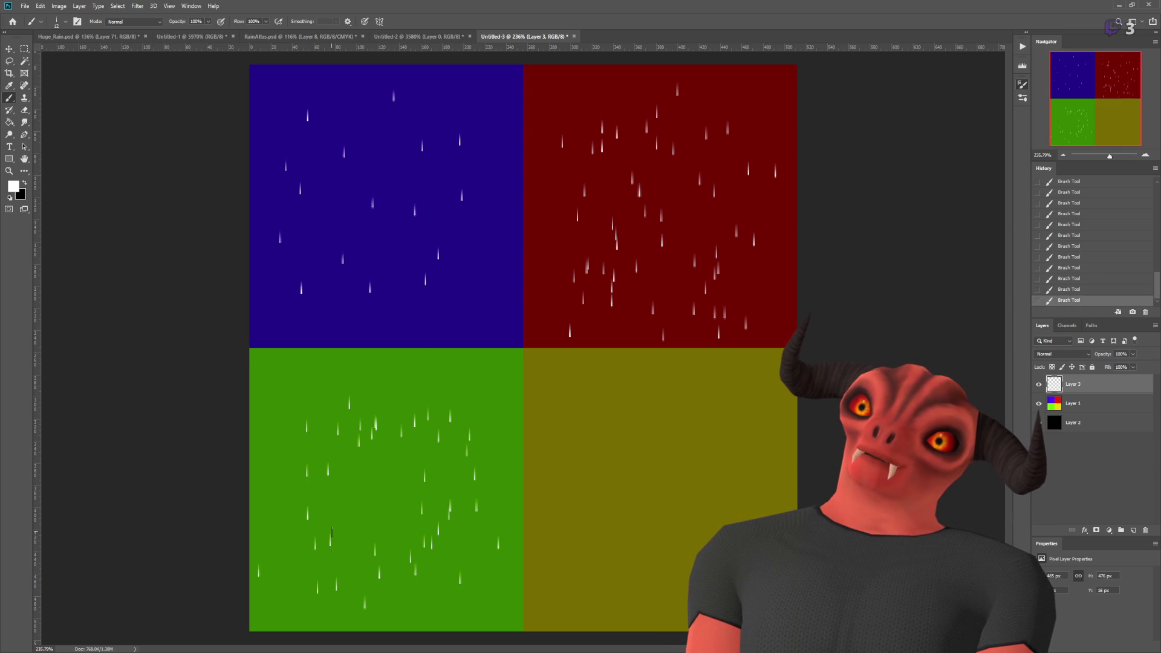
{"action": "left_click_drag", "start_coordinate": [305, 372], "coordinate": [486, 399]}
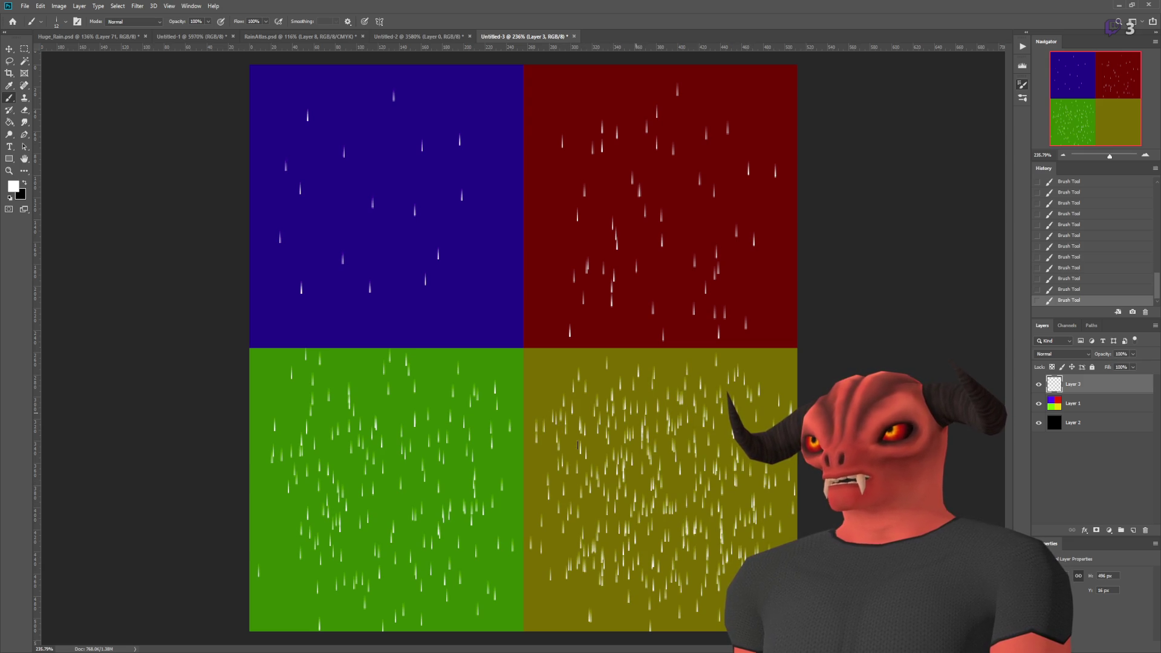
{"action": "scroll", "coordinate": [628, 388], "scroll_direction": "down", "scroll_amount": 4}
{"action": "scroll", "coordinate": [627, 388], "scroll_direction": "up", "scroll_amount": 4}
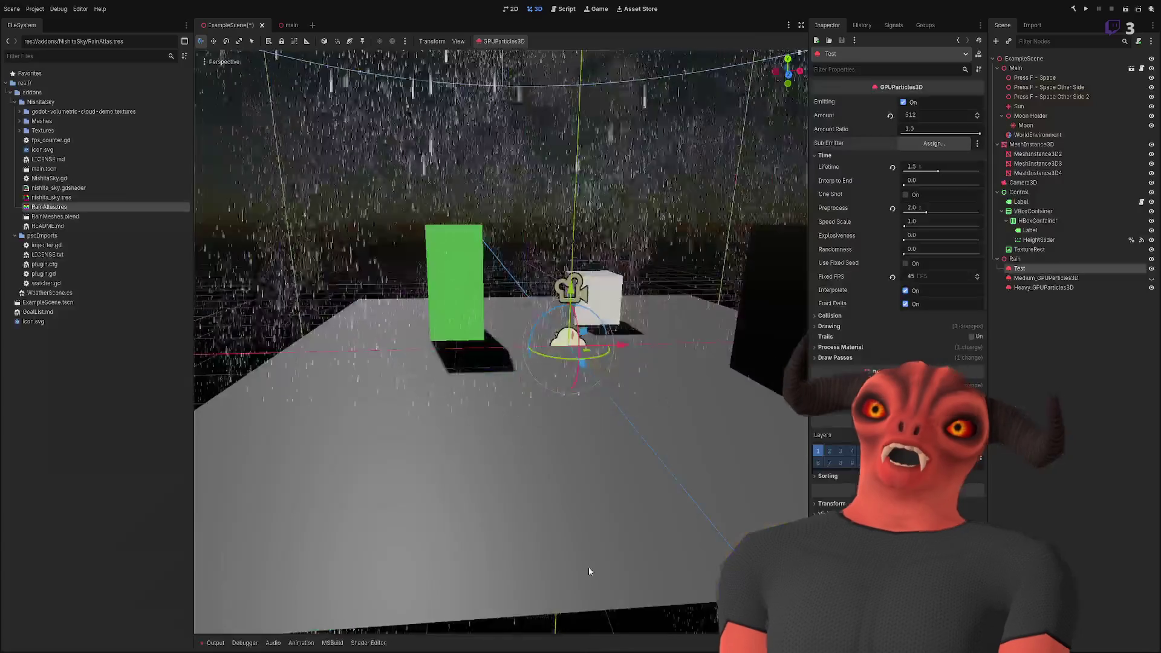
- Orbit the viewport to look up into the falling Test rain
{"action": "mouse_move", "coordinate": [574, 284]}
{"action": "left_mouse_down"}
{"action": "mouse_move", "coordinate": [563, 305]}
{"action": "mouse_move", "coordinate": [832, 244]}
{"action": "left_mouse_up"}
- Slow the Test particles to Speed Scale 0.01 and move the view into the rain
{"action": "left_click", "coordinate": [923, 223]}
{"action": "type", "text": "0.01"}
{"action": "key", "text": "Return"}
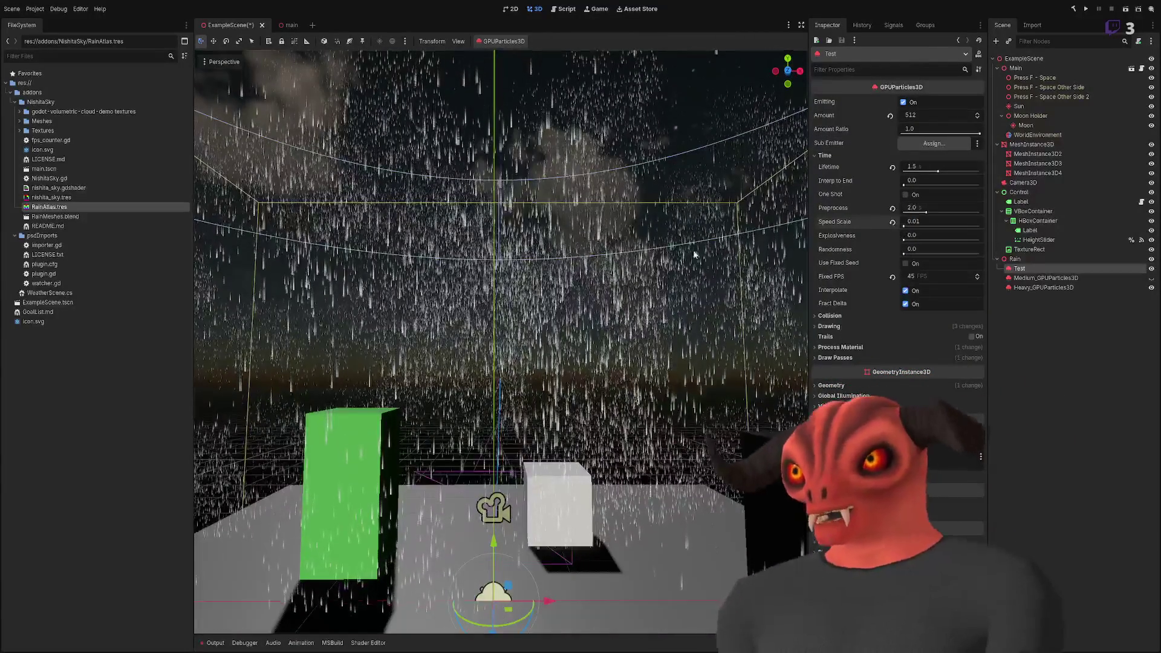
{"action": "left_click_drag", "start_coordinate": [681, 249], "coordinate": [681, 363]}
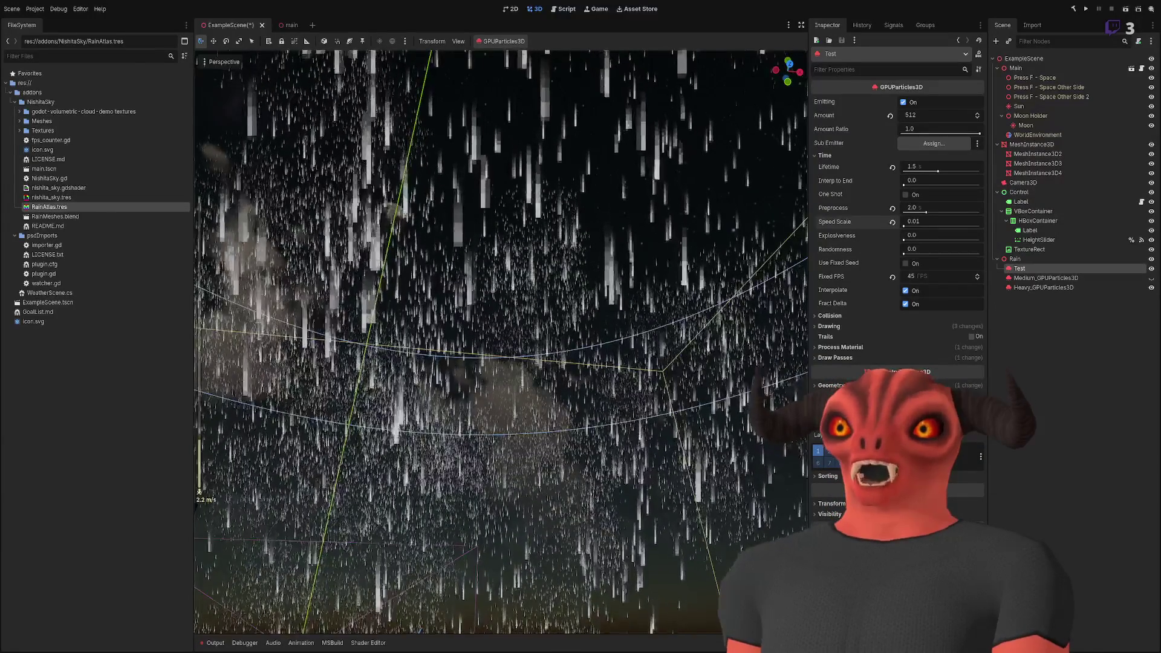
{"action": "scroll", "coordinate": [500, 342], "scroll_direction": "down", "scroll_amount": 3}
- Freeze the rain at Speed Scale 0.0 and turn the view through the hanging drops
{"action": "left_click", "coordinate": [939, 224]}
{"action": "type", "text": "0.0"}
{"action": "key", "text": "Return"}
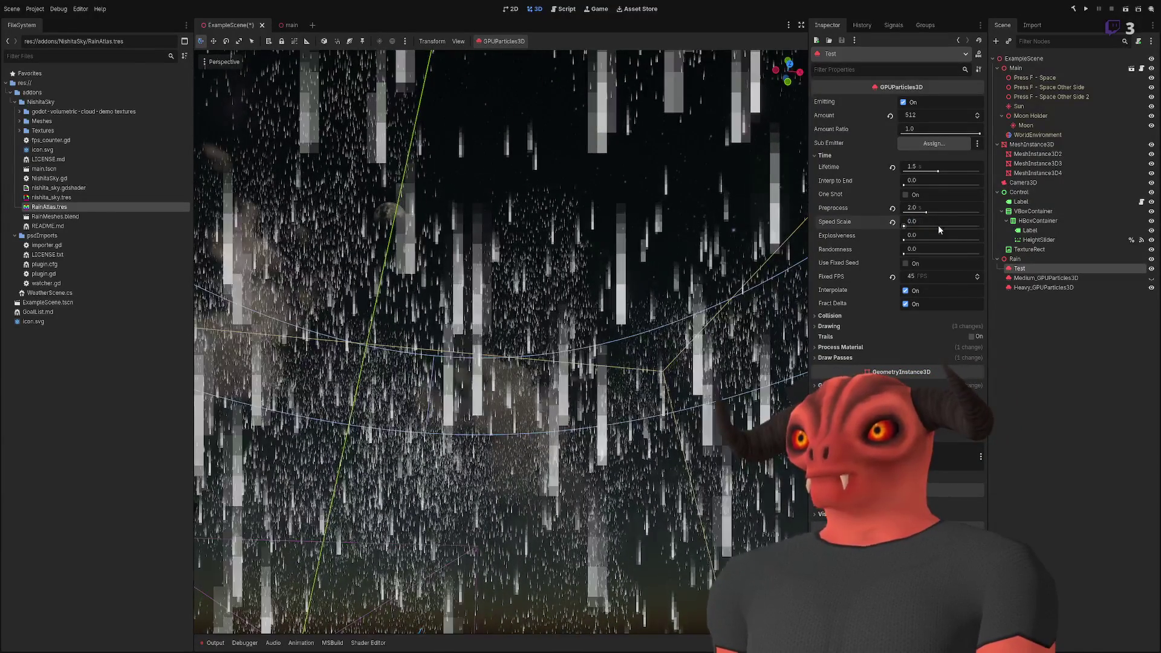
{"action": "mouse_move", "coordinate": [781, 246]}
{"action": "left_mouse_down"}
{"action": "mouse_move", "coordinate": [623, 369]}
{"action": "mouse_move", "coordinate": [623, 272]}
{"action": "left_mouse_up"}
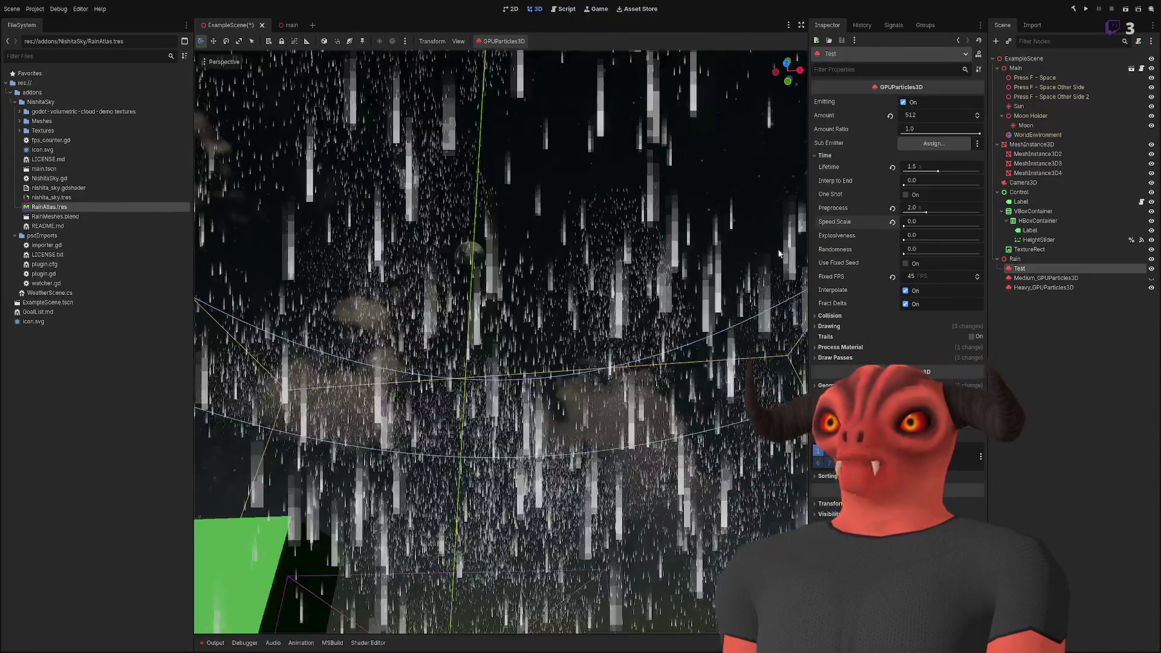
{"action": "left_click", "coordinate": [840, 357]}
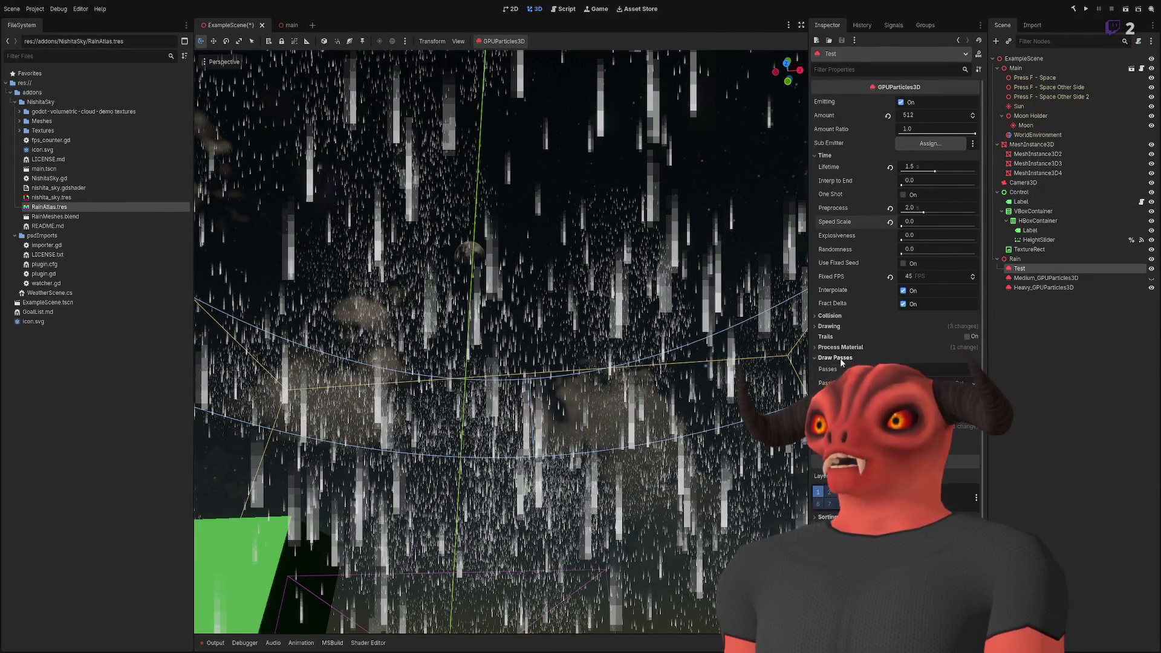
- Open Pass 1's mesh and its RainAtlas.tres material, showing the Albedo section
{"action": "left_click", "coordinate": [931, 382]}
{"action": "scroll", "coordinate": [928, 367], "scroll_direction": "down", "scroll_amount": 3}
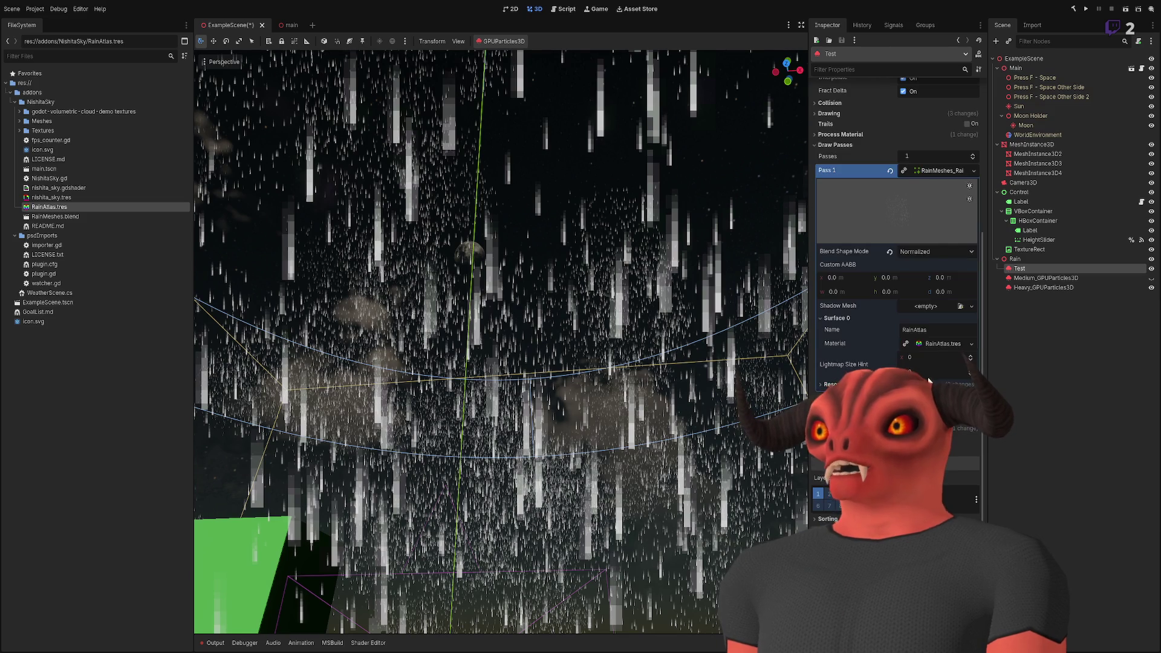
{"action": "left_click", "coordinate": [942, 343]}
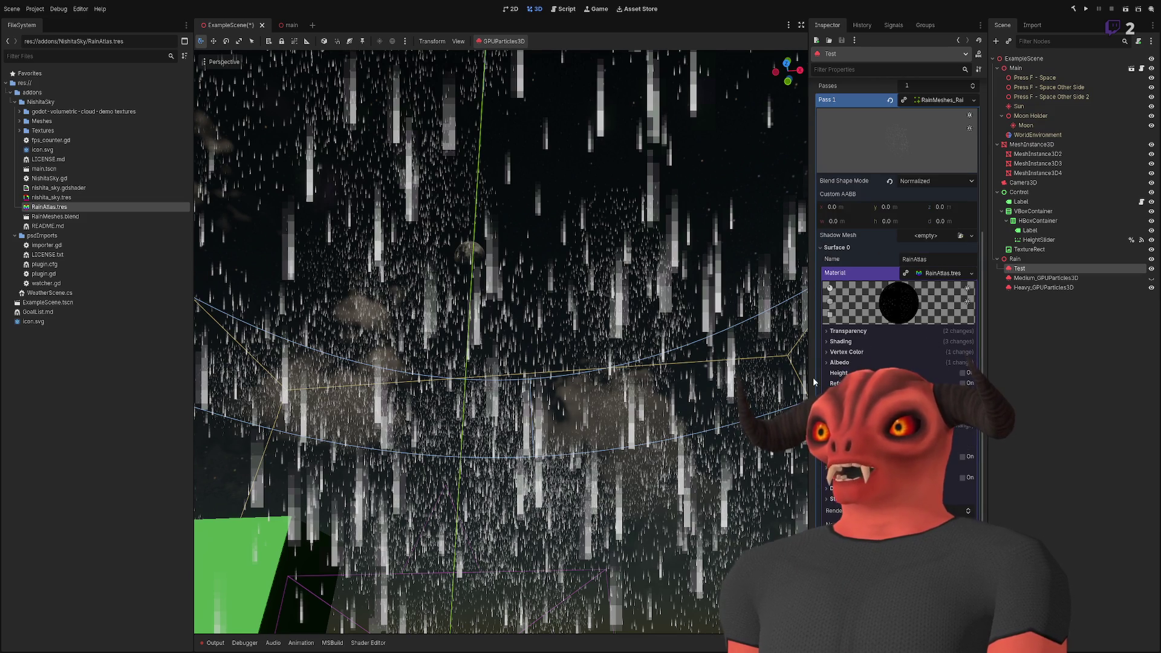
{"action": "left_click", "coordinate": [907, 362]}
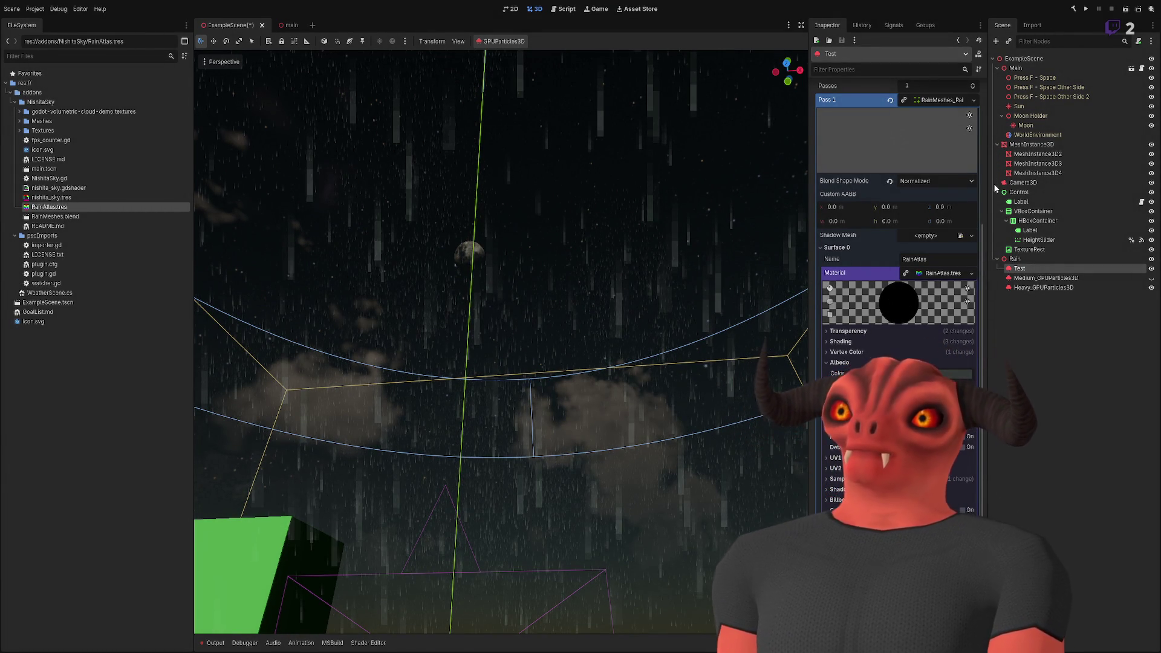
- Raise the Test particles' Speed Scale to 0.1, then revert it to 1.0
{"action": "scroll", "coordinate": [581, 631], "scroll_direction": "up", "scroll_amount": 2}
{"action": "scroll", "coordinate": [581, 631], "scroll_direction": "down", "scroll_amount": 3}
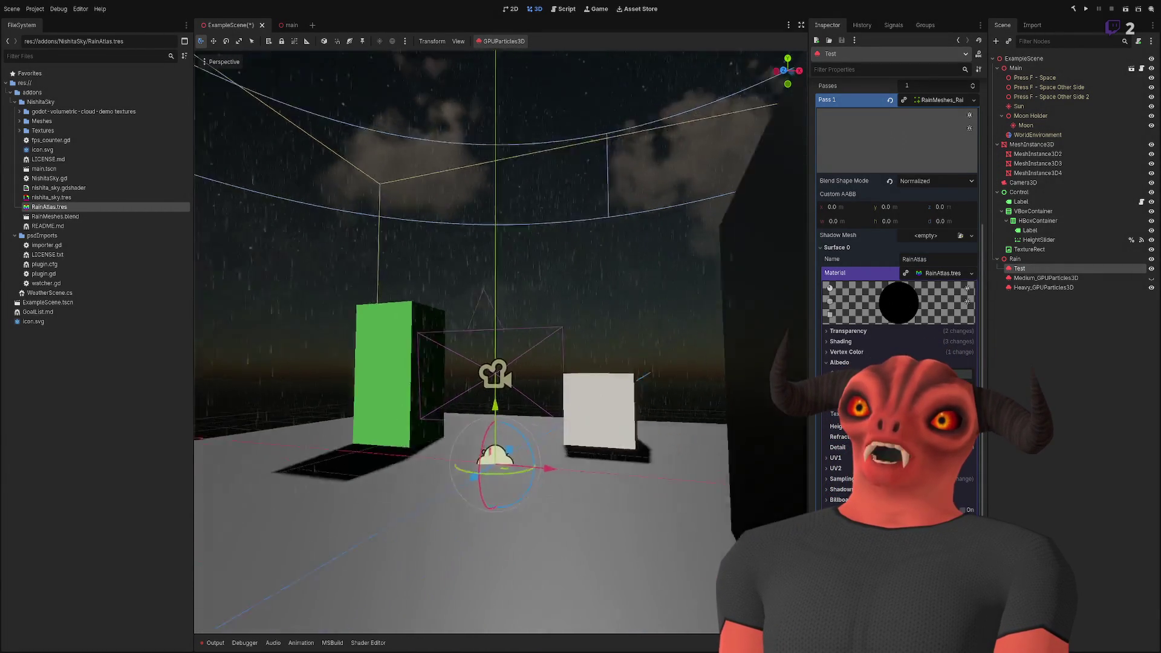
{"action": "scroll", "coordinate": [581, 630], "scroll_direction": "up", "scroll_amount": 3}
{"action": "scroll", "coordinate": [501, 338], "scroll_direction": "down", "scroll_amount": 3}
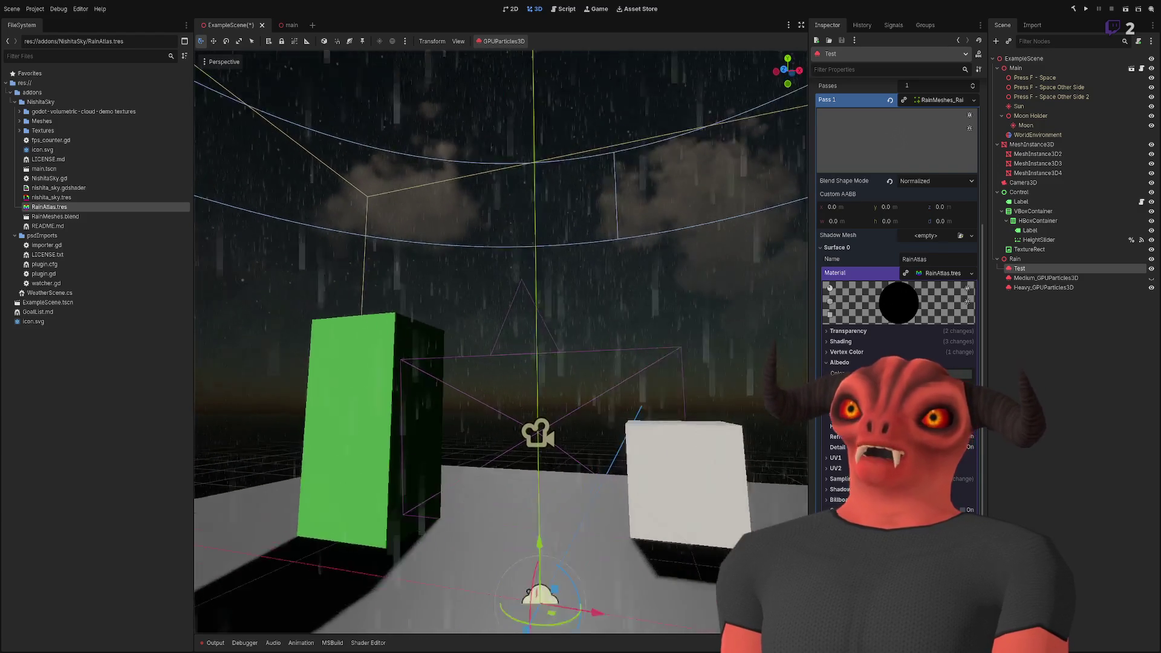
{"action": "scroll", "coordinate": [934, 296], "scroll_direction": "up", "scroll_amount": 3}
{"action": "scroll", "coordinate": [934, 297], "scroll_direction": "down", "scroll_amount": 2}
{"action": "scroll", "coordinate": [946, 495], "scroll_direction": "up", "scroll_amount": 3}
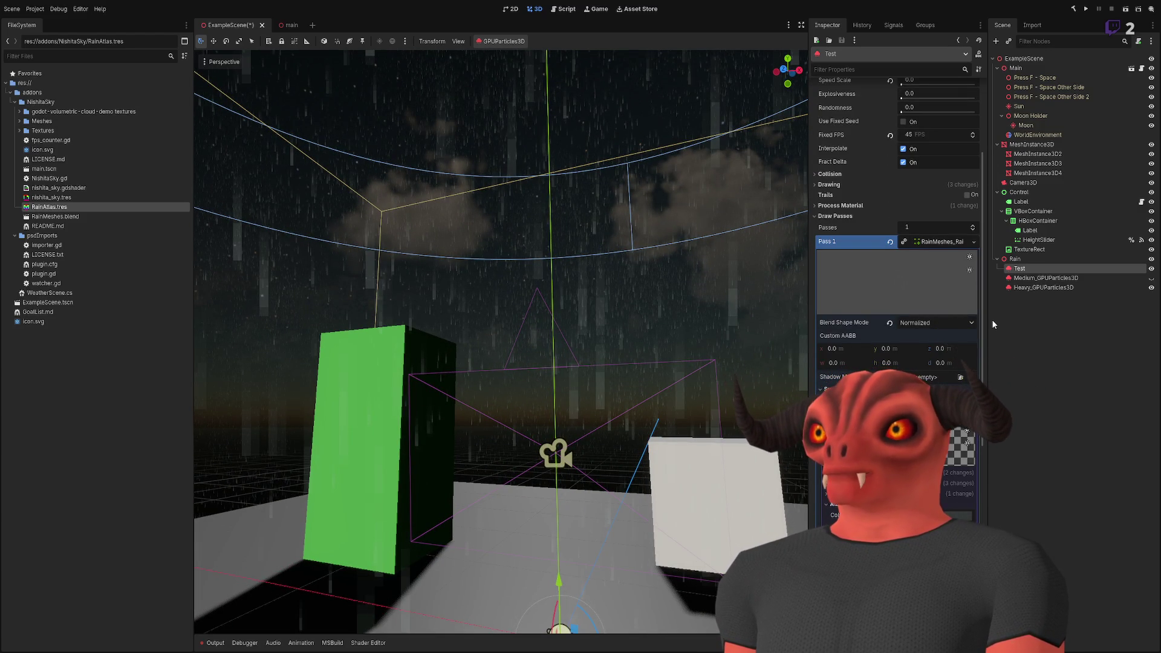
{"action": "scroll", "coordinate": [953, 325], "scroll_direction": "up", "scroll_amount": 3}
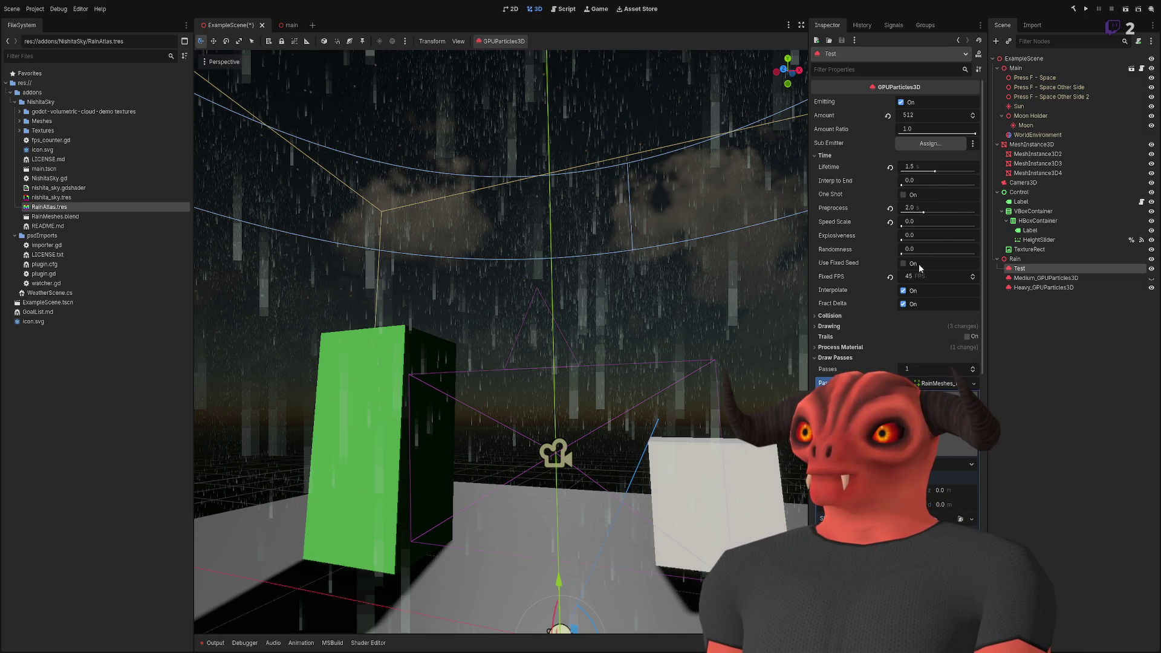
{"action": "left_click_drag", "start_coordinate": [919, 223], "coordinate": [921, 222]}
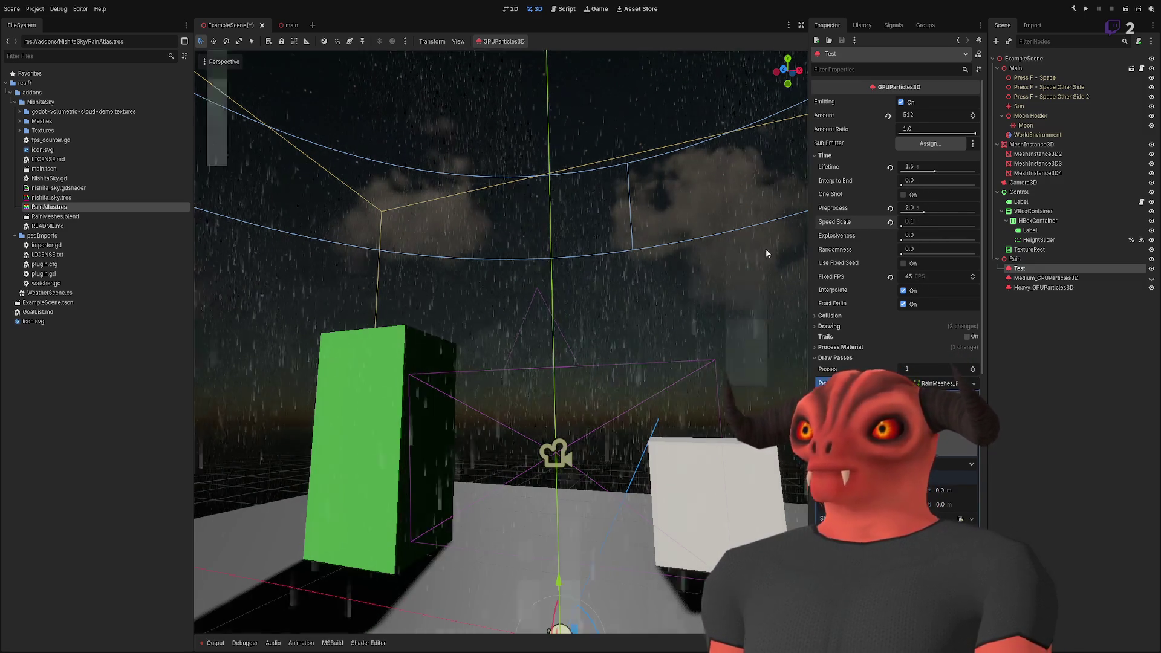
{"action": "left_click", "coordinate": [889, 222]}
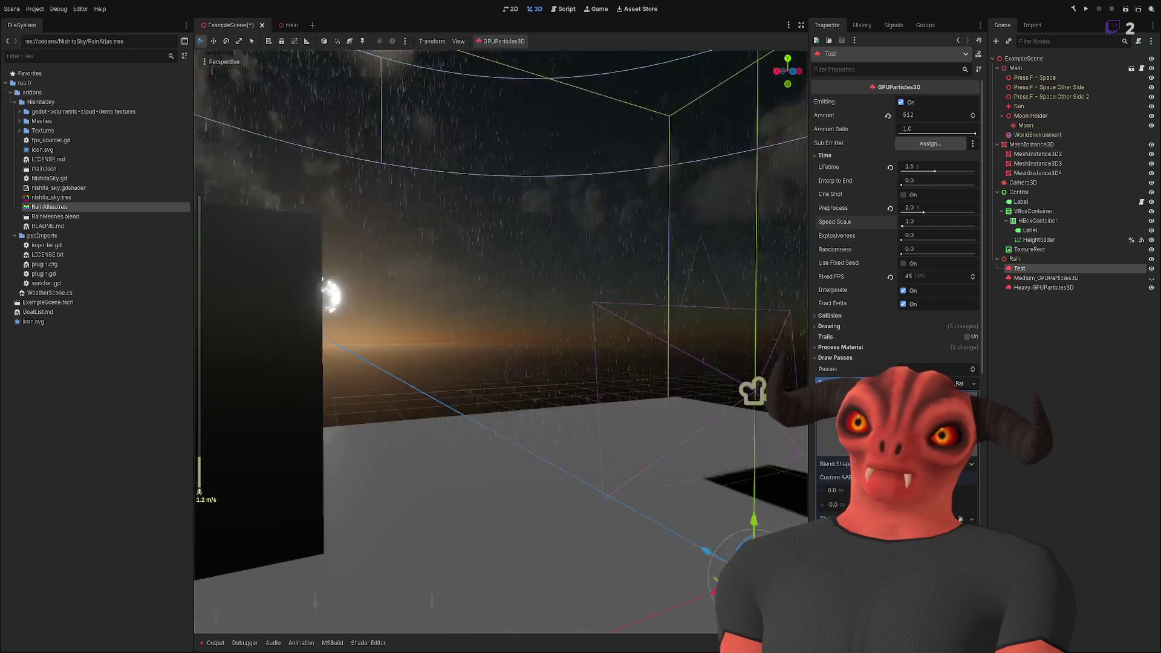
{"action": "scroll", "coordinate": [501, 341], "scroll_direction": "down", "scroll_amount": 2}
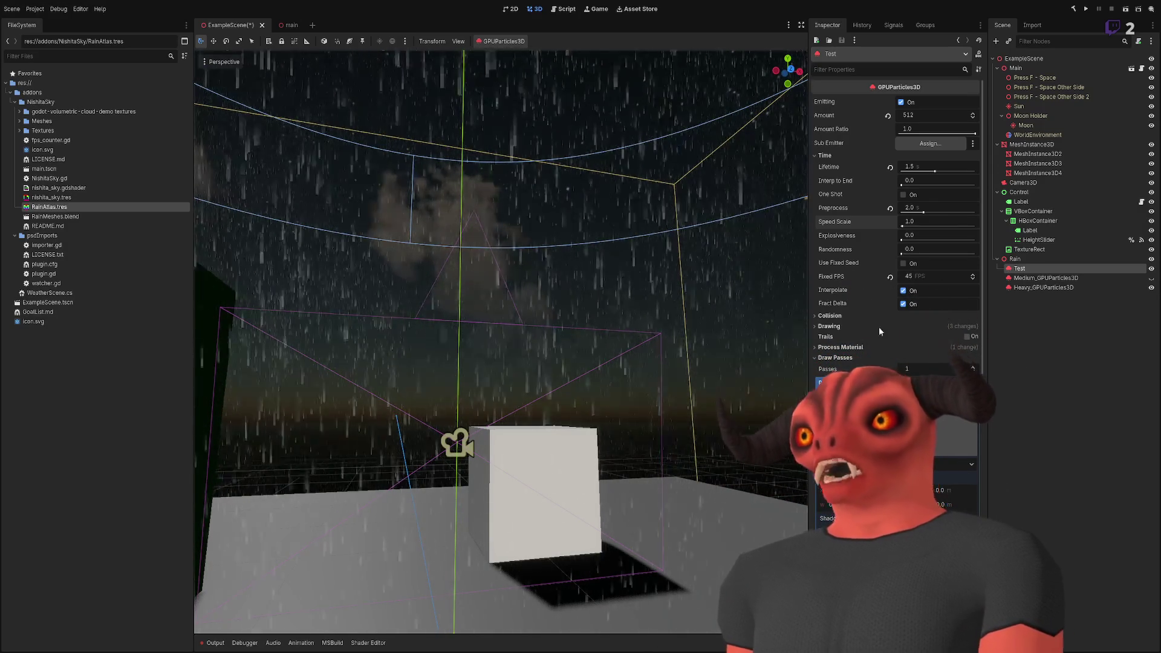
{"action": "scroll", "coordinate": [879, 326], "scroll_direction": "down", "scroll_amount": 5}
{"action": "scroll", "coordinate": [876, 338], "scroll_direction": "up", "scroll_amount": 5}
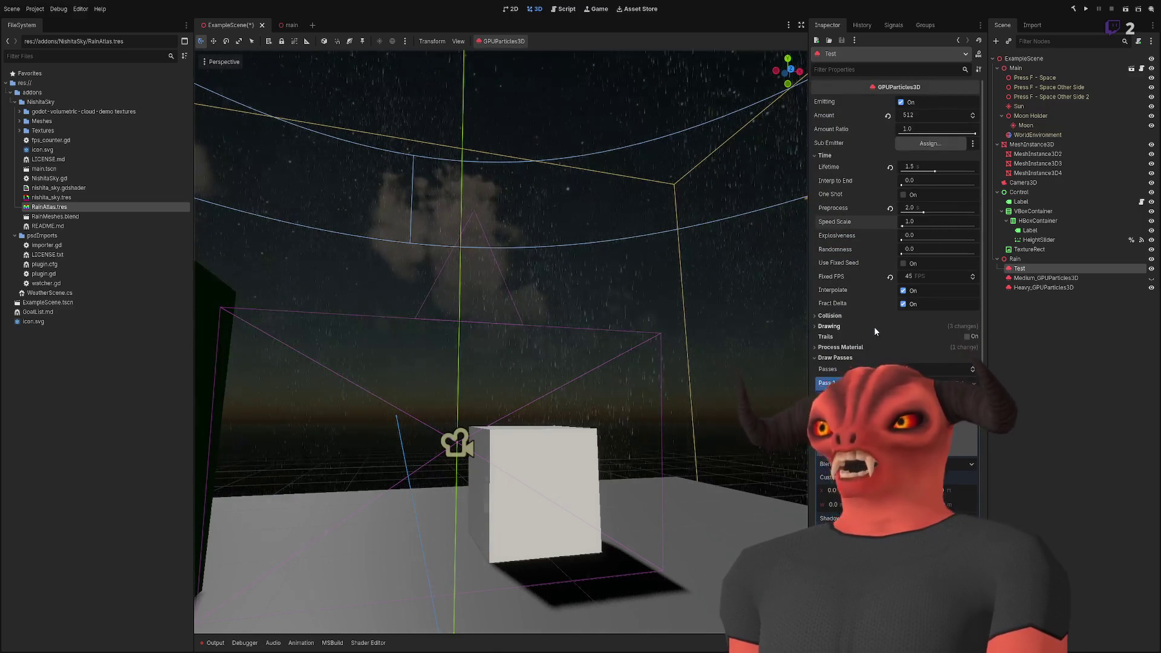
- Inspect the Main node's transform, trying a Y rotation and undoing it back to 0.0
{"action": "left_click", "coordinate": [1035, 68]}
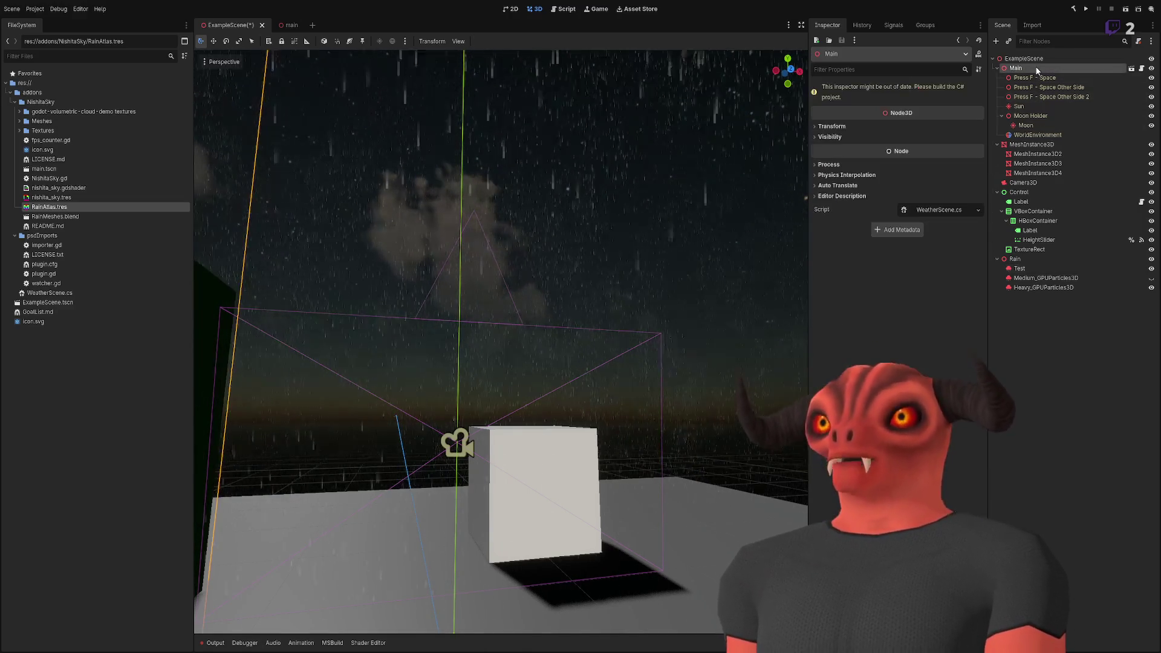
{"action": "left_click", "coordinate": [832, 125]}
{"action": "mouse_move", "coordinate": [897, 182]}
{"action": "left_mouse_down"}
{"action": "mouse_move", "coordinate": [877, 187]}
{"action": "mouse_move", "coordinate": [922, 197]}
{"action": "mouse_move", "coordinate": [659, 264]}
{"action": "mouse_move", "coordinate": [750, 263]}
{"action": "left_mouse_up"}
{"action": "key", "text": "ctrl+z"}
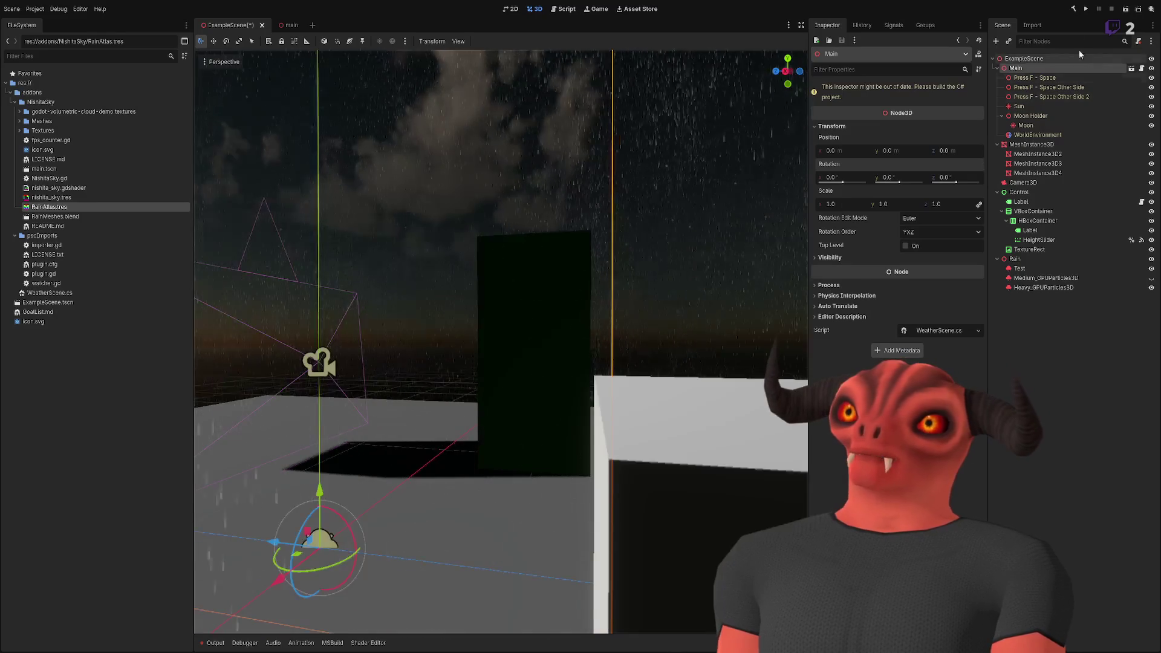
- Build the .NET project, then select RainMeshes.blend in the FileSystem dock
{"action": "key", "text": "alt+b"}
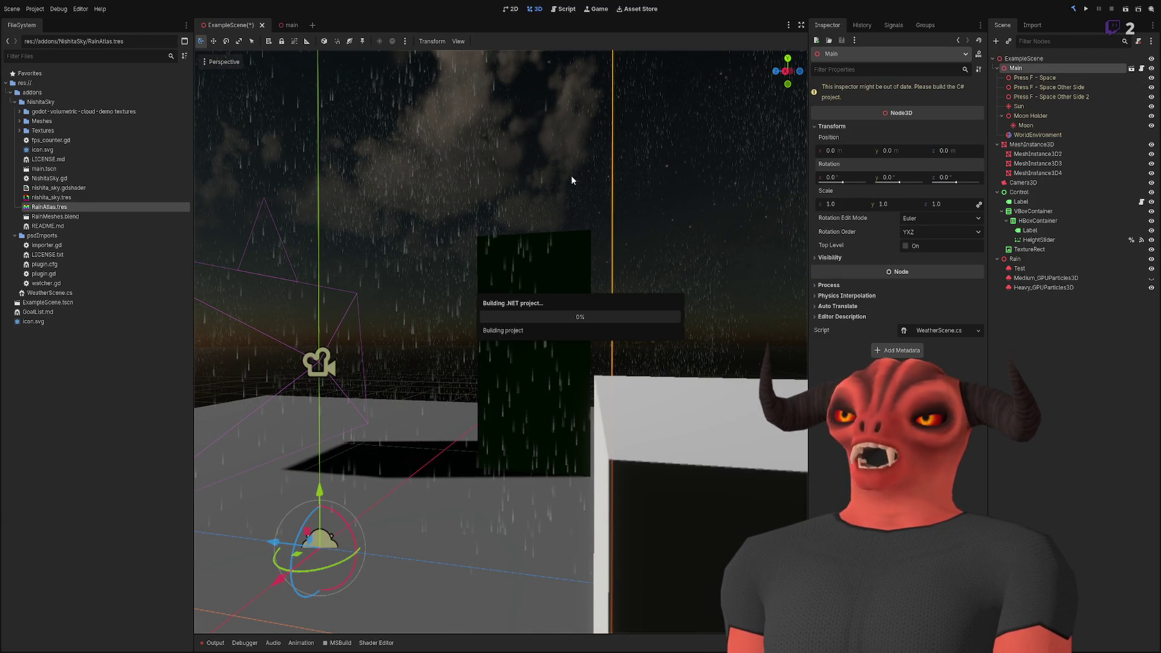
{"action": "left_click_drag", "start_coordinate": [591, 326], "coordinate": [488, 600]}
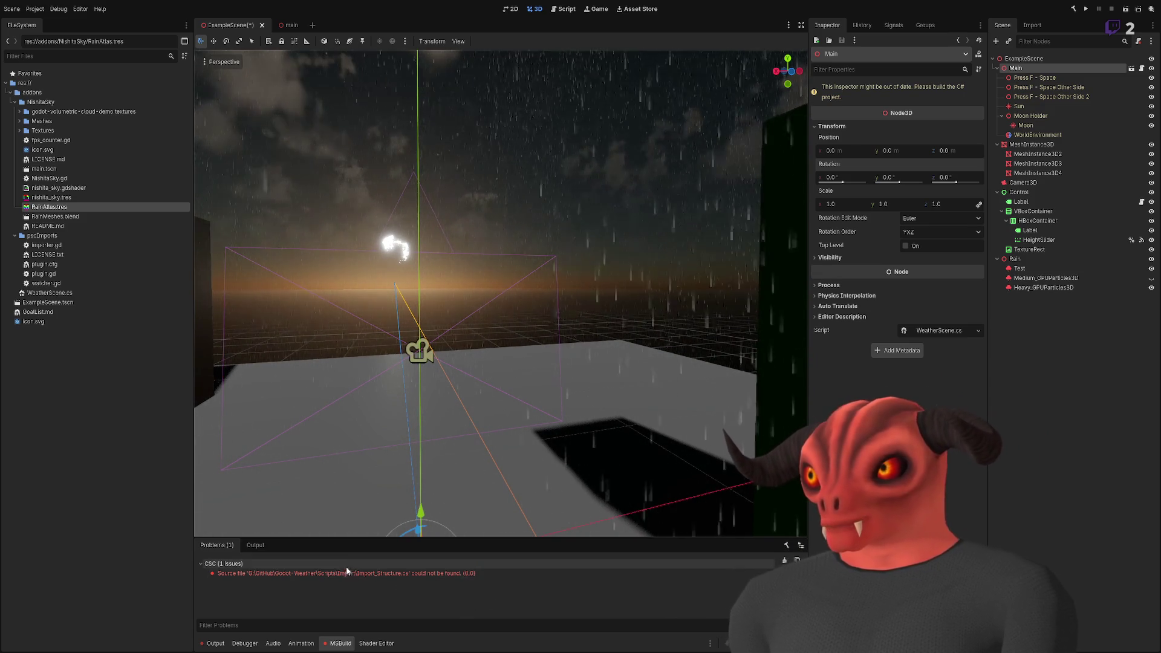
{"action": "left_click", "coordinate": [85, 217]}
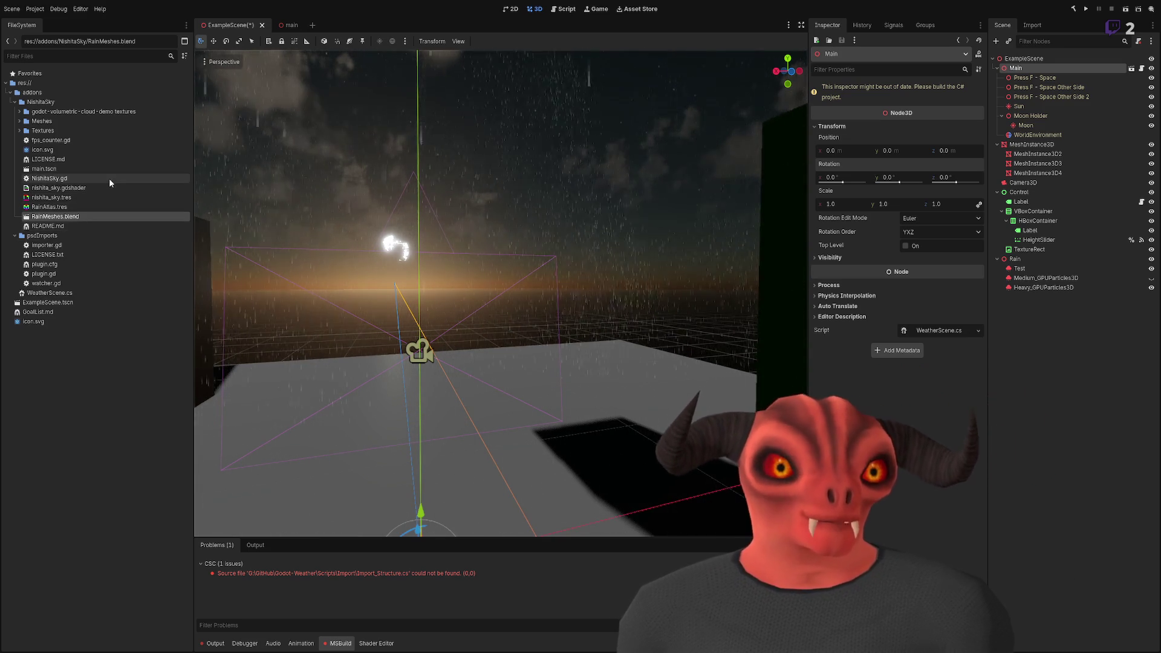
- Expand and collapse the cloud-demo textures, Meshes and Textures folders in the FileSystem dock
{"action": "left_click", "coordinate": [19, 111]}
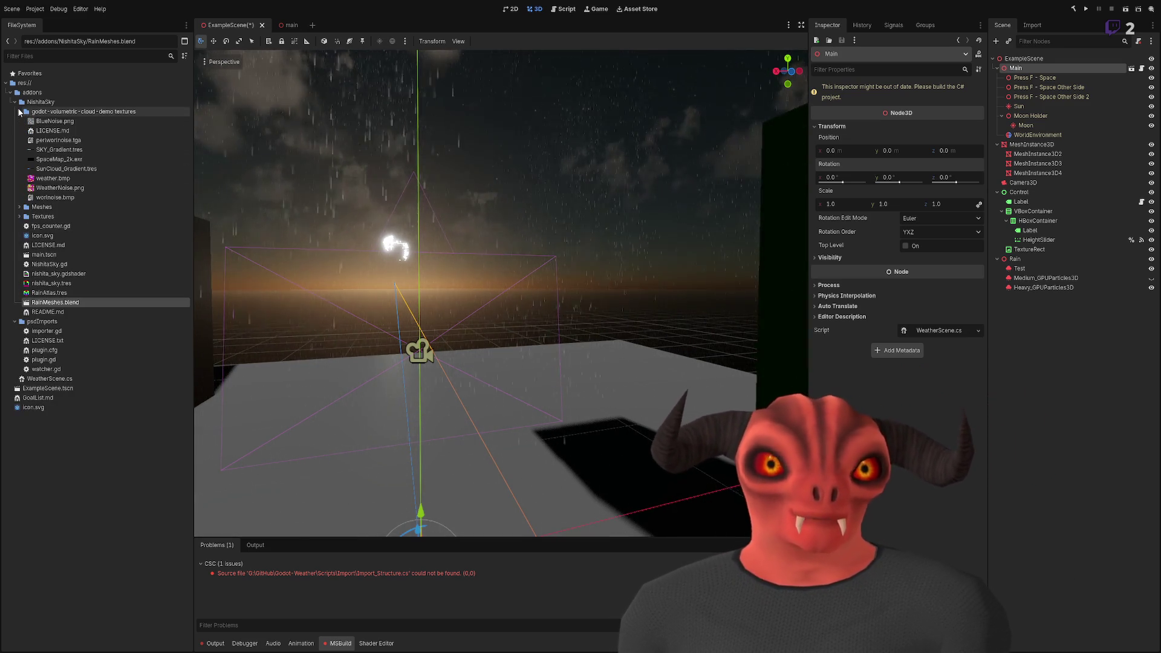
{"action": "left_click", "coordinate": [19, 111]}
{"action": "left_click", "coordinate": [19, 131]}
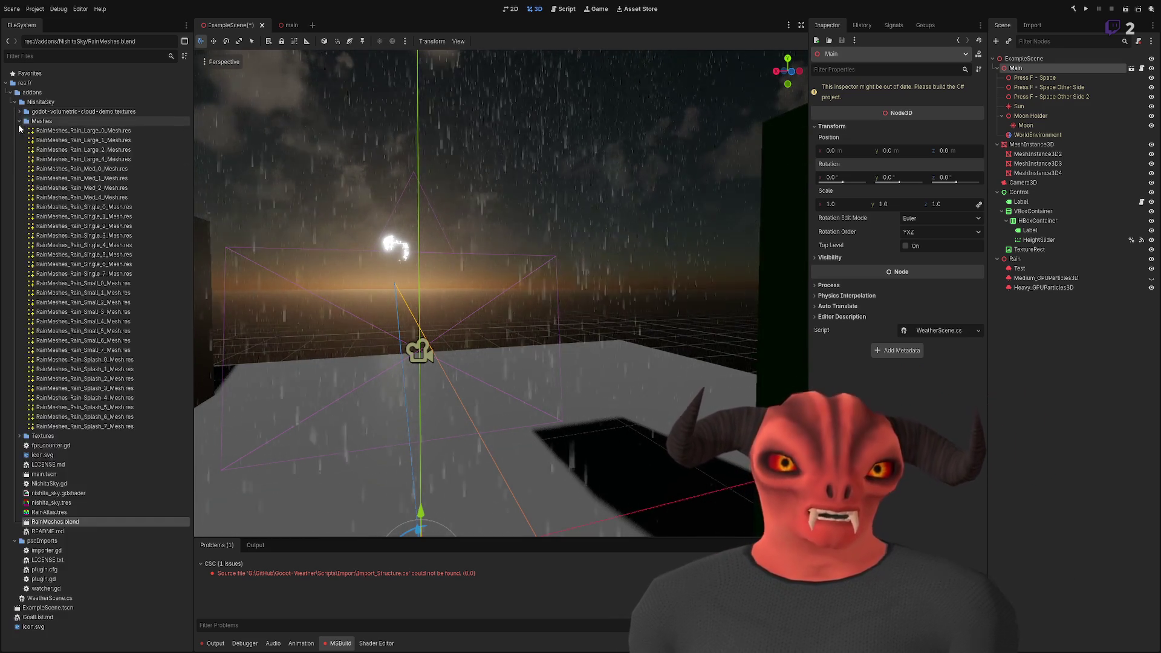
{"action": "left_click", "coordinate": [19, 130]}
{"action": "left_click", "coordinate": [20, 131]}
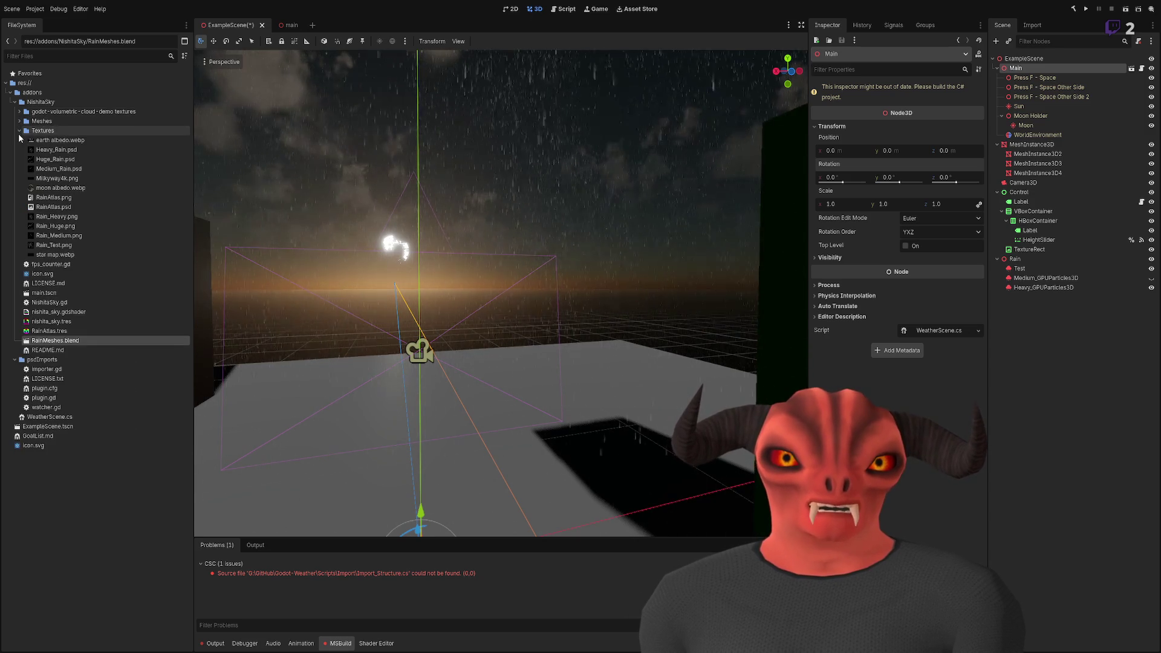
{"action": "left_click", "coordinate": [19, 132]}
{"action": "left_click", "coordinate": [19, 131]}
{"action": "left_click", "coordinate": [19, 131]}
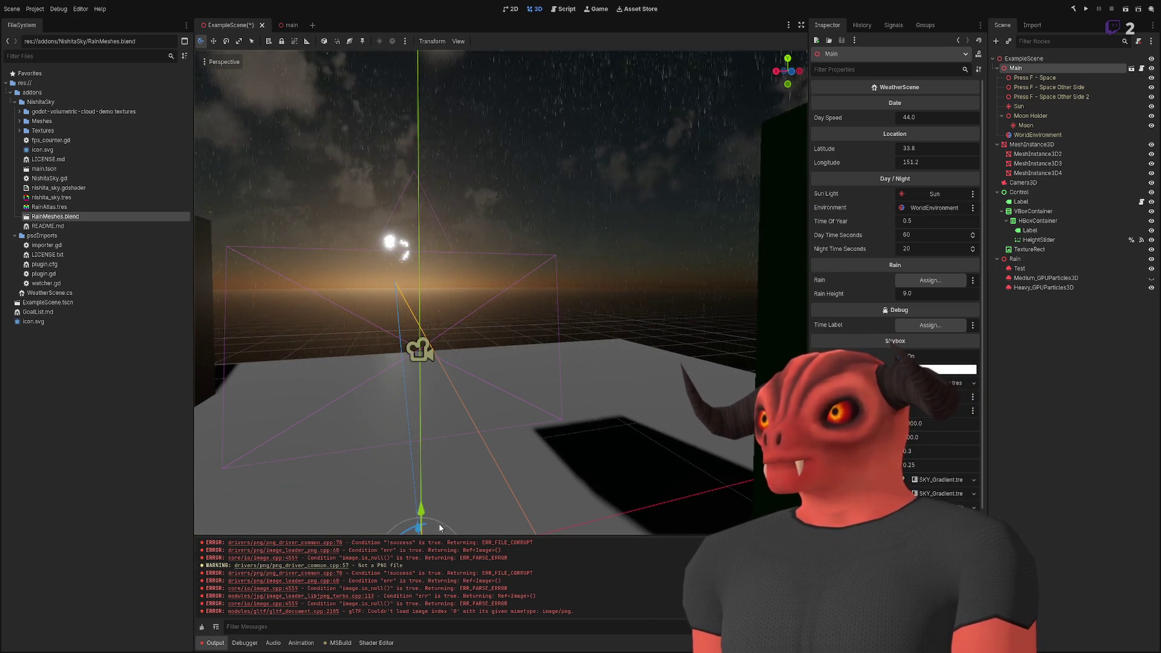
- Enlarge the Output panel and clear its PNG and JPG image-loading errors
{"action": "left_click_drag", "start_coordinate": [440, 535], "coordinate": [439, 482]}
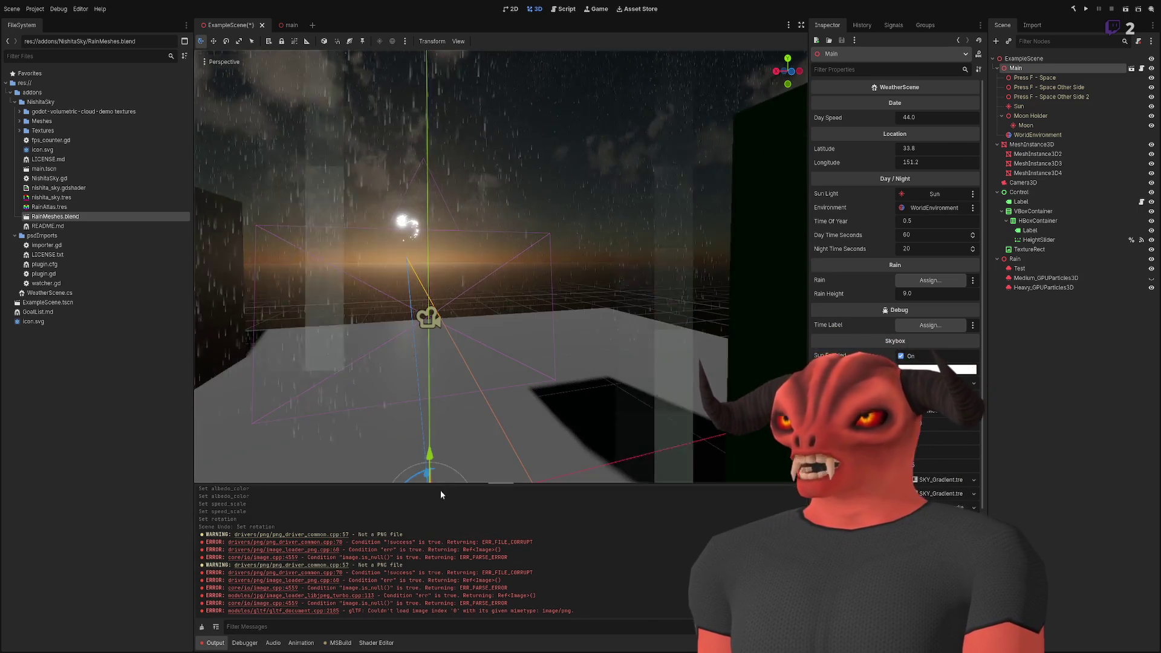
{"action": "left_click", "coordinate": [202, 626]}
{"action": "scroll", "coordinate": [637, 285], "scroll_direction": "up", "scroll_amount": 3}
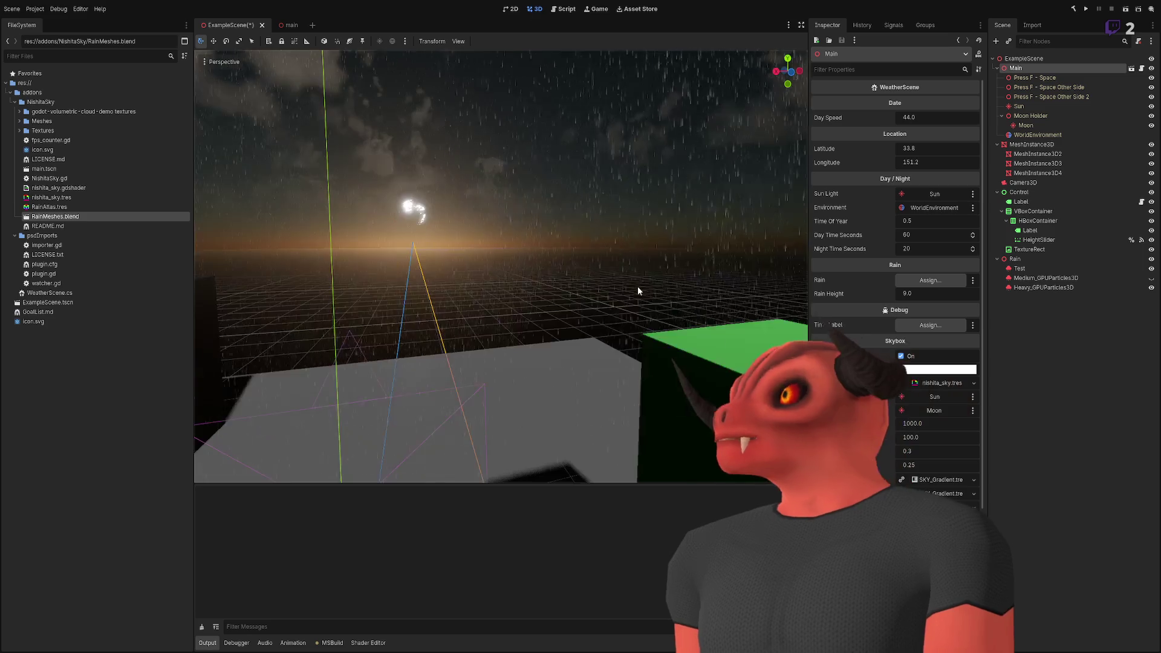
{"action": "scroll", "coordinate": [638, 286], "scroll_direction": "down", "scroll_amount": 3}
{"action": "scroll", "coordinate": [607, 306], "scroll_direction": "up", "scroll_amount": 4}
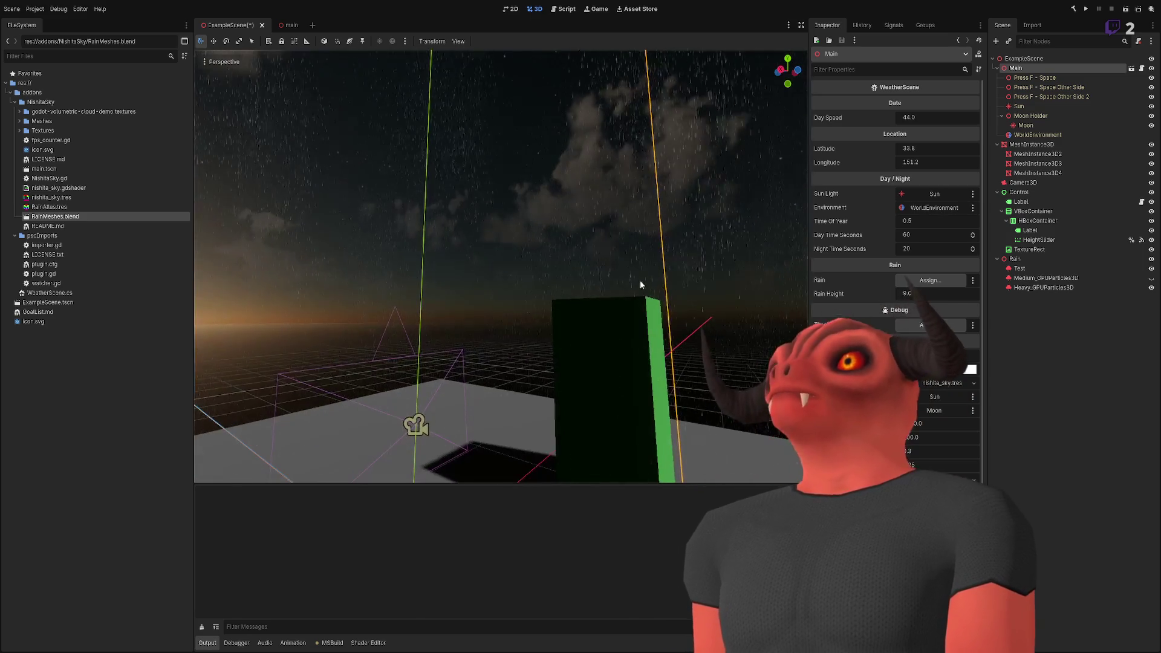
{"action": "scroll", "coordinate": [639, 281], "scroll_direction": "up", "scroll_amount": 2}
{"action": "scroll", "coordinate": [498, 314], "scroll_direction": "down", "scroll_amount": 4}
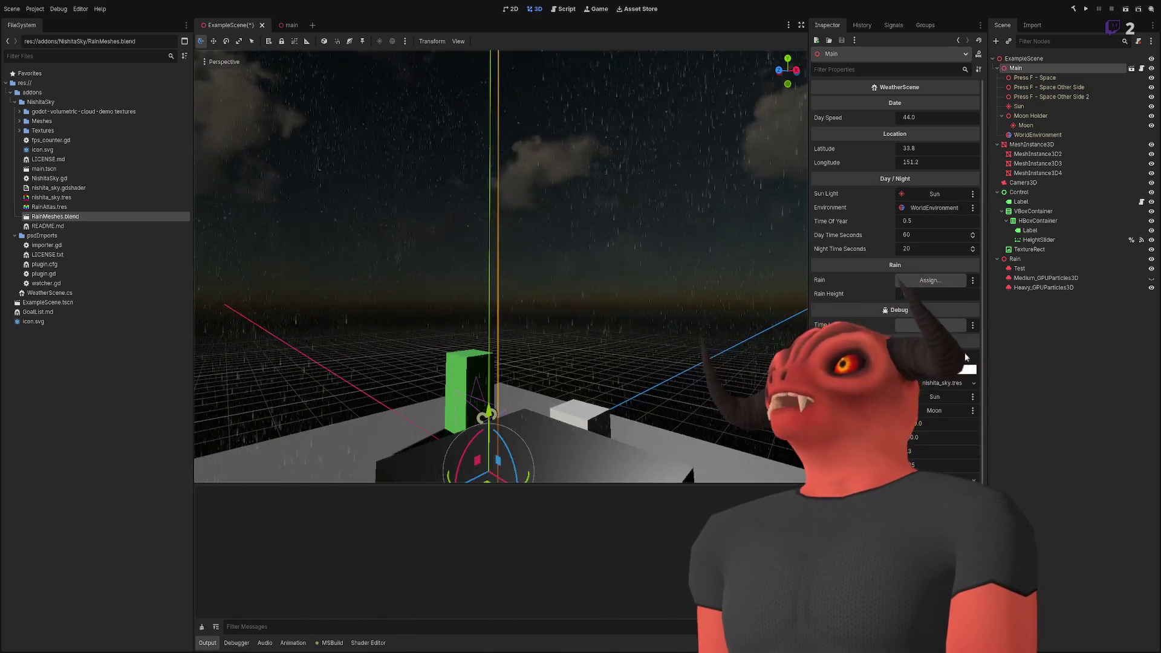
- Revert the Test particles' RainAtlas albedo Color to white, then deselect to view the rain
{"action": "left_click", "coordinate": [1019, 268]}
{"action": "scroll", "coordinate": [897, 319], "scroll_direction": "down", "scroll_amount": 5}
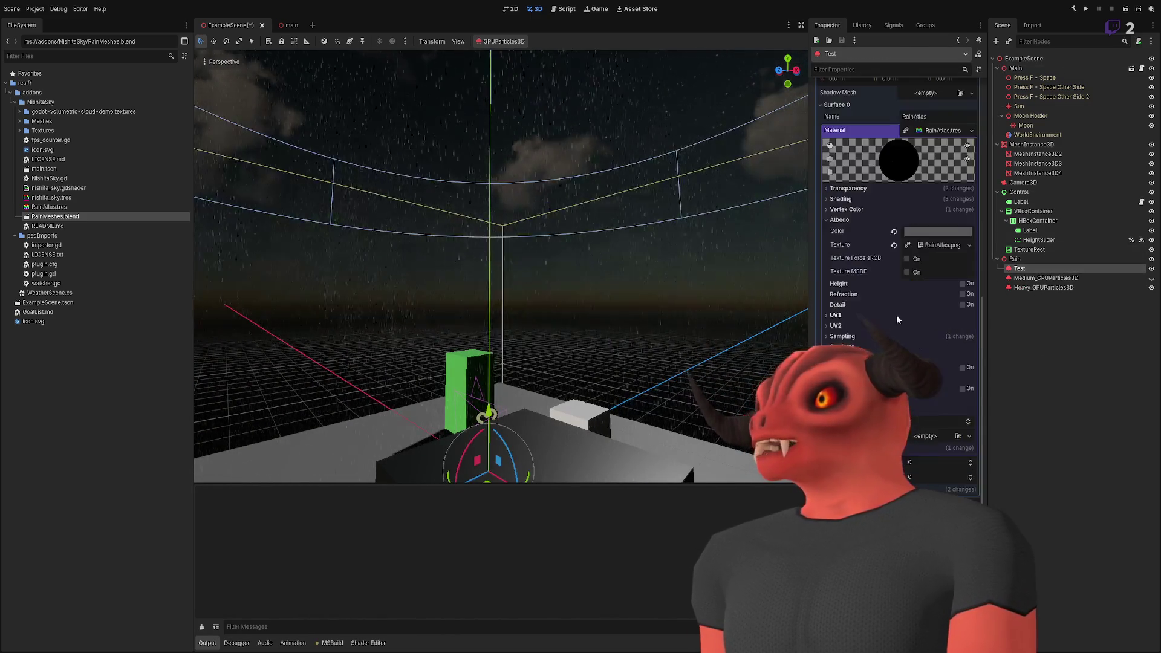
{"action": "left_click", "coordinate": [934, 244]}
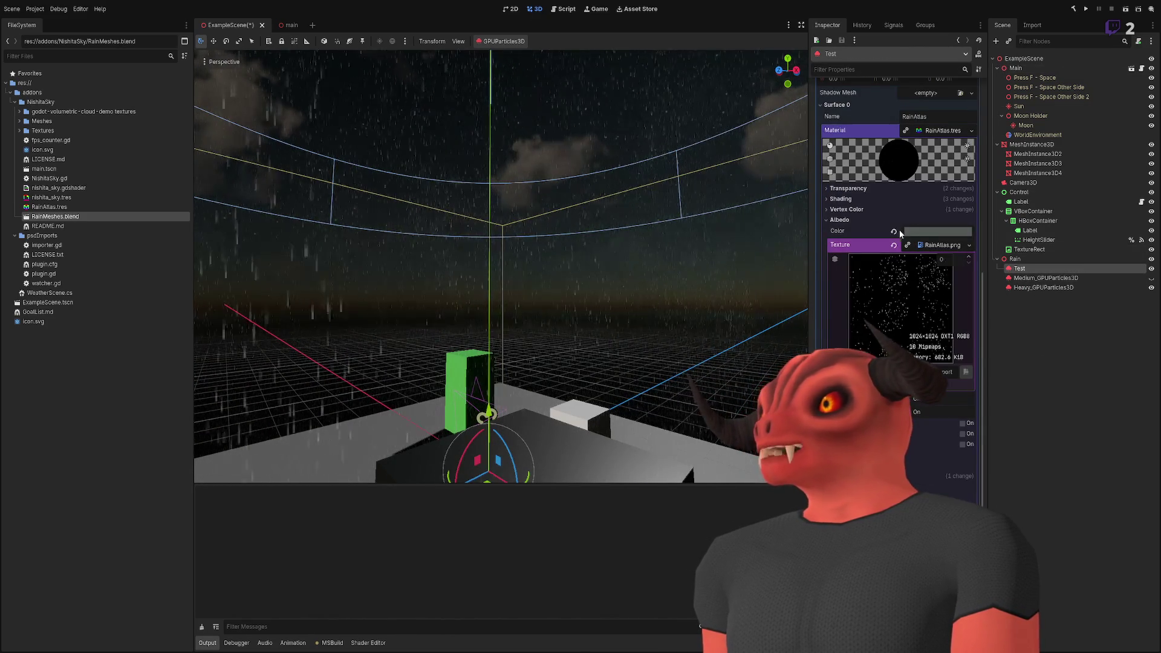
{"action": "left_click", "coordinate": [894, 231]}
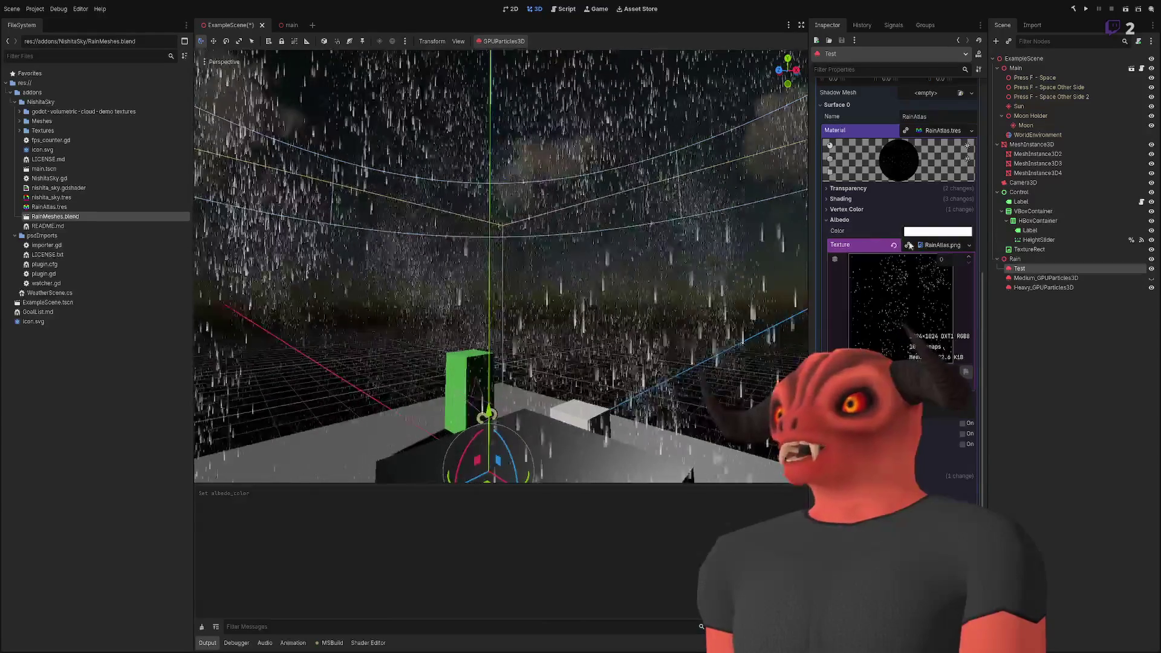
{"action": "left_click", "coordinate": [908, 244]}
{"action": "scroll", "coordinate": [561, 269], "scroll_direction": "up", "scroll_amount": 3}
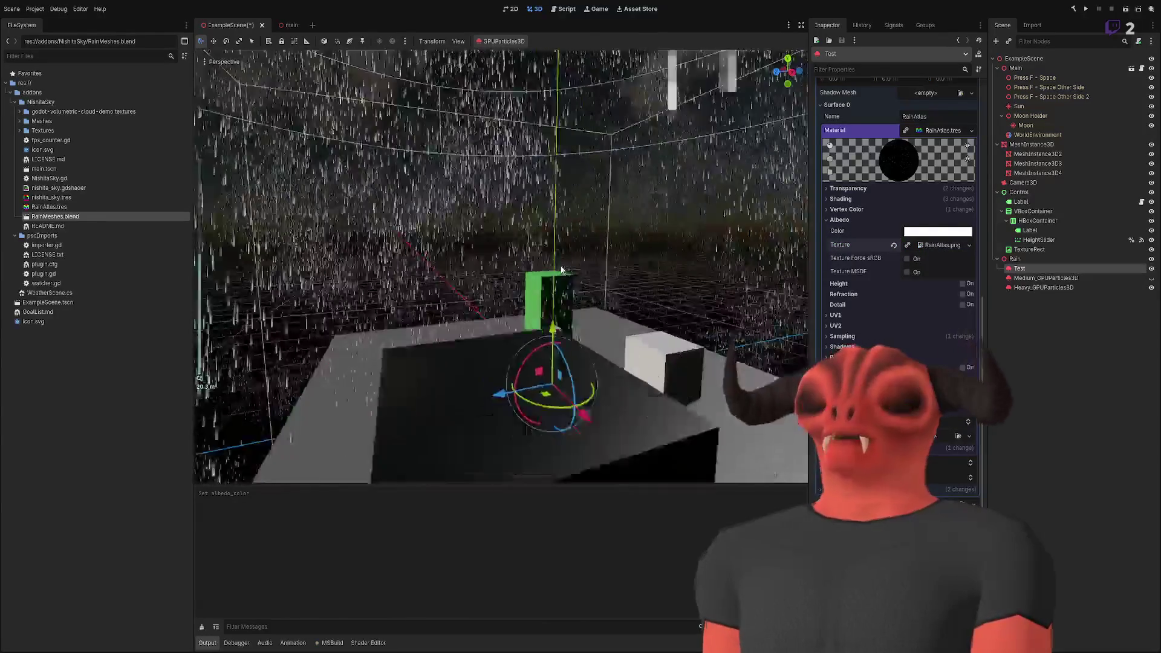
{"action": "left_click", "coordinate": [529, 260]}
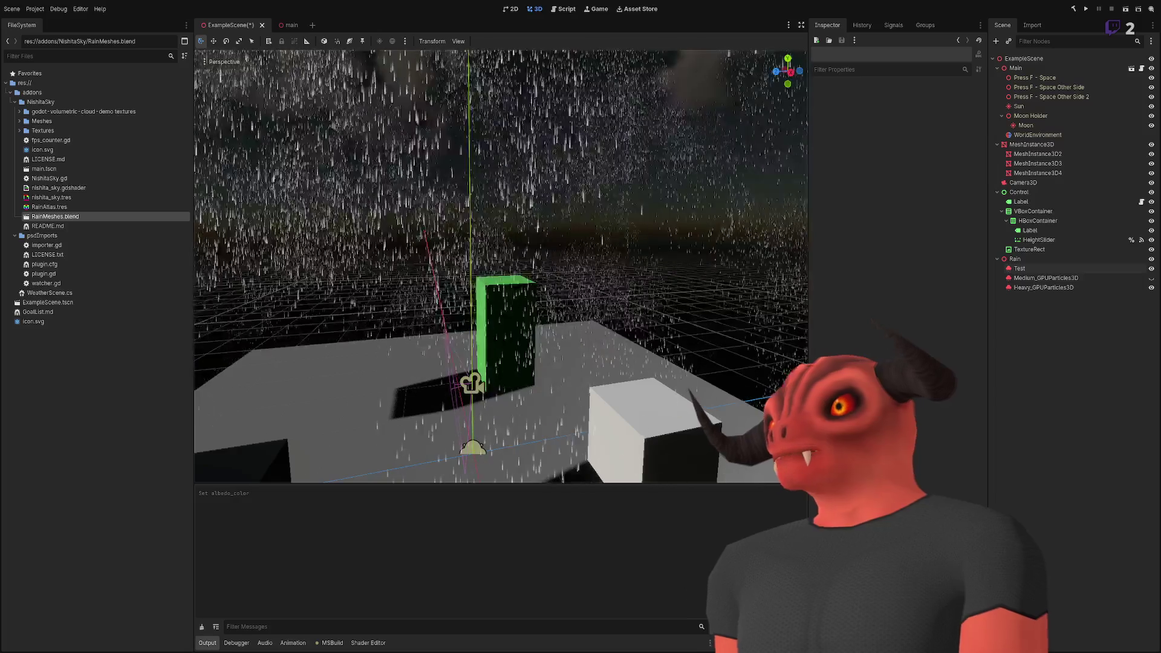
{"action": "key", "text": "alt+Tab"}
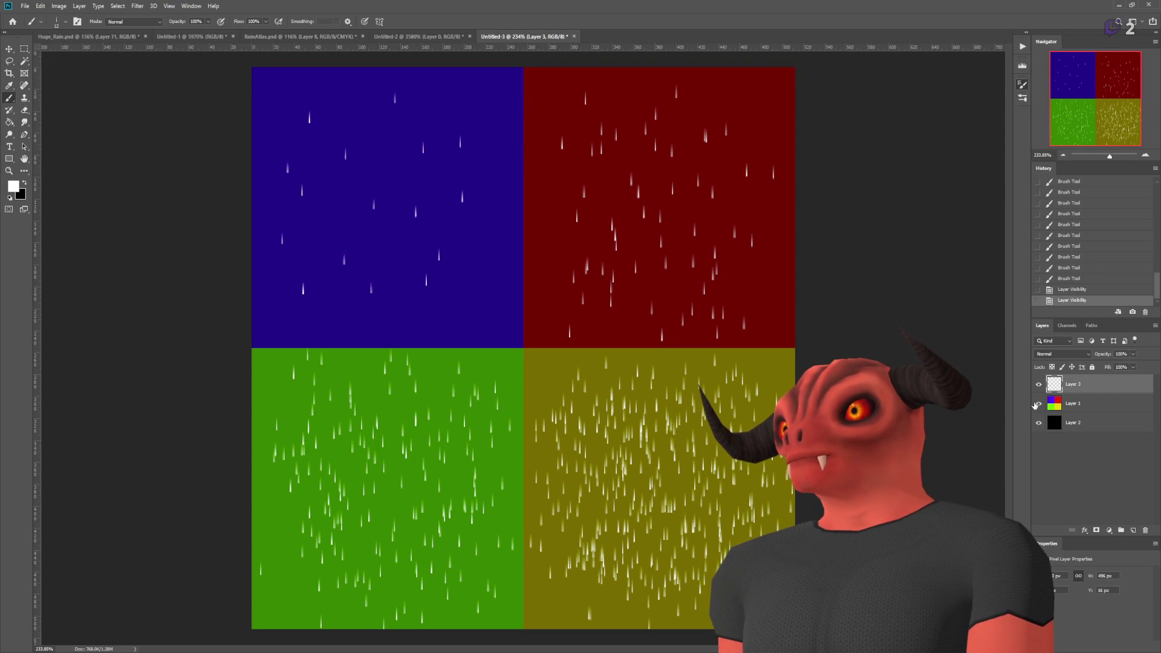
- Hide Layer 1 so the four rain frames sit on black instead of the coloured quadrants
{"action": "left_click", "coordinate": [1036, 404]}
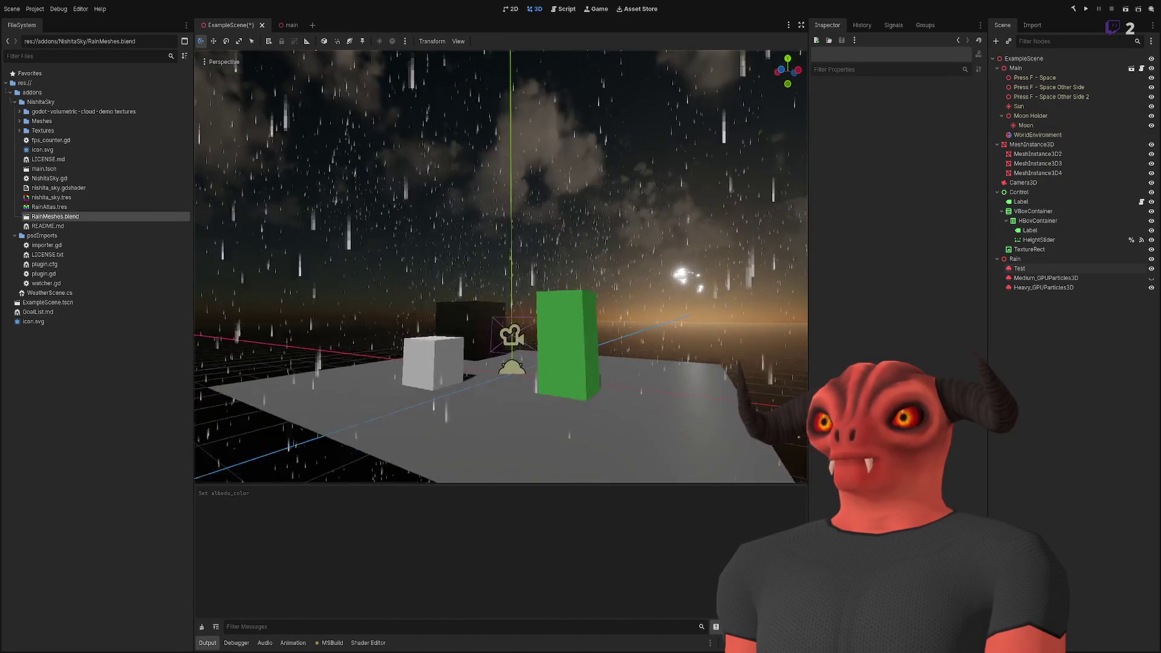
- Fly through the Godot rain, then in Blender delete all non-Large rain meshes and select Rain_Large_0
{"action": "scroll", "coordinate": [501, 266], "scroll_direction": "down", "scroll_amount": 2}
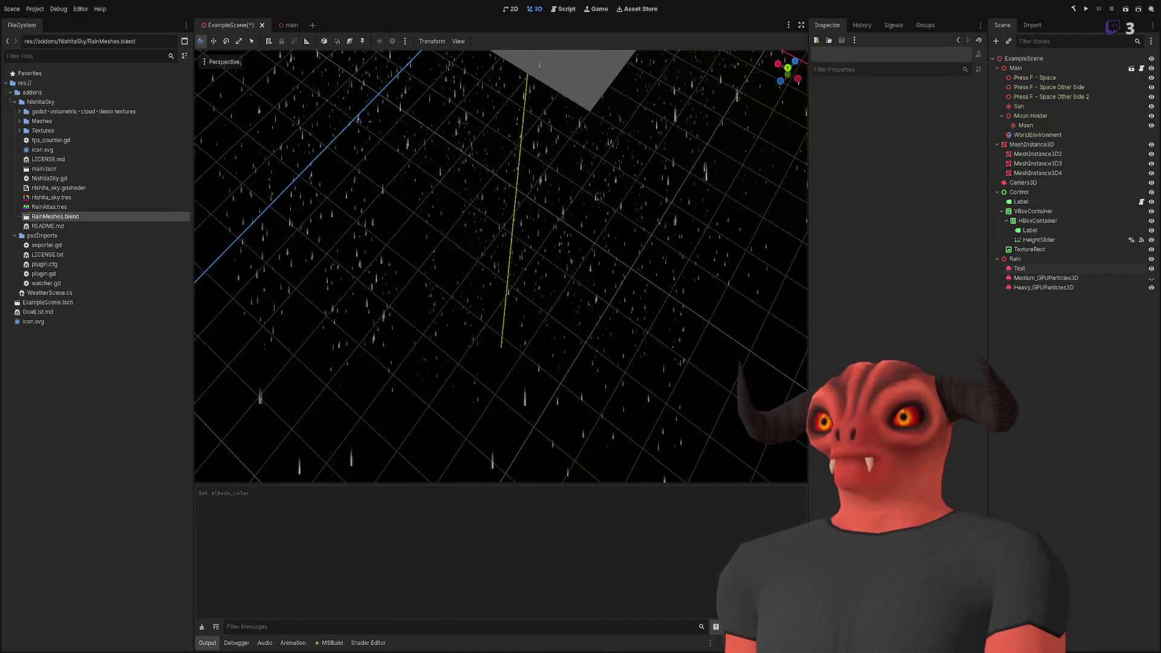
{"action": "key", "text": "w"}
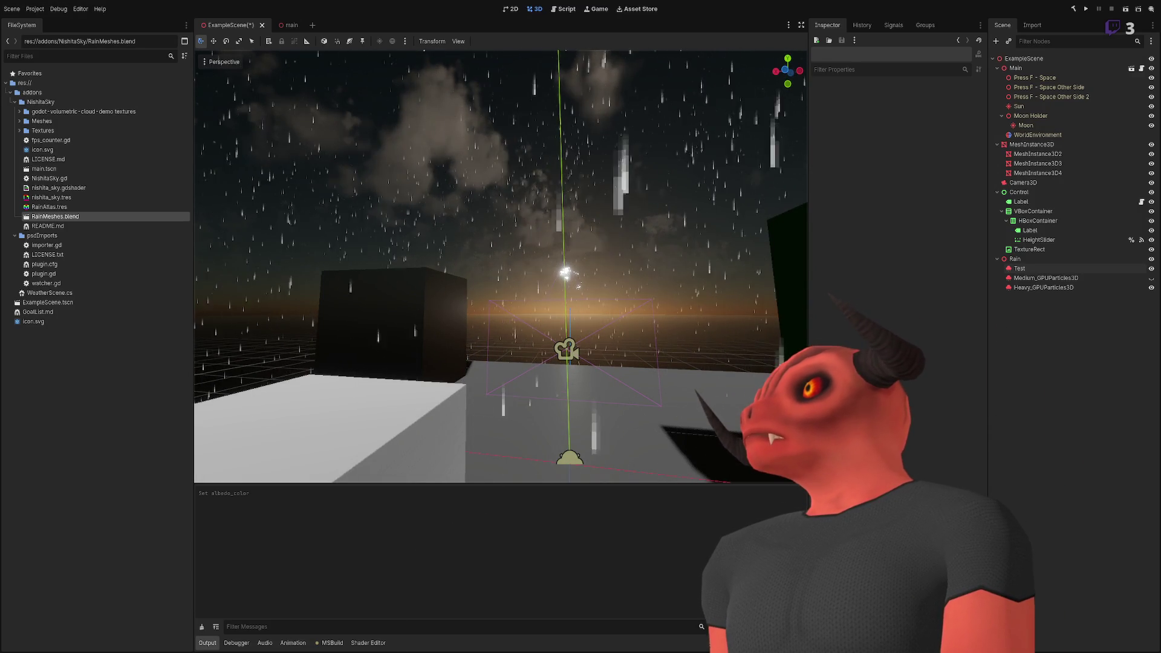
{"action": "key", "text": "alt+Tab"}
{"action": "key", "text": "Delete"}
{"action": "left_click", "coordinate": [1015, 50]}
- Rename Rain_Large_0 and its mesh data to Rain_0
{"action": "key", "text": "Down"}
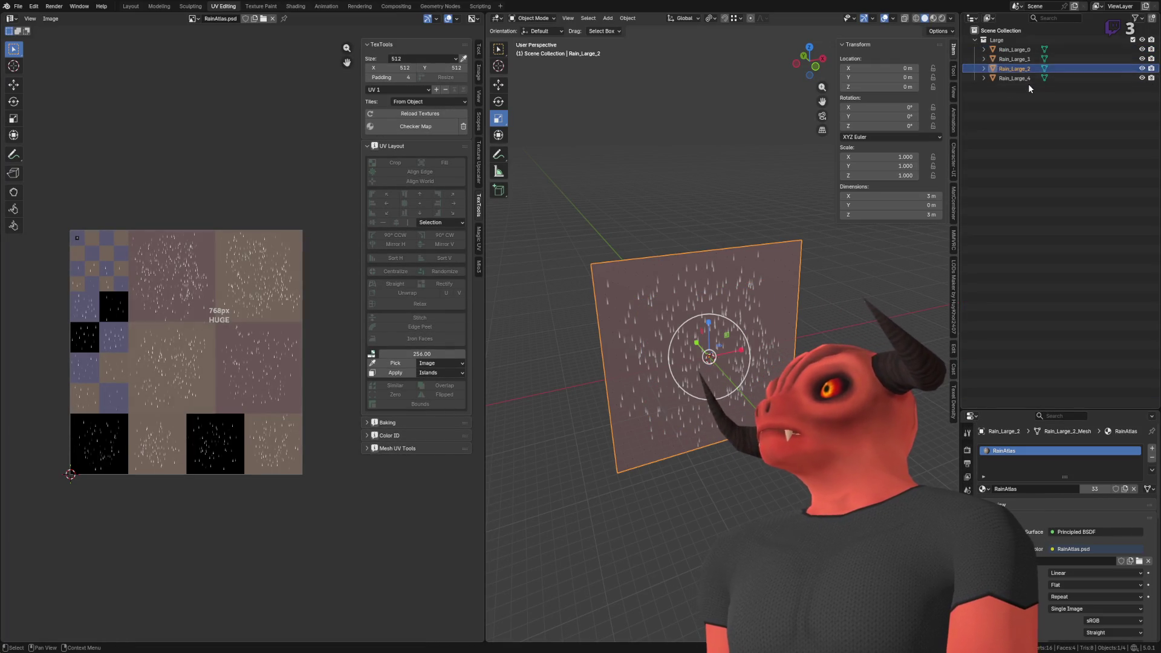
{"action": "key", "text": "Down"}
{"action": "key", "text": "Down"}
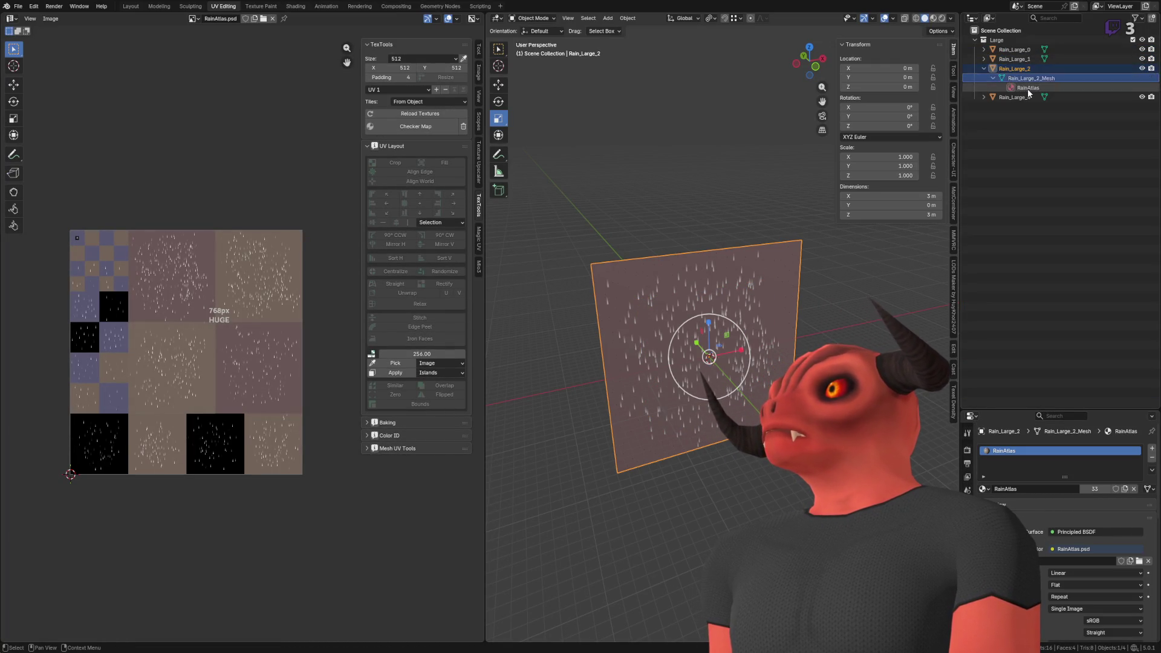
{"action": "left_click", "coordinate": [1016, 50]}
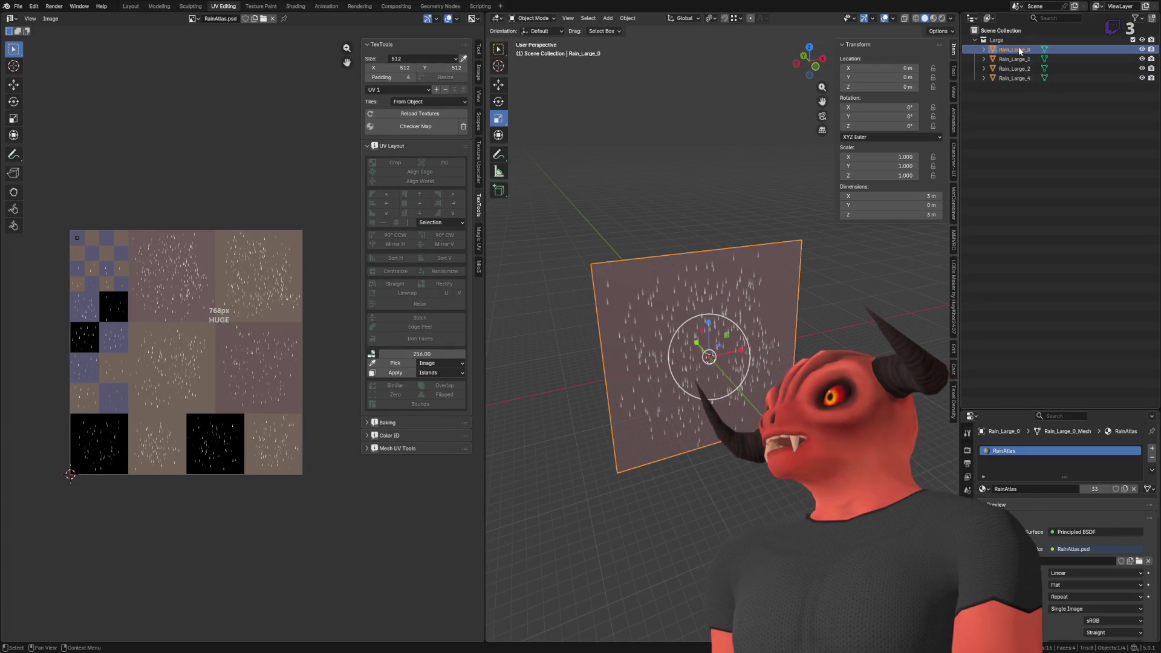
{"action": "double_click", "coordinate": [1022, 50]}
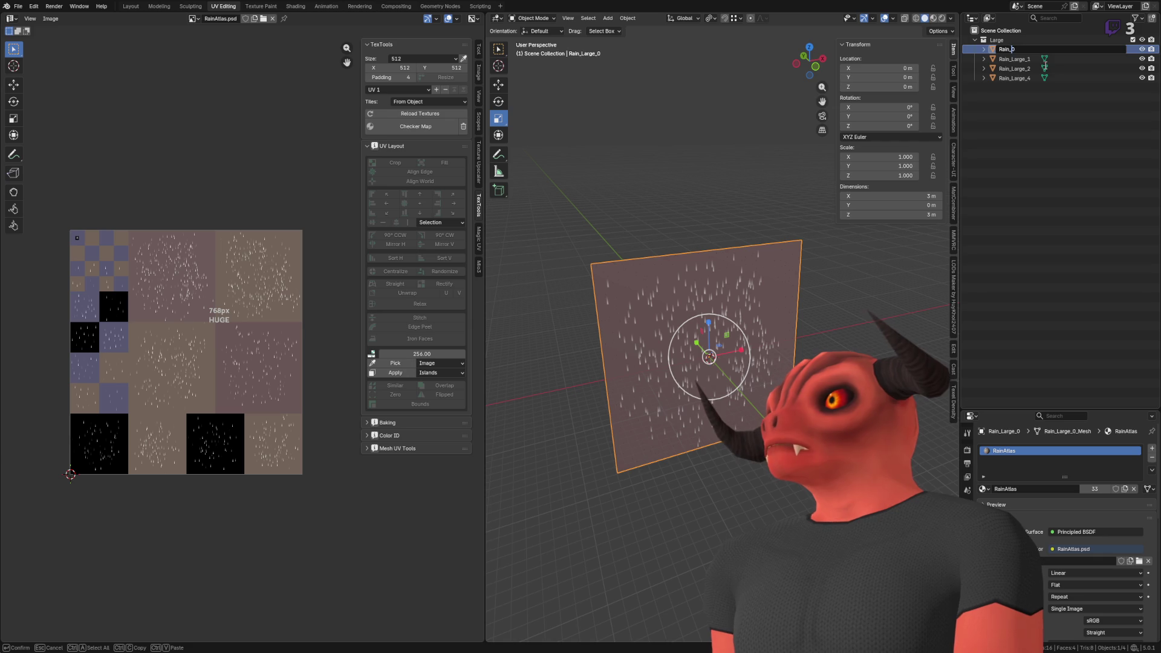
{"action": "left_click", "coordinate": [983, 49]}
{"action": "double_click", "coordinate": [1031, 59]}
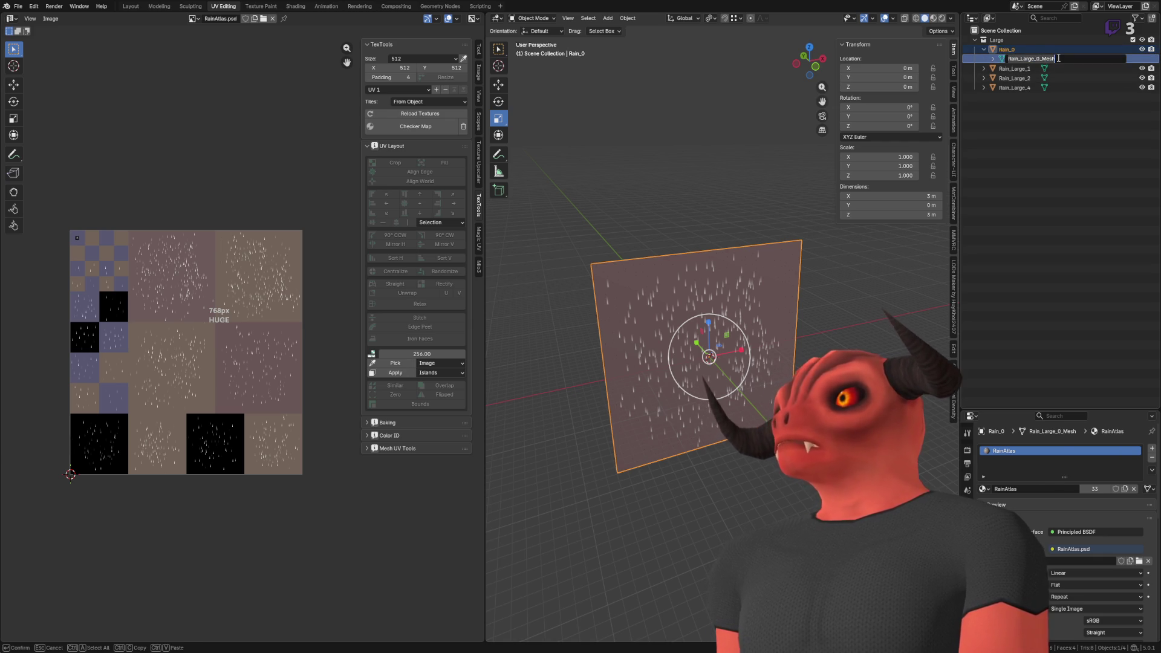
{"action": "type", "text": "Rain_0"}
{"action": "key", "text": "Return"}
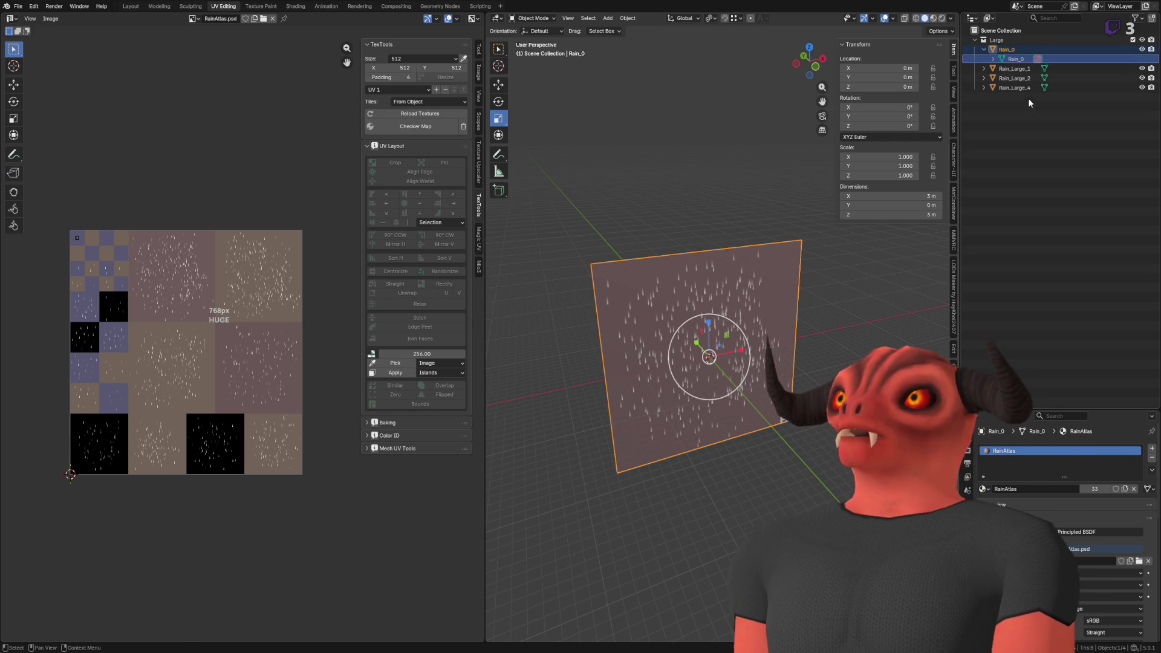
- Clear the other large rain meshes, keeping the Rain_0 plane, and duplicate it in place as Rain_0.001
{"action": "key", "text": "a"}
{"action": "key", "text": "x"}
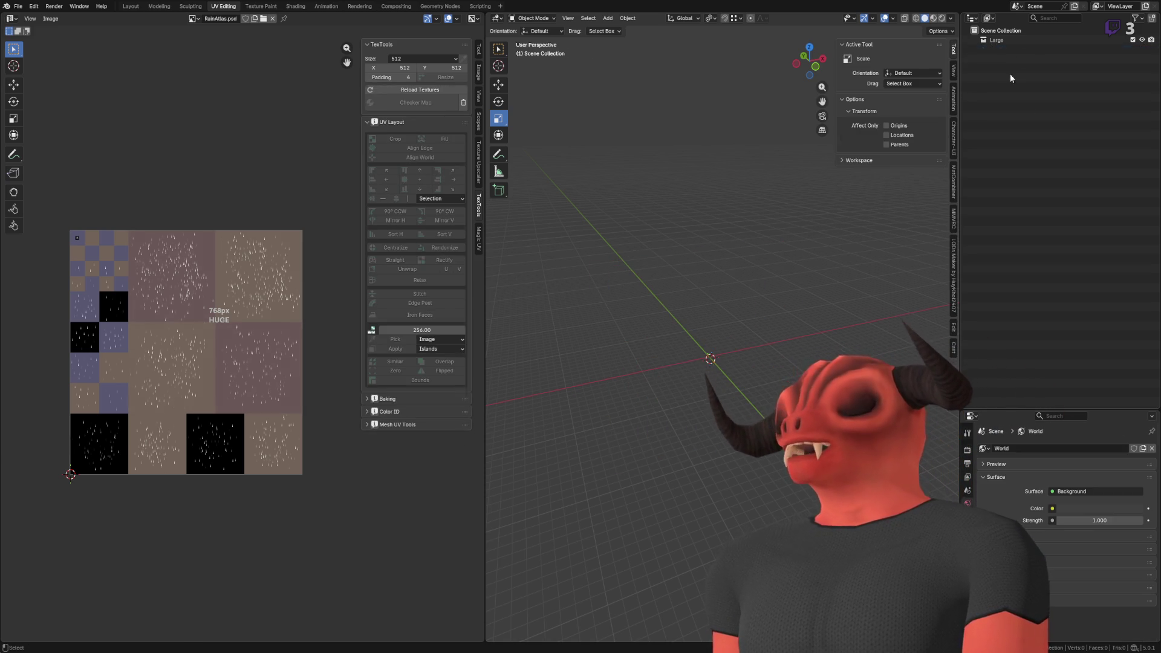
{"action": "key", "text": "ctrl+z"}
{"action": "key", "text": "ctrl+z"}
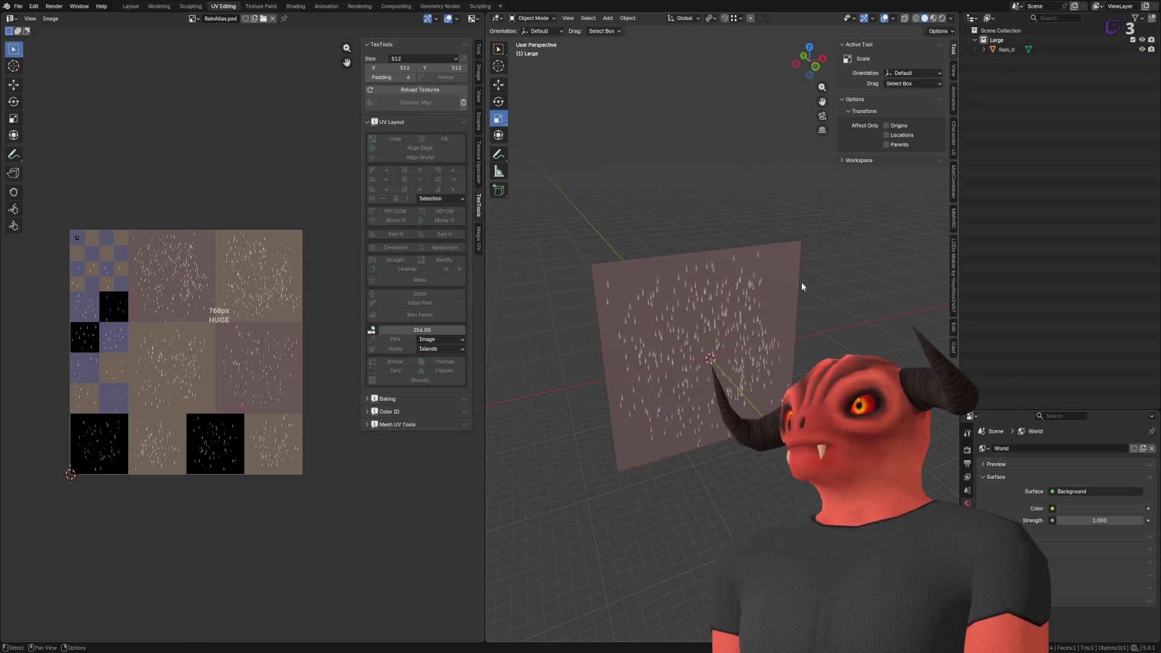
{"action": "left_click", "coordinate": [798, 285]}
{"action": "left_click", "coordinate": [836, 251]}
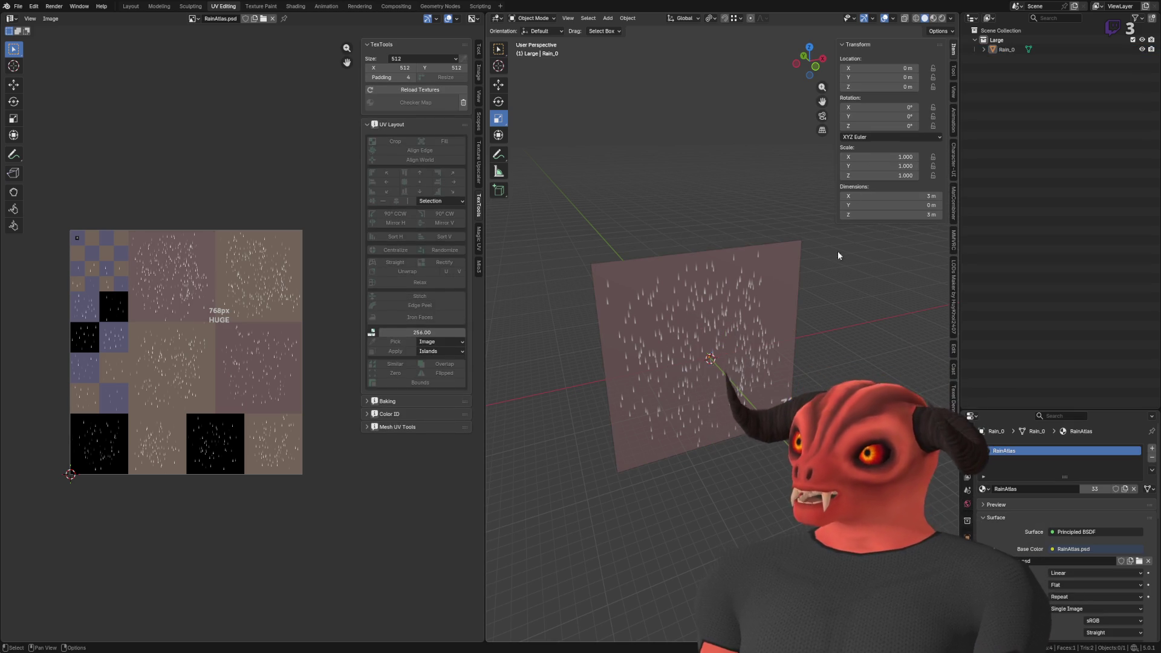
{"action": "left_click", "coordinate": [705, 253]}
{"action": "key", "text": "shift+d"}
{"action": "key", "text": "Escape"}
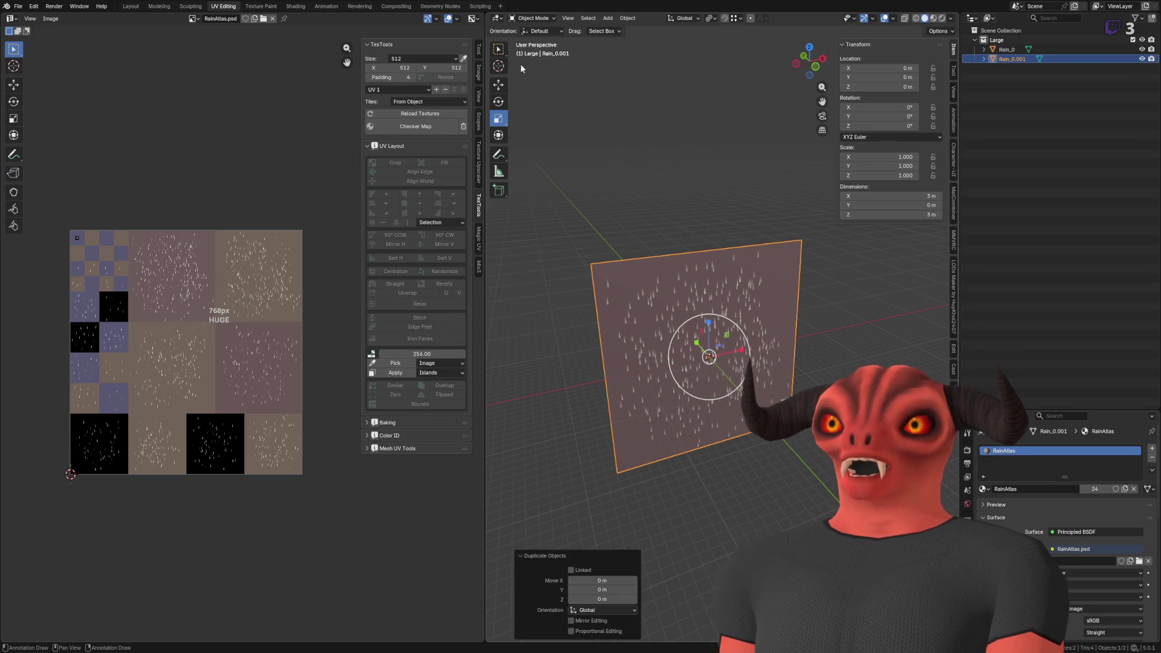
- Select Rain_0 alone and enter Edit Mode with its single face selected
{"action": "scroll", "coordinate": [243, 331], "scroll_direction": "up", "scroll_amount": 1}
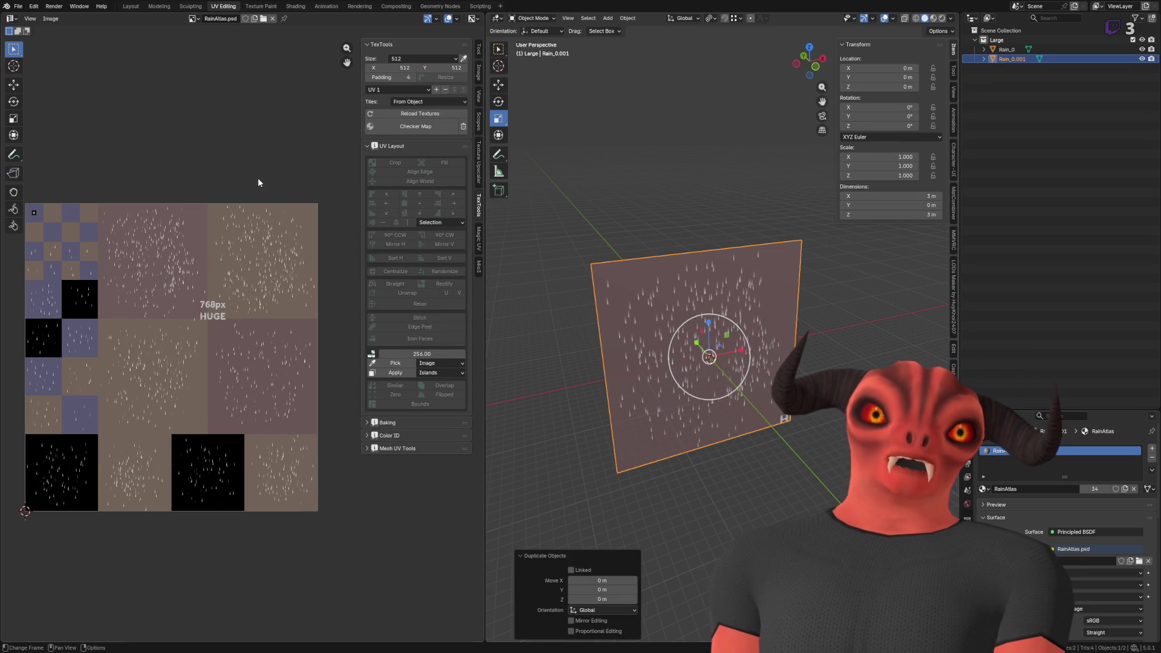
{"action": "key", "text": "a"}
{"action": "left_click", "coordinate": [830, 317]}
{"action": "left_click", "coordinate": [1005, 60]}
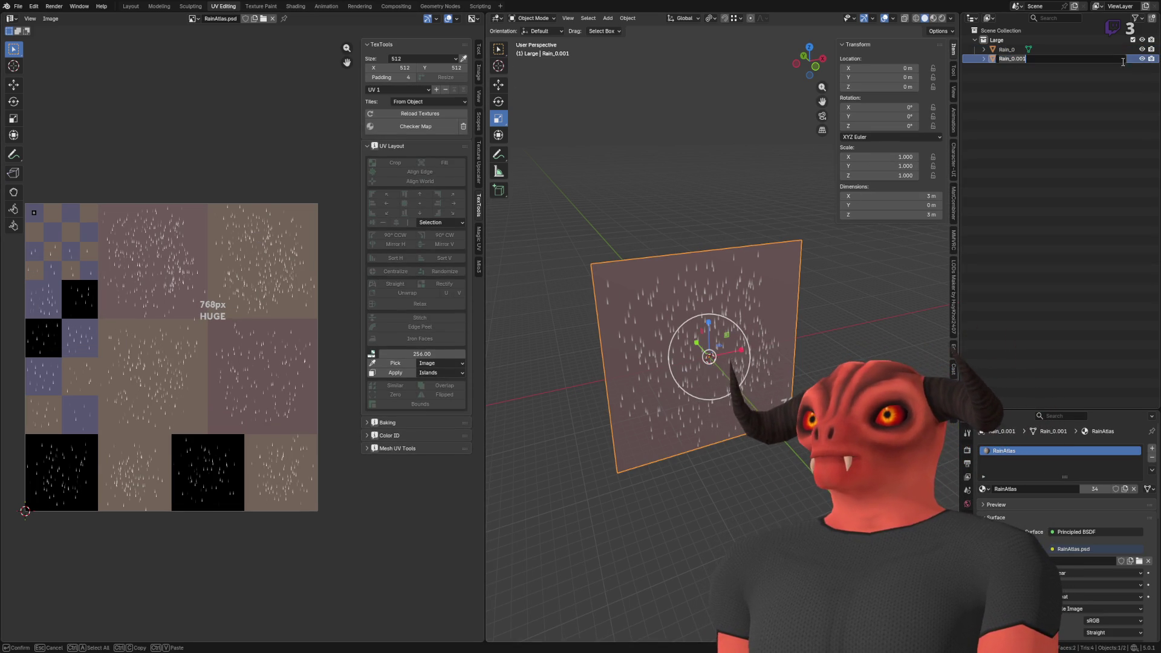
{"action": "double_click", "coordinate": [1007, 50]}
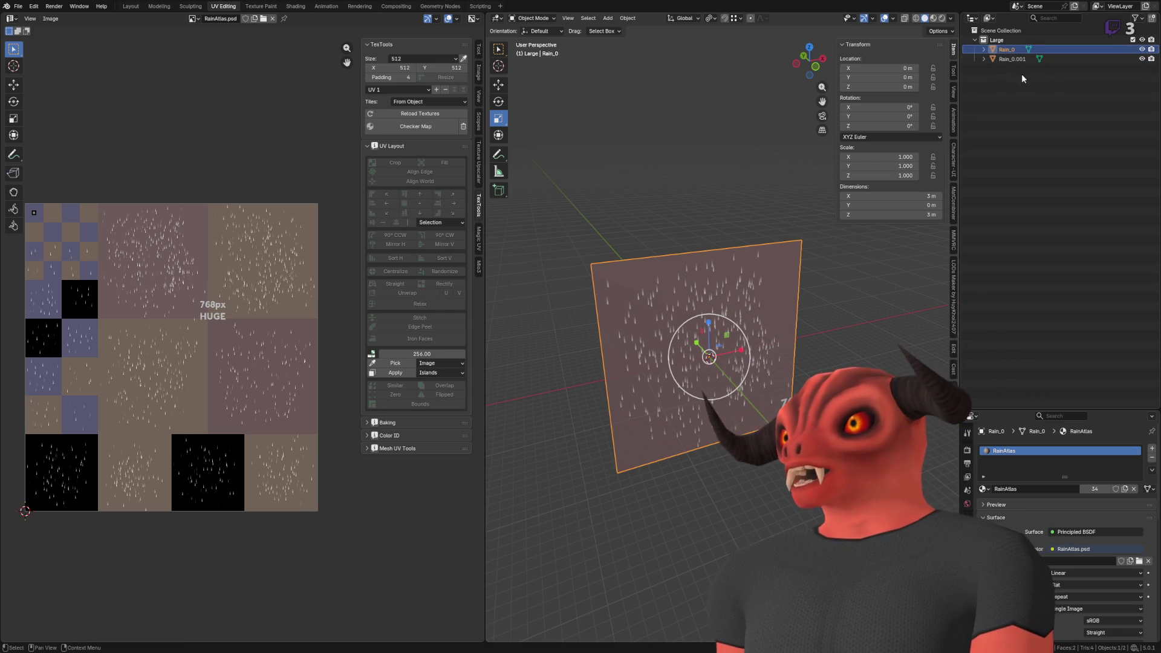
{"action": "left_click", "coordinate": [984, 50]}
{"action": "key", "text": "a"}
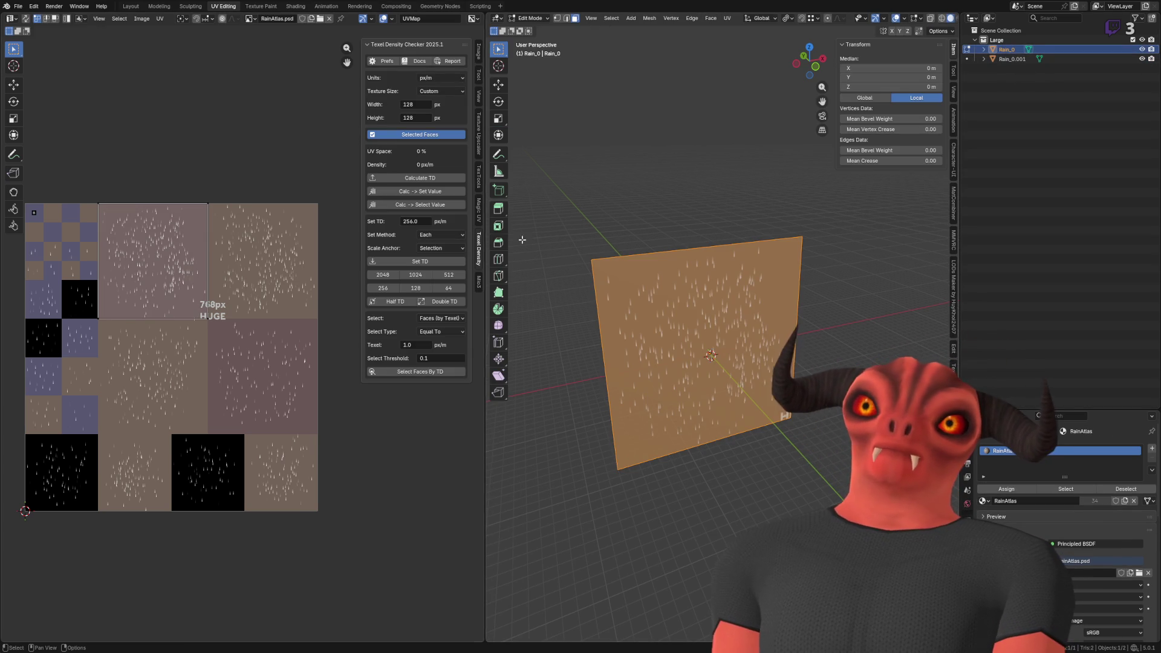
- Re-project Rain_0's UVs from the front view using Project from View (Bounds)
{"action": "left_click", "coordinate": [824, 53]}
{"action": "key", "text": "ctrl+f"}
{"action": "mouse_move", "coordinate": [666, 382]}
{"action": "scroll", "coordinate": [741, 212], "scroll_direction": "up", "scroll_amount": 3}
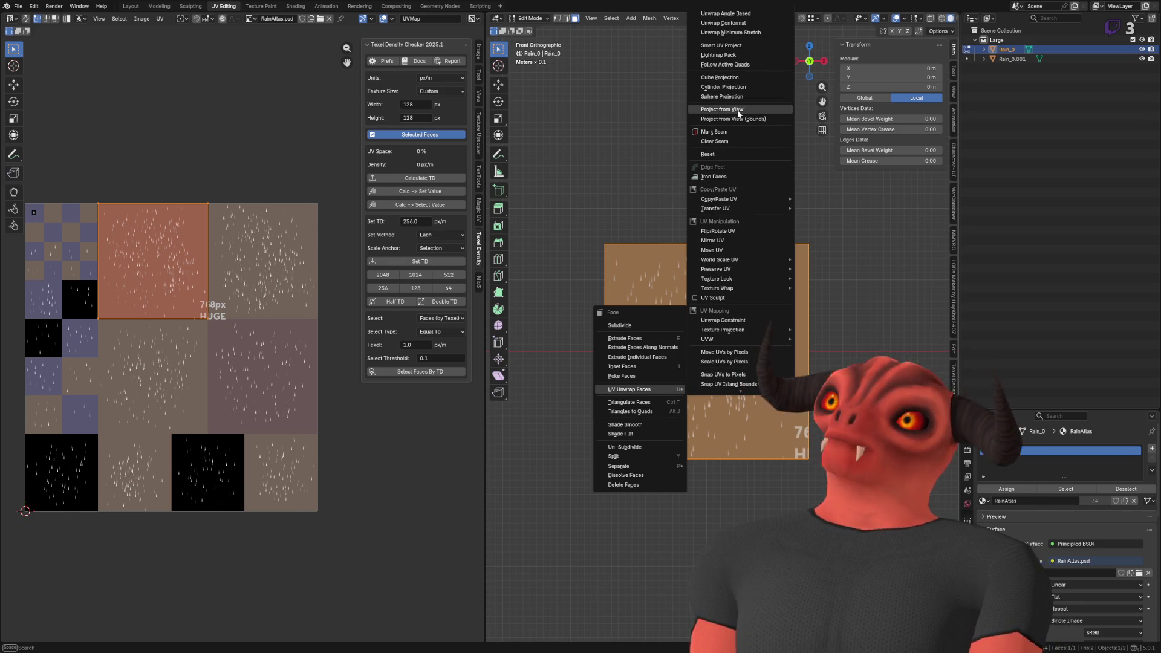
{"action": "left_click", "coordinate": [736, 119]}
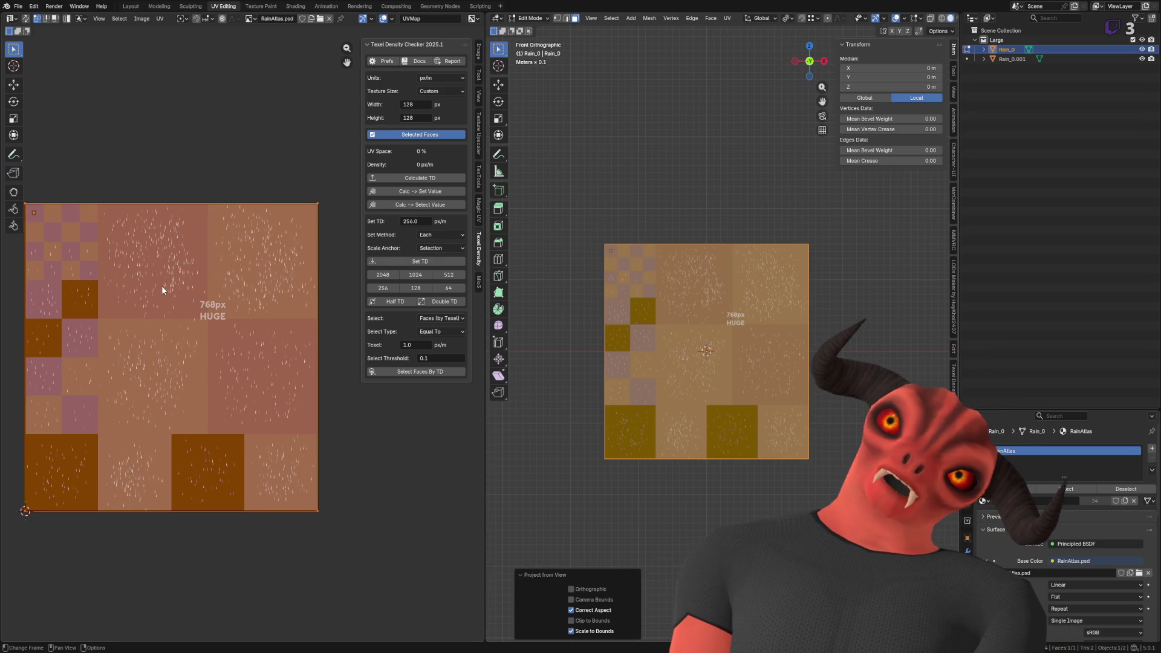
- Scale the UV island to 0.5 on X, Y and Z
{"action": "scroll", "coordinate": [161, 285], "scroll_direction": "left", "scroll_amount": 2}
{"action": "scroll", "coordinate": [208, 269], "scroll_direction": "left", "scroll_amount": 2}
{"action": "left_click", "coordinate": [13, 118]}
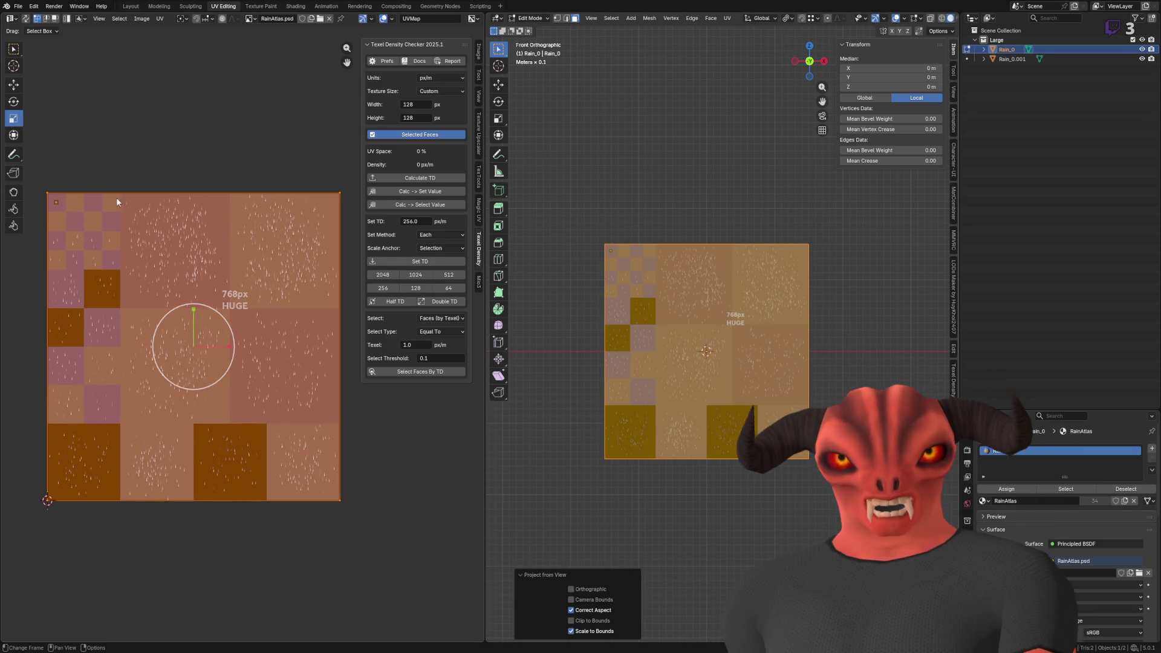
{"action": "left_click_drag", "start_coordinate": [224, 322], "coordinate": [213, 331]}
{"action": "left_click", "coordinate": [60, 629]}
{"action": "left_click", "coordinate": [117, 581]}
{"action": "type", "text": "0.5"}
{"action": "key", "text": "Tab"}
{"action": "type", "text": "0.5"}
{"action": "key", "text": "Return"}
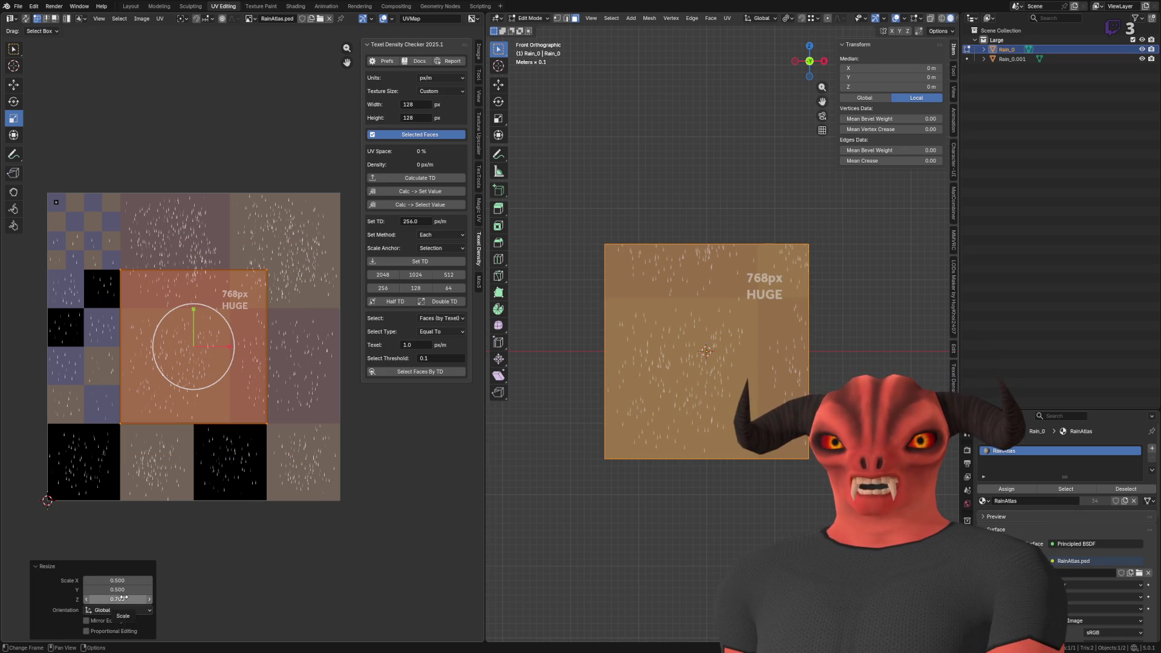
{"action": "left_click", "coordinate": [122, 597]}
{"action": "type", "text": "0.5"}
{"action": "key", "text": "Return"}
- Move the UV island onto the atlas's top-left quarter and leave Edit Mode
{"action": "left_click", "coordinate": [14, 85]}
{"action": "left_click_drag", "start_coordinate": [206, 350], "coordinate": [134, 274]}
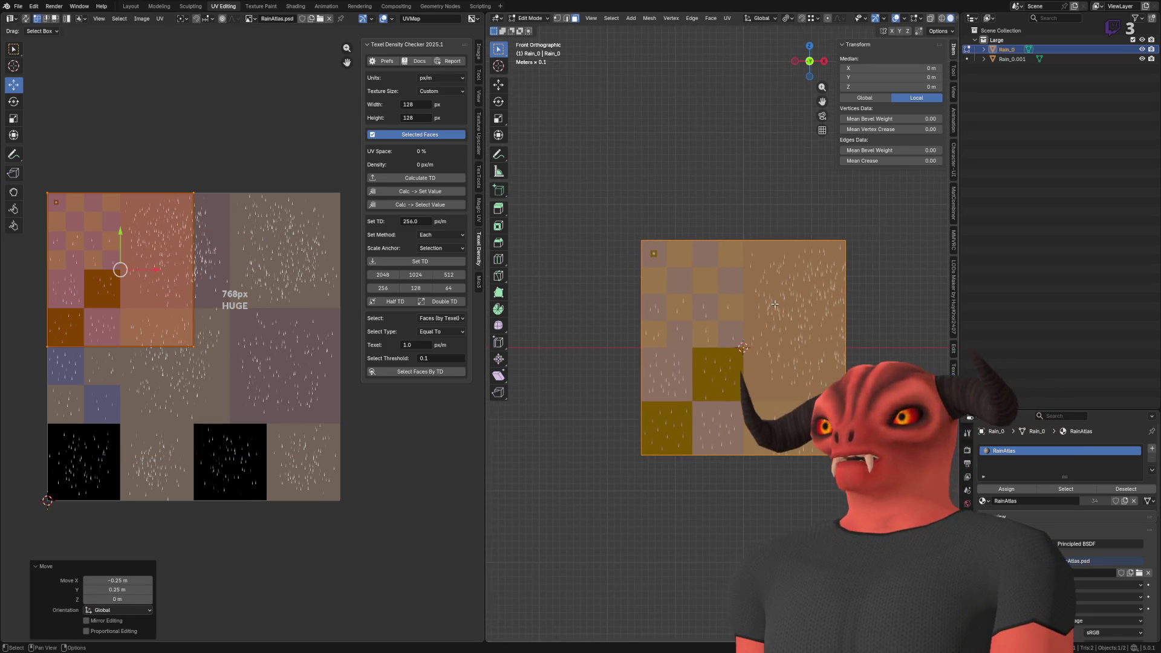
{"action": "key", "text": "Tab"}
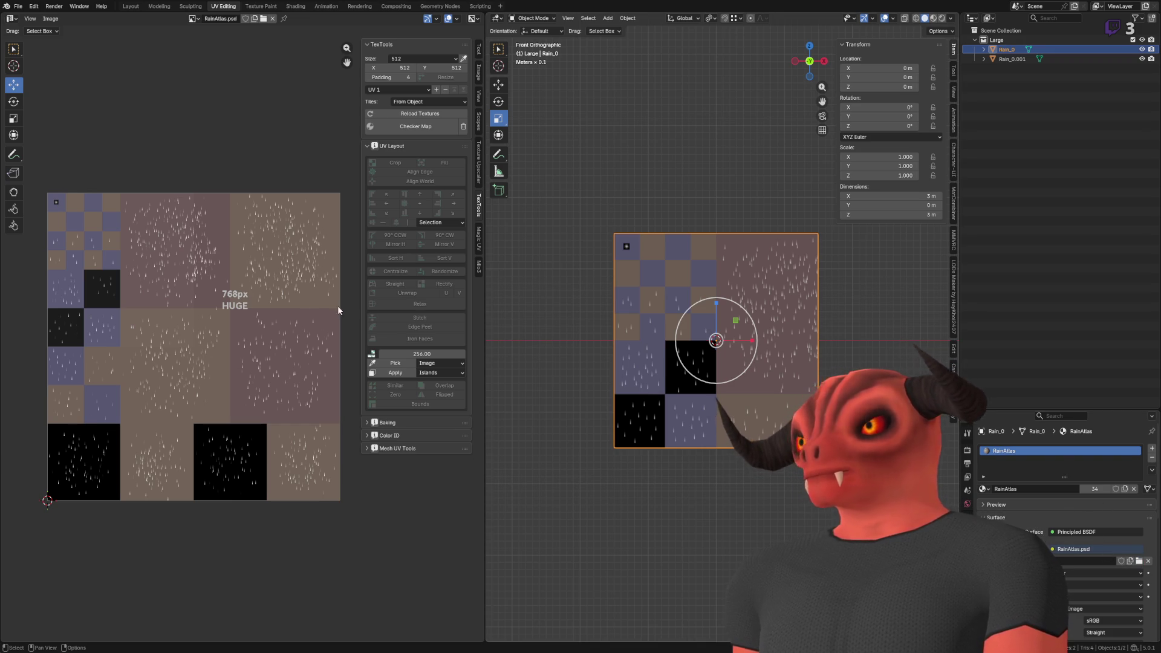
- Delete the old Rain_0.001 copy
{"action": "left_click_drag", "start_coordinate": [753, 344], "coordinate": [748, 318]}
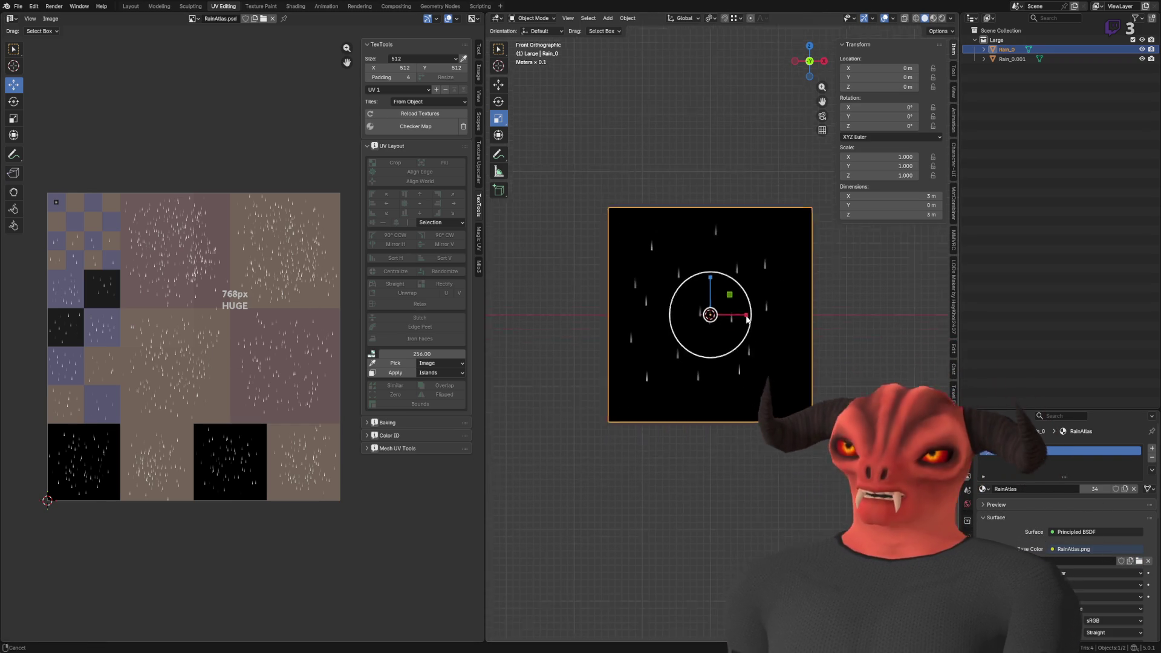
{"action": "scroll", "coordinate": [741, 313], "scroll_direction": "up", "scroll_amount": 4}
{"action": "scroll", "coordinate": [767, 368], "scroll_direction": "down", "scroll_amount": 2}
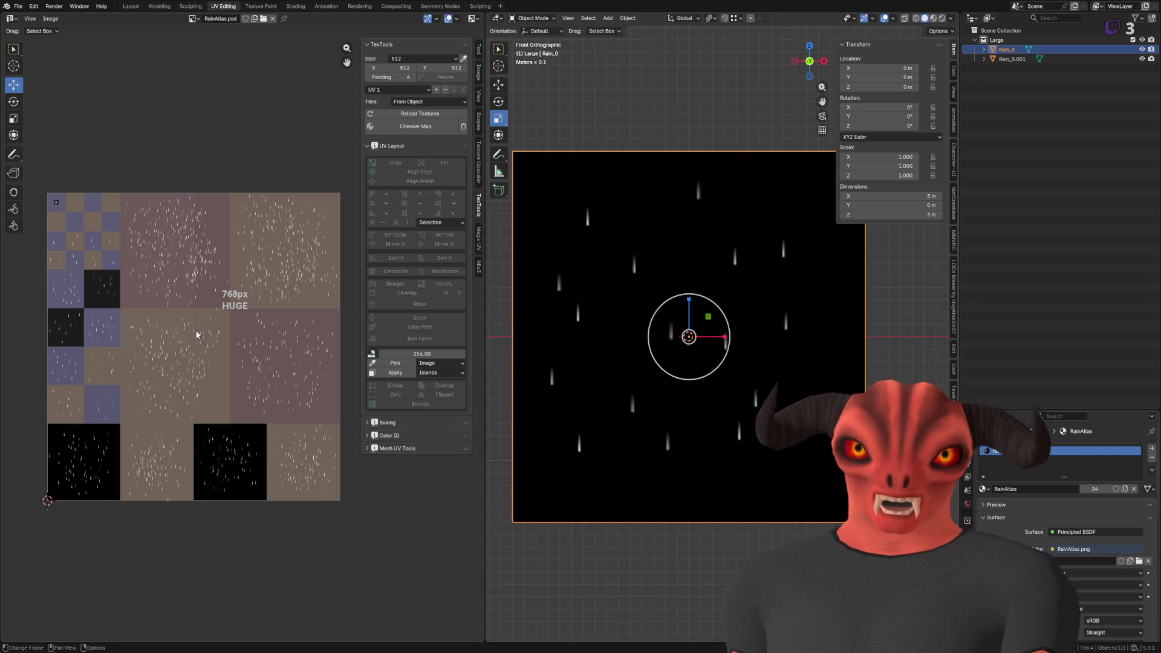
{"action": "scroll", "coordinate": [671, 329], "scroll_direction": "down", "scroll_amount": 3}
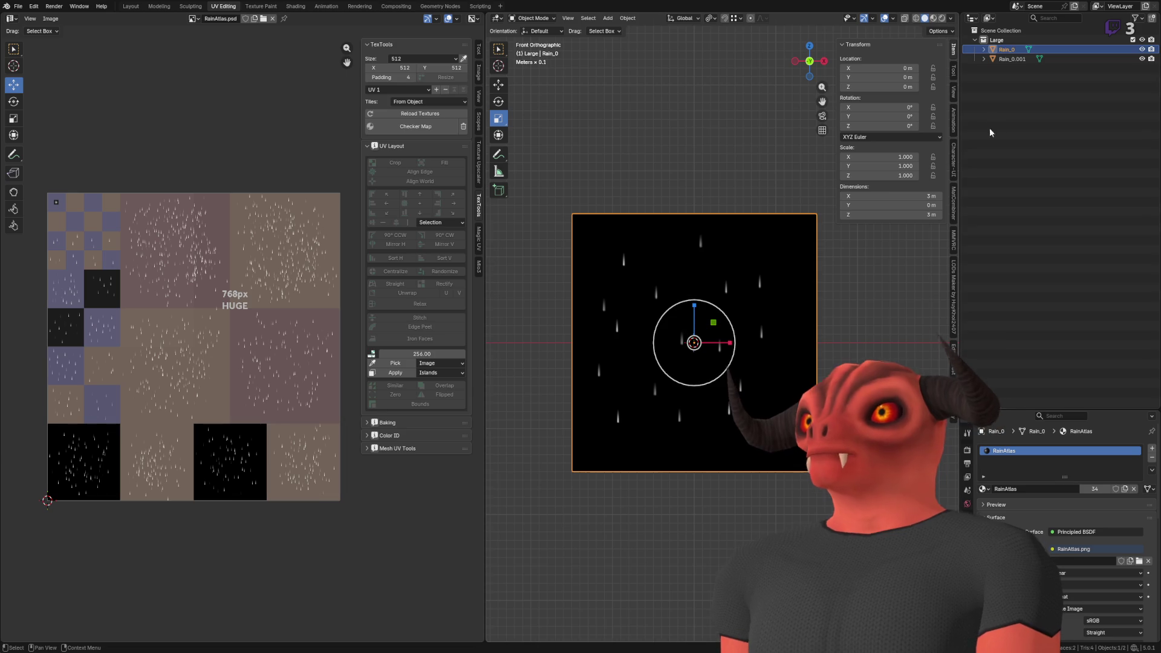
{"action": "left_click", "coordinate": [1016, 59]}
{"action": "key", "text": "Delete"}
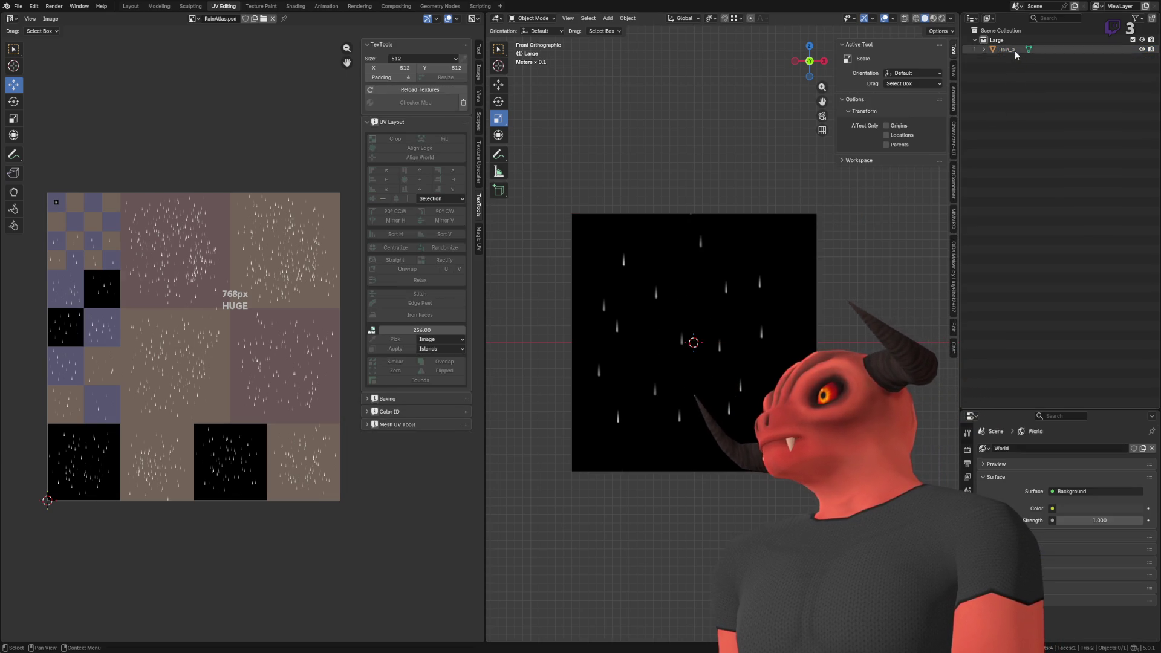
- Duplicate Rain_0 in place and name the copy Rain_1
{"action": "left_click", "coordinate": [1014, 50]}
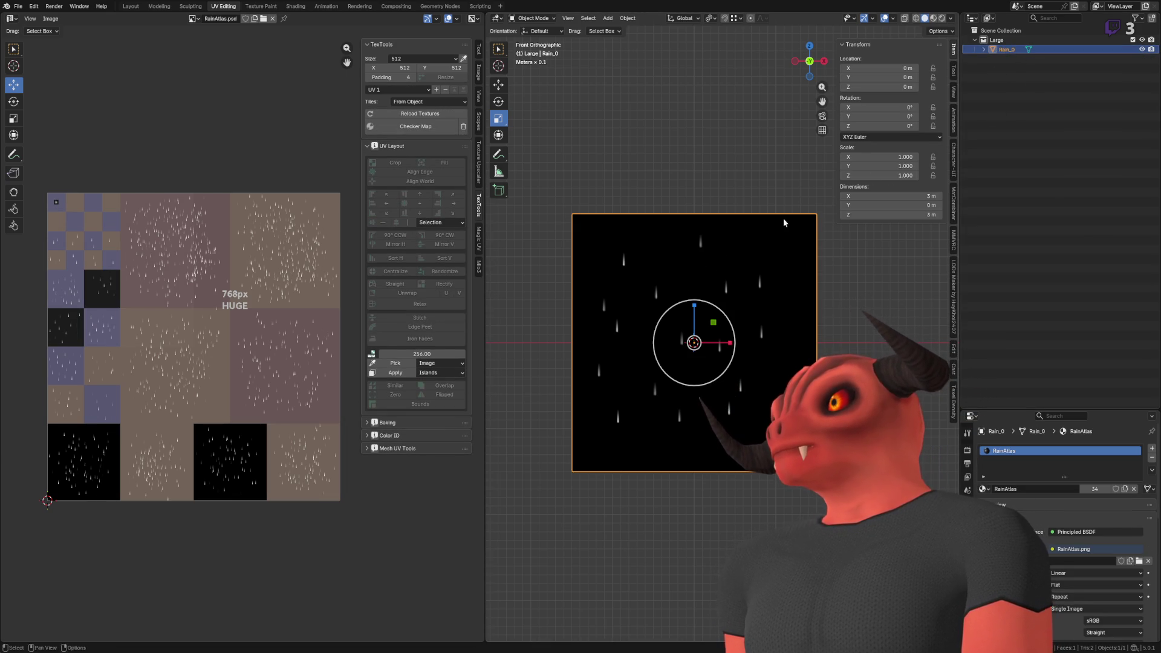
{"action": "key", "text": "shift+d"}
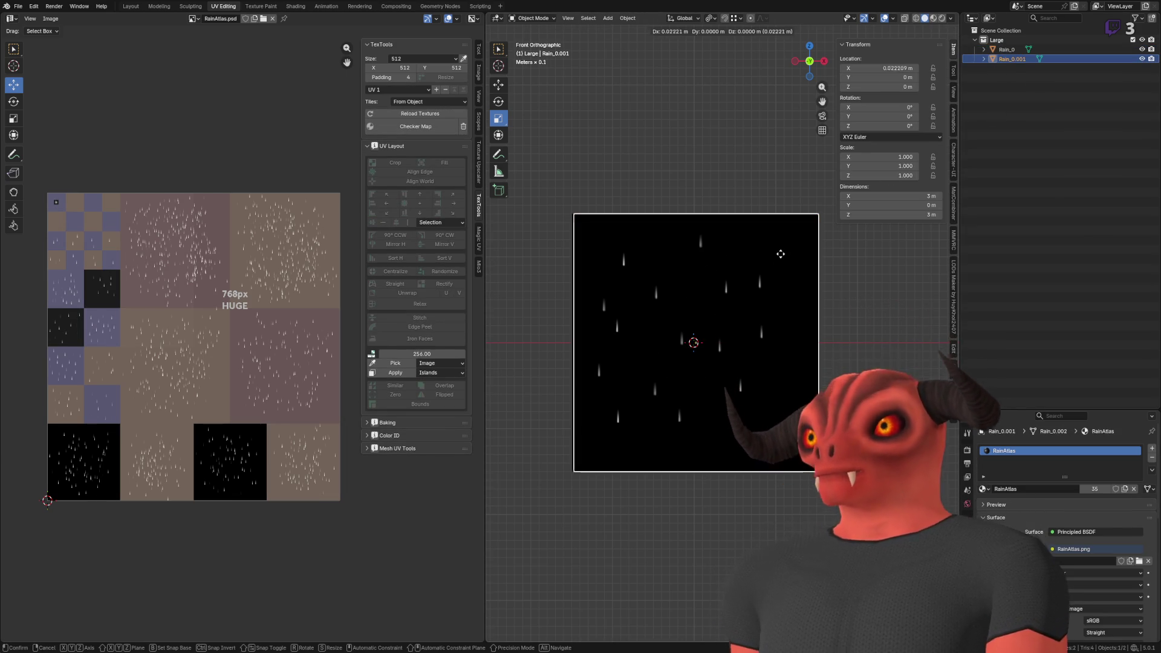
{"action": "left_click", "coordinate": [894, 254]}
{"action": "key", "text": "ctrl+z"}
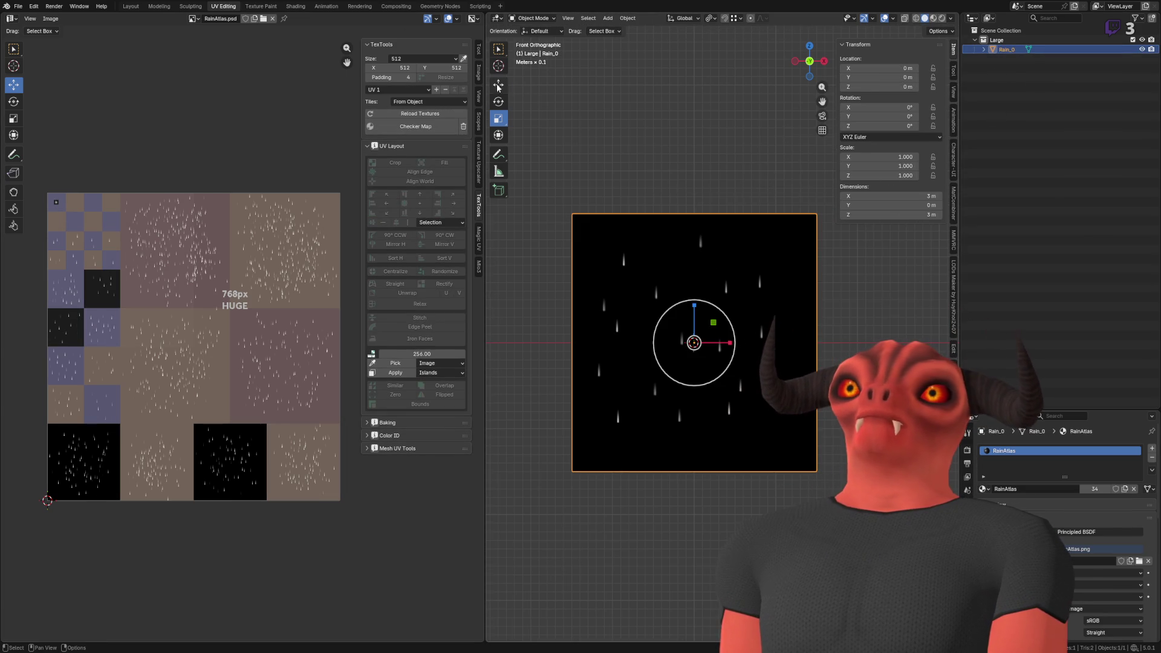
{"action": "left_click", "coordinate": [498, 86]}
{"action": "key", "text": "shift+d"}
{"action": "key", "text": "Escape"}
{"action": "double_click", "coordinate": [1042, 58]}
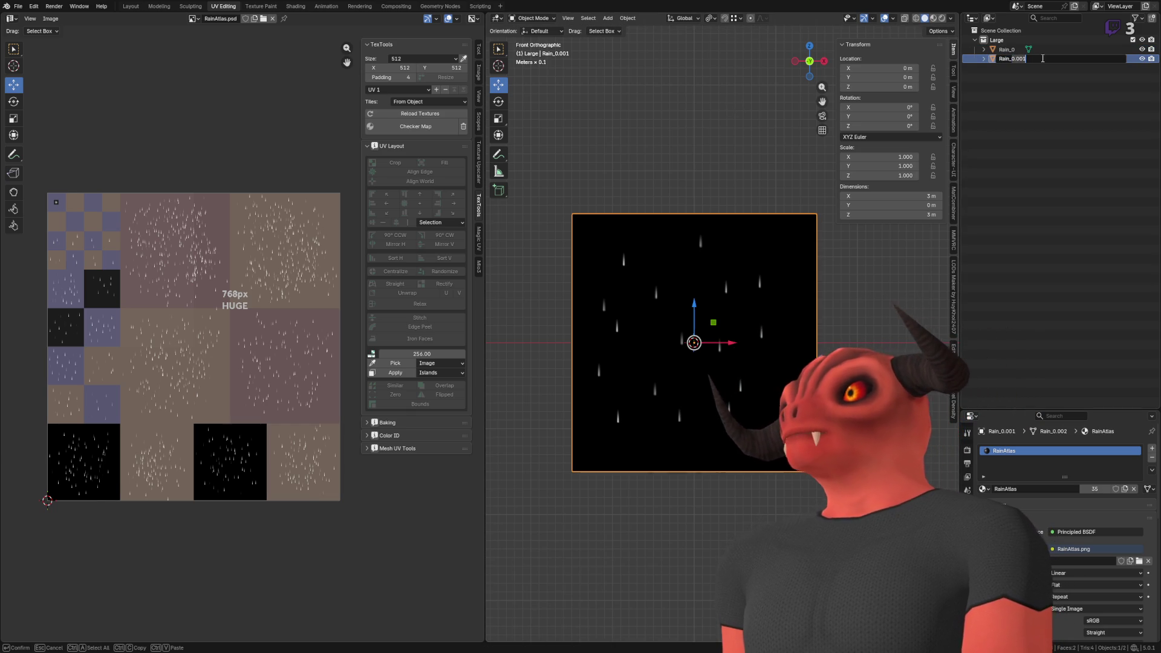
{"action": "key", "text": "Return"}
- Name the meshes Rain_1_Mesh and Rain_0_Mesh, then enter Edit Mode on Rain_1
{"action": "left_click", "coordinate": [1028, 58]}
{"action": "double_click", "coordinate": [1023, 68]}
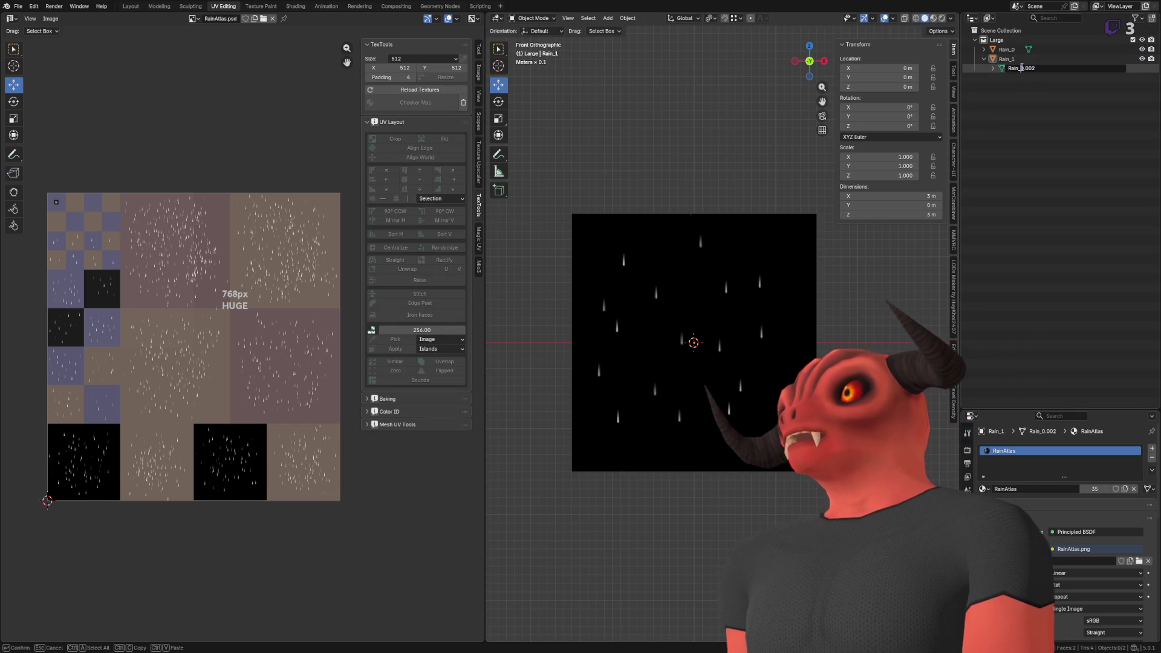
{"action": "type", "text": "_Mesh"}
{"action": "key", "text": "Return"}
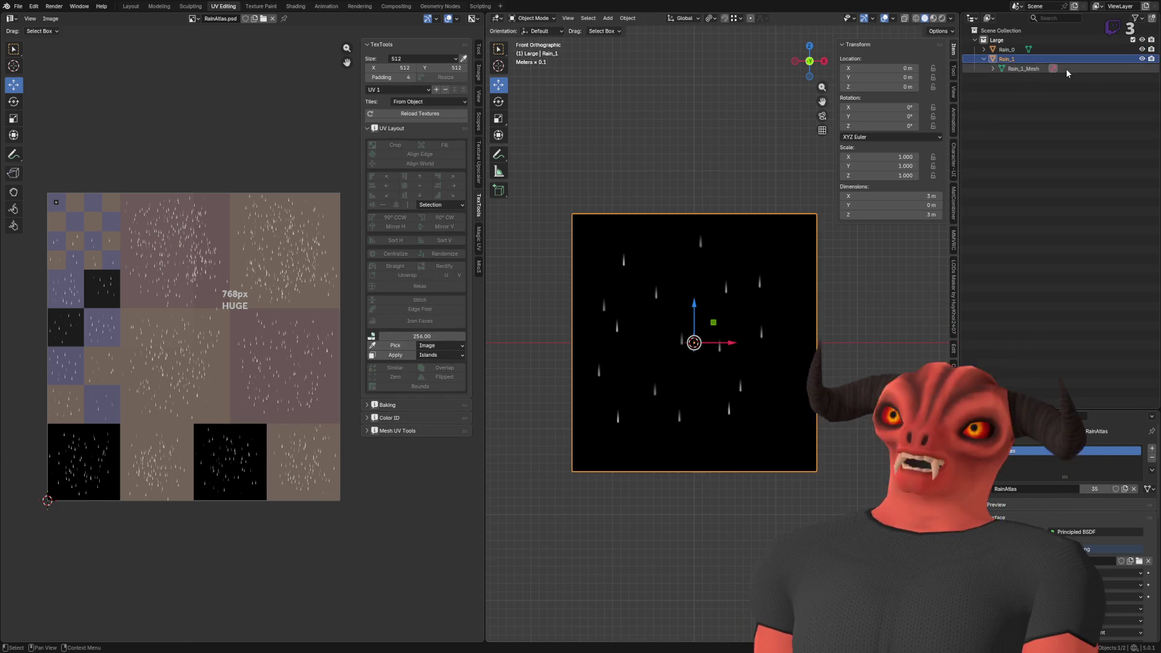
{"action": "double_click", "coordinate": [1021, 58]}
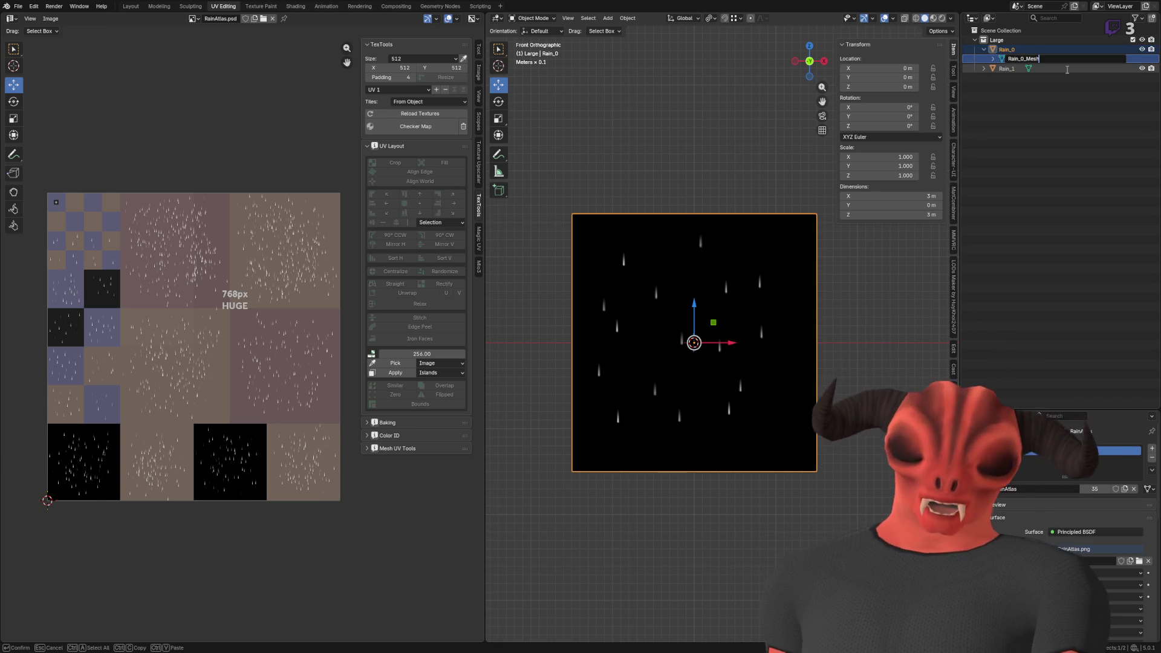
{"action": "key", "text": "Return"}
{"action": "left_click", "coordinate": [1065, 69]}
{"action": "left_click", "coordinate": [1023, 83]}
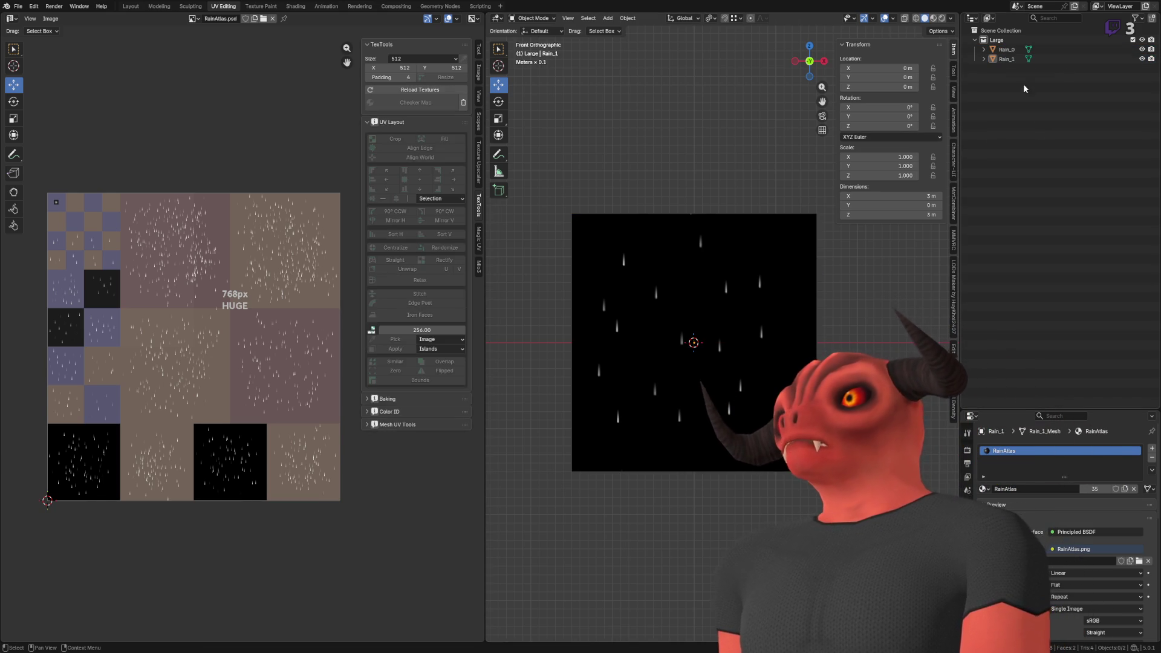
{"action": "left_click", "coordinate": [1008, 59]}
{"action": "key", "text": "Tab"}
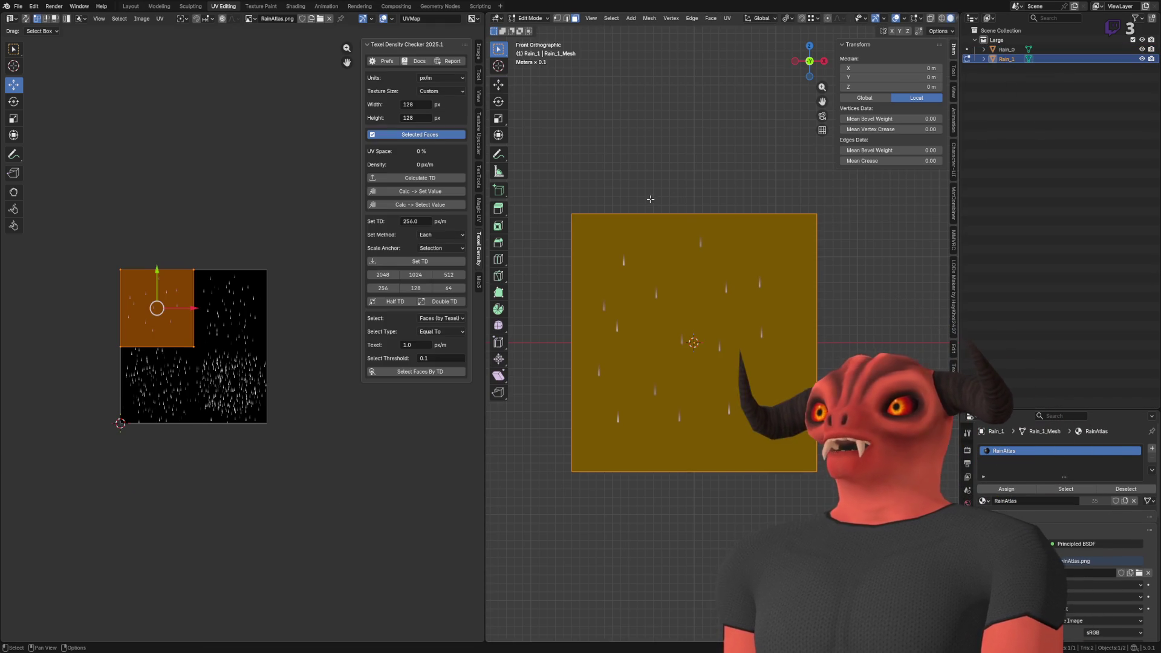
- Move Rain_1's UVs to the atlas's top-right quarter and reselect Rain_1
{"action": "left_click_drag", "start_coordinate": [194, 313], "coordinate": [266, 312]}
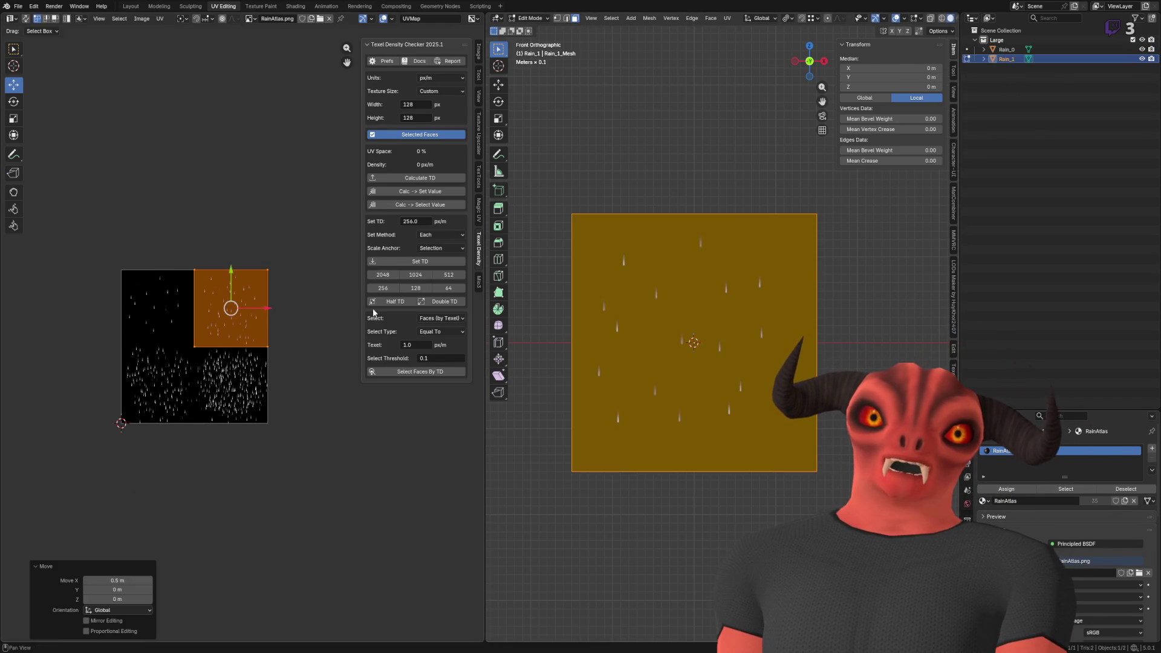
{"action": "key", "text": "Tab"}
{"action": "left_click", "coordinate": [998, 100]}
{"action": "left_click", "coordinate": [1005, 59]}
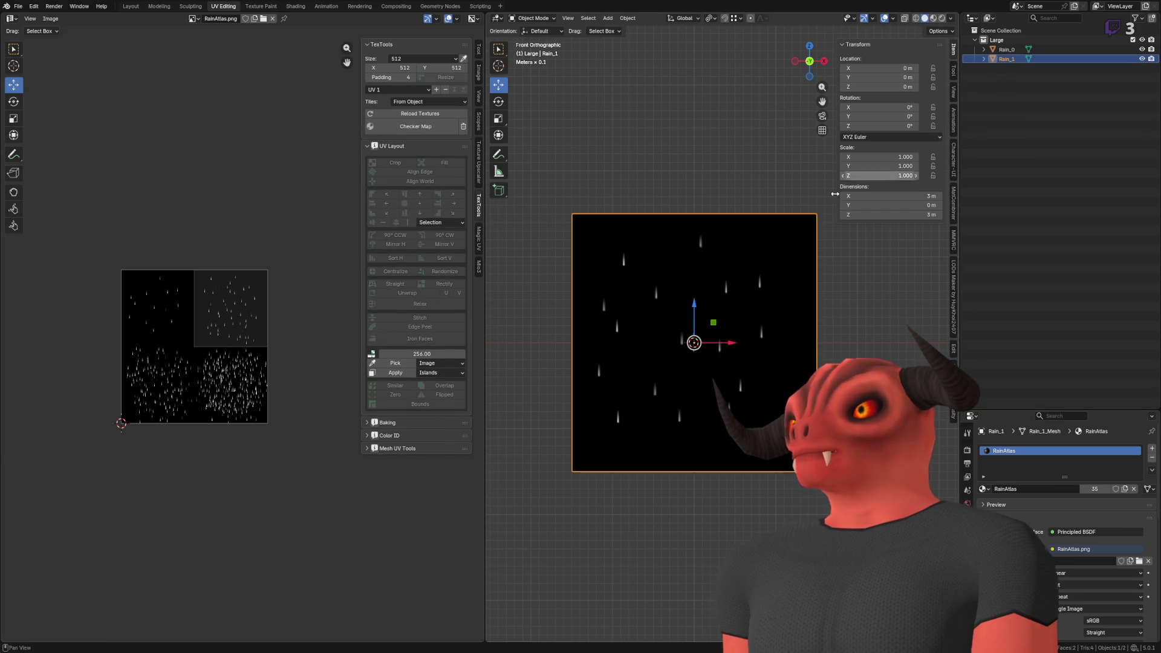
{"action": "key", "text": "ctrl+c"}
{"action": "key", "text": "ctrl+z"}
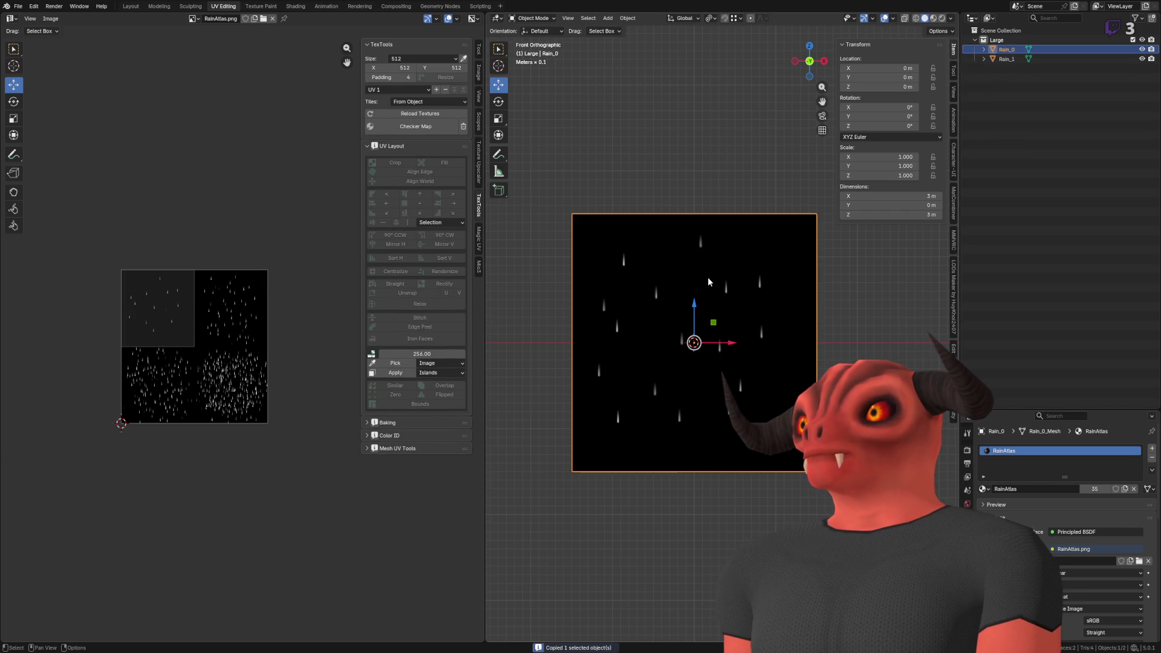
{"action": "key", "text": "ctrl+shift+z"}
{"action": "key", "text": "ctrl+z"}
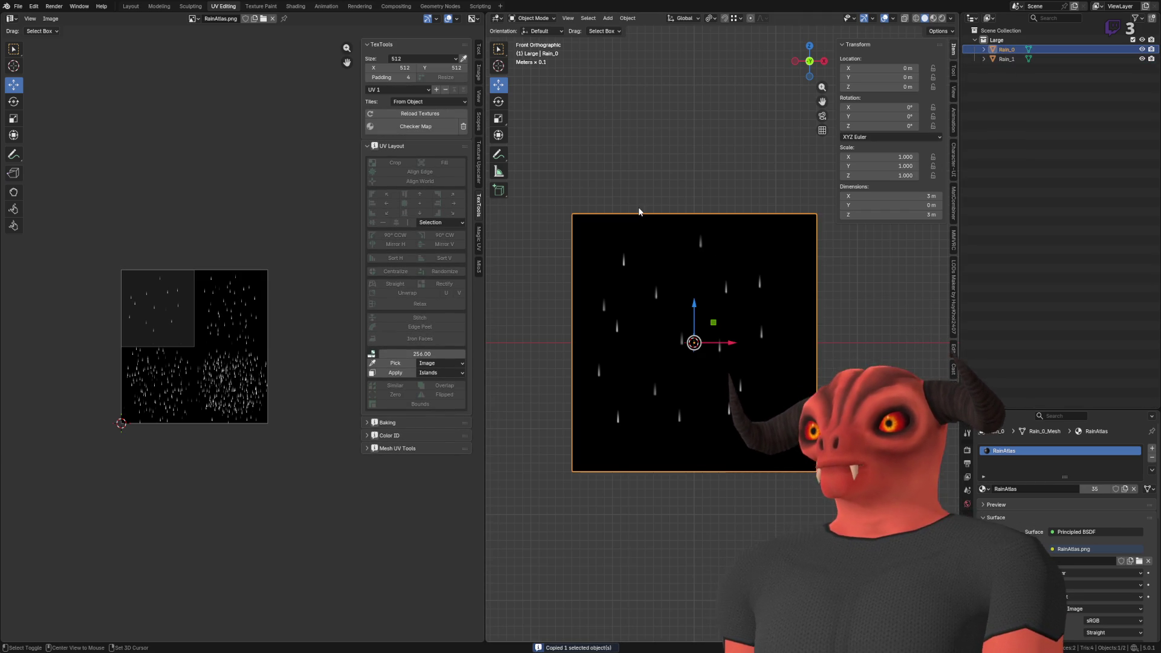
{"action": "left_click", "coordinate": [1002, 60]}
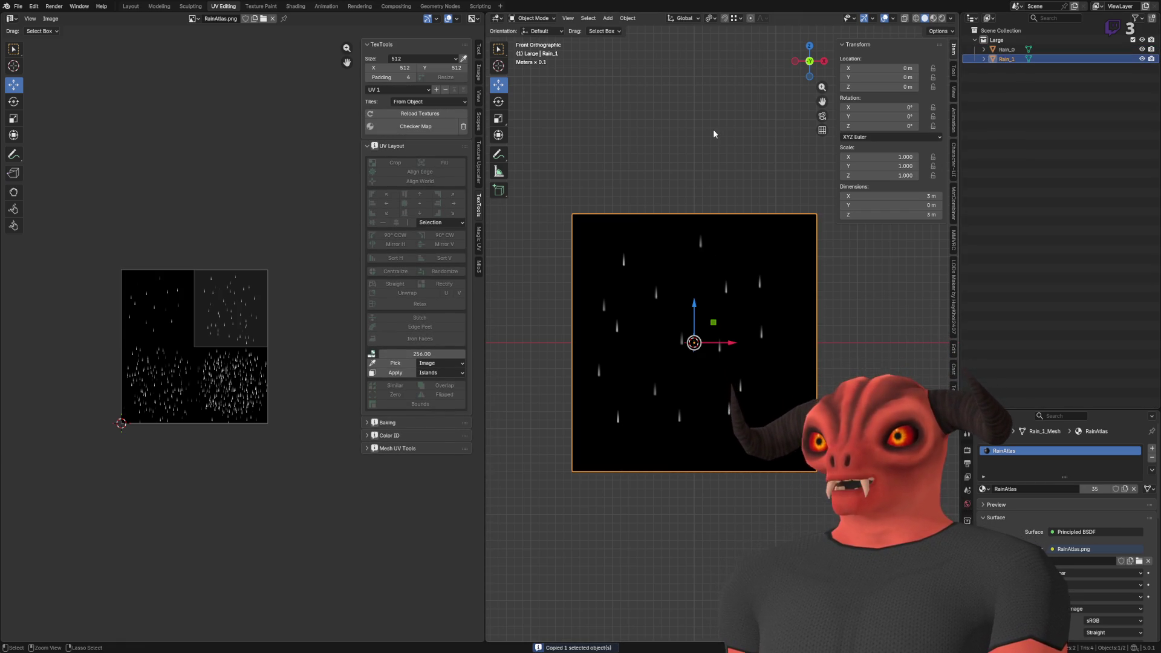
- Make an in-place duplicate of Rain_1
{"action": "key", "text": "alt+d"}
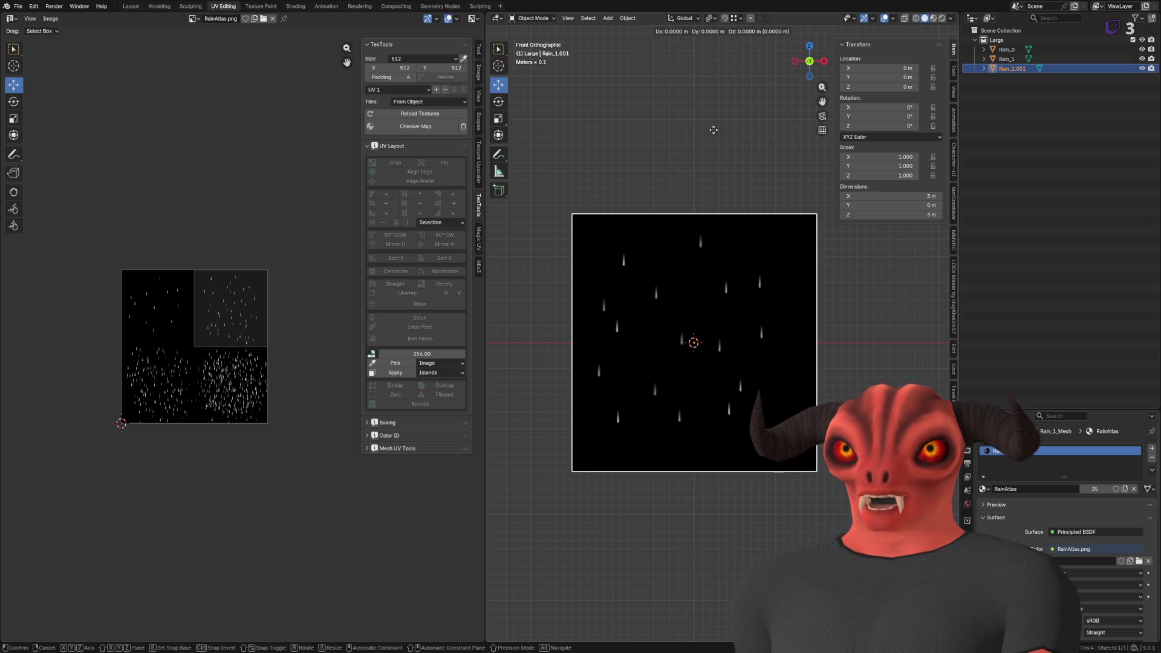
{"action": "key", "text": "Escape"}
{"action": "scroll", "coordinate": [703, 276], "scroll_direction": "up", "scroll_amount": 3}
{"action": "key", "text": "KP_Decimal"}
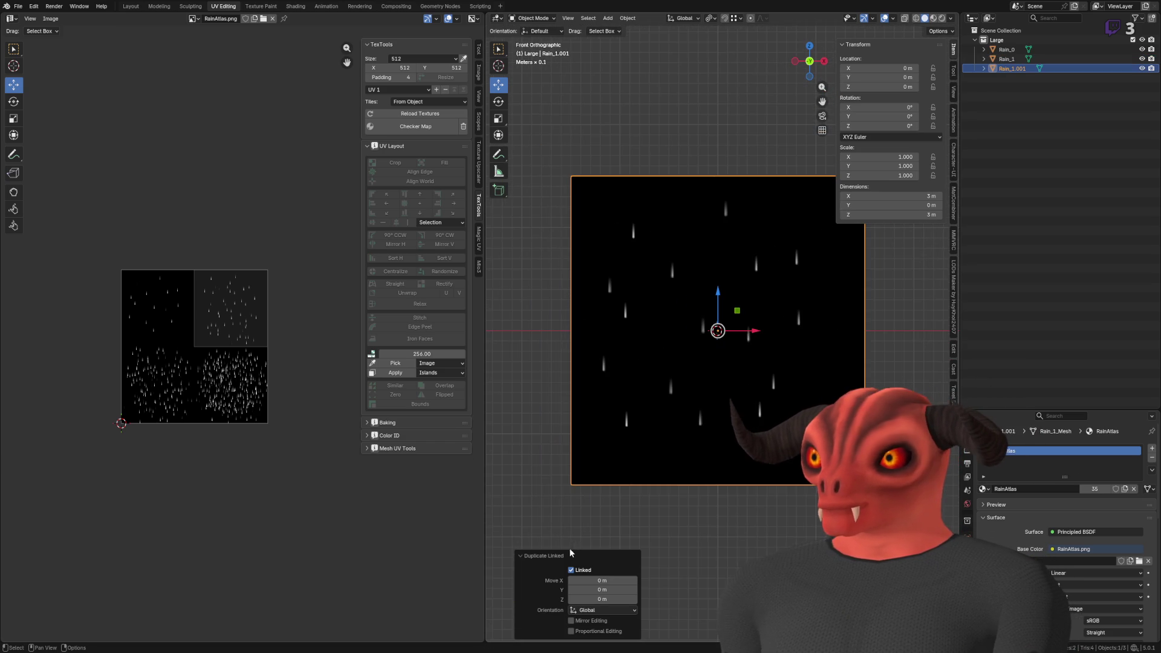
{"action": "key", "text": "ctrl+z"}
{"action": "key", "text": "alt+d"}
{"action": "key", "text": "Escape"}
{"action": "key", "text": "ctrl+z"}
{"action": "key", "text": "alt+a"}
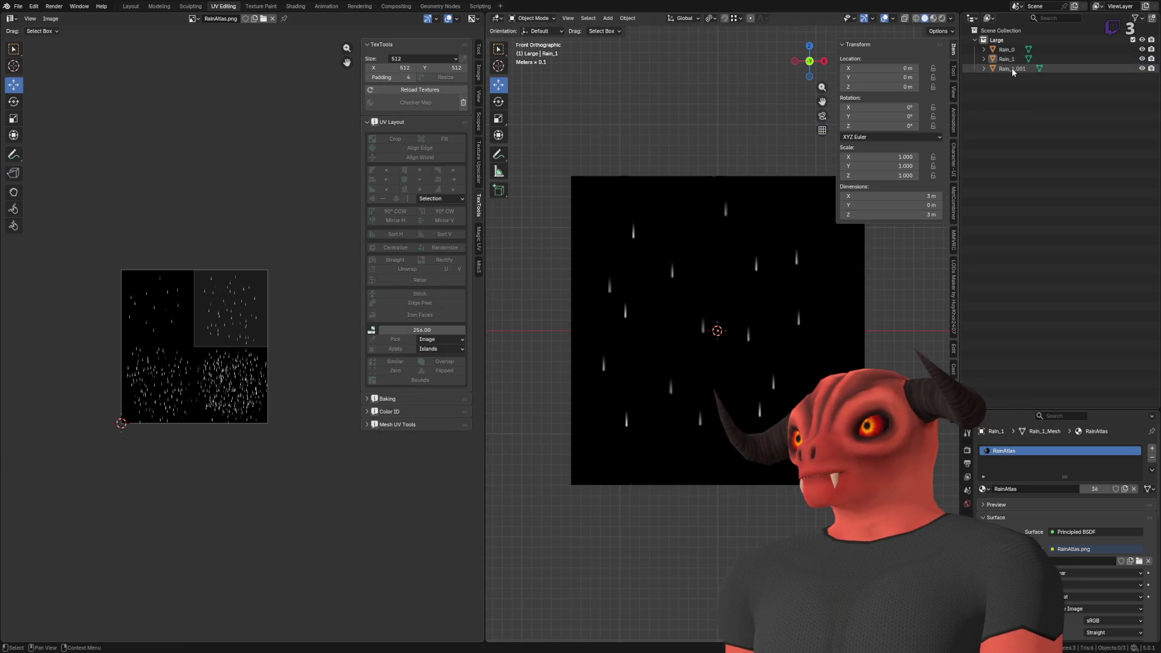
- Rename the copy Rain_2 and move its UVs to the lower-left atlas frame
{"action": "double_click", "coordinate": [1011, 67]}
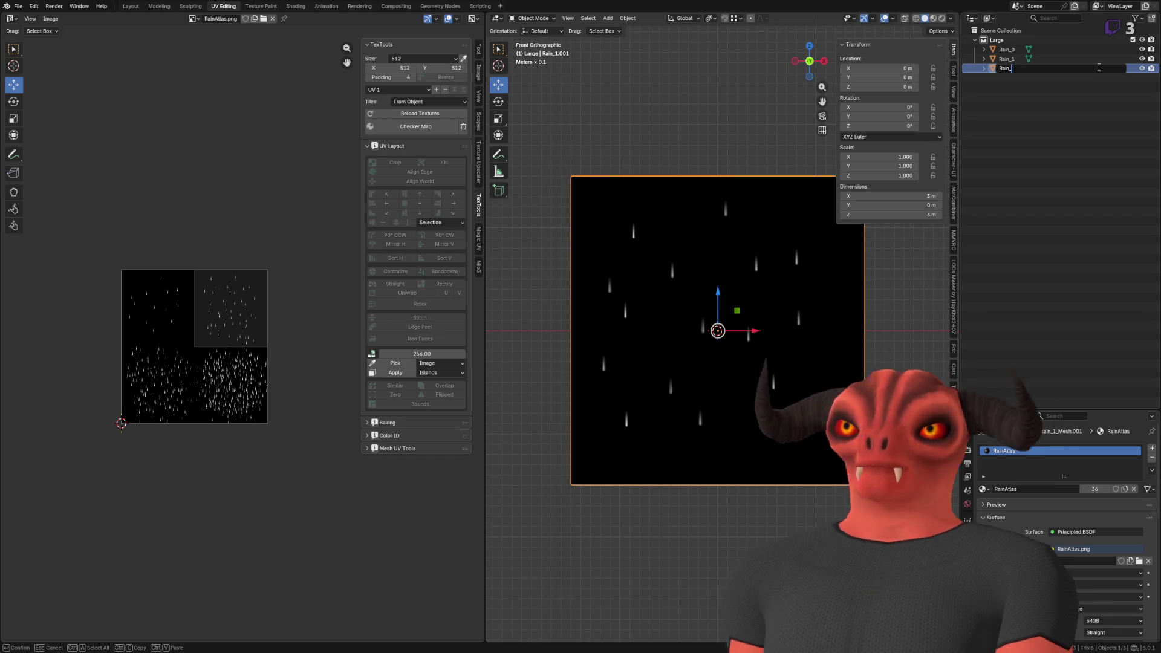
{"action": "type", "text": "2"}
{"action": "key", "text": "KP_Add"}
{"action": "key", "text": "F2"}
{"action": "type", "text": "Rain_2_Mesh"}
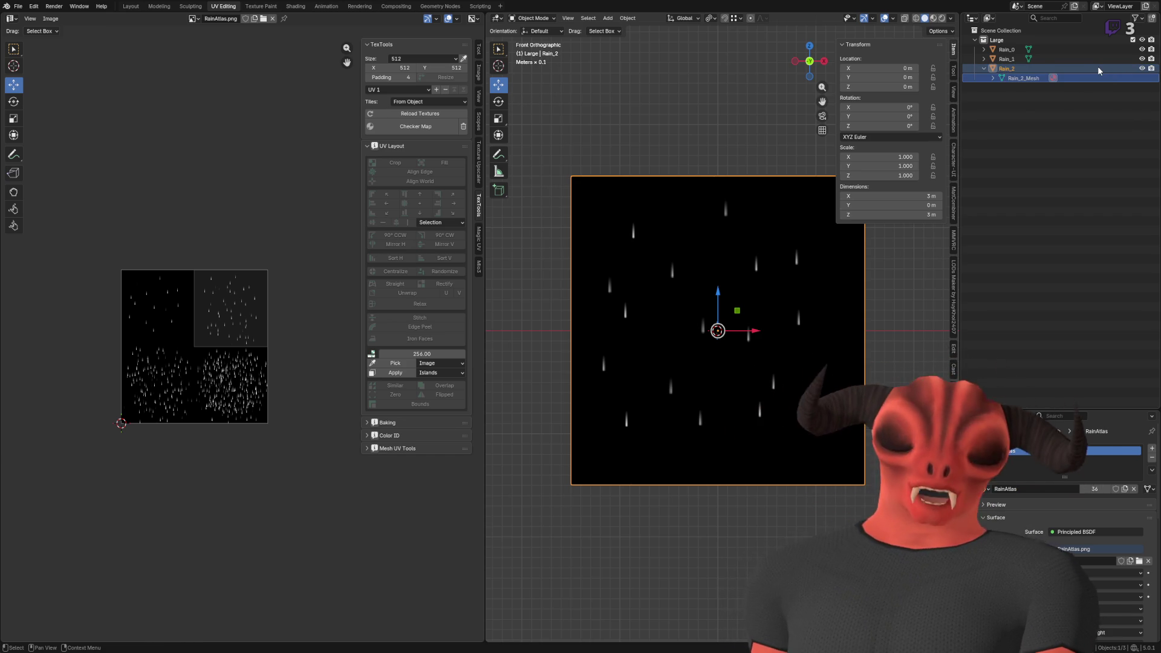
{"action": "left_click", "coordinate": [1098, 66]}
{"action": "key", "text": "Tab"}
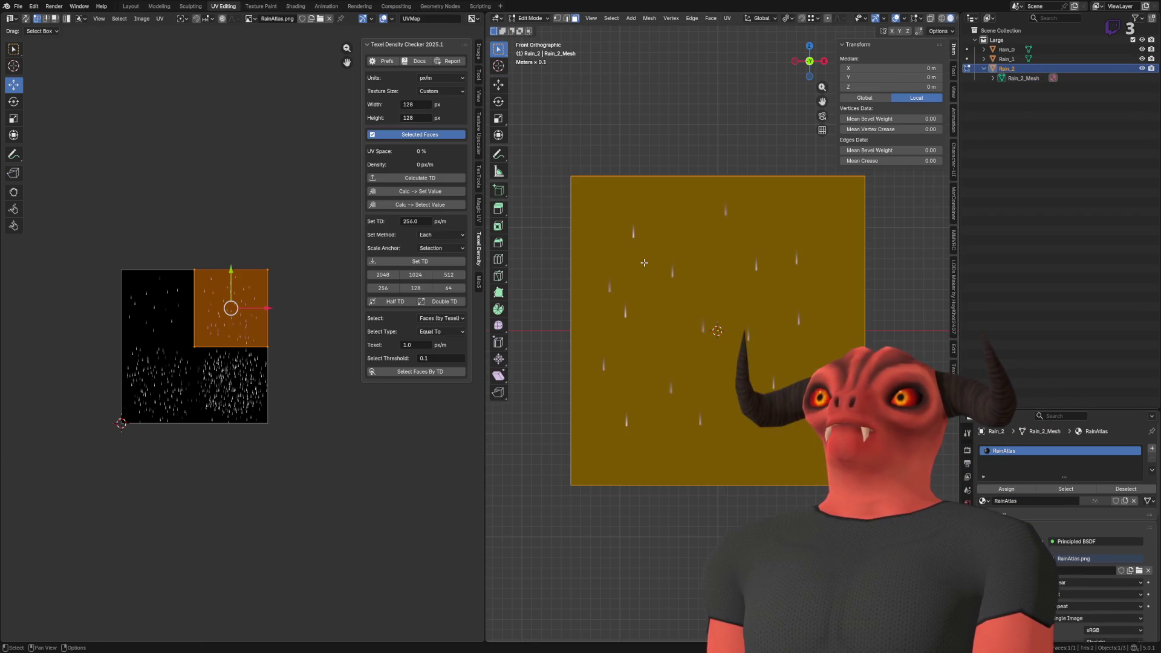
{"action": "left_click_drag", "start_coordinate": [228, 315], "coordinate": [161, 384]}
{"action": "key", "text": "Tab"}
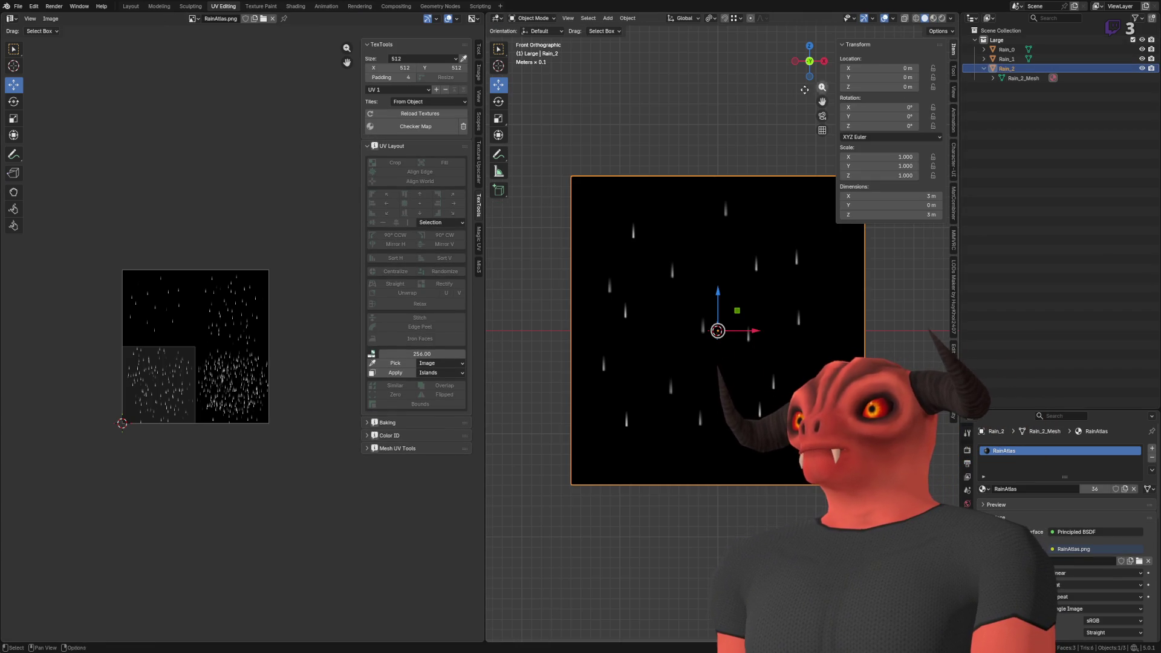
- Duplicate Rain_2 as Rain_3 with its mesh named Rain_3_Mesh
{"action": "key", "text": "shift+d"}
{"action": "key", "text": "Escape"}
{"action": "double_click", "coordinate": [1001, 88]}
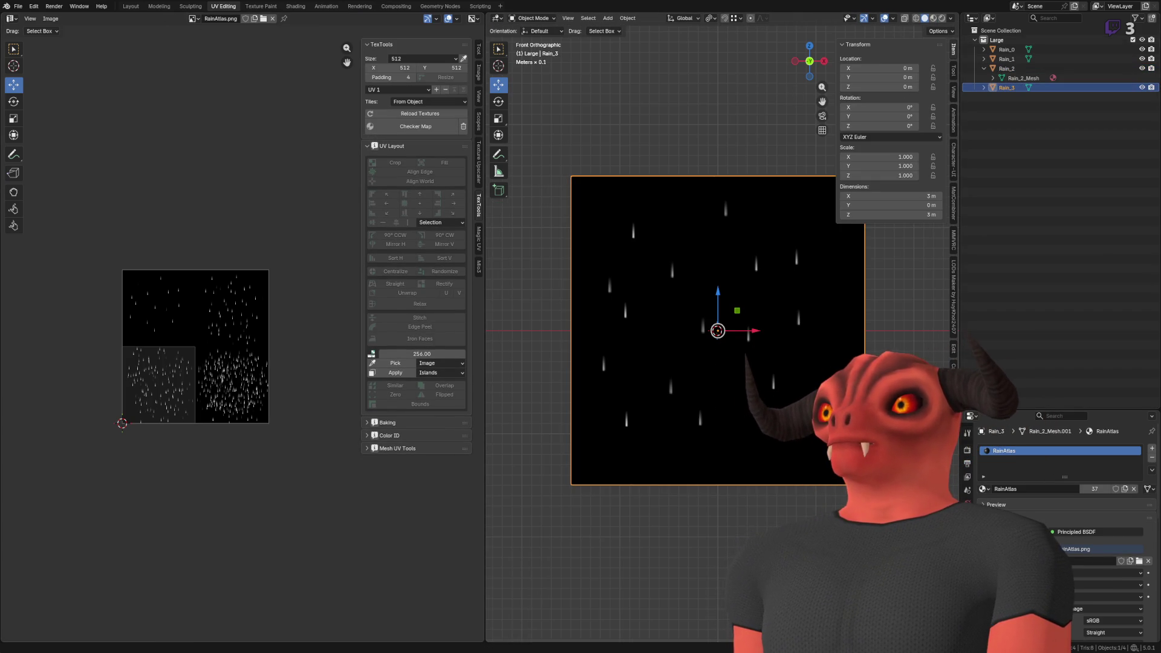
{"action": "double_click", "coordinate": [1027, 87]}
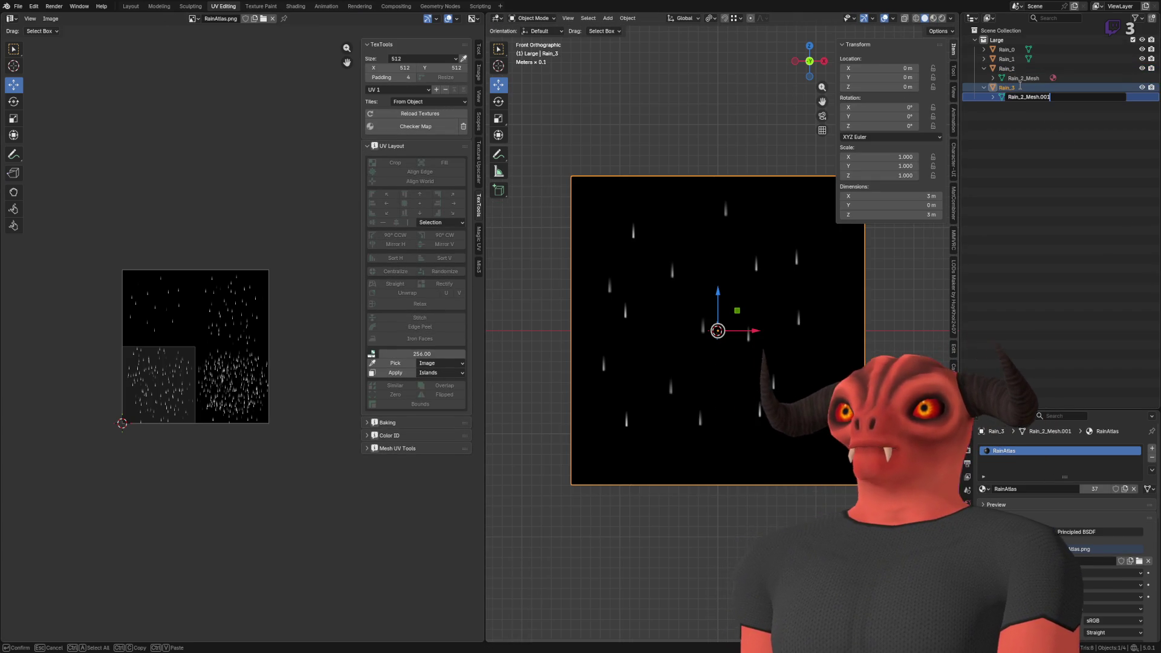
{"action": "key", "text": "BackSpace"}
{"action": "key", "text": "BackSpace"}
{"action": "type", "text": "3"}
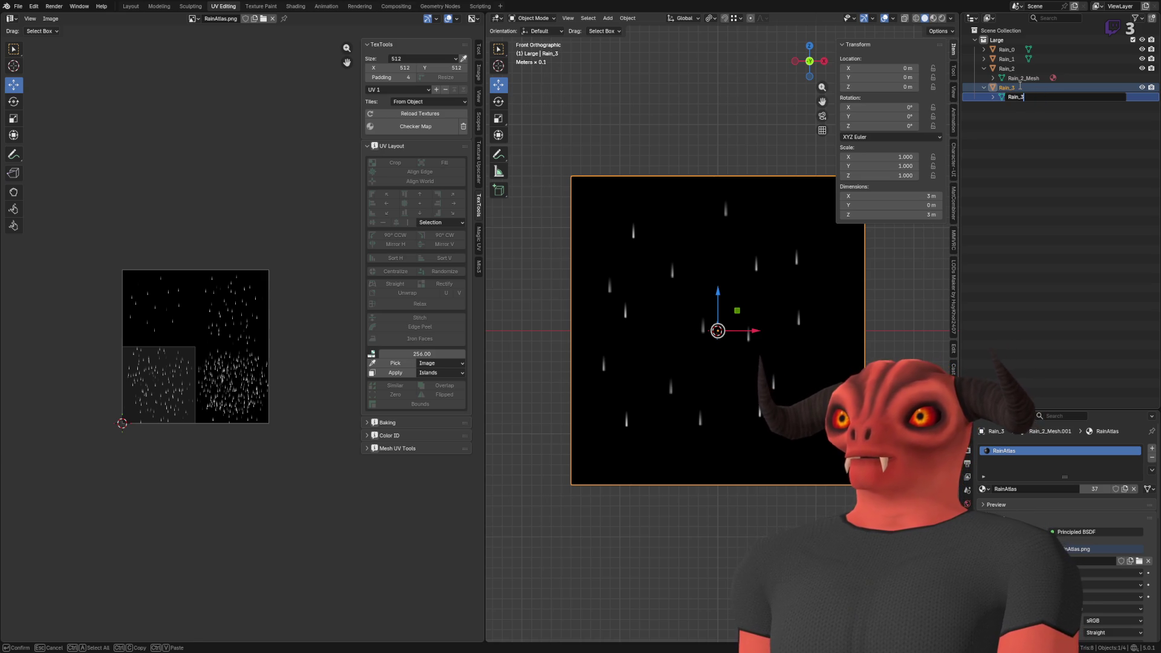
{"action": "type", "text": "_MEsh"}
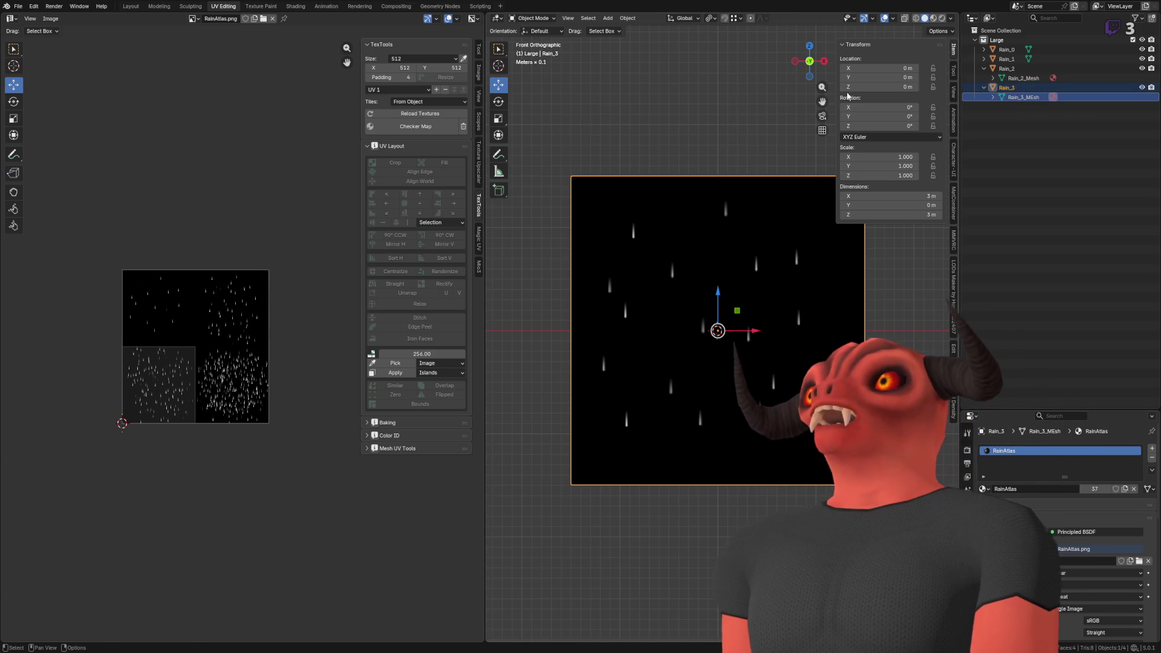
{"action": "key", "text": "Return"}
{"action": "double_click", "coordinate": [1031, 97]}
{"action": "type", "text": "Rain_3_Mesh"}
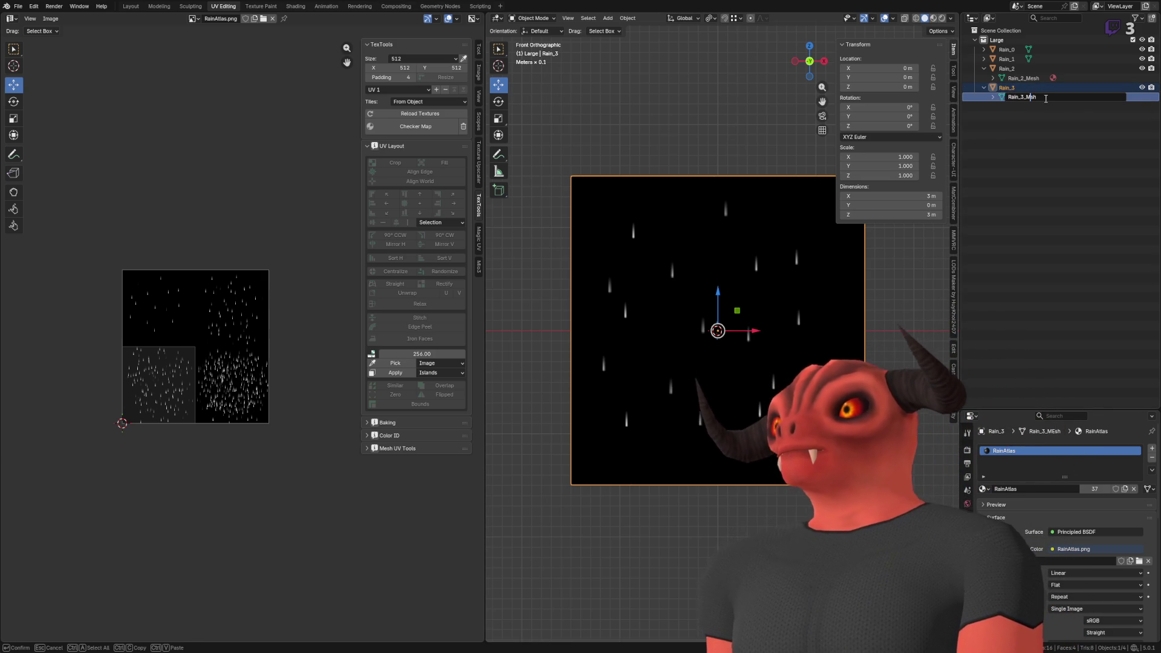
{"action": "key", "text": "Return"}
- Move Rain_3's UVs to the lower-right atlas frame and save RainMeshes.blend
{"action": "key", "text": "Tab"}
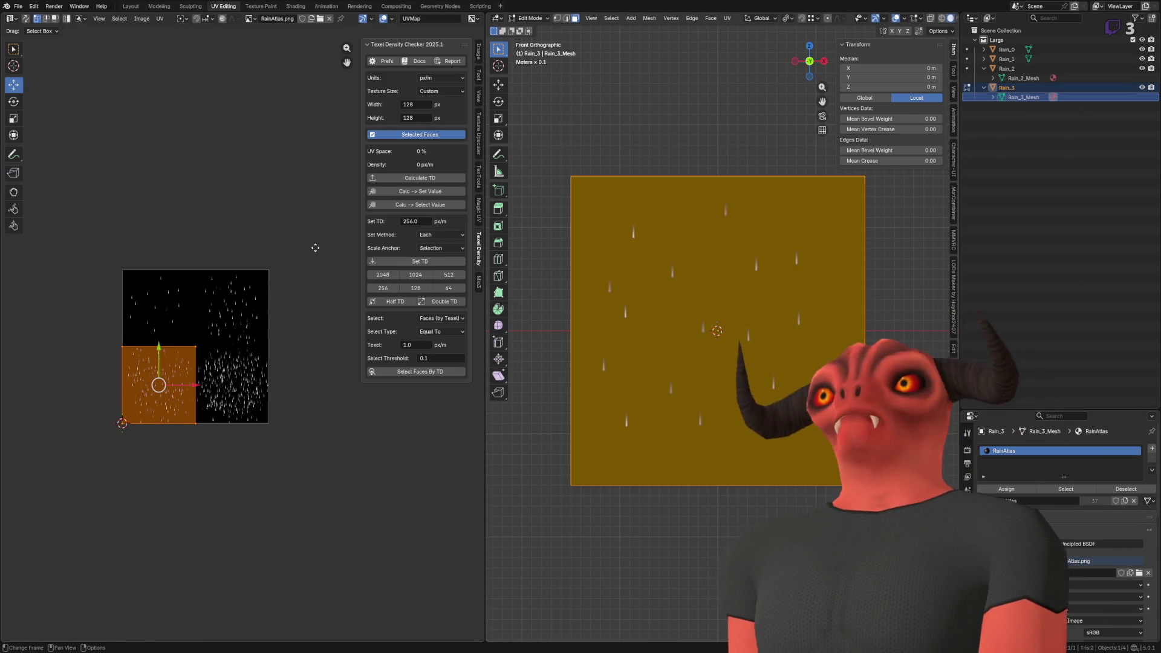
{"action": "left_click_drag", "start_coordinate": [189, 387], "coordinate": [261, 387]}
{"action": "key", "text": "Tab"}
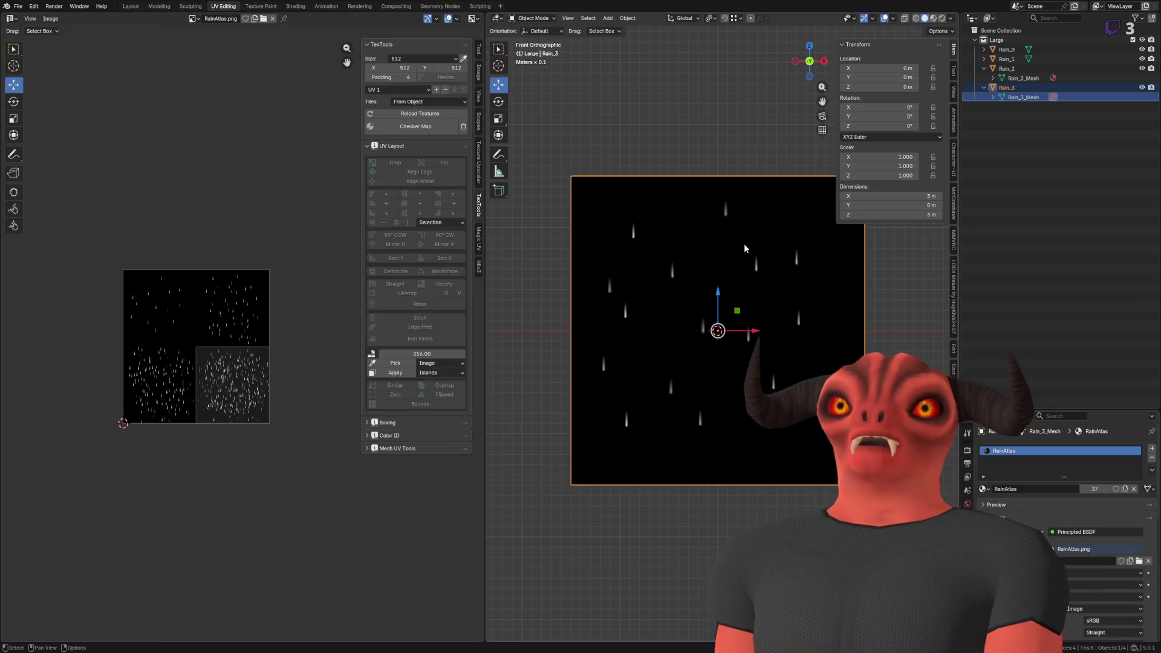
{"action": "left_click", "coordinate": [18, 6]}
{"action": "left_click", "coordinate": [27, 77]}
{"action": "scroll", "coordinate": [738, 194], "scroll_direction": "up", "scroll_amount": 1}
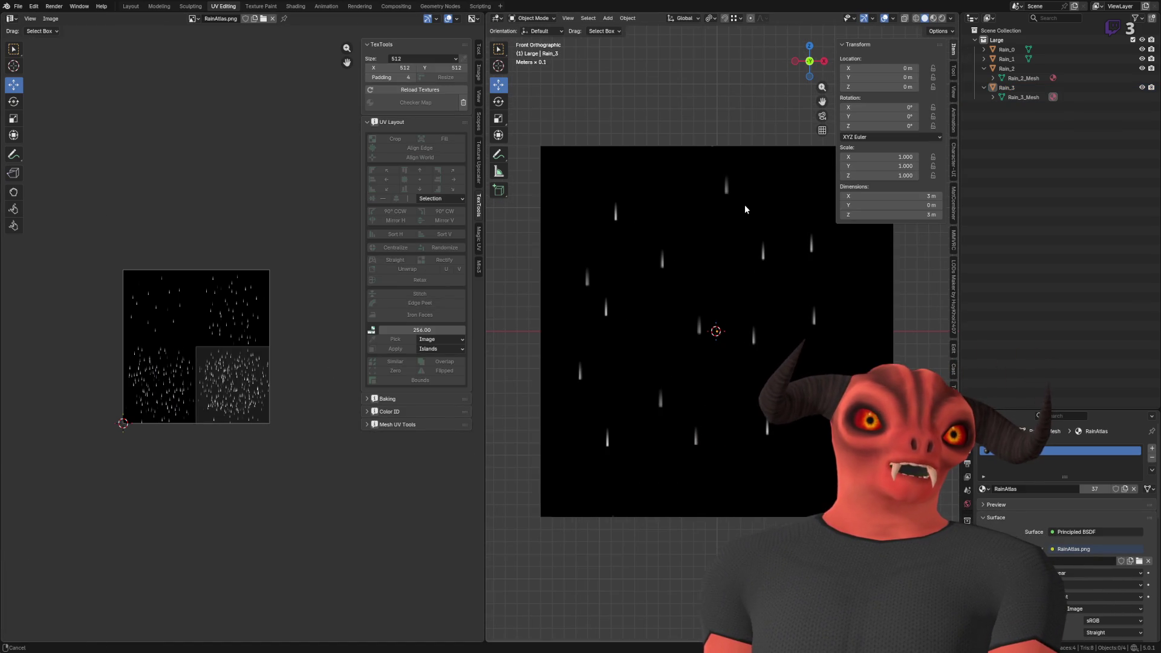
{"action": "key", "text": "alt+Tab"}
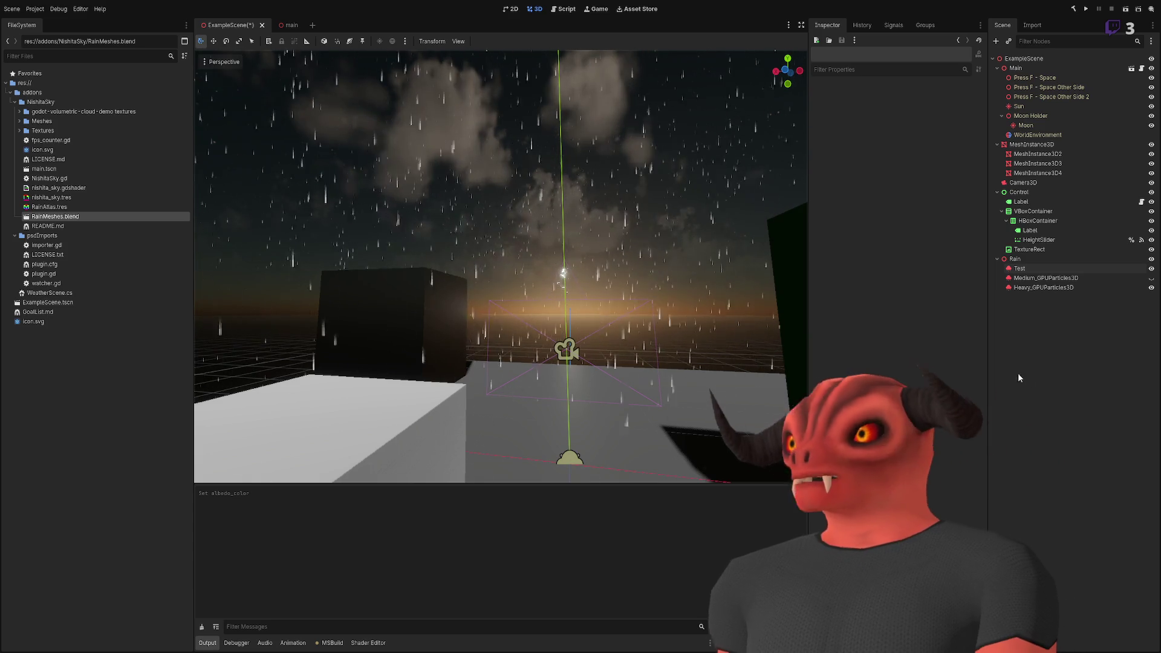
- Reimport RainMeshes.blend and review the generated rain mesh .res files in the Meshes folder
{"action": "left_click", "coordinate": [1027, 267]}
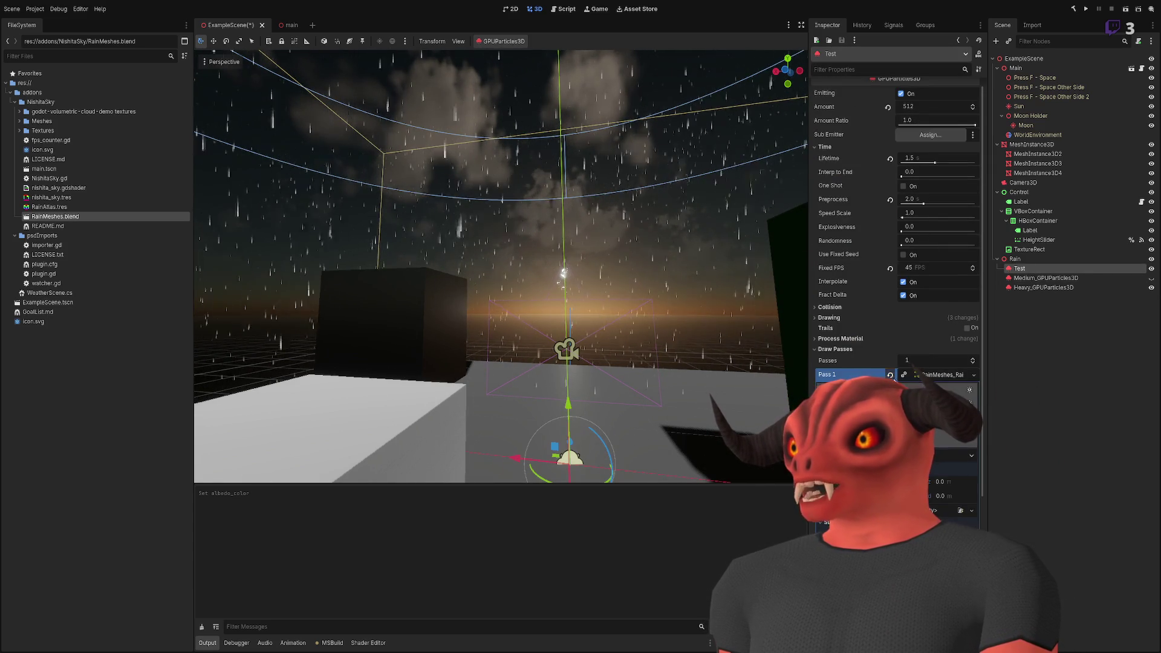
{"action": "left_click_drag", "start_coordinate": [509, 234], "coordinate": [166, 194]}
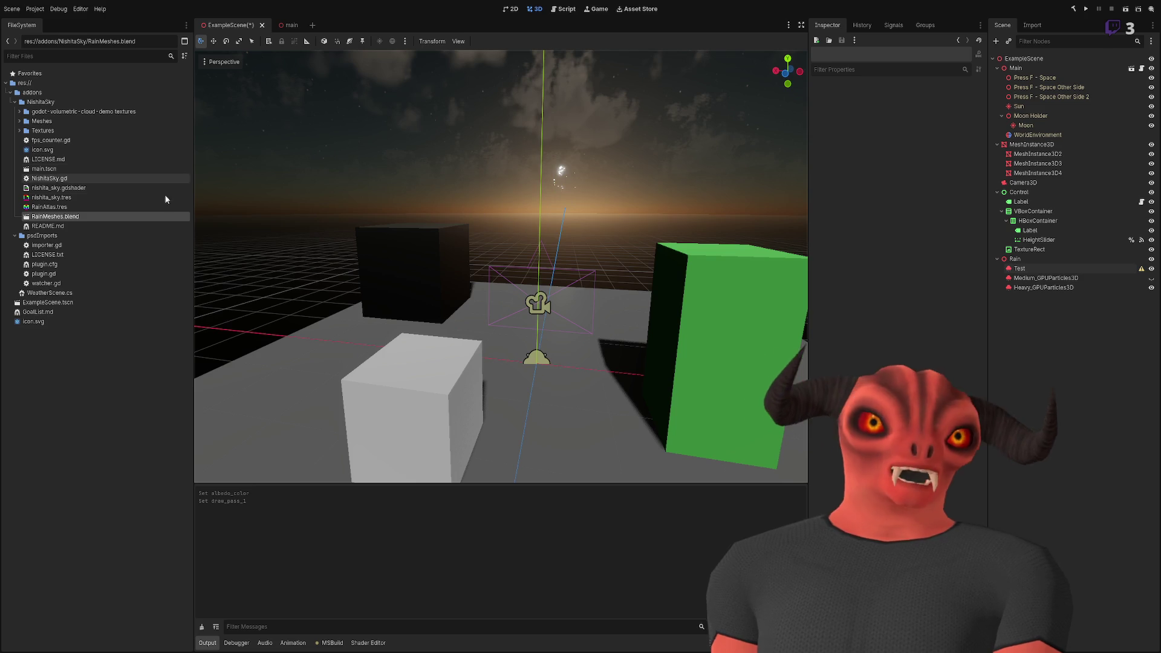
{"action": "left_click", "coordinate": [24, 219]}
{"action": "double_click", "coordinate": [24, 217]}
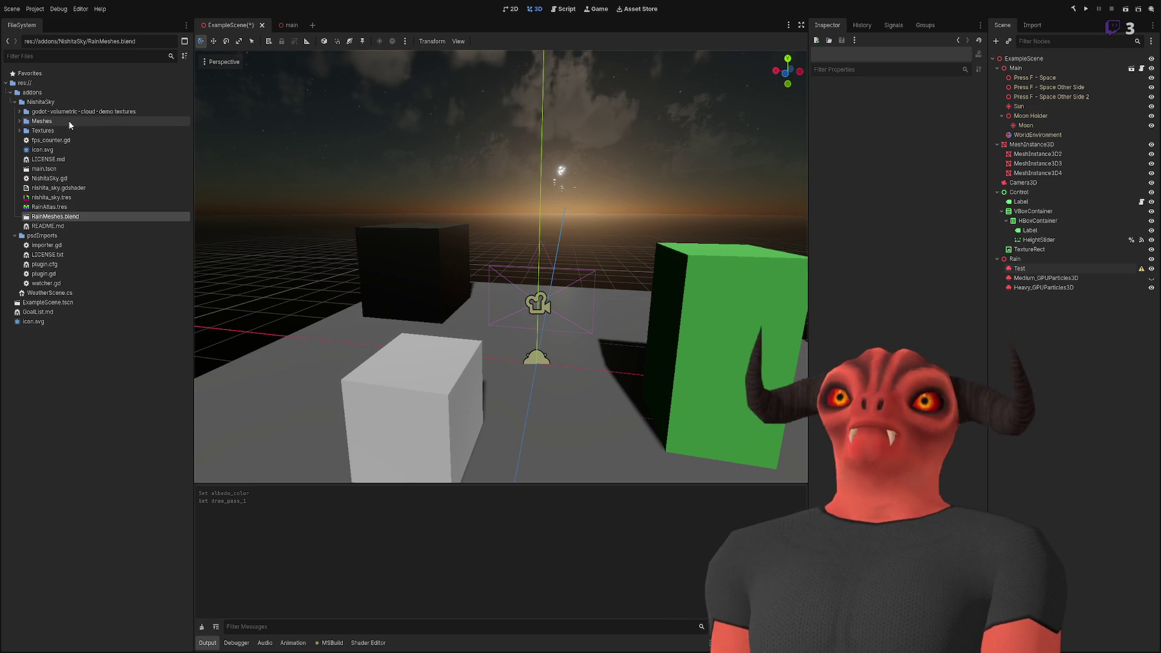
{"action": "left_click", "coordinate": [19, 121]}
{"action": "left_click", "coordinate": [60, 131]}
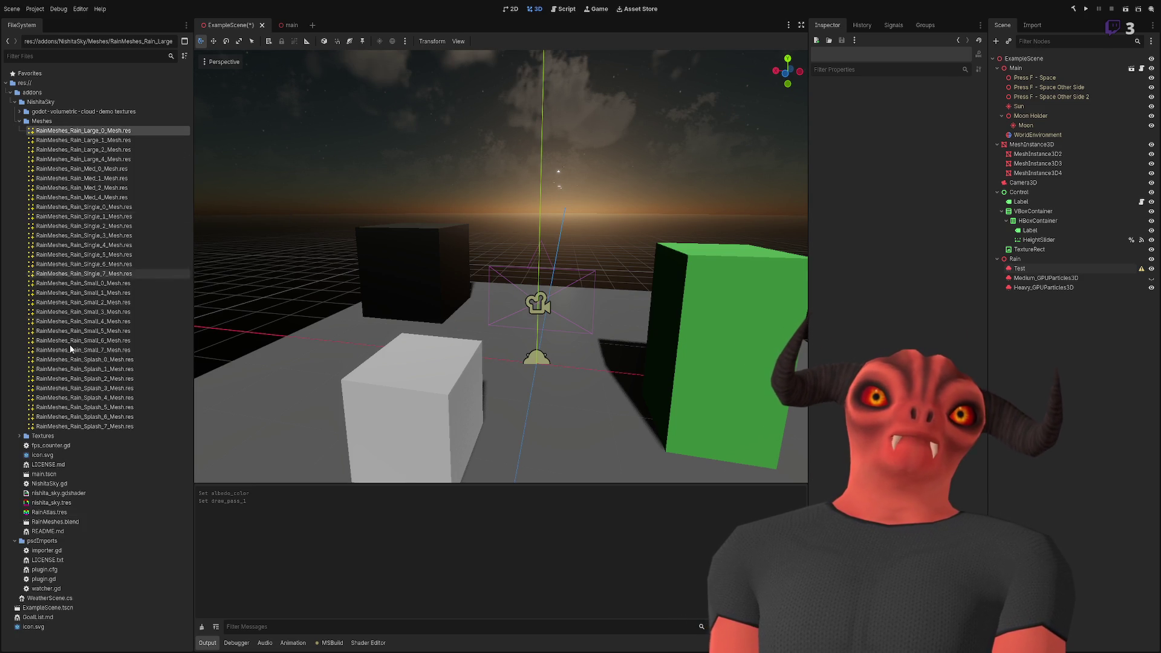
{"action": "left_click", "coordinate": [90, 425], "text": "shift"}
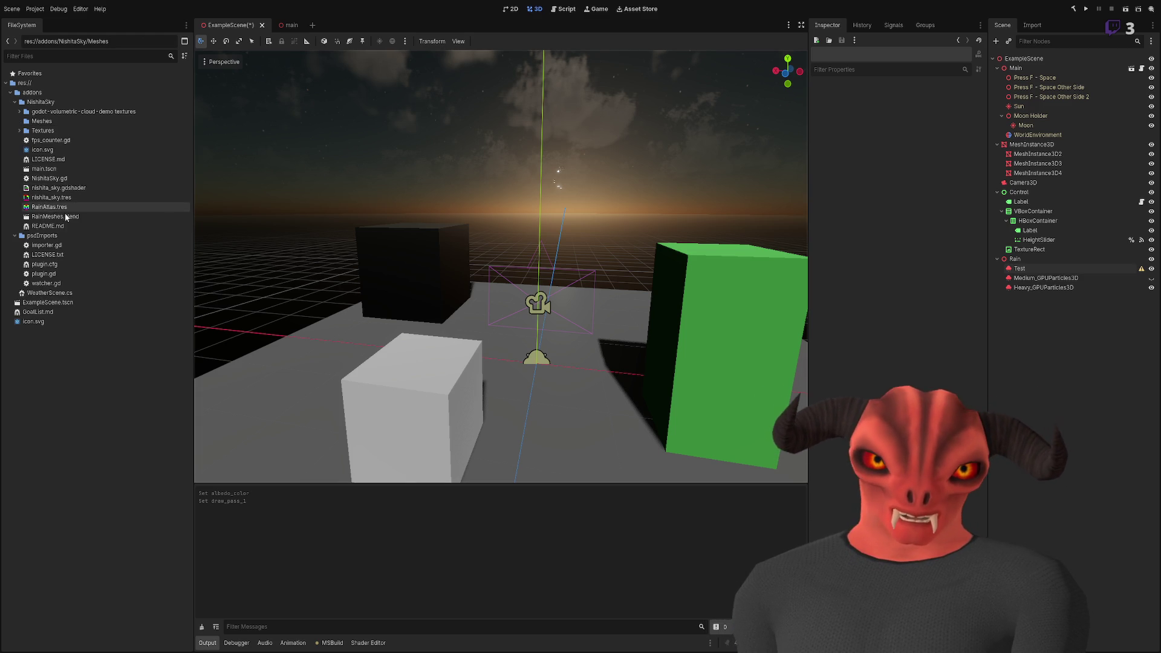
{"action": "left_click", "coordinate": [67, 217]}
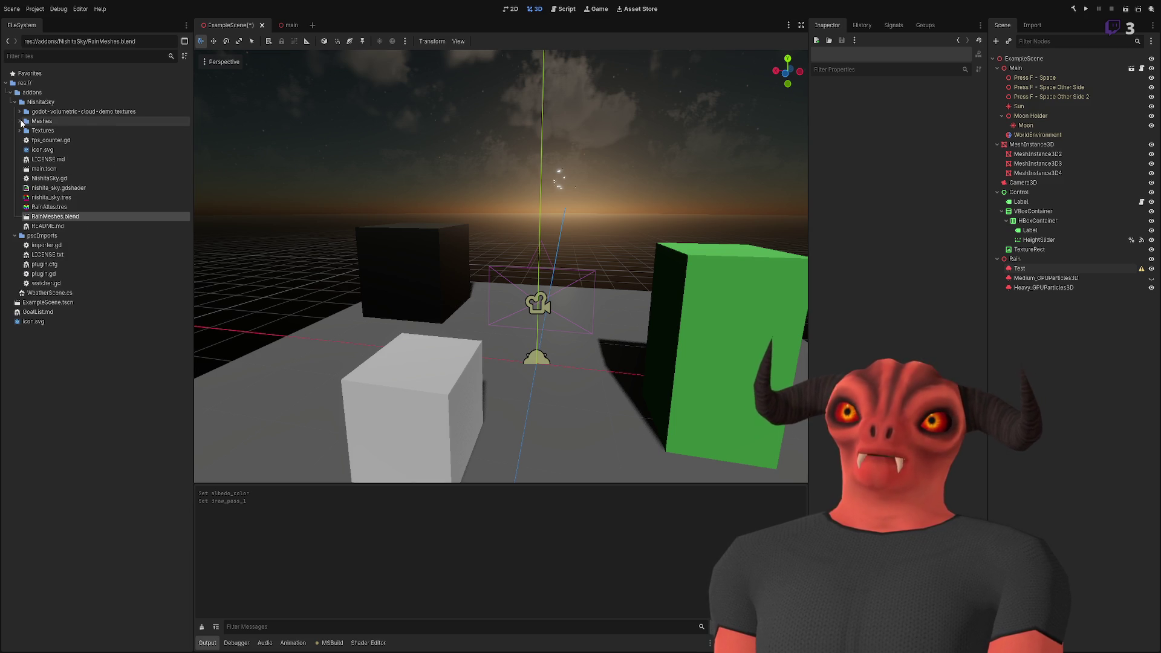
- Drag the Test emitter's Amount Ratio down to 0.04 and watch the sparse rain against the sky
{"action": "left_click", "coordinate": [1055, 288]}
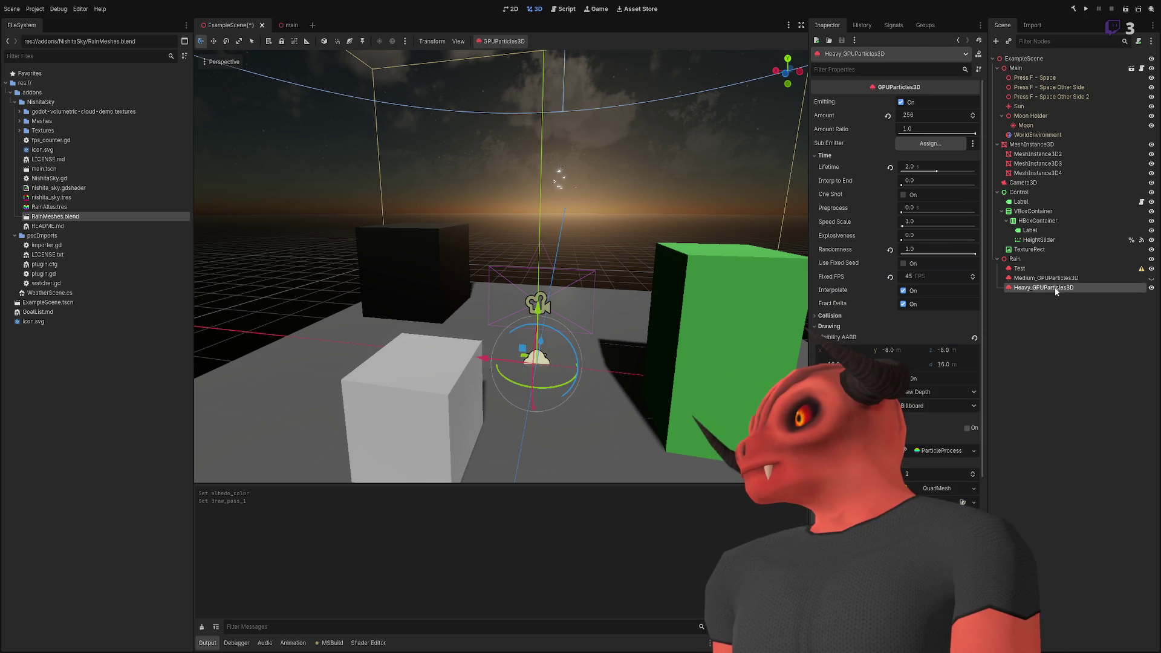
{"action": "left_click", "coordinate": [1054, 268]}
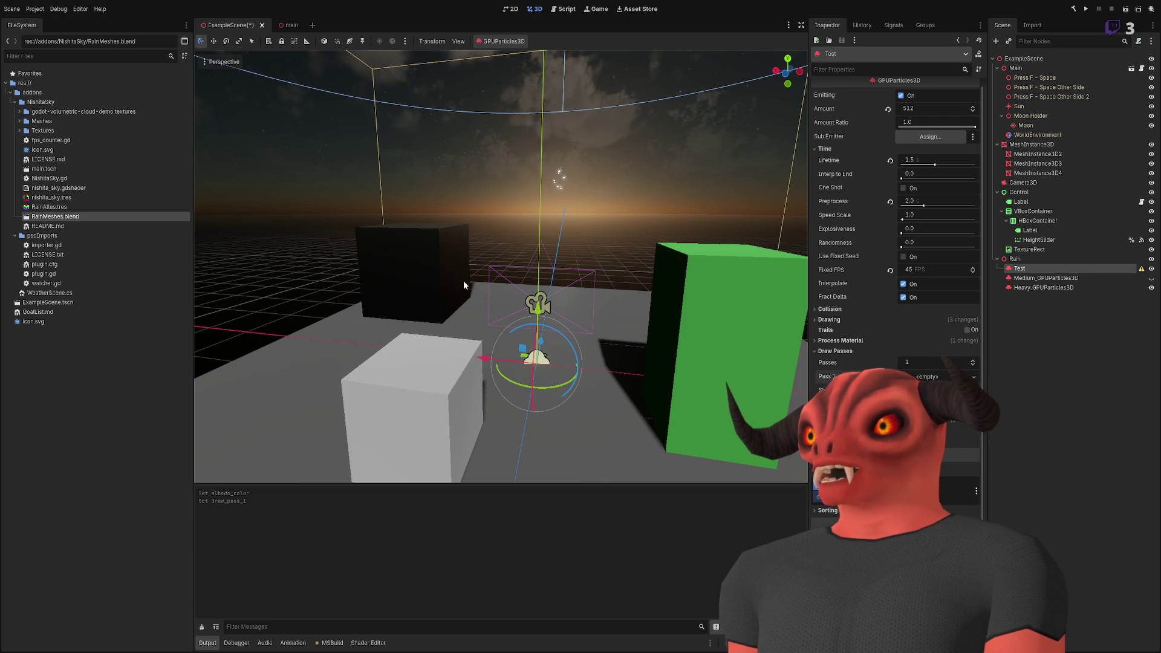
{"action": "left_click", "coordinate": [519, 223]}
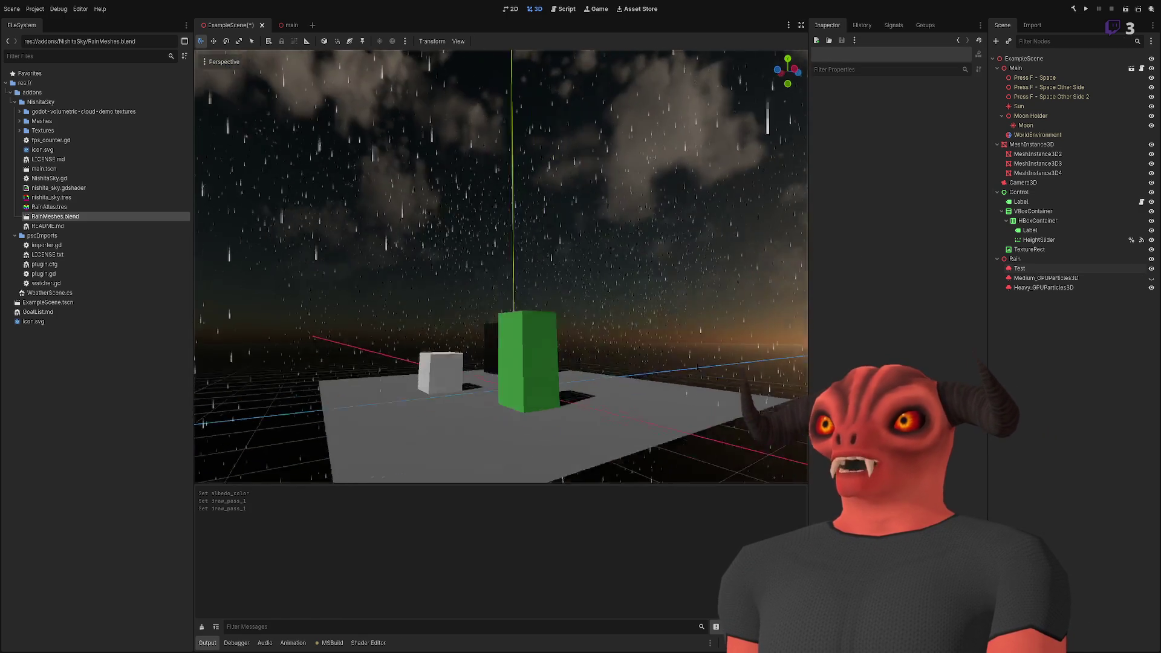
{"action": "left_click", "coordinate": [1062, 268]}
{"action": "left_click_drag", "start_coordinate": [940, 122], "coordinate": [902, 122]}
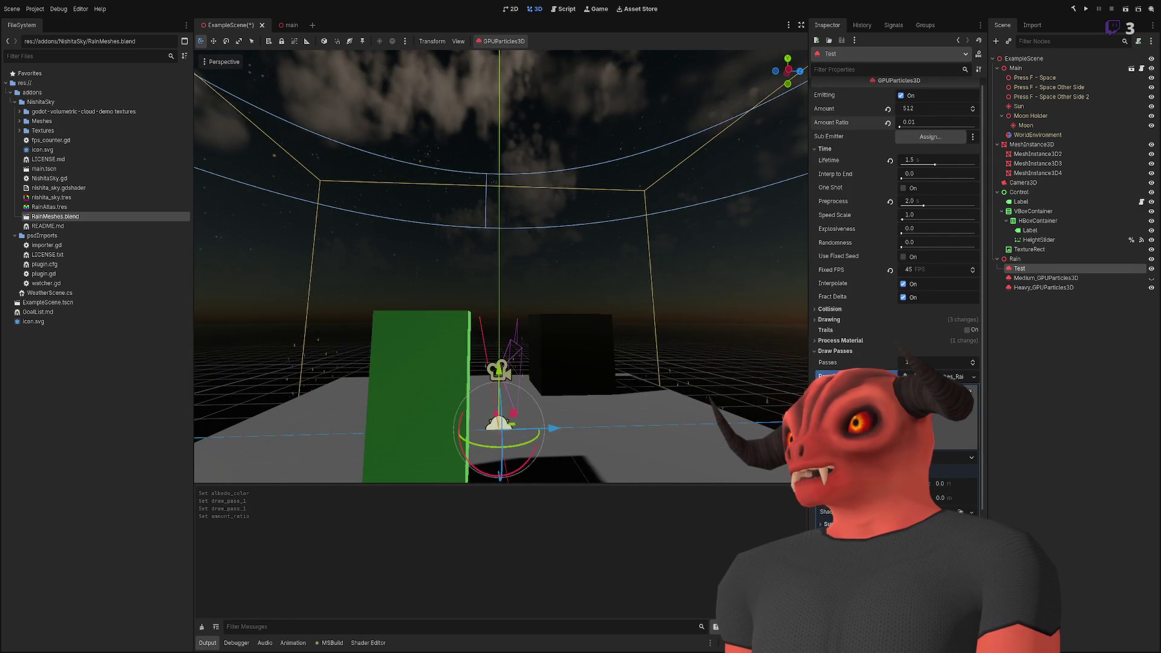
{"action": "mouse_move", "coordinate": [502, 272]}
{"action": "left_mouse_down"}
{"action": "mouse_move", "coordinate": [532, 230]}
{"action": "mouse_move", "coordinate": [525, 242]}
{"action": "mouse_move", "coordinate": [687, 198]}
{"action": "left_mouse_up"}
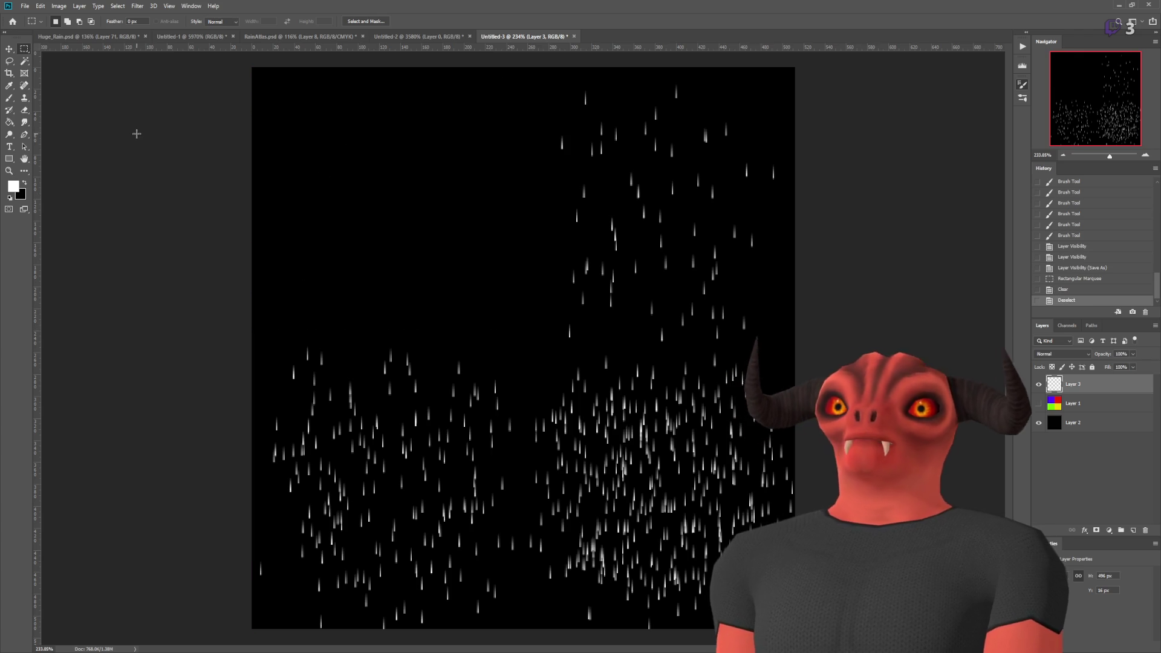
- Brush two short white raindrop streaks into the atlas's empty upper-left frame
{"action": "left_click", "coordinate": [9, 98]}
{"action": "left_click_drag", "start_coordinate": [345, 163], "coordinate": [344, 173]}
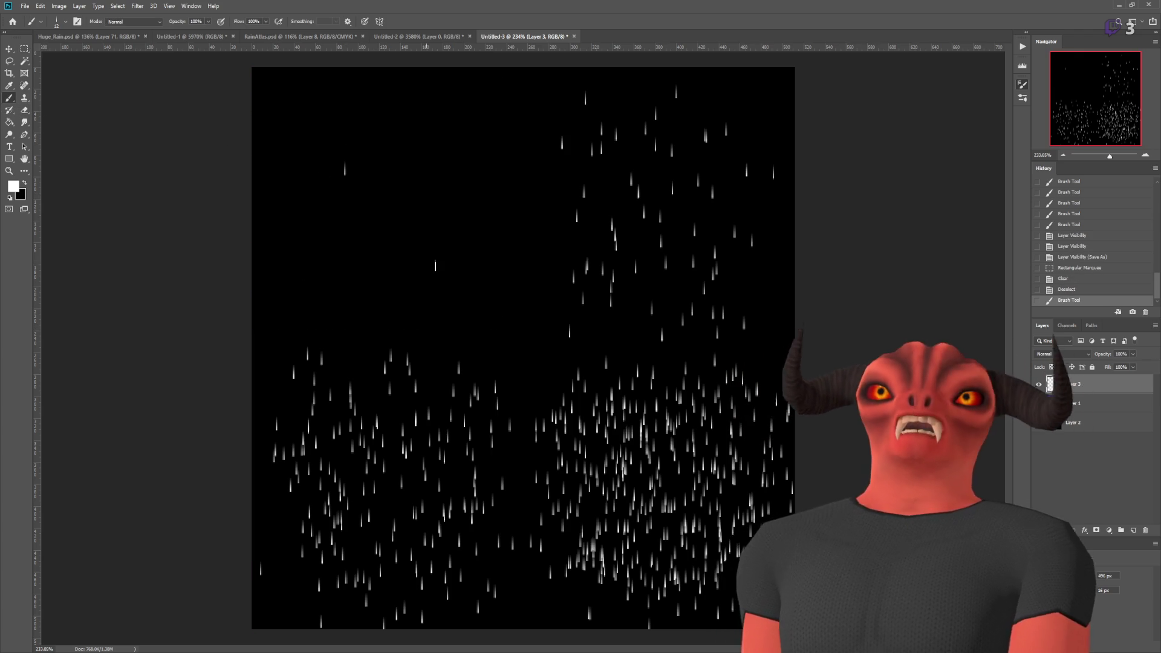
{"action": "left_click_drag", "start_coordinate": [468, 288], "coordinate": [468, 299]}
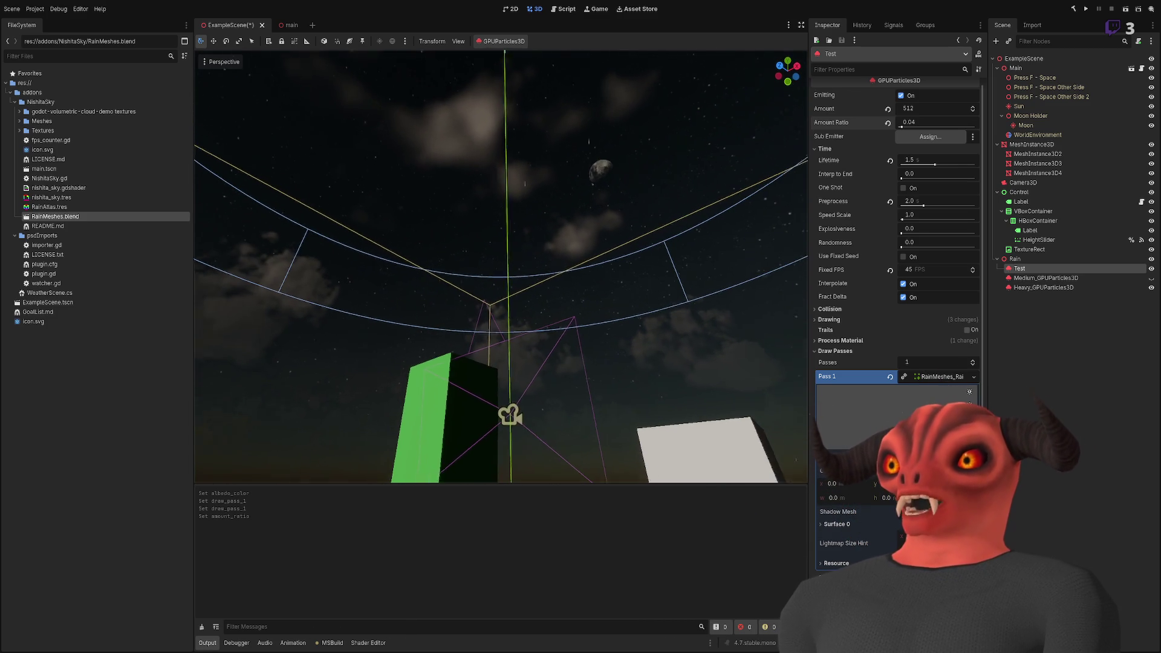
- Drag the Test emitter's Amount Ratio back to 1.0 and look up at the dense rain
{"action": "left_click", "coordinate": [449, 173]}
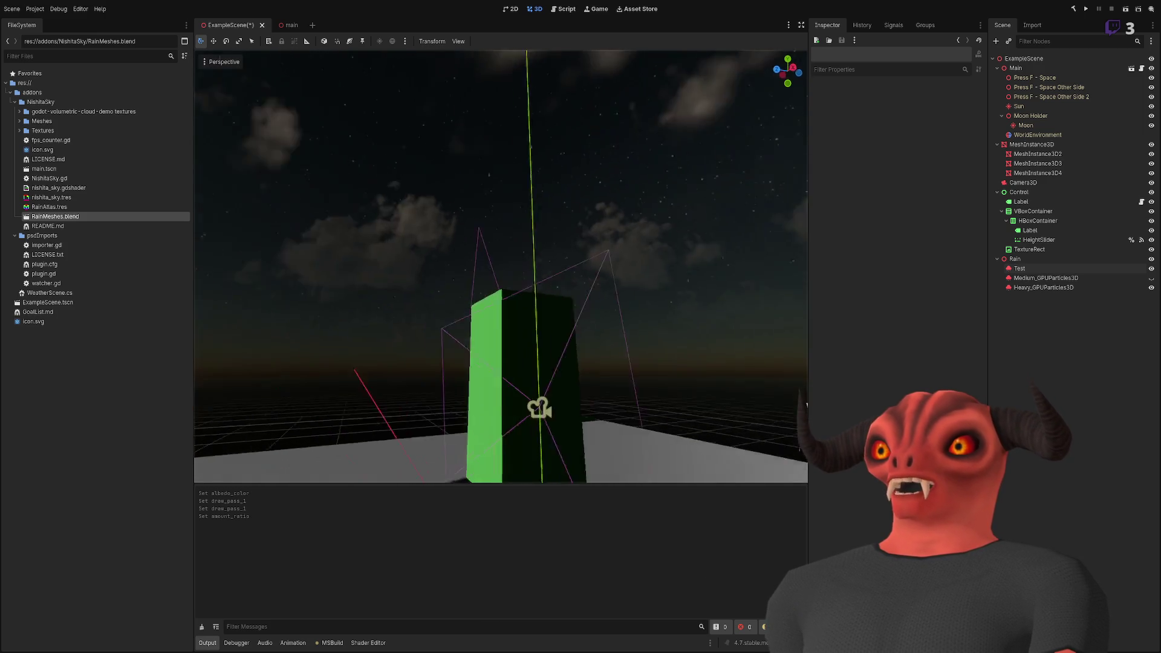
{"action": "left_click_drag", "start_coordinate": [622, 176], "coordinate": [623, 177]}
{"action": "left_click", "coordinate": [1051, 279]}
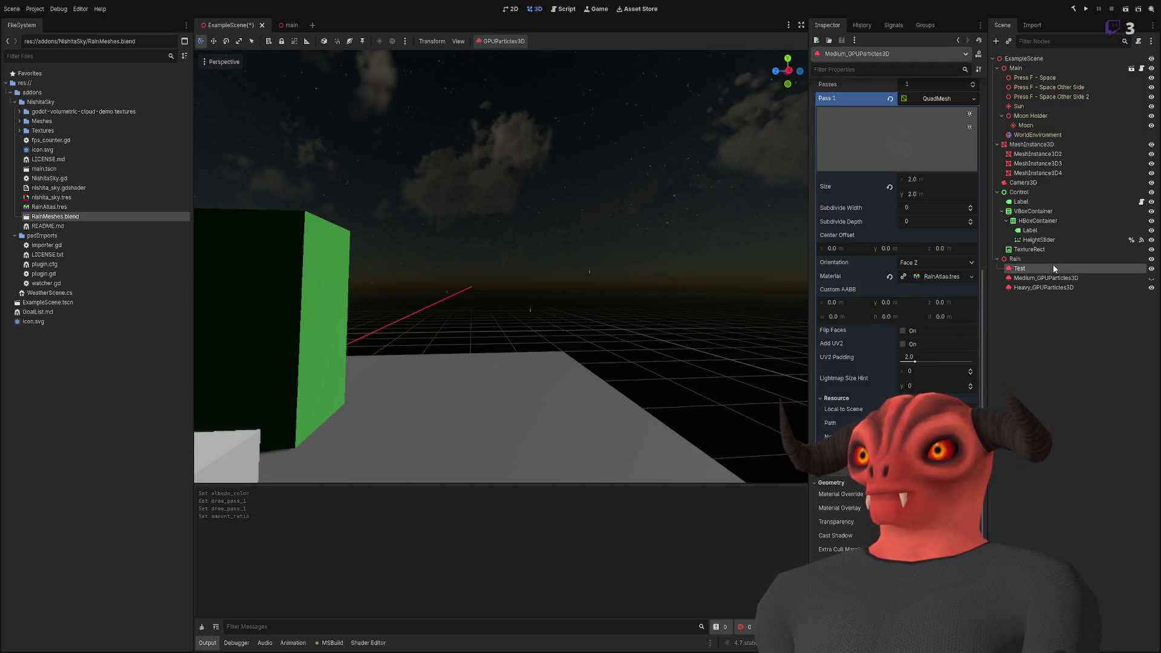
{"action": "left_click", "coordinate": [1053, 267]}
{"action": "left_click_drag", "start_coordinate": [904, 129], "coordinate": [968, 130]}
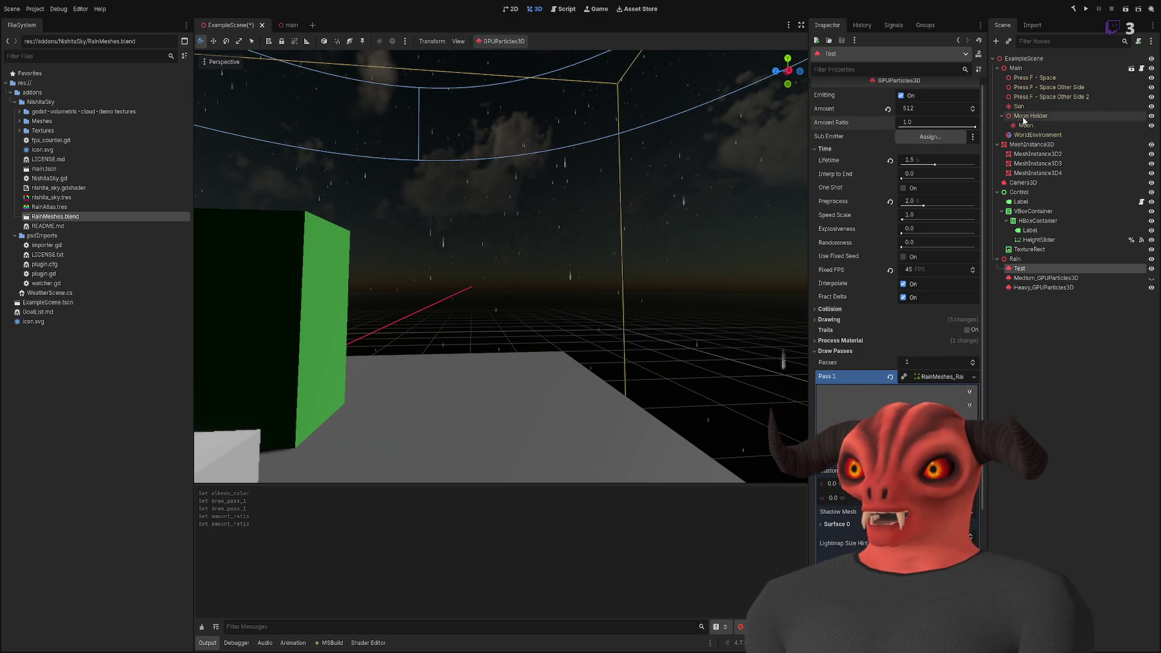
{"action": "left_click", "coordinate": [738, 246]}
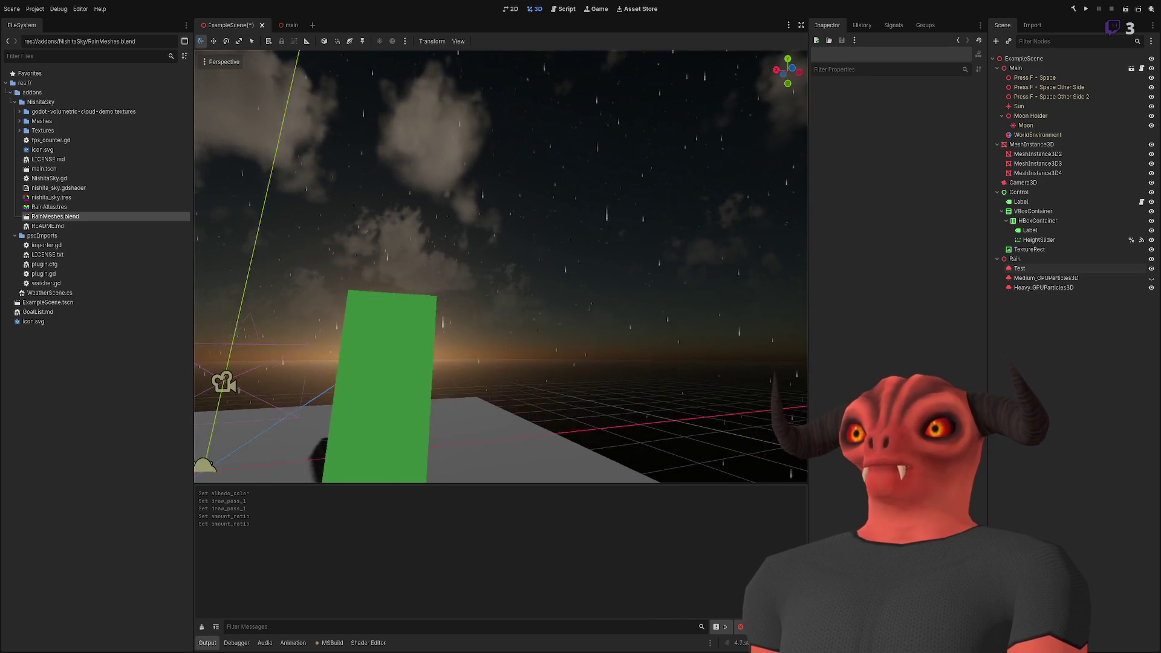
{"action": "left_click", "coordinate": [1044, 270]}
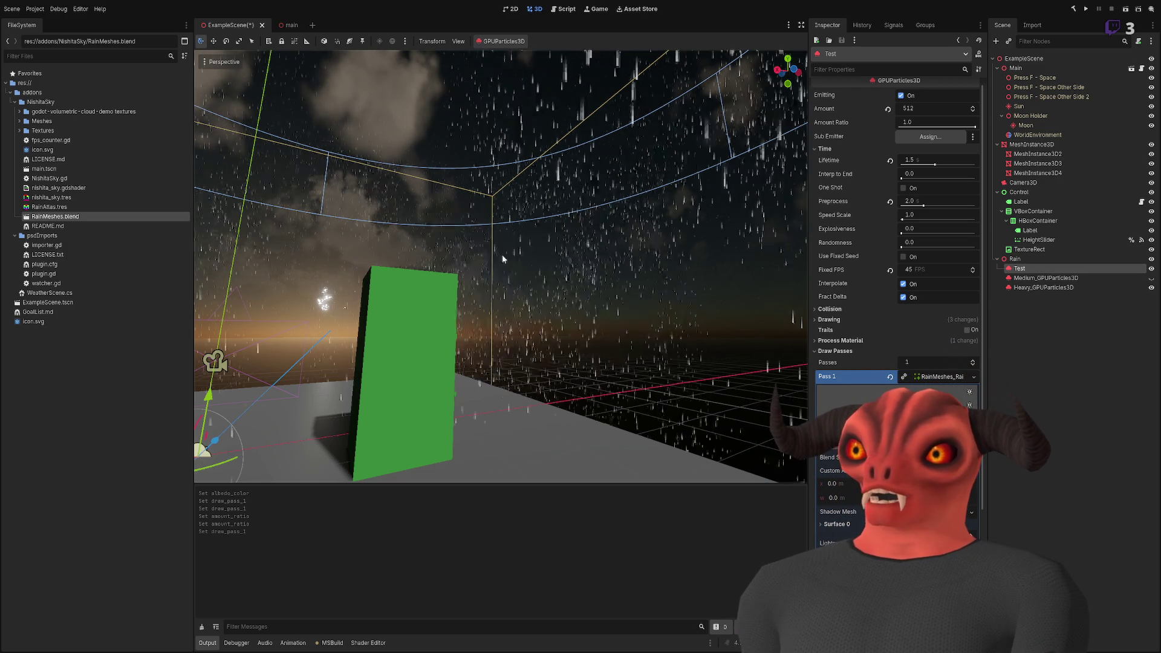
{"action": "left_click_drag", "start_coordinate": [544, 314], "coordinate": [544, 248]}
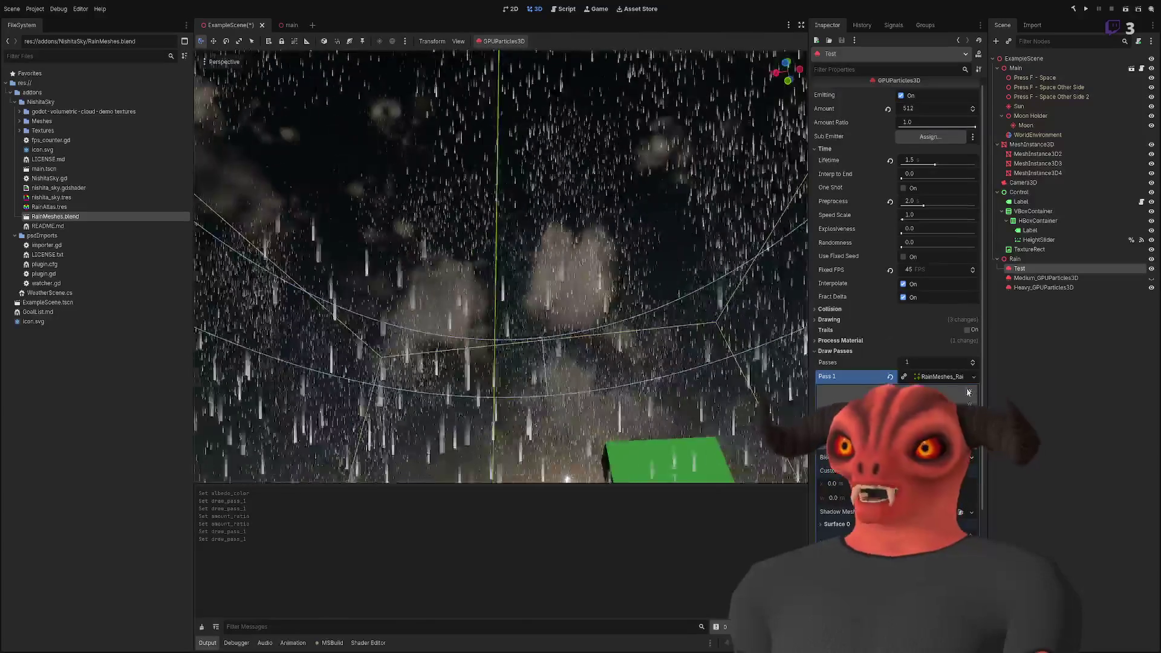
- Orbit the viewport down to ground level beside the green box to watch the rain against the sky
{"action": "left_click_drag", "start_coordinate": [632, 264], "coordinate": [599, 315]}
{"action": "mouse_move", "coordinate": [501, 266]}
{"action": "left_mouse_down"}
{"action": "mouse_move", "coordinate": [337, 342]}
{"action": "mouse_move", "coordinate": [468, 290]}
{"action": "mouse_move", "coordinate": [454, 284]}
{"action": "left_mouse_up"}
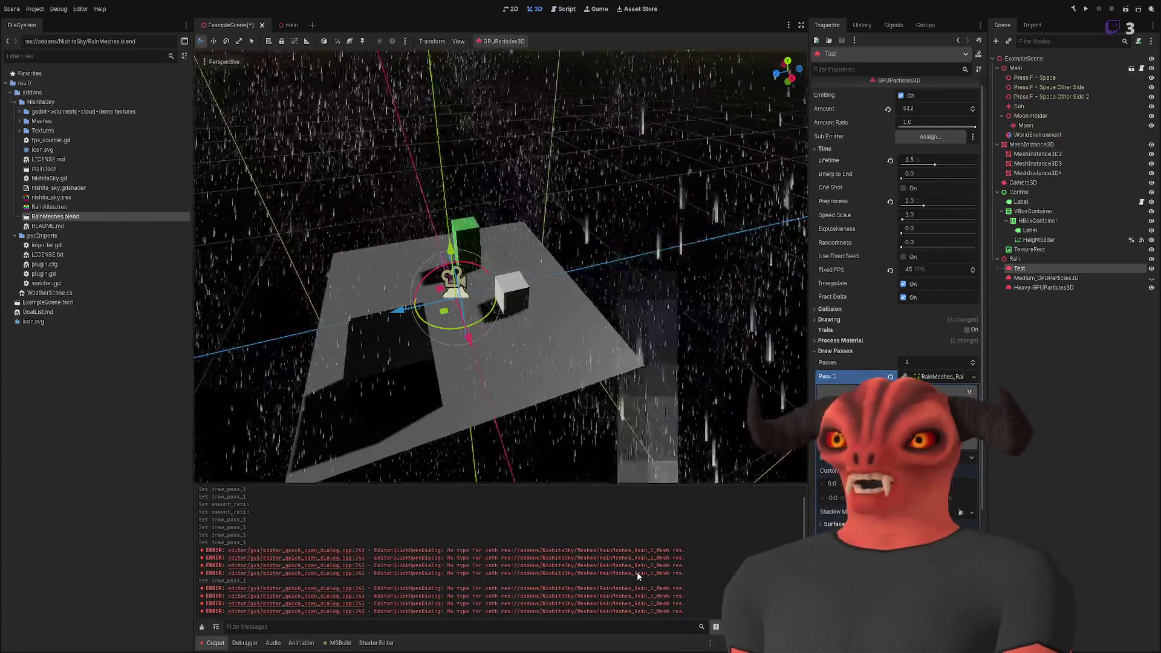
{"action": "left_click_drag", "start_coordinate": [510, 294], "coordinate": [511, 294]}
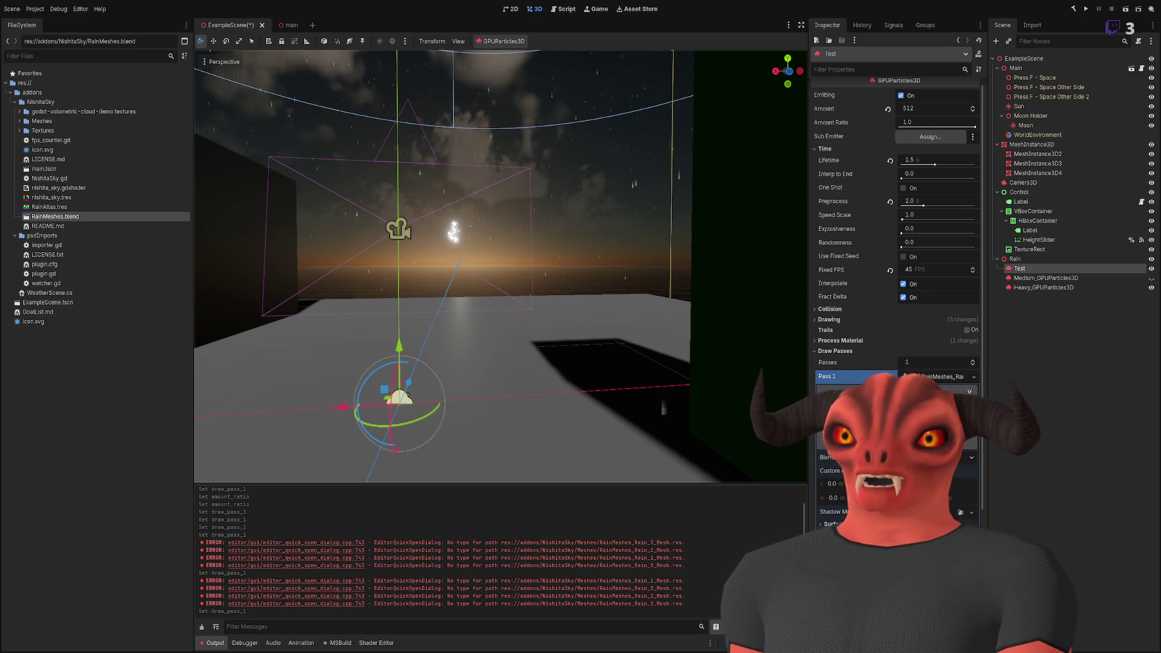
{"action": "key", "text": "alt+Tab"}
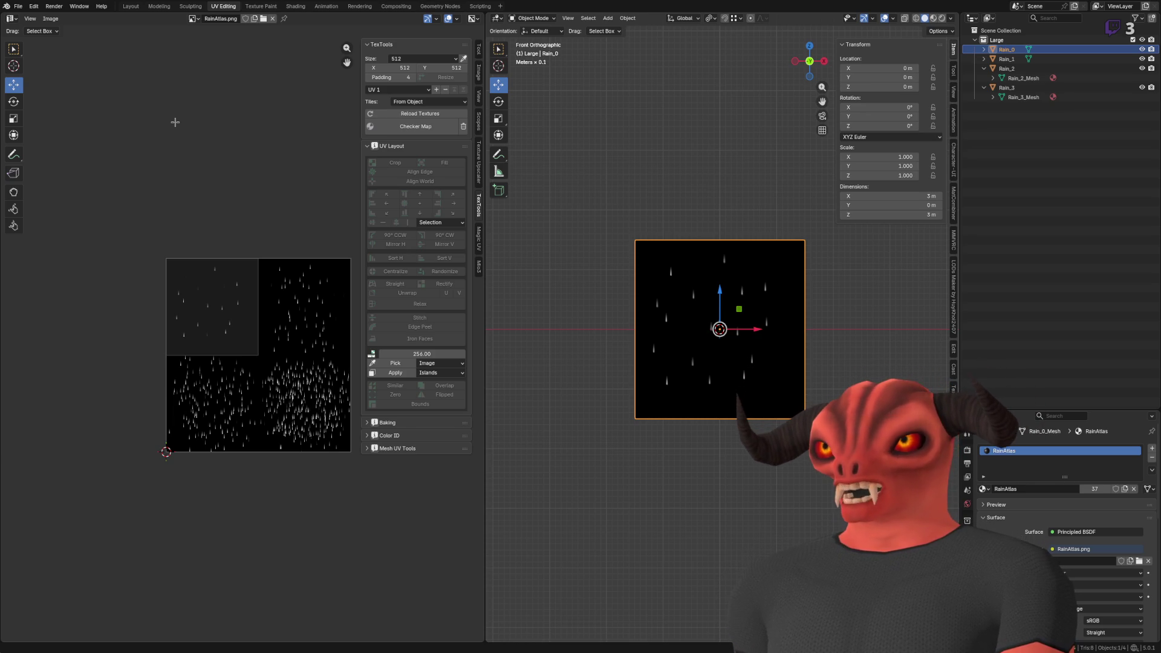
- Scale the Rain_0 plane by 0.667 on X and Z only, leaving Y unchanged
{"action": "key", "text": "alt+Tab"}
{"action": "key", "text": "alt+Tab"}
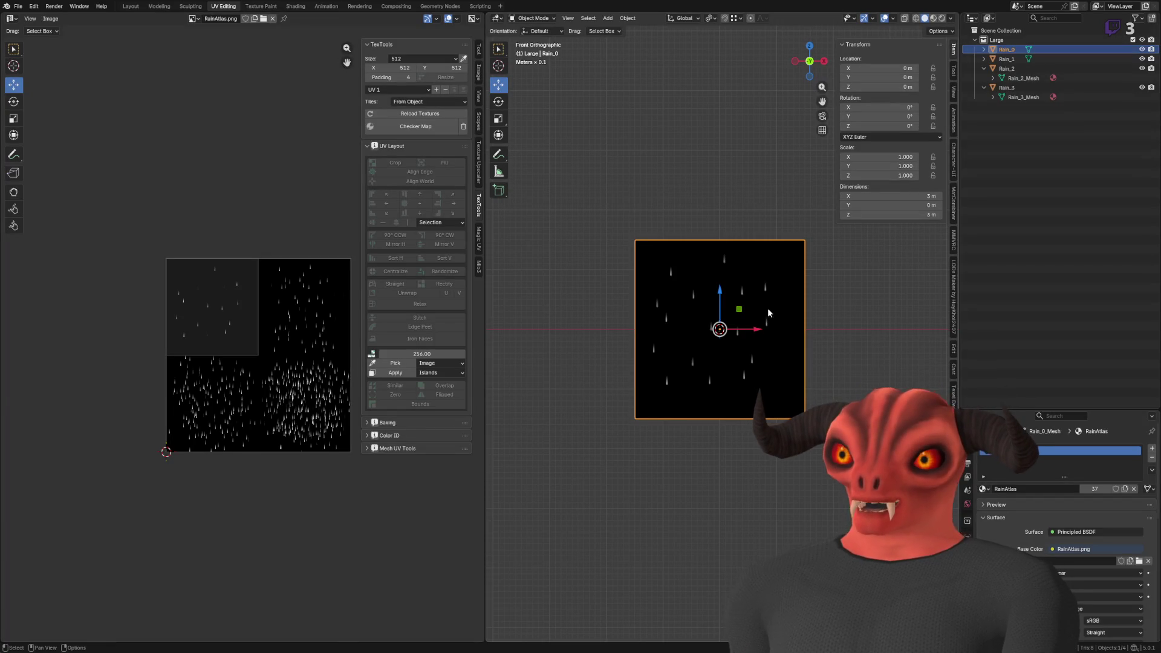
{"action": "scroll", "coordinate": [758, 229], "scroll_direction": "up", "scroll_amount": 2}
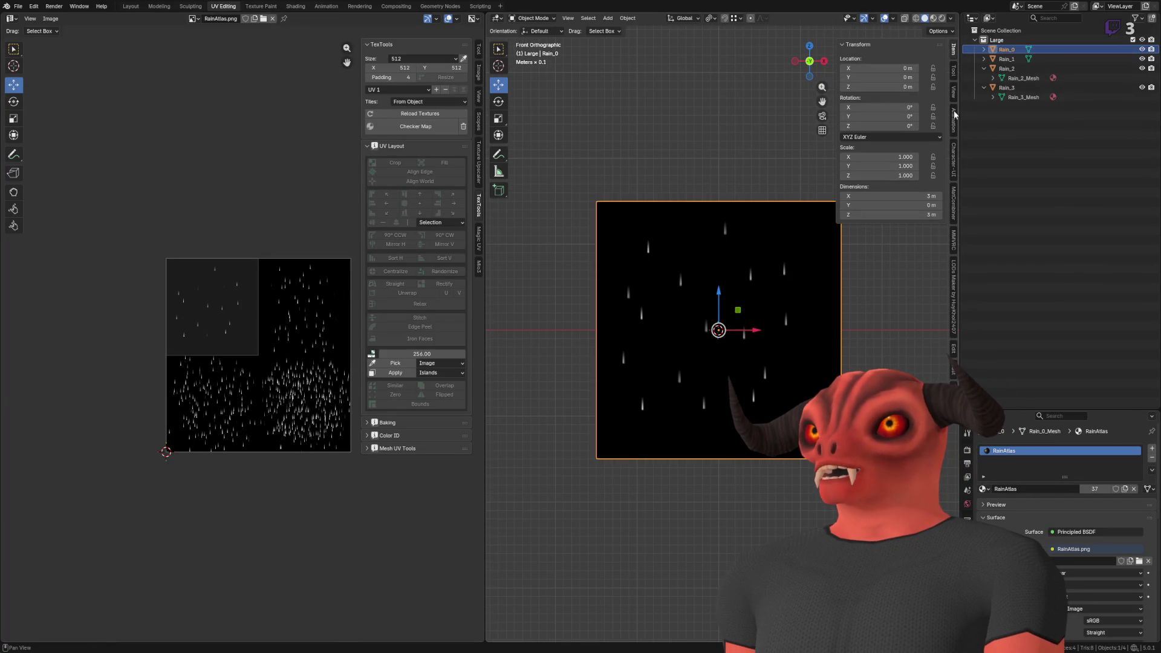
{"action": "key", "text": "s"}
{"action": "key", "text": "shift+y"}
{"action": "type", "text": ".667"}
{"action": "key", "text": "Return"}
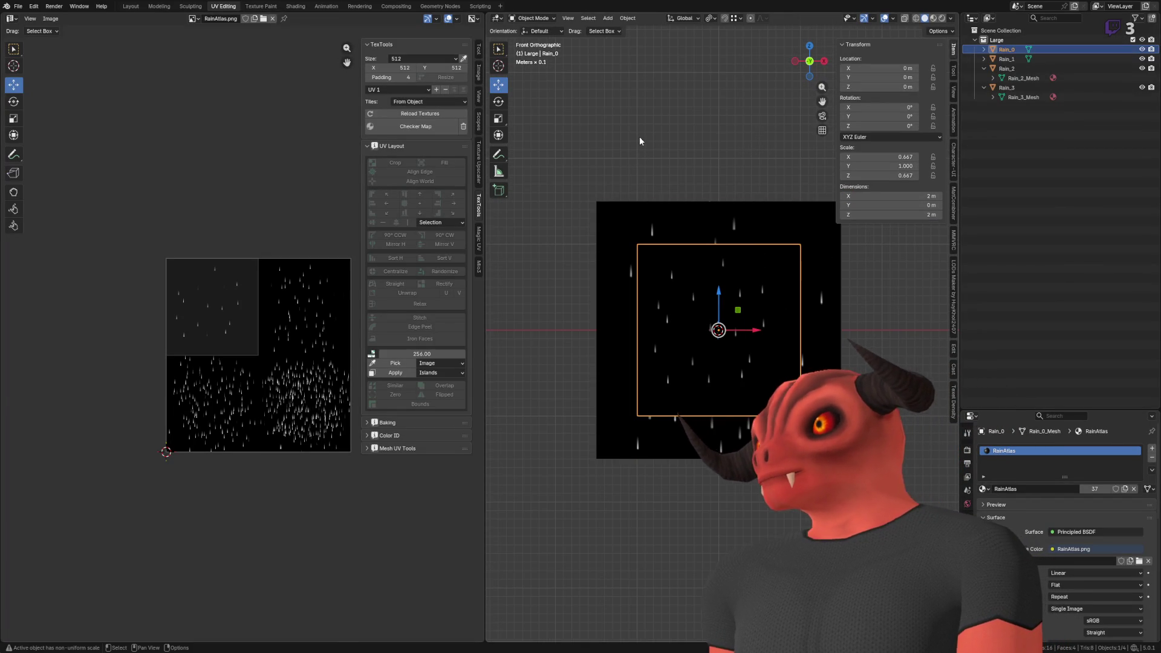
- Collapse the Rain_2 mesh listing and pan to bring the whole RainAtlas image into view
{"action": "scroll", "coordinate": [658, 173], "scroll_direction": "up", "scroll_amount": 1}
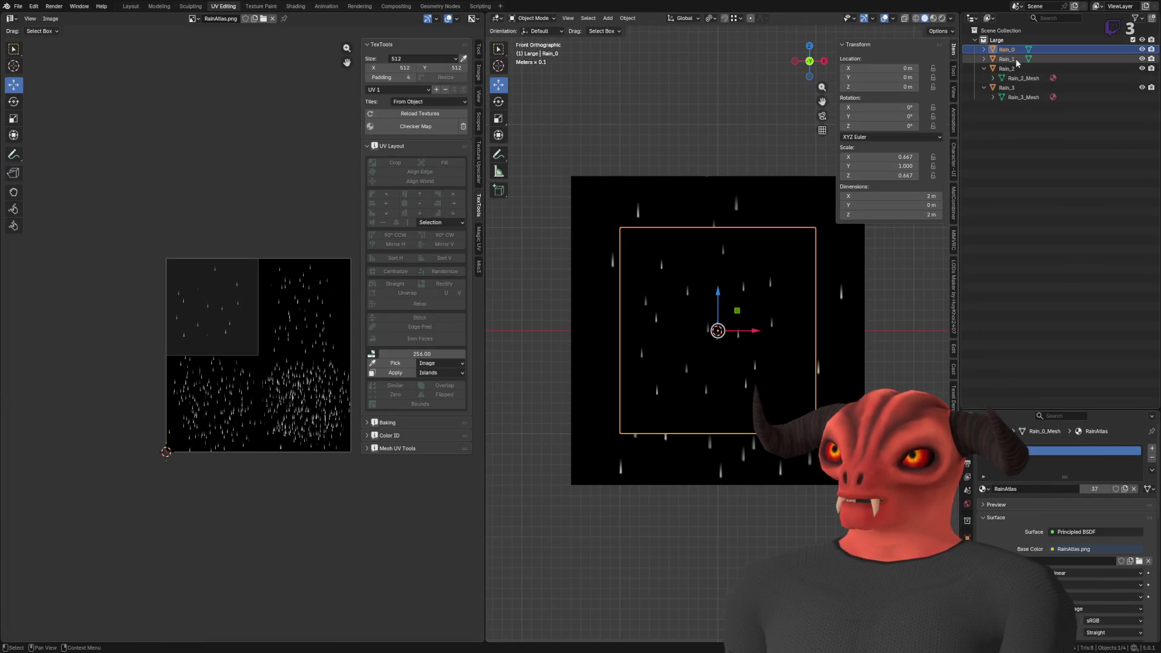
{"action": "left_click", "coordinate": [984, 68]}
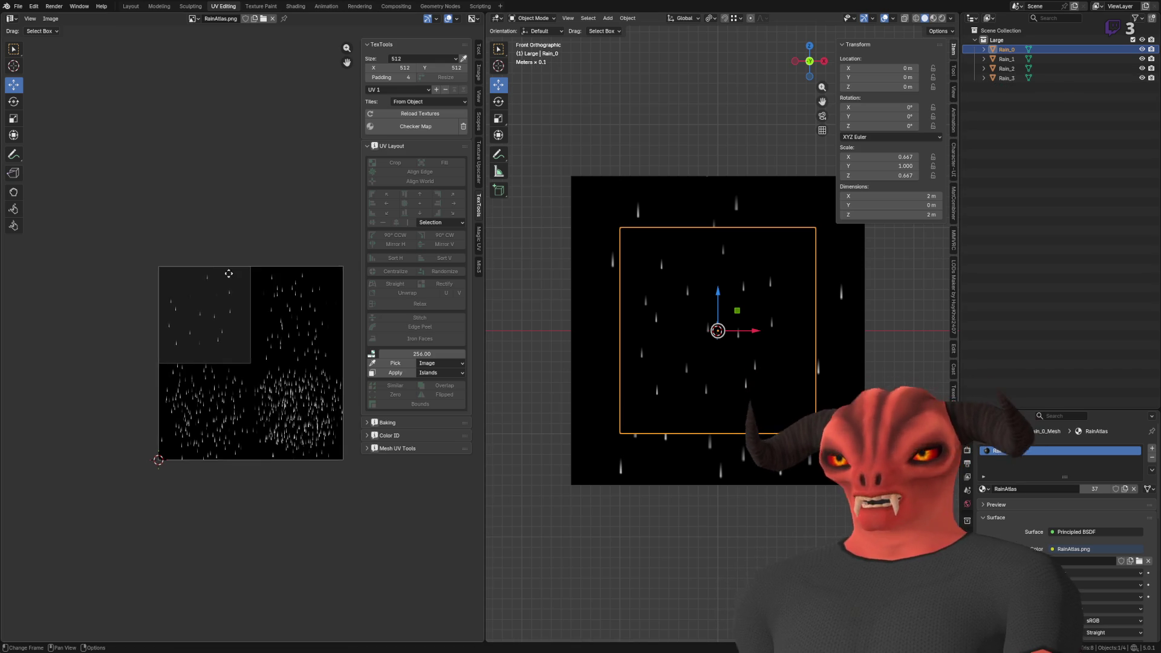
{"action": "scroll", "coordinate": [229, 259], "scroll_direction": "up", "scroll_amount": 3}
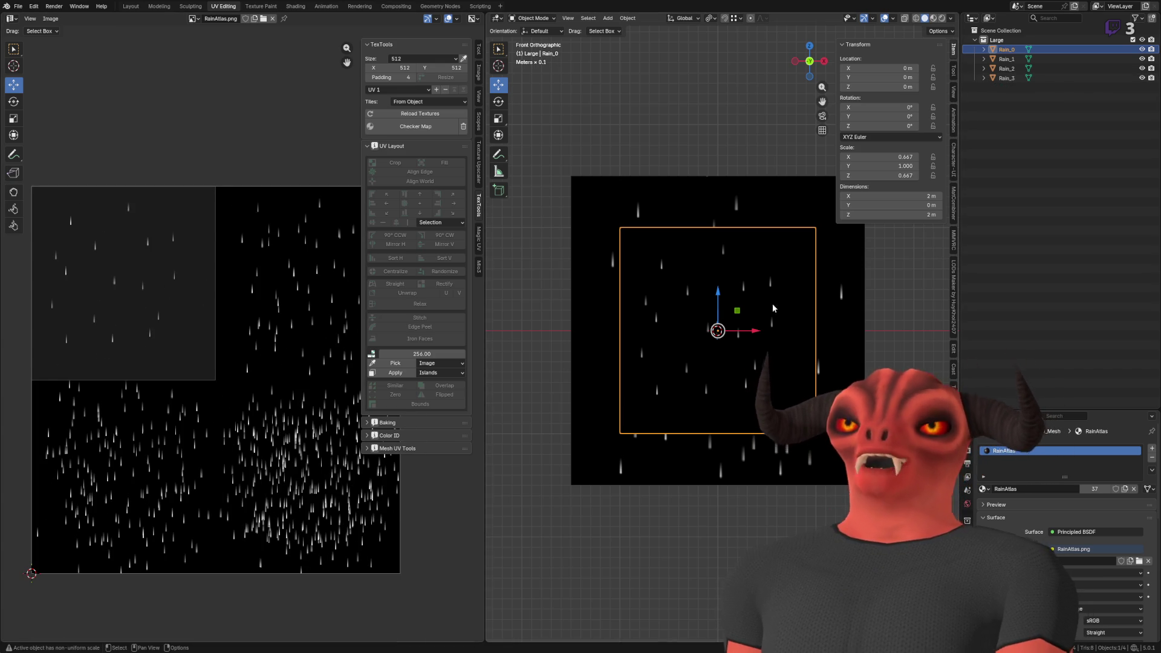
{"action": "left_click_drag", "start_coordinate": [772, 303], "coordinate": [713, 319]}
{"action": "scroll", "coordinate": [194, 324], "scroll_direction": "down", "scroll_amount": 1}
{"action": "left_click_drag", "start_coordinate": [193, 325], "coordinate": [180, 327]}
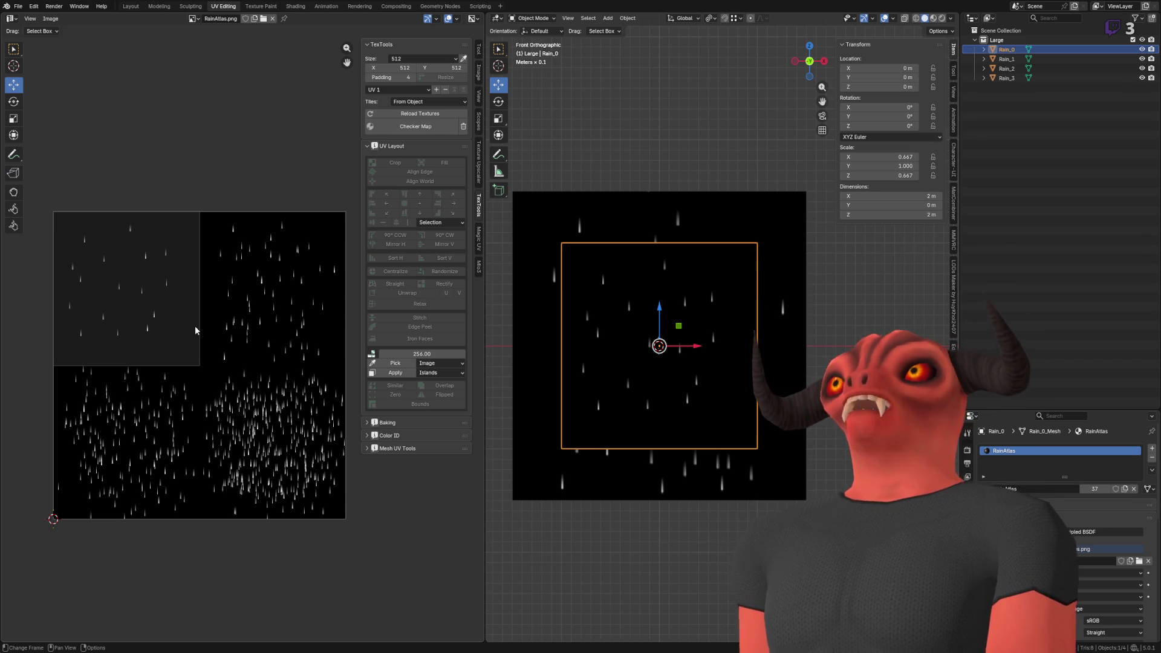
- Zoom in and out on the RainAtlas image to inspect its four rain frames
{"action": "scroll", "coordinate": [230, 321], "scroll_direction": "up", "scroll_amount": 2}
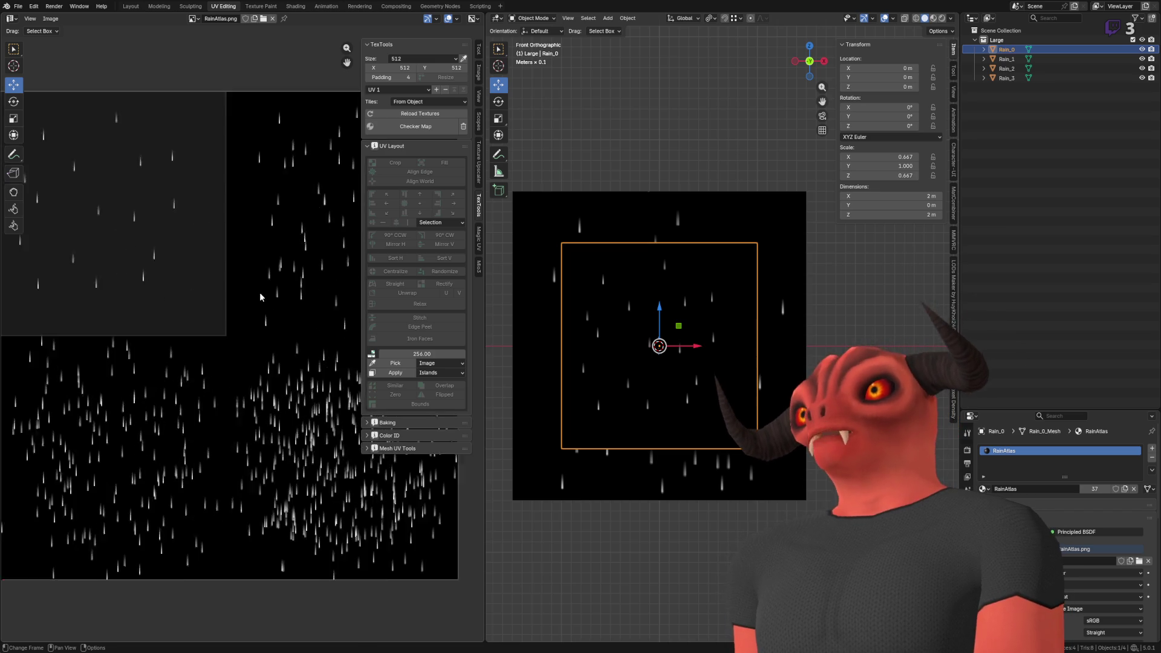
{"action": "scroll", "coordinate": [259, 292], "scroll_direction": "down", "scroll_amount": 3}
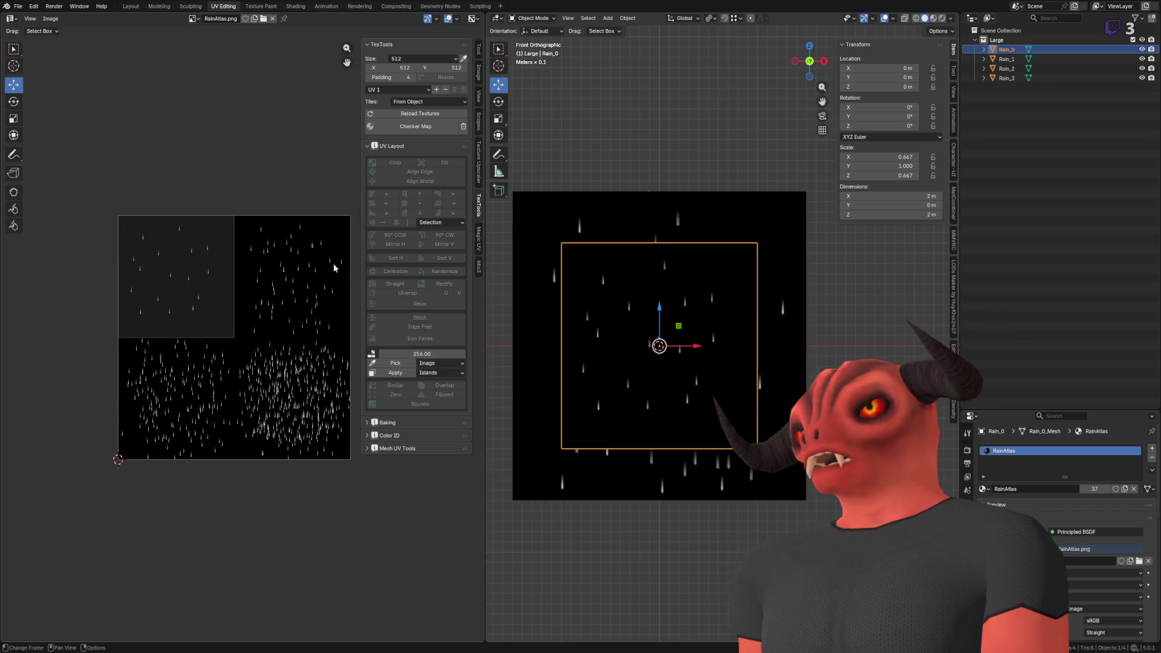
{"action": "scroll", "coordinate": [157, 244], "scroll_direction": "down", "scroll_amount": 4}
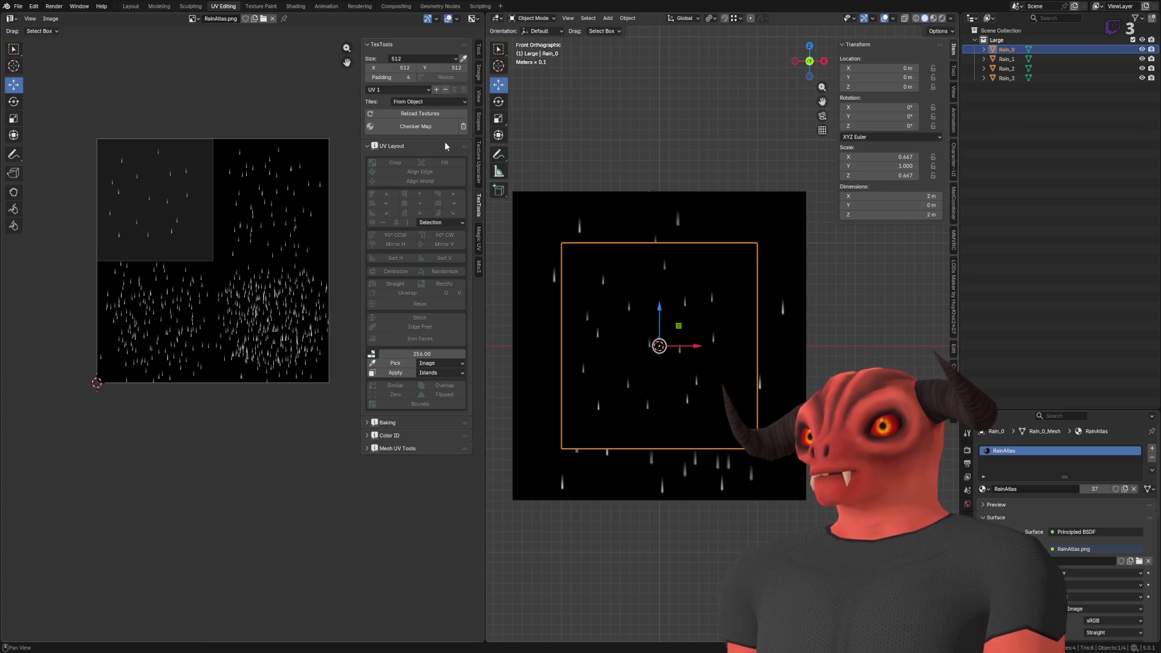
{"action": "scroll", "coordinate": [139, 194], "scroll_direction": "up", "scroll_amount": 2}
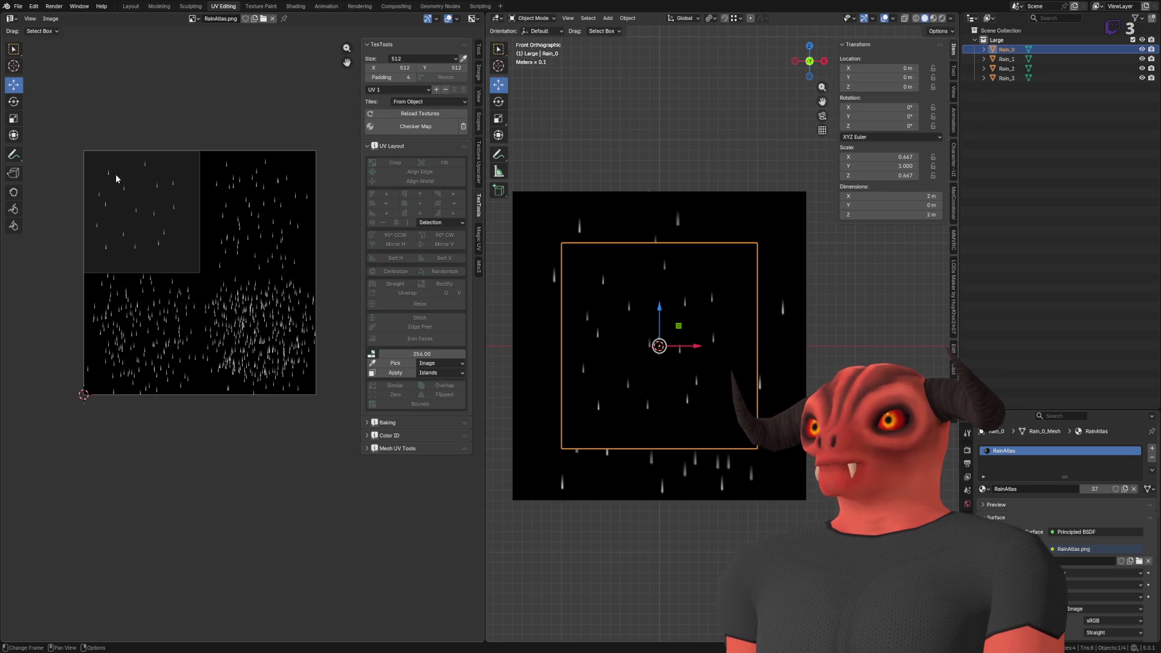
{"action": "scroll", "coordinate": [118, 175], "scroll_direction": "up", "scroll_amount": 3}
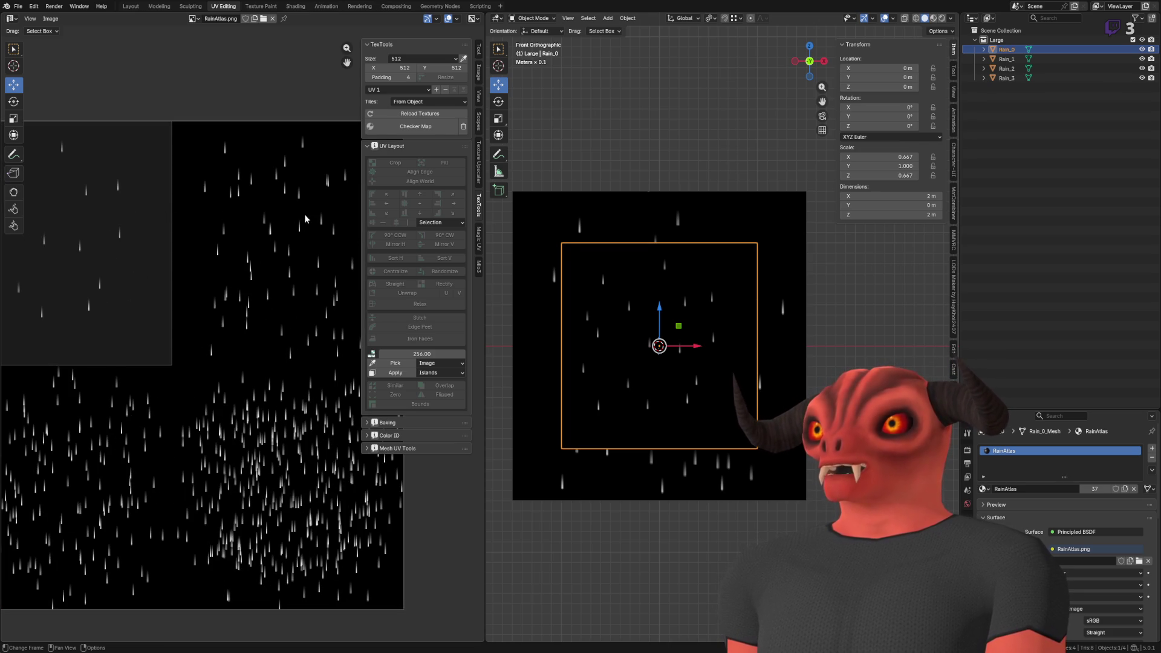
{"action": "scroll", "coordinate": [304, 214], "scroll_direction": "down", "scroll_amount": 3}
{"action": "scroll", "coordinate": [246, 309], "scroll_direction": "down", "scroll_amount": 1}
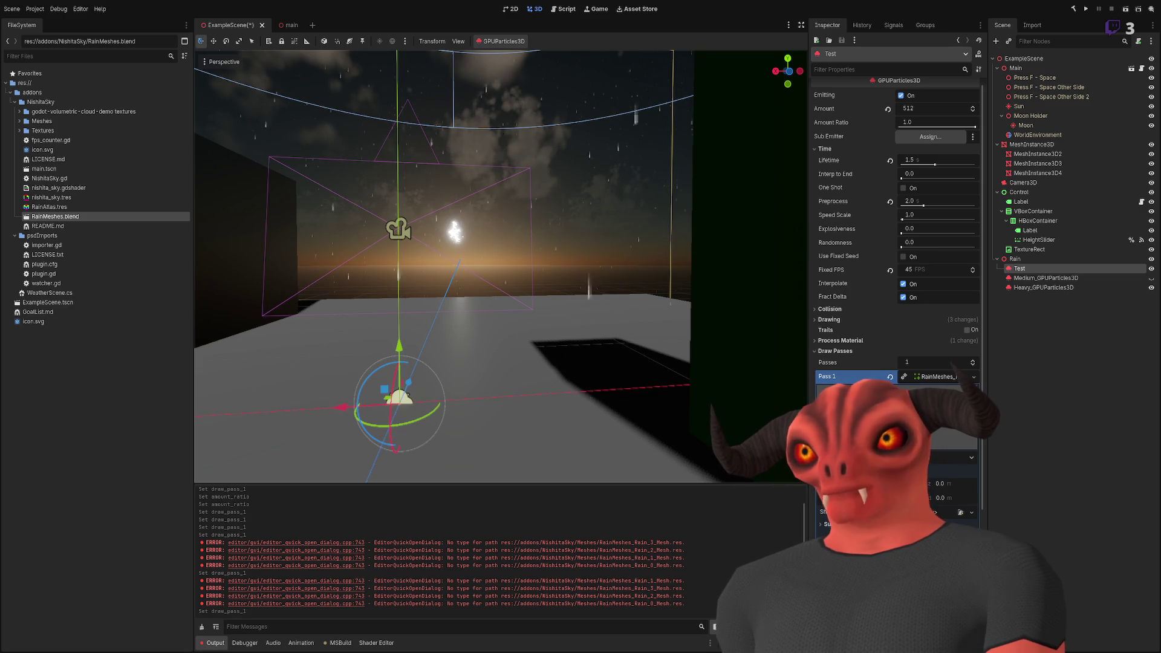
{"action": "mouse_move", "coordinate": [494, 237]}
{"action": "left_mouse_down"}
{"action": "mouse_move", "coordinate": [494, 199]}
{"action": "mouse_move", "coordinate": [544, 206]}
{"action": "mouse_move", "coordinate": [484, 233]}
{"action": "left_mouse_up"}
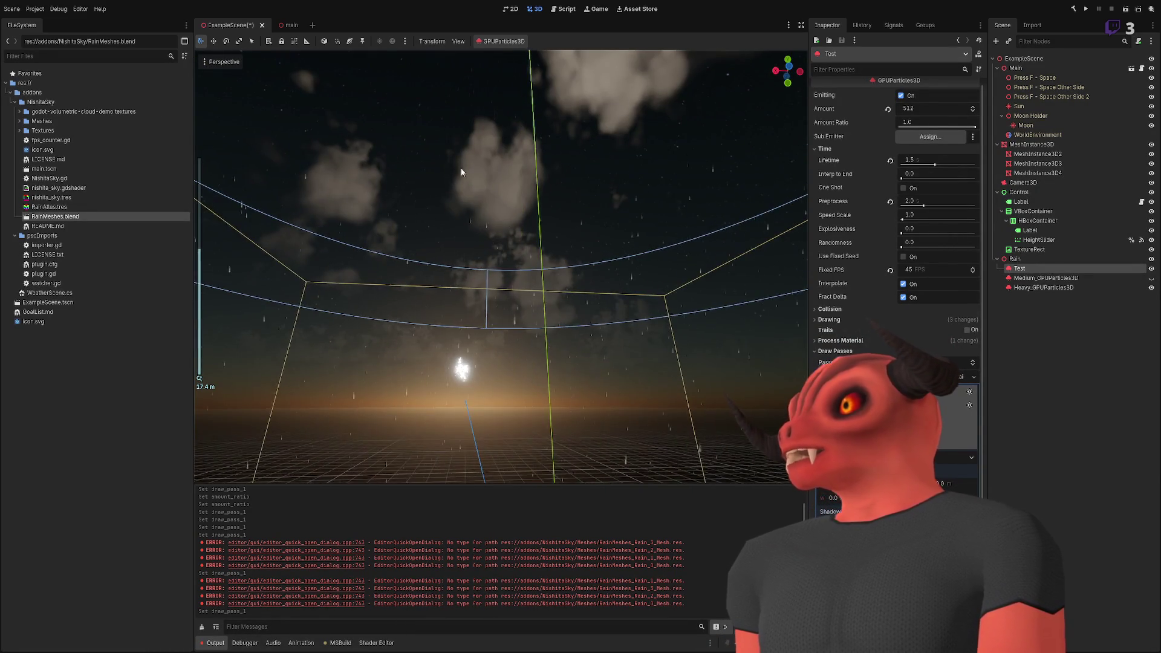
{"action": "scroll", "coordinate": [501, 266], "scroll_direction": "up", "scroll_amount": 1}
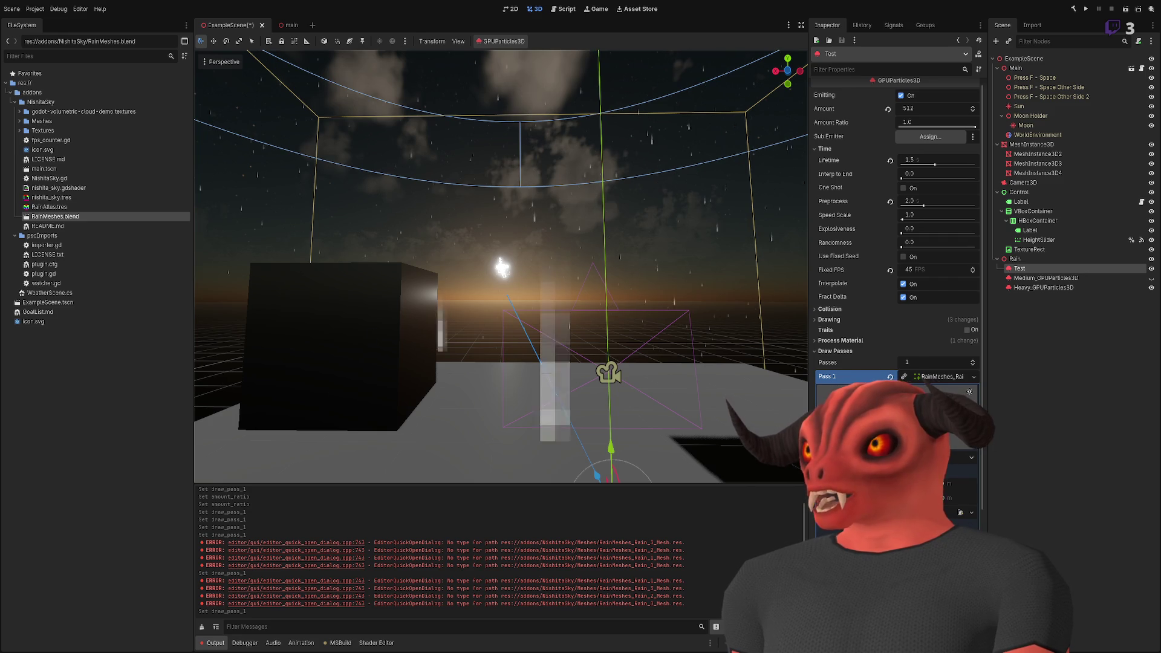
{"action": "key", "text": "alt+Tab"}
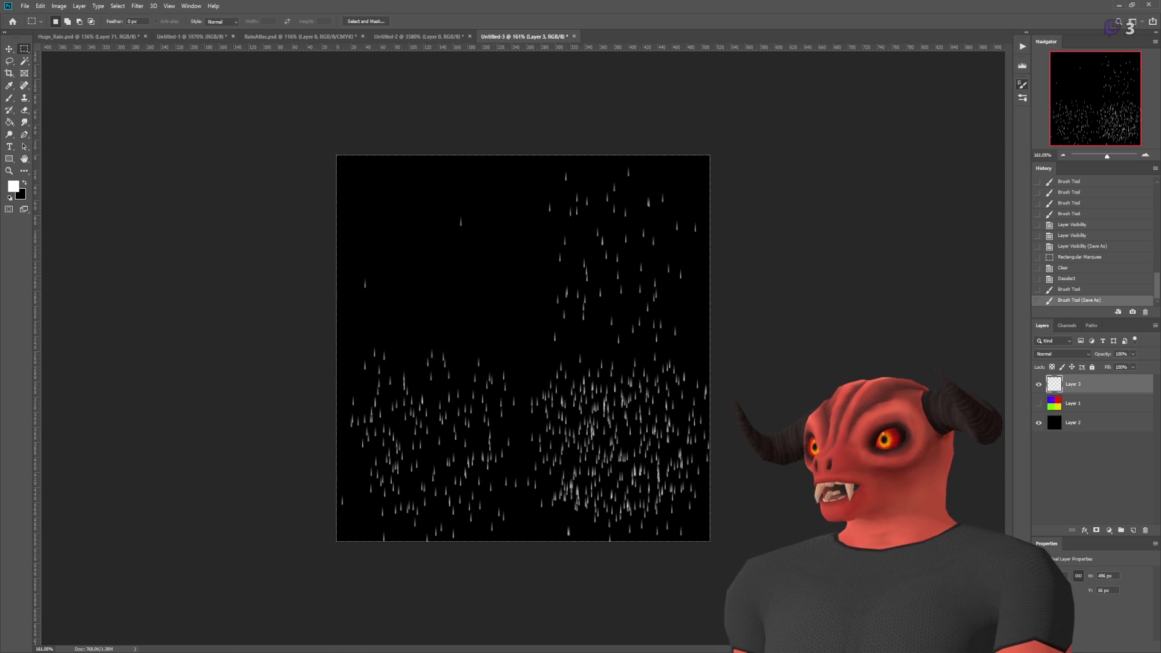
{"action": "key", "text": "alt+Tab"}
{"action": "mouse_move", "coordinate": [505, 237]}
{"action": "left_mouse_down"}
{"action": "mouse_move", "coordinate": [495, 201]}
{"action": "mouse_move", "coordinate": [484, 201]}
{"action": "left_mouse_up"}
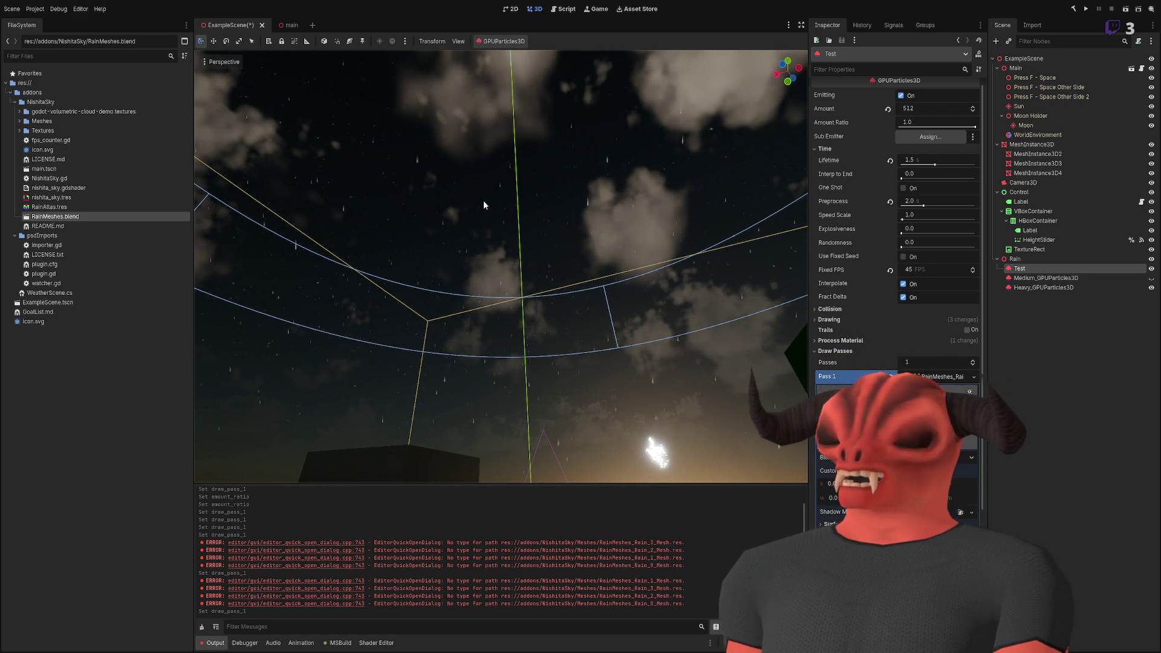
{"action": "mouse_move", "coordinate": [483, 236]}
{"action": "left_mouse_down"}
{"action": "mouse_move", "coordinate": [570, 338]}
{"action": "mouse_move", "coordinate": [564, 327]}
{"action": "mouse_move", "coordinate": [586, 327]}
{"action": "left_mouse_up"}
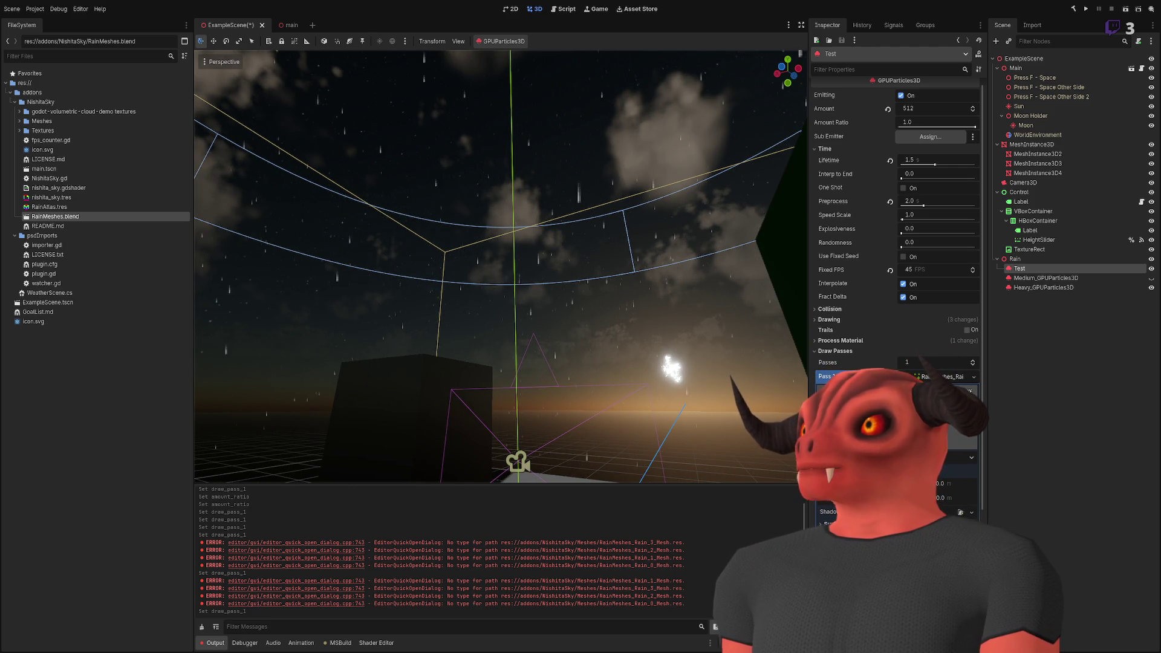
- Orbit the Godot viewport to look down over the whole rain area toward the green box
{"action": "key", "text": "alt+Tab"}
{"action": "key", "text": "alt+Tab"}
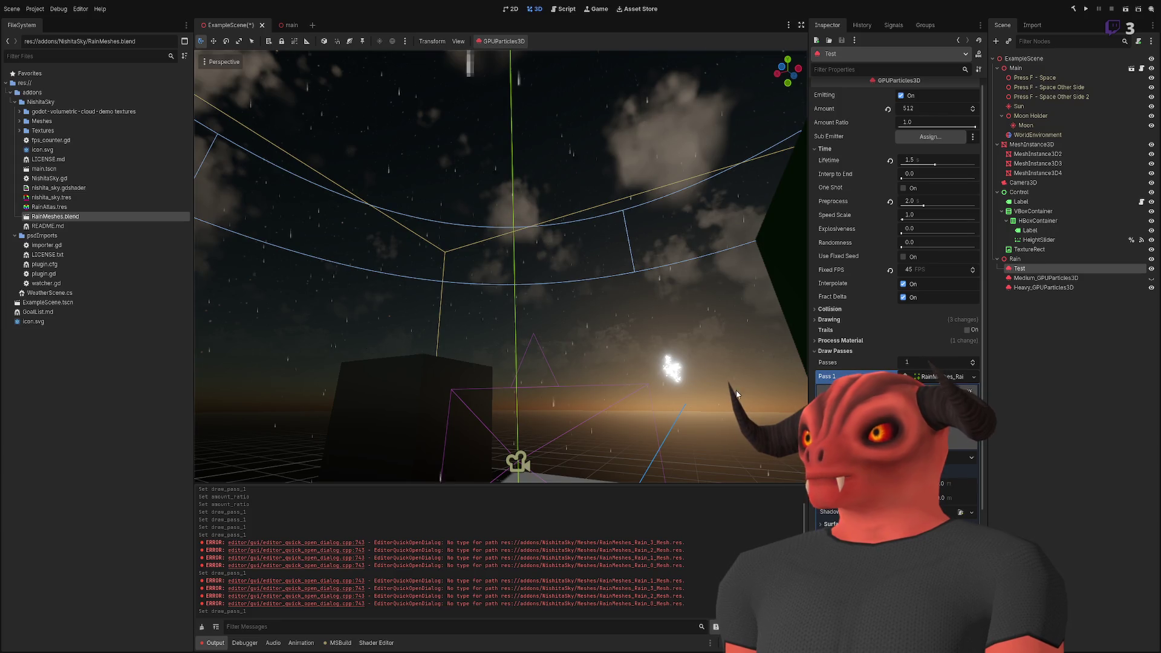
{"action": "scroll", "coordinate": [632, 482], "scroll_direction": "down", "scroll_amount": 5}
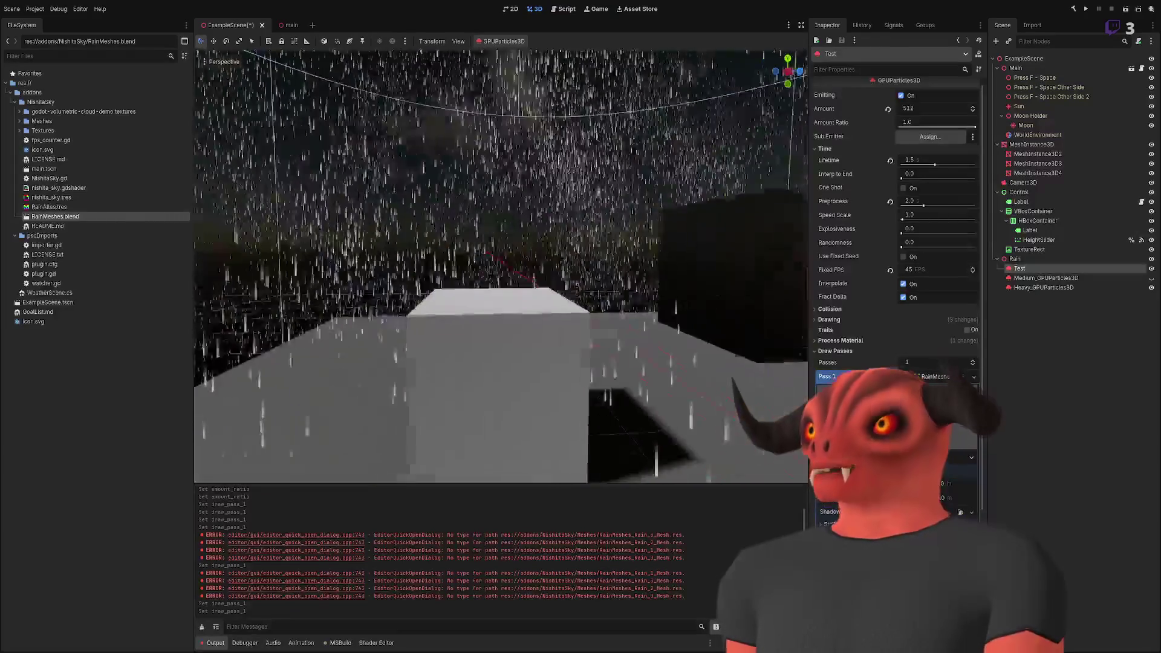
{"action": "scroll", "coordinate": [390, 300], "scroll_direction": "down", "scroll_amount": 5}
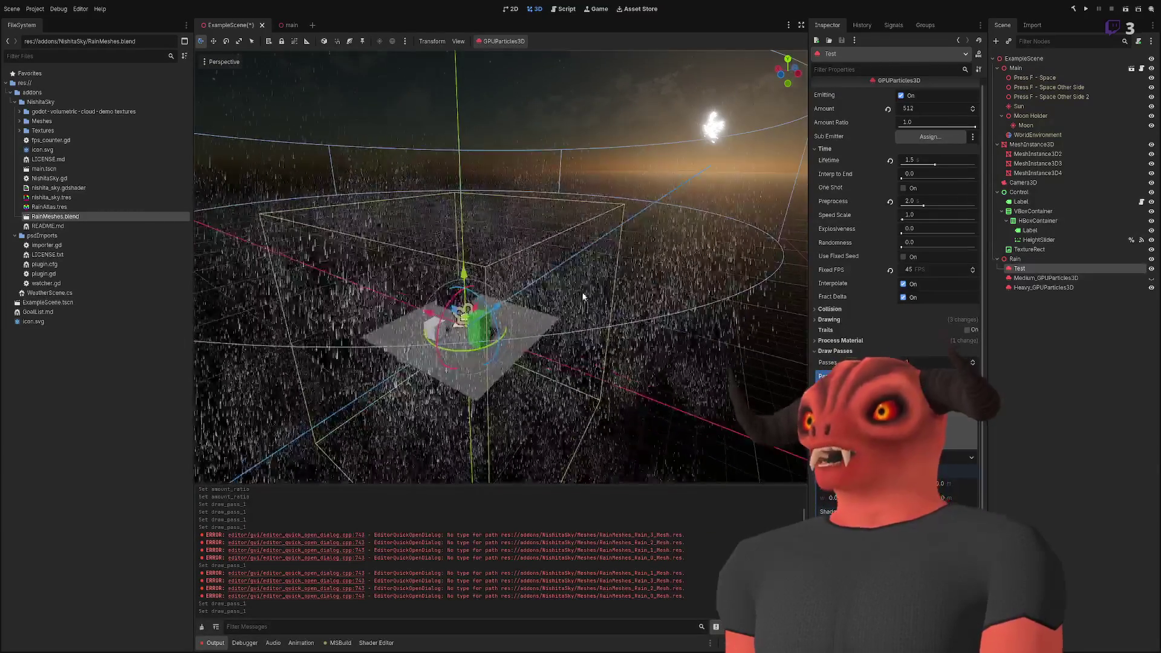
{"action": "mouse_move", "coordinate": [389, 301]}
{"action": "left_mouse_down"}
{"action": "mouse_move", "coordinate": [397, 411]}
{"action": "mouse_move", "coordinate": [604, 157]}
{"action": "mouse_move", "coordinate": [609, 220]}
{"action": "mouse_move", "coordinate": [580, 327]}
{"action": "left_mouse_up"}
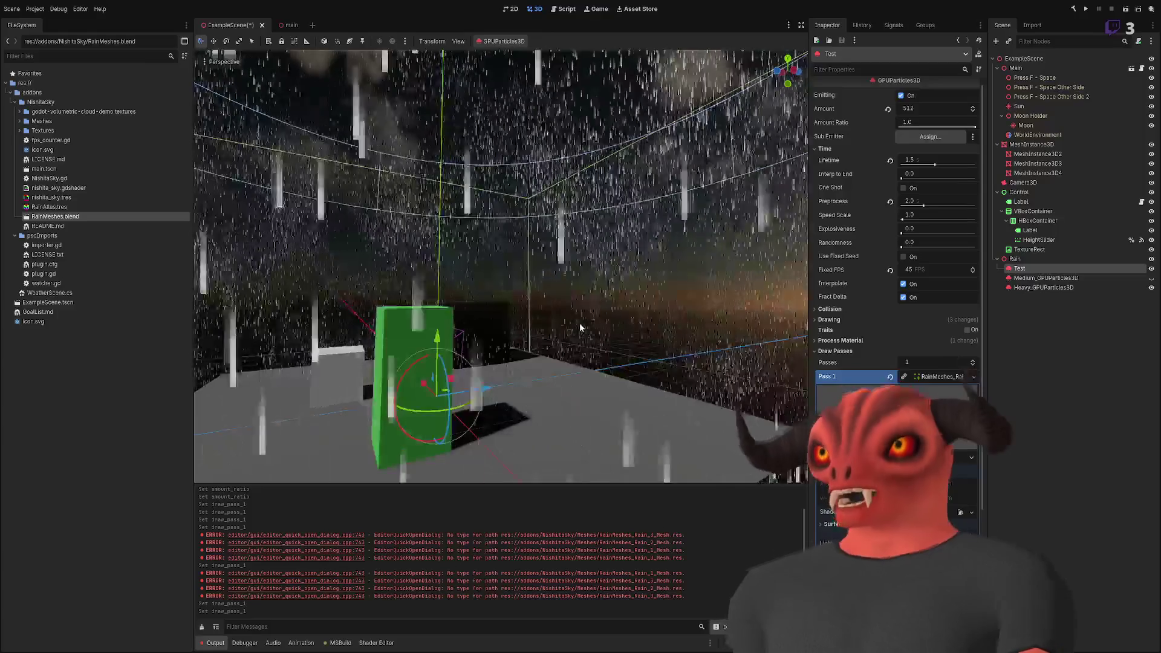
{"action": "left_click_drag", "start_coordinate": [580, 327], "coordinate": [629, 331]}
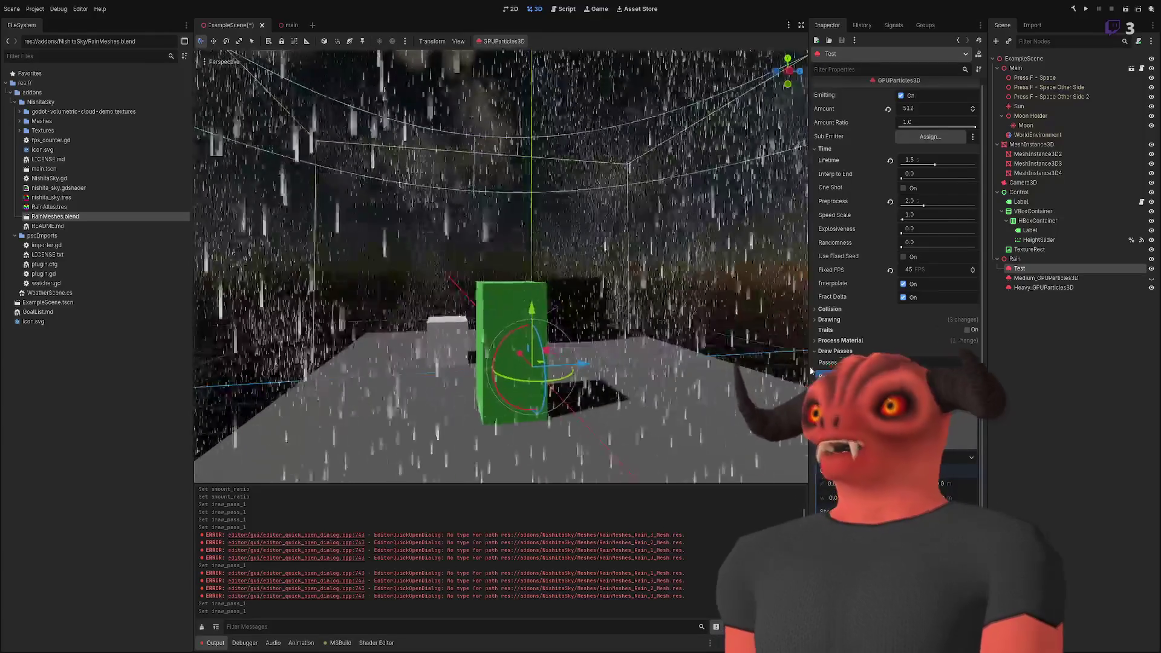
- Undo the draw_pass_1 change, try Amount Ratio 0.25, then restore it to 1.0
{"action": "key", "text": "ctrl+z"}
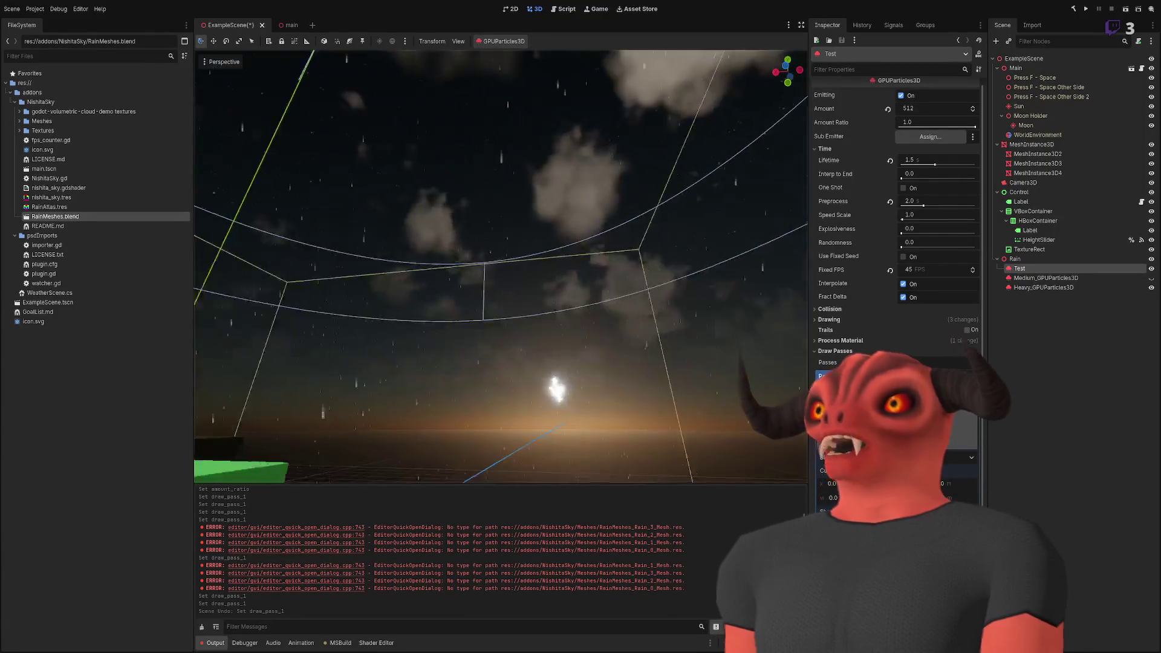
{"action": "left_click_drag", "start_coordinate": [927, 123], "coordinate": [900, 124]}
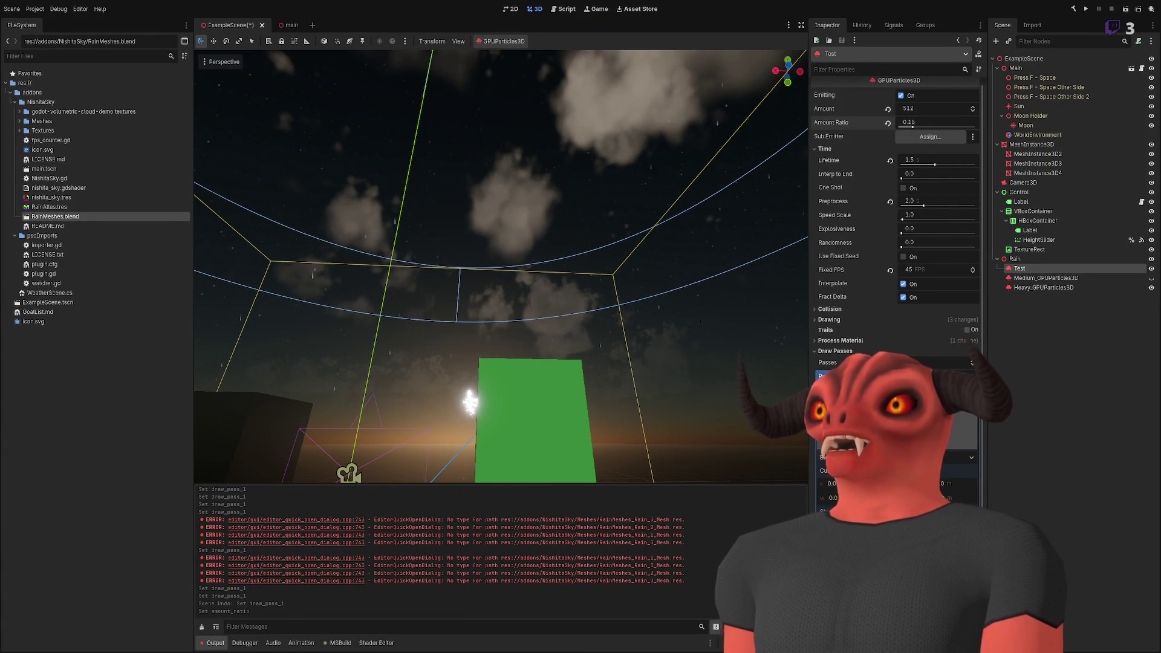
{"action": "key", "text": "f"}
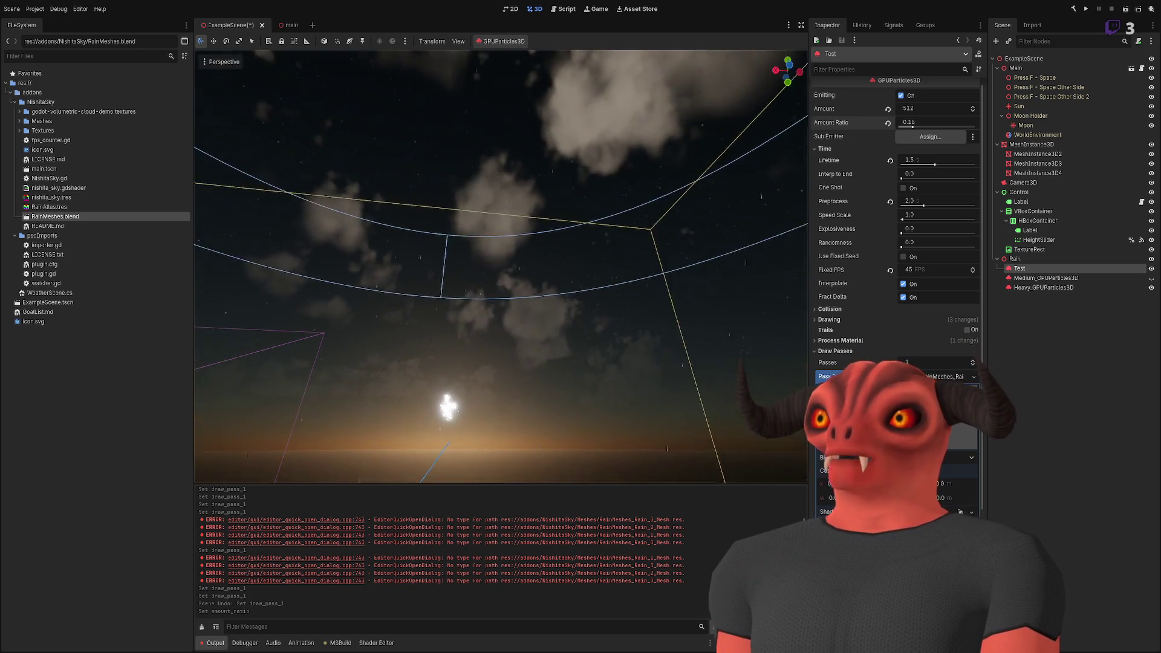
{"action": "mouse_move", "coordinate": [917, 121]}
{"action": "left_mouse_down"}
{"action": "mouse_move", "coordinate": [974, 122]}
{"action": "mouse_move", "coordinate": [899, 124]}
{"action": "mouse_move", "coordinate": [975, 123]}
{"action": "left_mouse_up"}
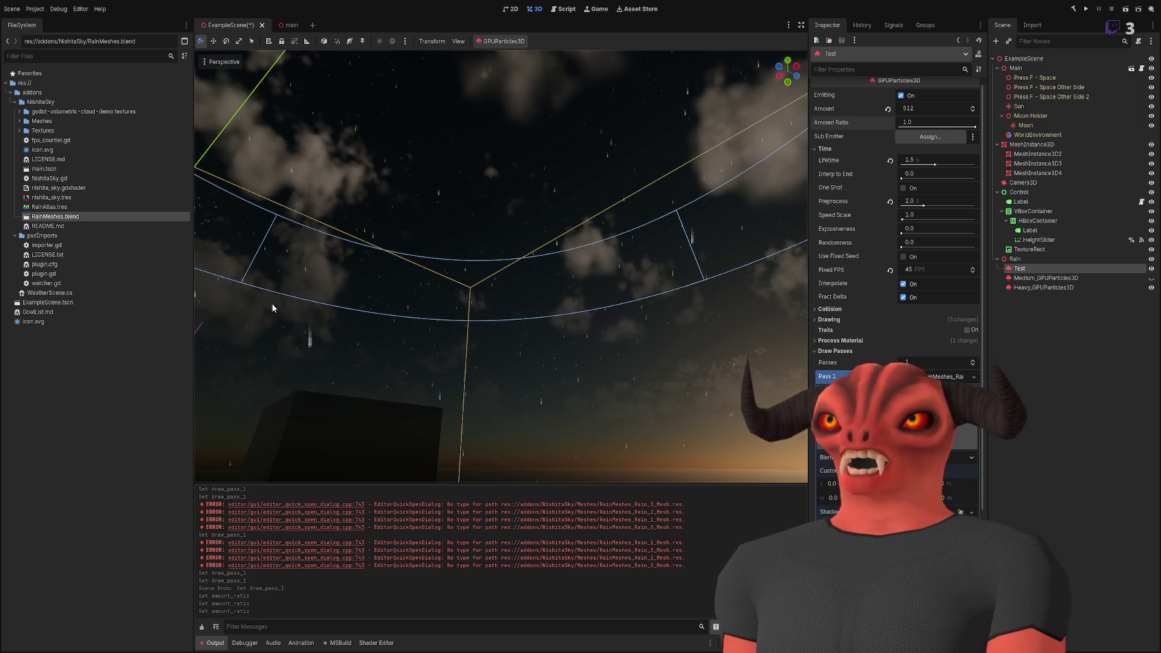
{"action": "scroll", "coordinate": [867, 197], "scroll_direction": "down", "scroll_amount": 5}
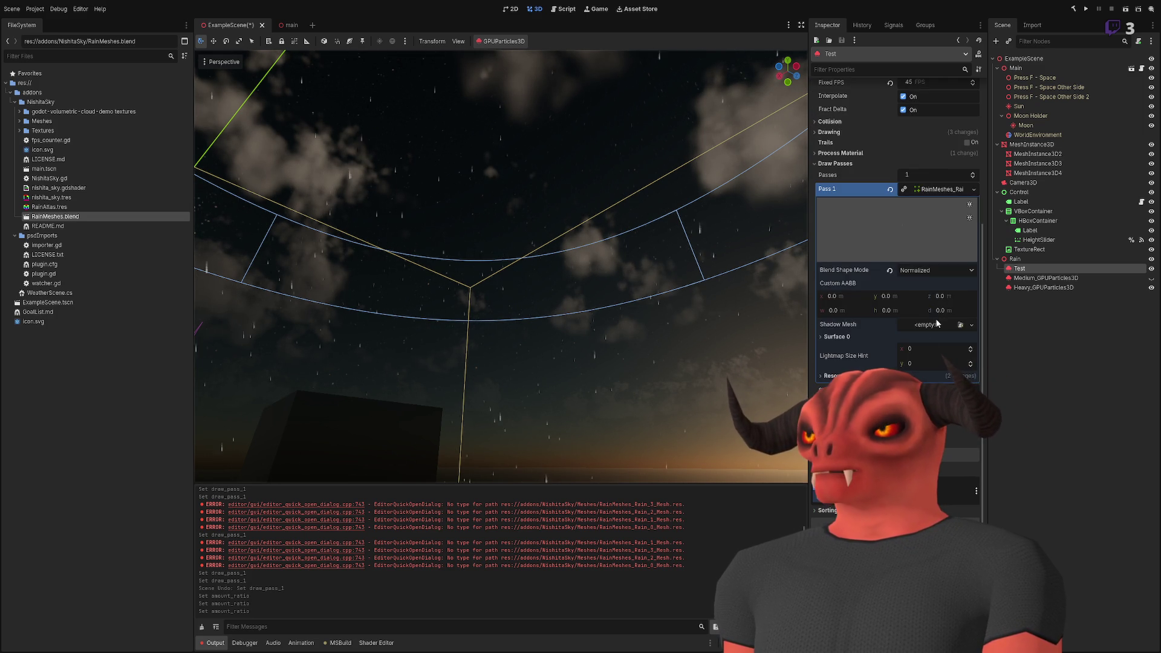
- Copy the Test particles and paste them under the Rain node as Test2
{"action": "left_click", "coordinate": [1043, 263]}
{"action": "left_click", "coordinate": [1043, 268]}
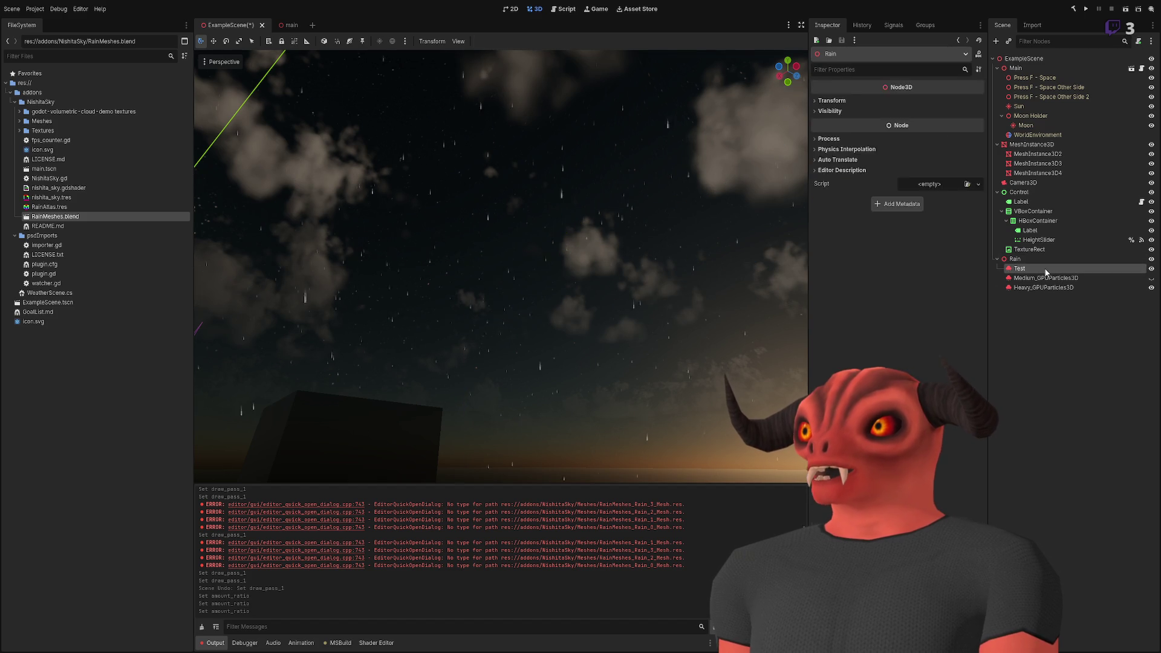
{"action": "key", "text": "ctrl+d"}
{"action": "key", "text": "ctrl+z"}
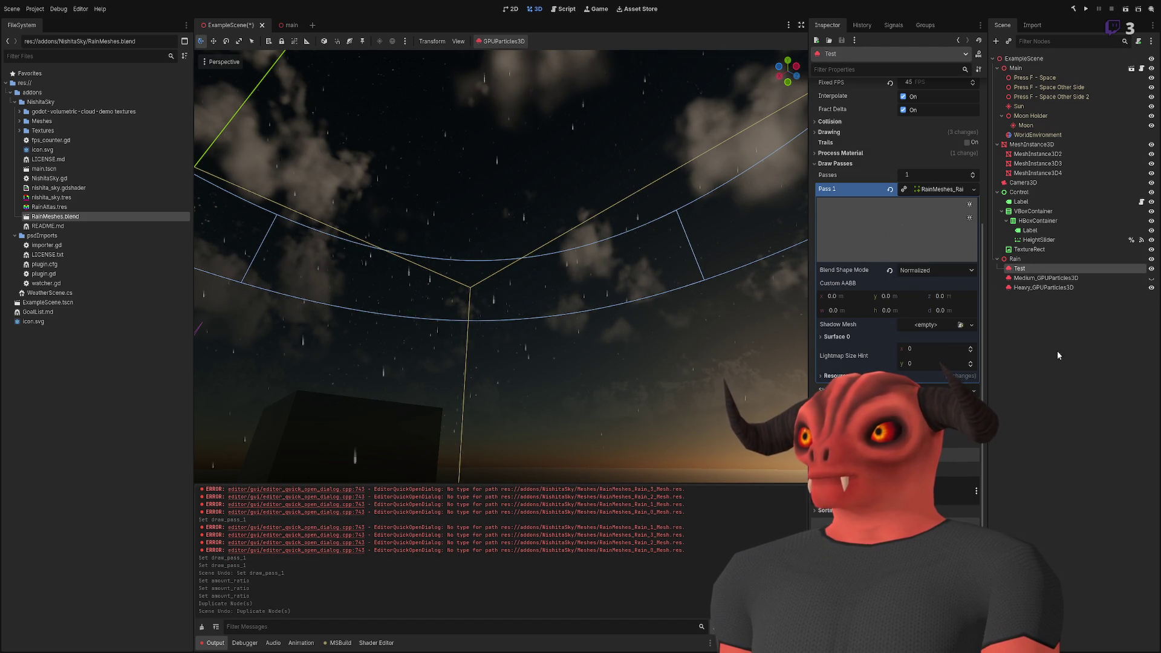
{"action": "key", "text": "Up"}
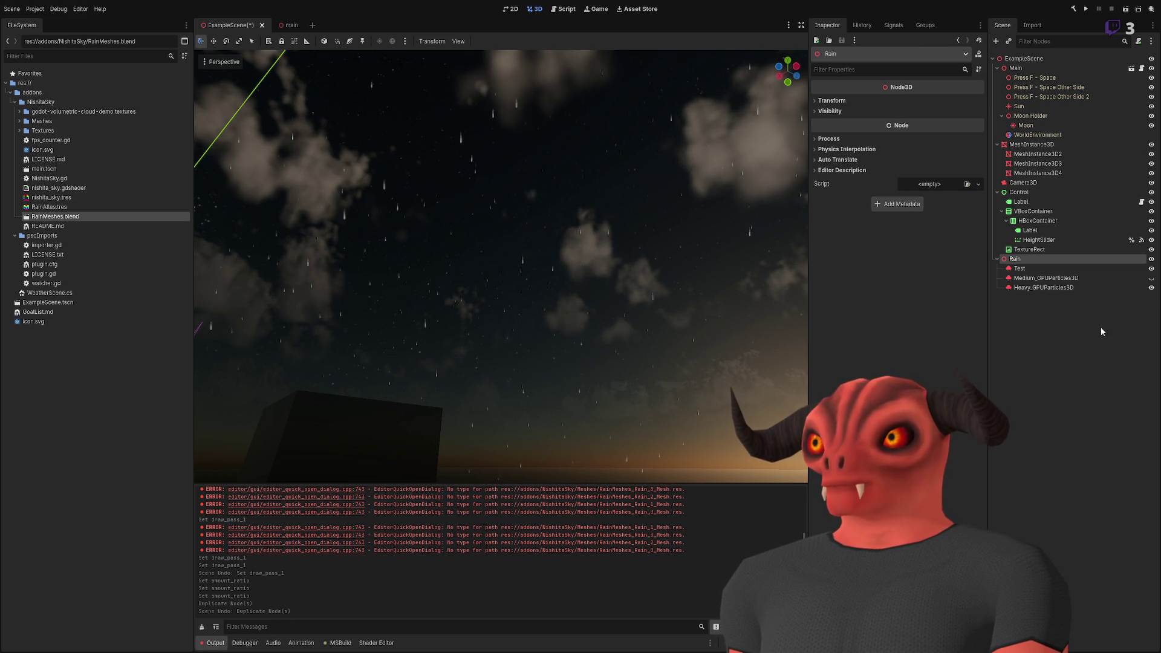
{"action": "key", "text": "ctrl+v"}
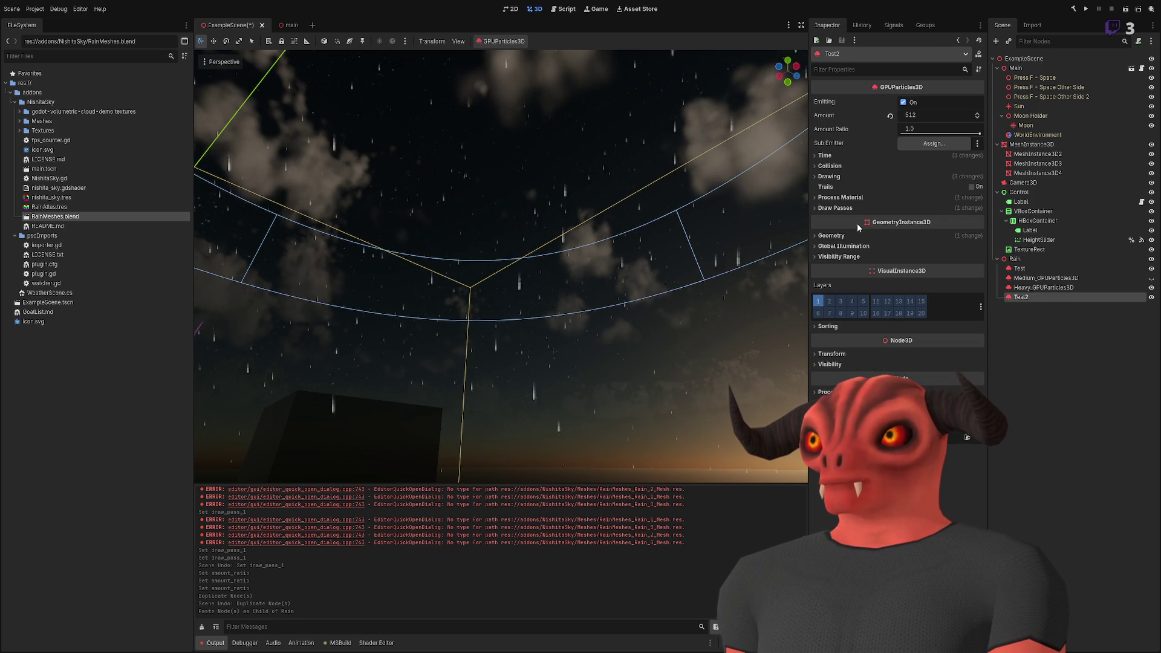
- Hide Test2, set its Time Speed Scale to 64, and open the RainAtlas material
{"action": "left_click", "coordinate": [1152, 298]}
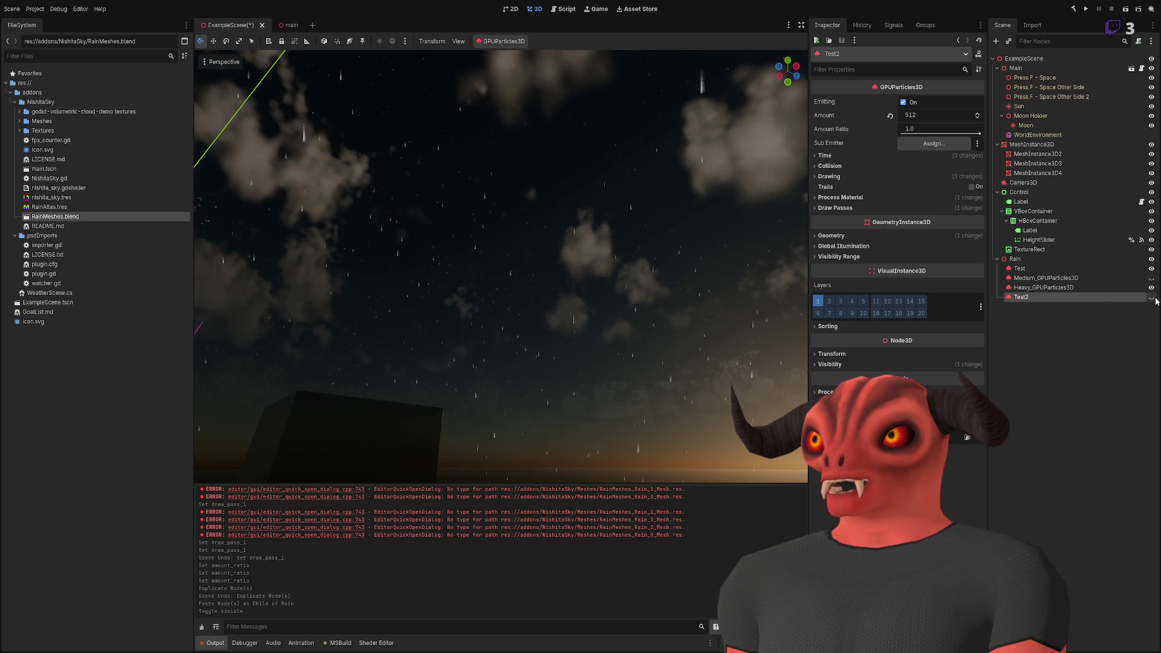
{"action": "left_click", "coordinate": [839, 154]}
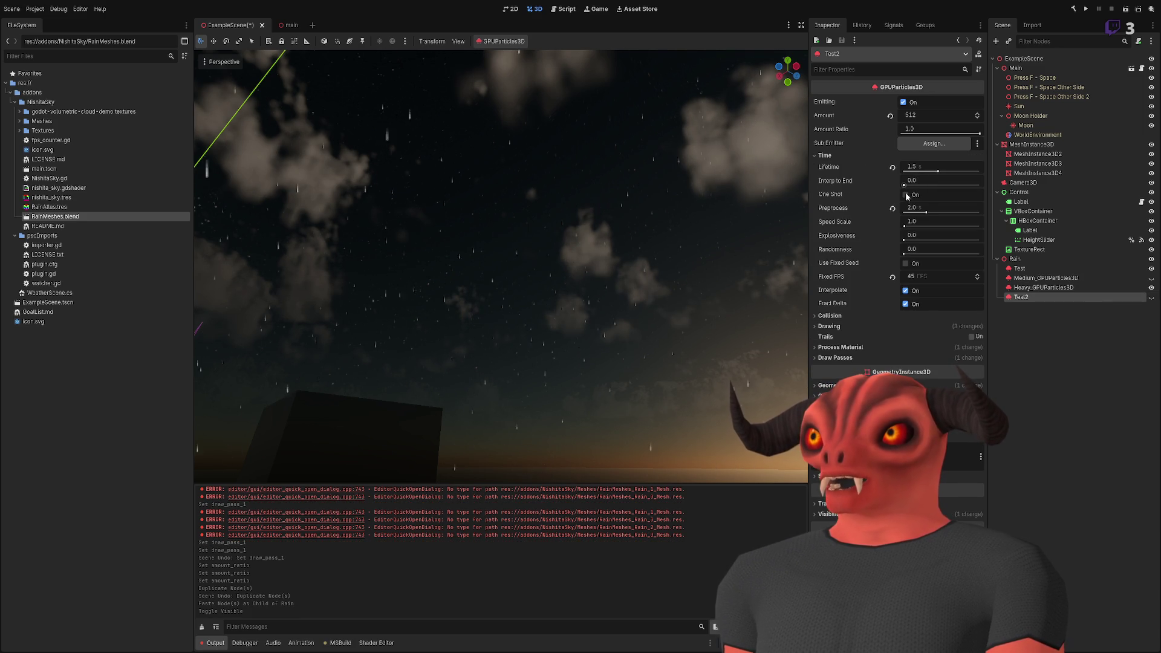
{"action": "left_click_drag", "start_coordinate": [923, 227], "coordinate": [910, 225]}
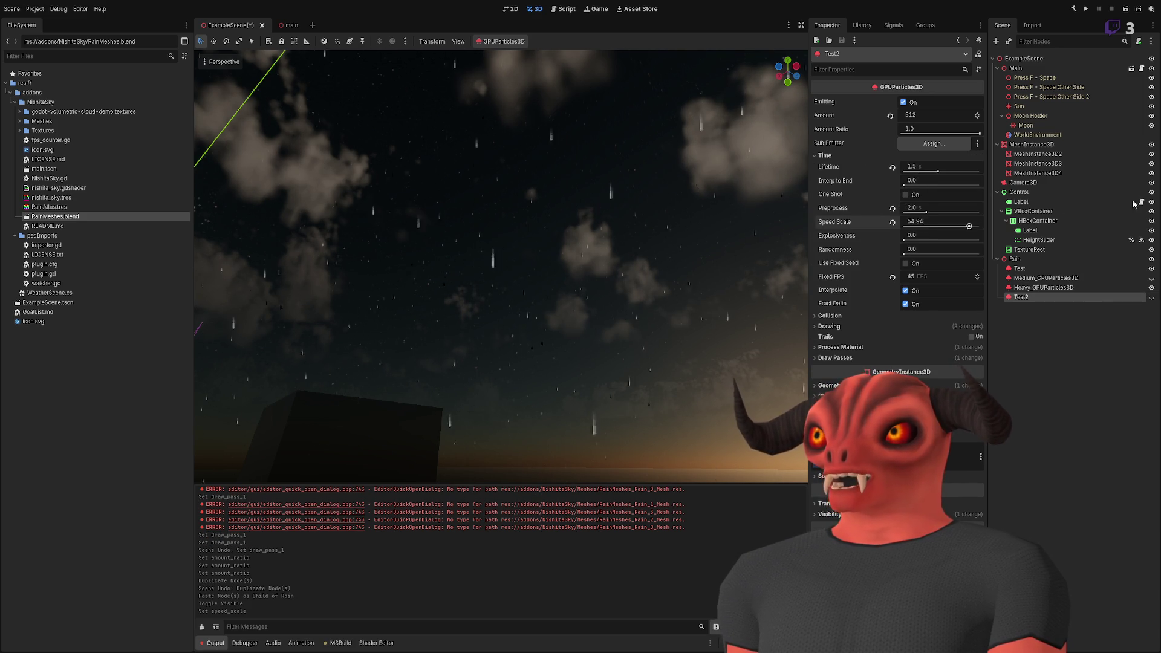
{"action": "key", "text": "ctrl+z"}
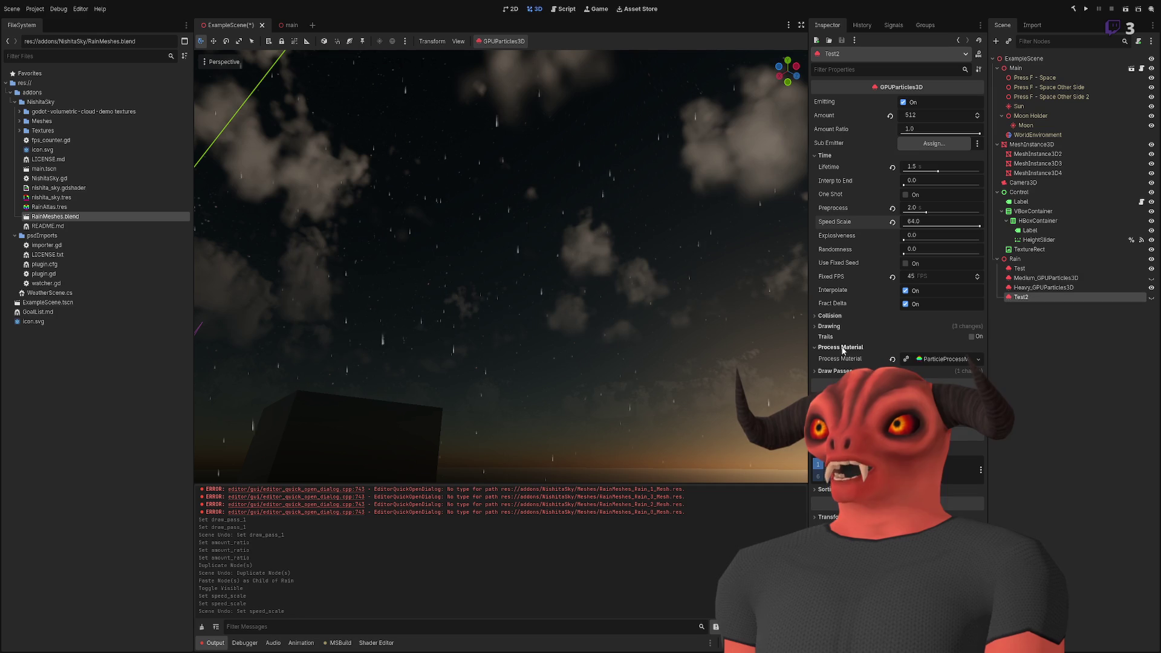
{"action": "left_click", "coordinate": [1025, 347]}
{"action": "left_click", "coordinate": [75, 208]}
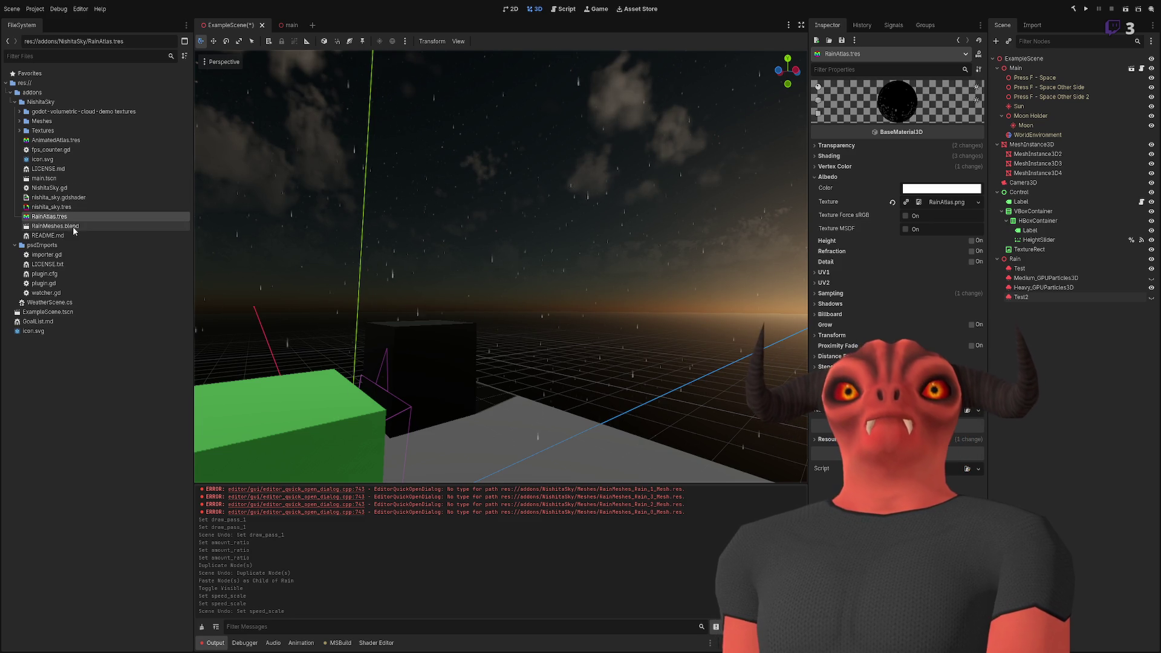
- Open AnimatedAtlas.tres, expand its Shader Parameters, and open its shader code in the Shader Editor
{"action": "left_click", "coordinate": [61, 141]}
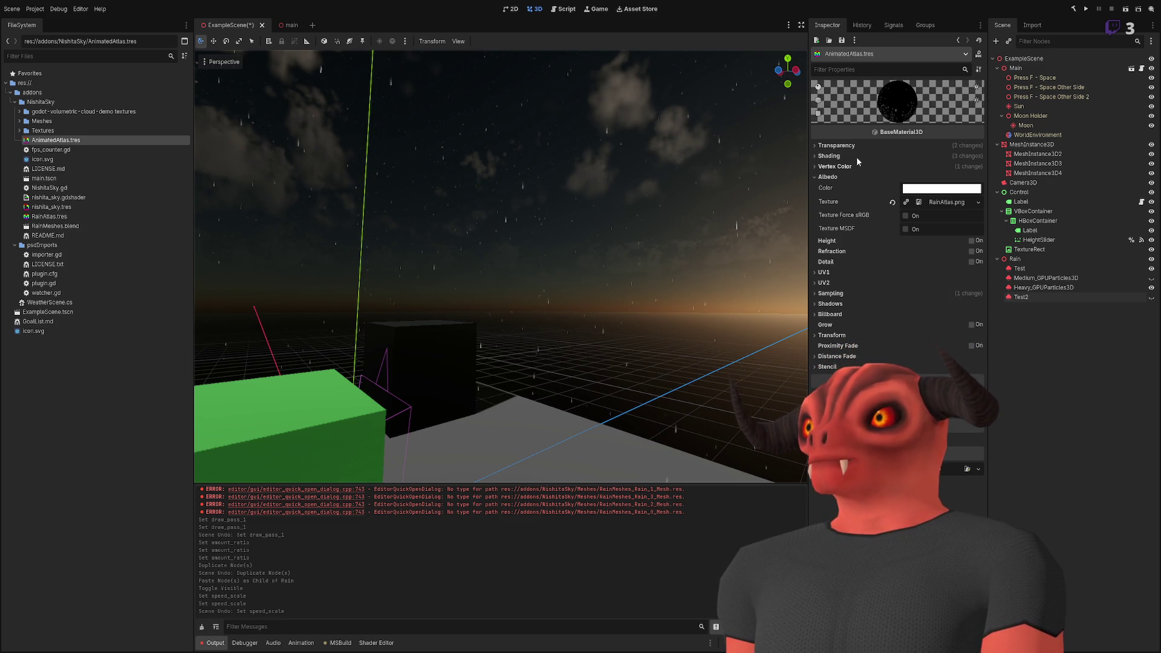
{"action": "left_click", "coordinate": [1031, 297]}
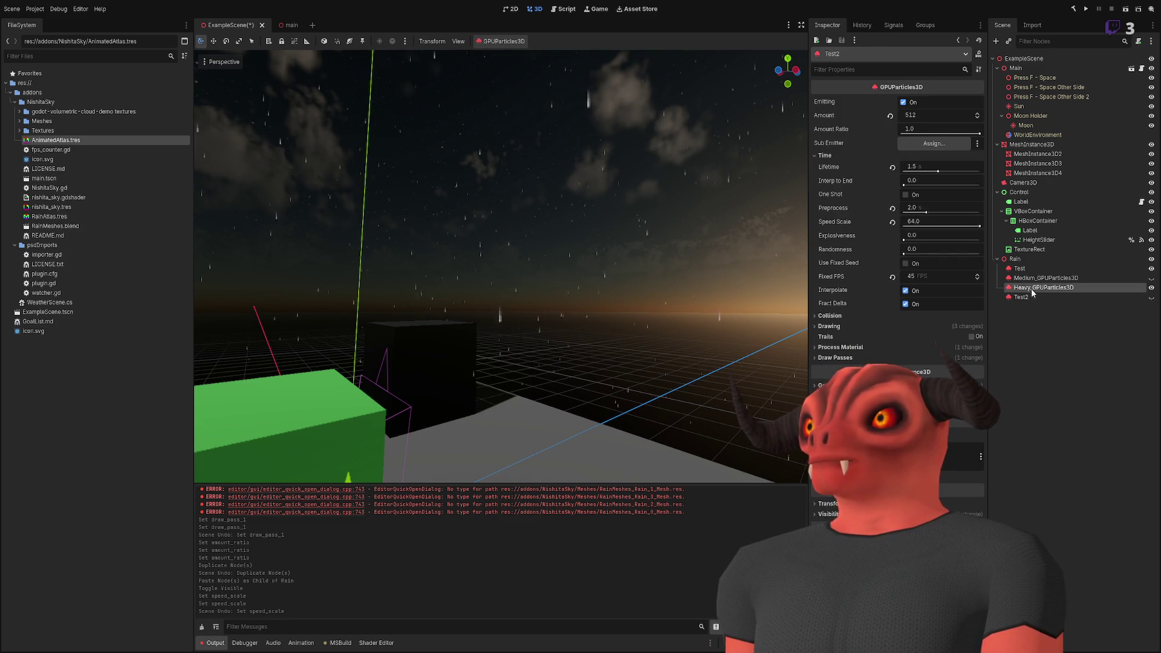
{"action": "left_click", "coordinate": [1043, 329]}
{"action": "left_click", "coordinate": [88, 140]}
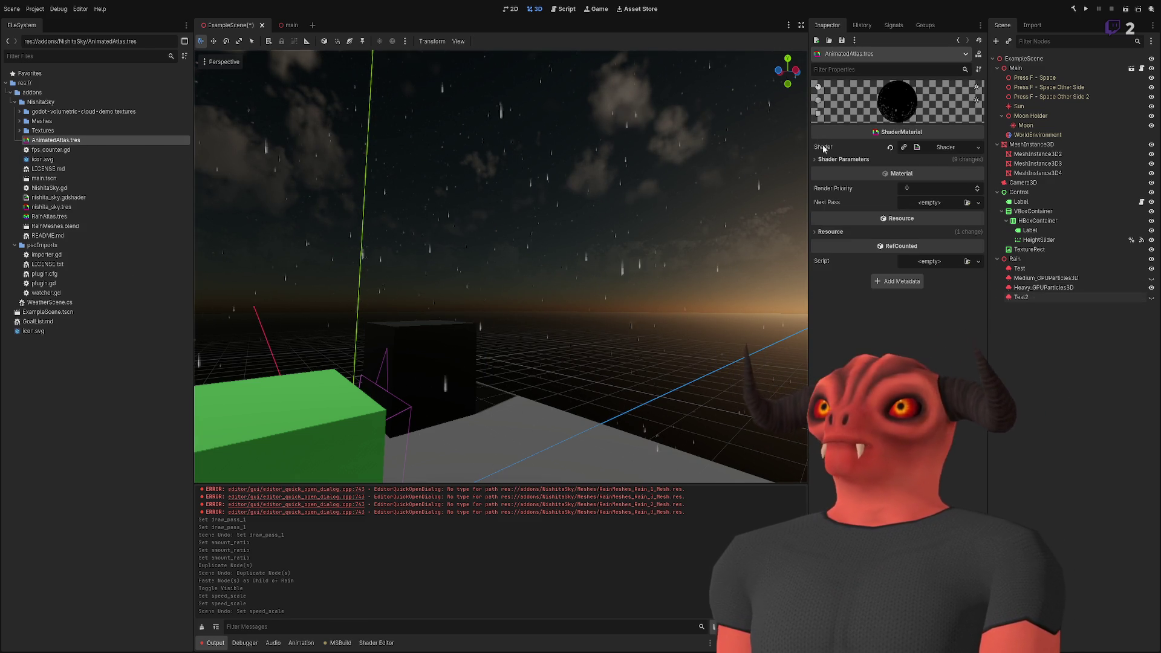
{"action": "left_click", "coordinate": [940, 148]}
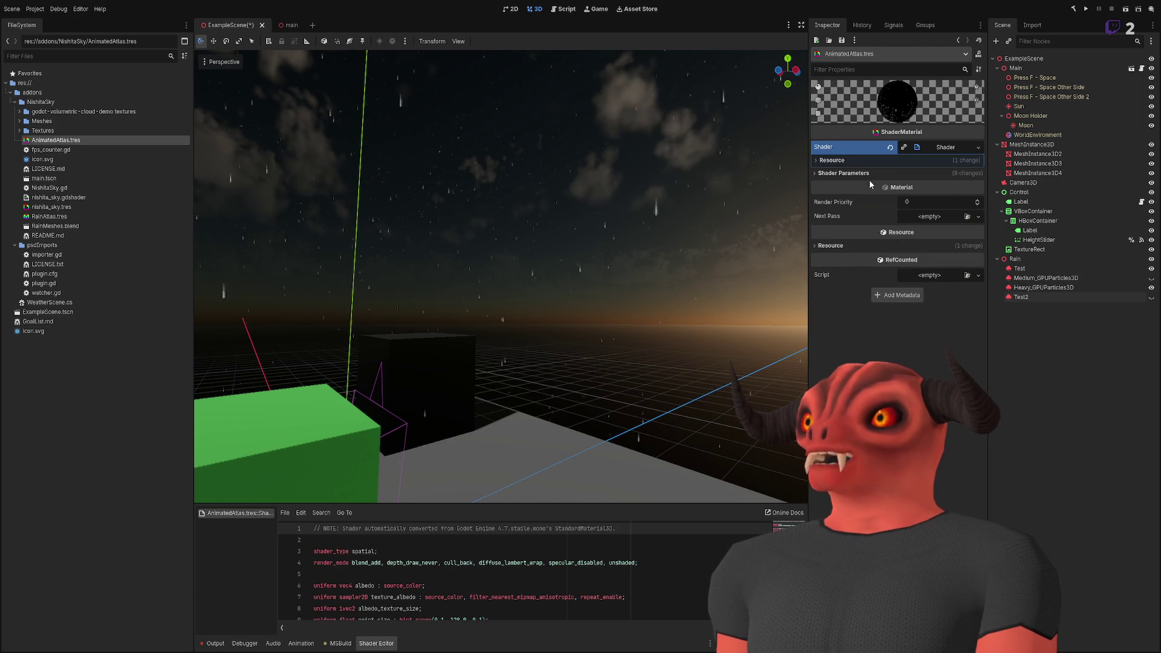
{"action": "left_click", "coordinate": [859, 174]}
{"action": "mouse_move", "coordinate": [677, 248]}
{"action": "left_mouse_down"}
{"action": "mouse_move", "coordinate": [605, 260]}
{"action": "mouse_move", "coordinate": [539, 248]}
{"action": "left_mouse_up"}
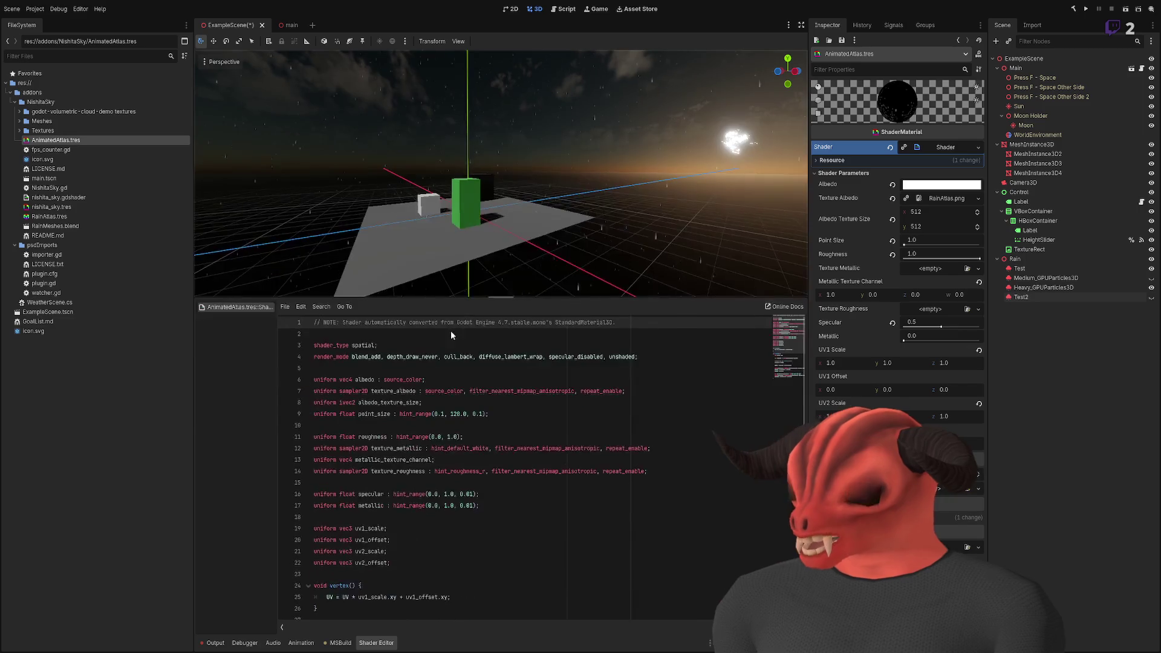
{"action": "scroll", "coordinate": [457, 511], "scroll_direction": "down", "scroll_amount": 6}
{"action": "left_click_drag", "start_coordinate": [385, 411], "coordinate": [386, 602]}
{"action": "scroll", "coordinate": [403, 423], "scroll_direction": "up", "scroll_amount": 6}
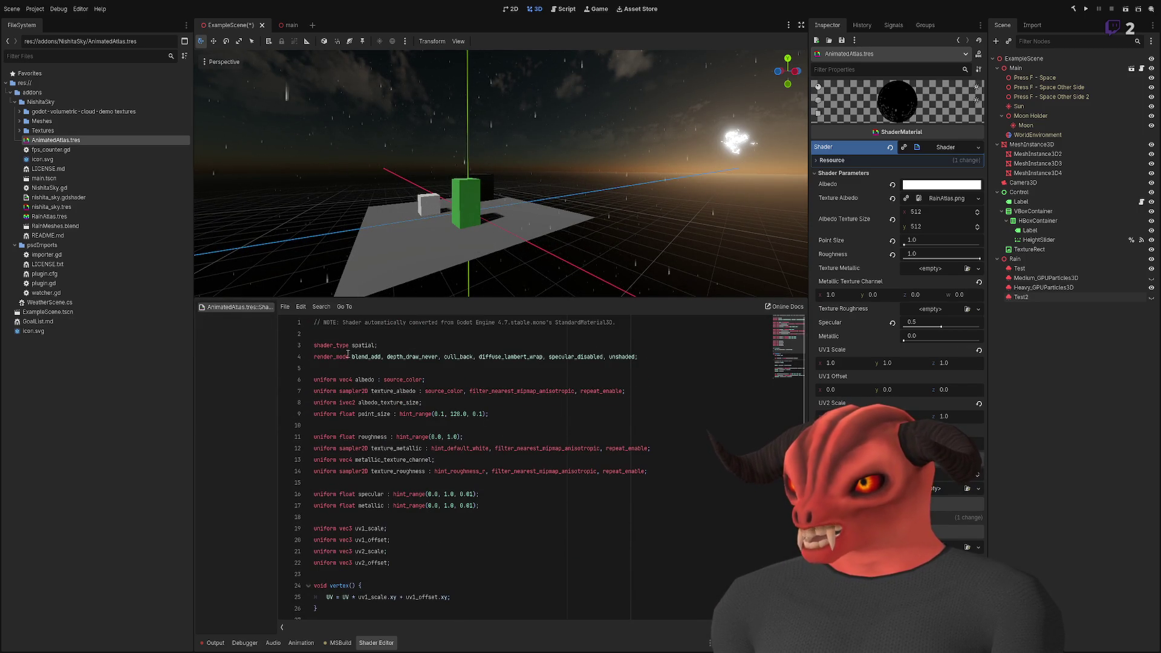
{"action": "left_click_drag", "start_coordinate": [348, 353], "coordinate": [725, 358]}
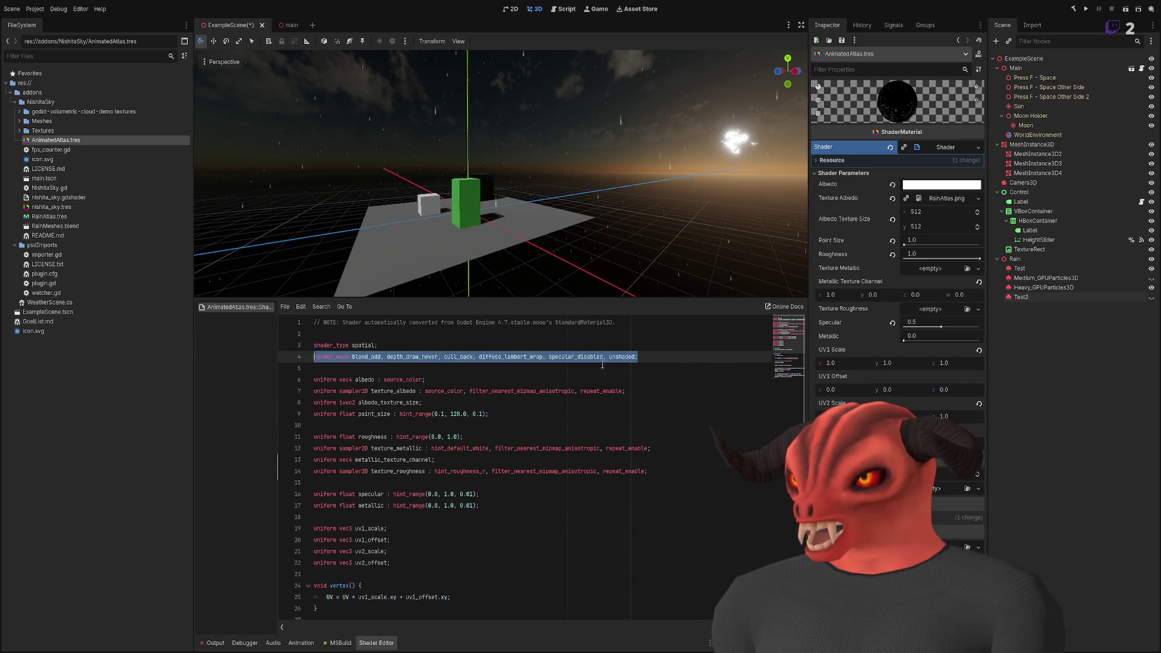
{"action": "left_click", "coordinate": [711, 368]}
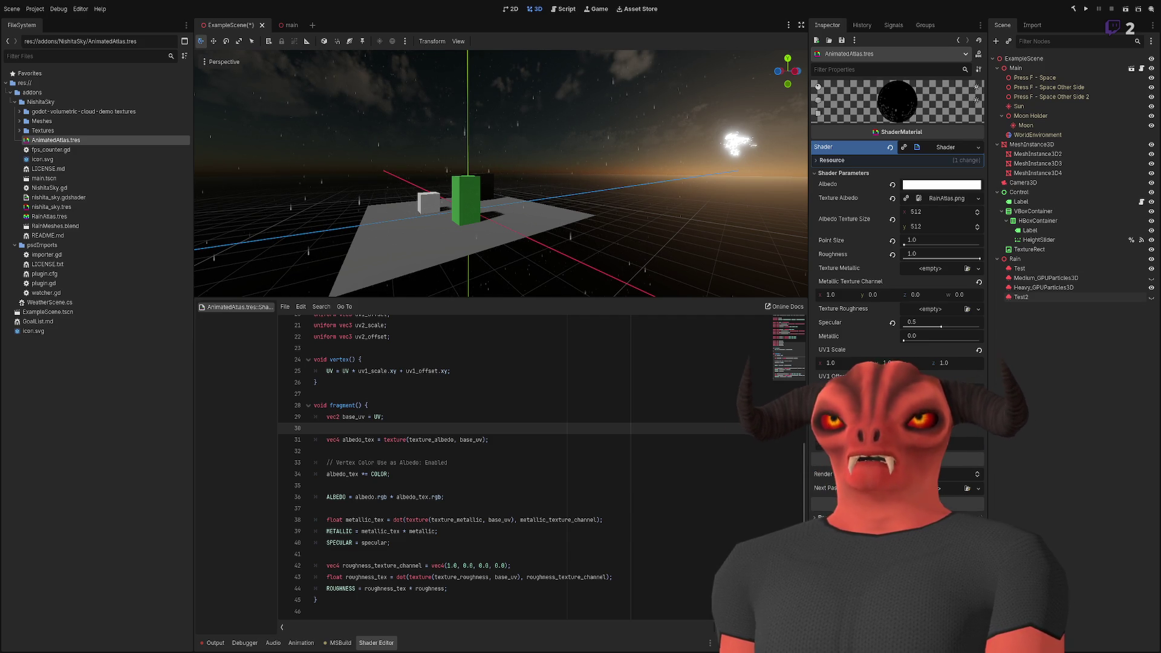
{"action": "left_click", "coordinate": [462, 496]}
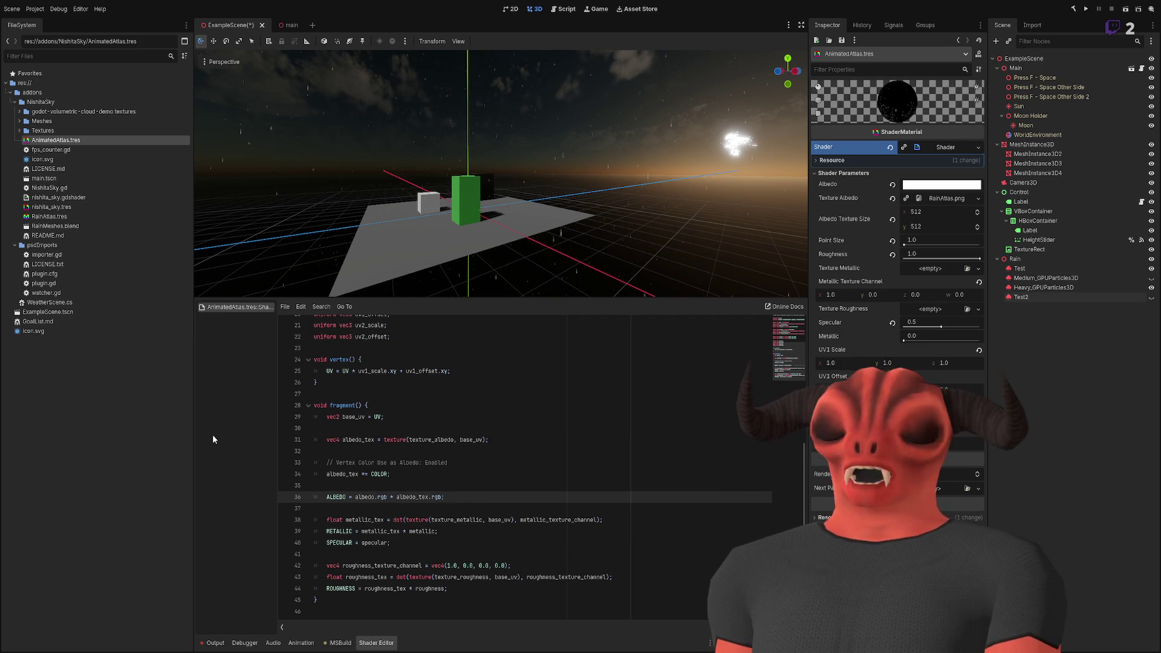
{"action": "left_click", "coordinate": [469, 421]}
{"action": "key", "text": "ctrl+v"}
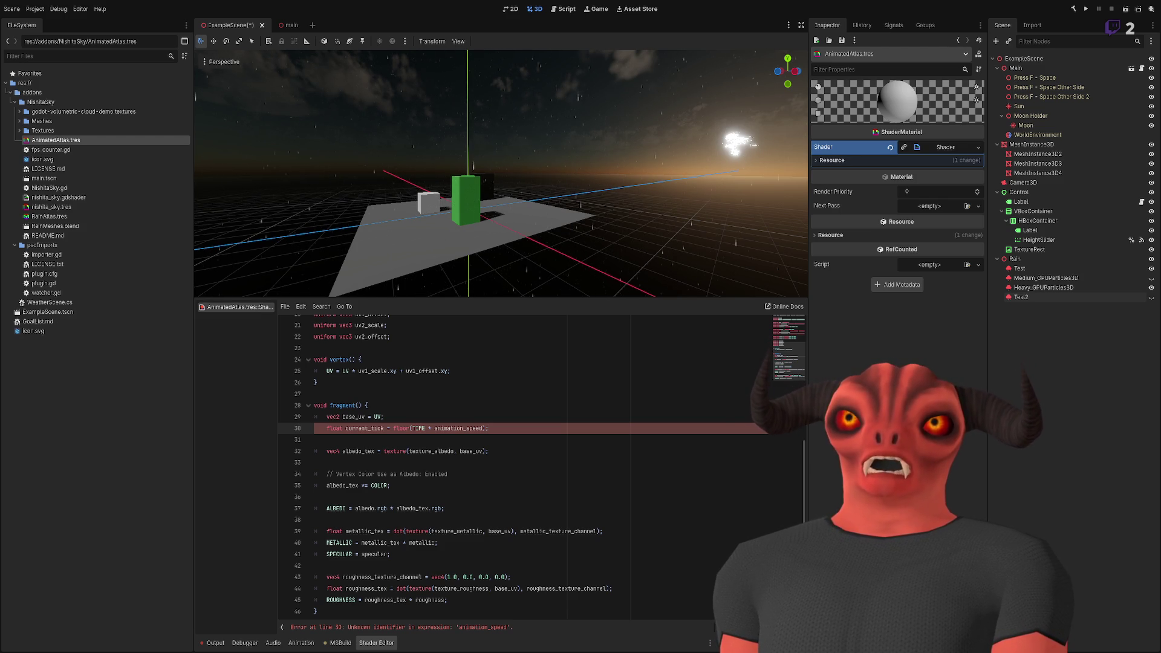
- Insert 'uniform float animation_speed = 10.0;' on a new line below render_mode
{"action": "scroll", "coordinate": [484, 466], "scroll_direction": "up", "scroll_amount": 5}
{"action": "left_click", "coordinate": [416, 368]}
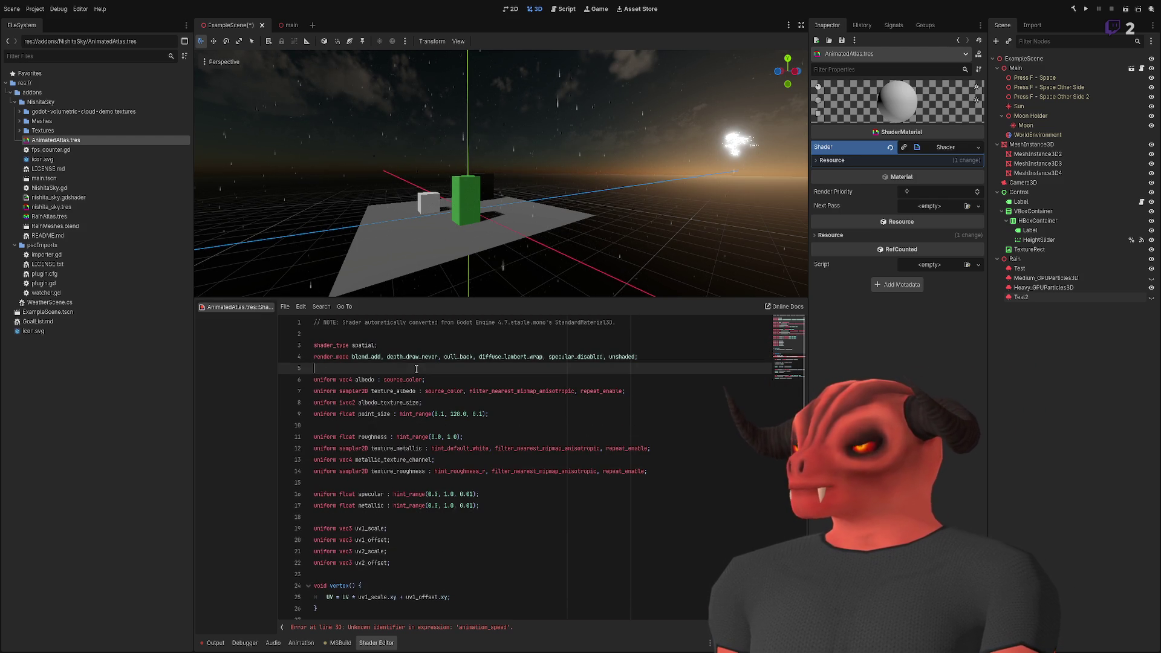
{"action": "key", "text": "Return"}
{"action": "type", "text": "uniform float animation_speed = 10.0;"}
{"action": "scroll", "coordinate": [460, 411], "scroll_direction": "down", "scroll_amount": 7}
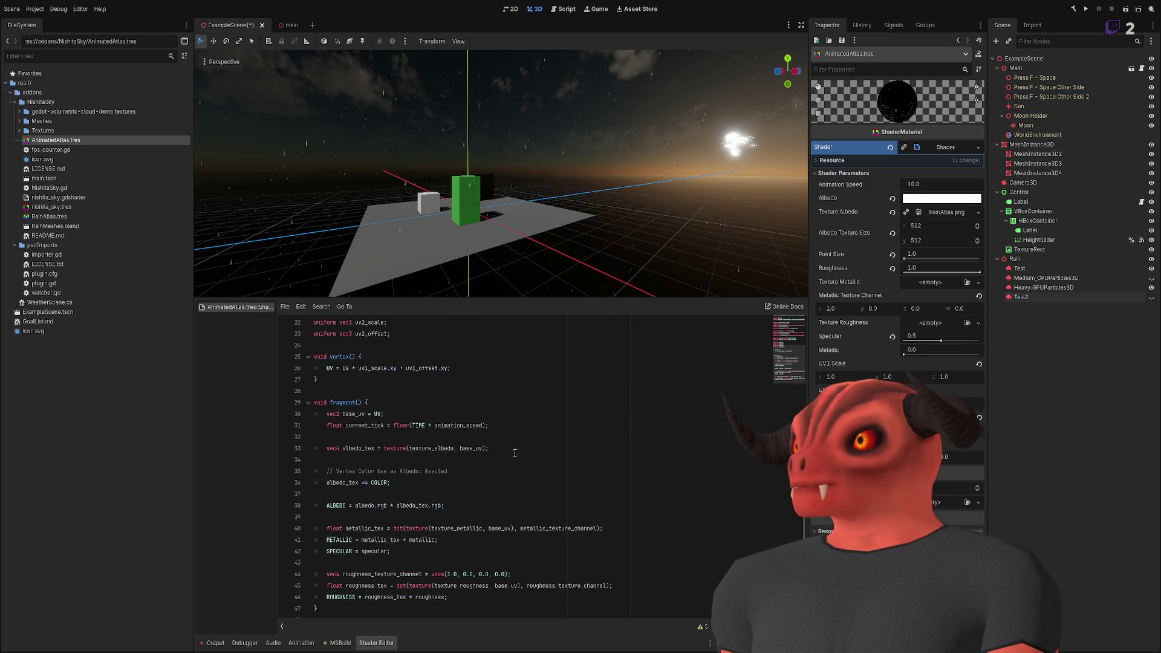
{"action": "left_click", "coordinate": [518, 459]}
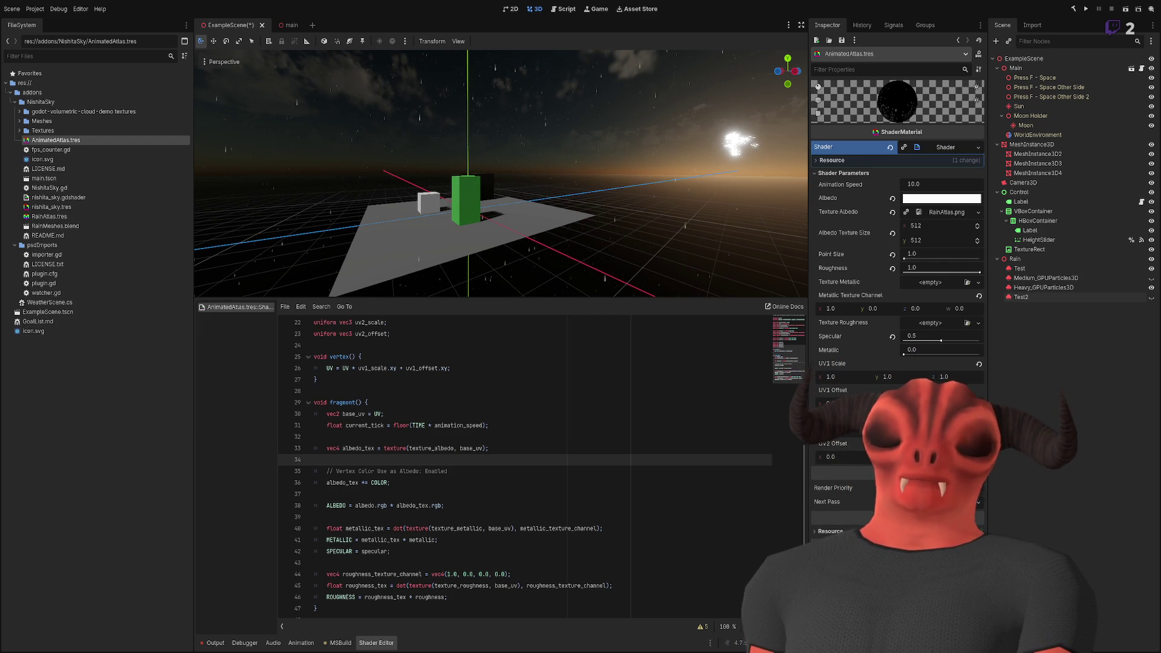
- Review the albedo_tex and COLOR lines in fragment() to place the current_tick calculation
{"action": "scroll", "coordinate": [526, 465], "scroll_direction": "down", "scroll_amount": 1}
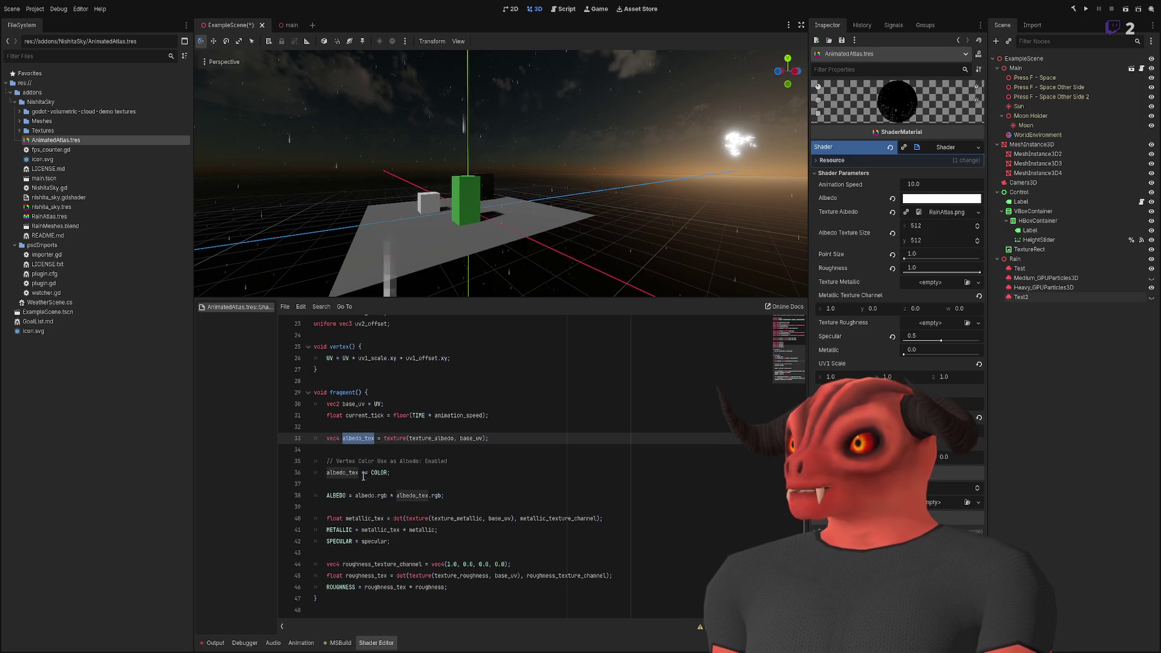
{"action": "double_click", "coordinate": [379, 472]}
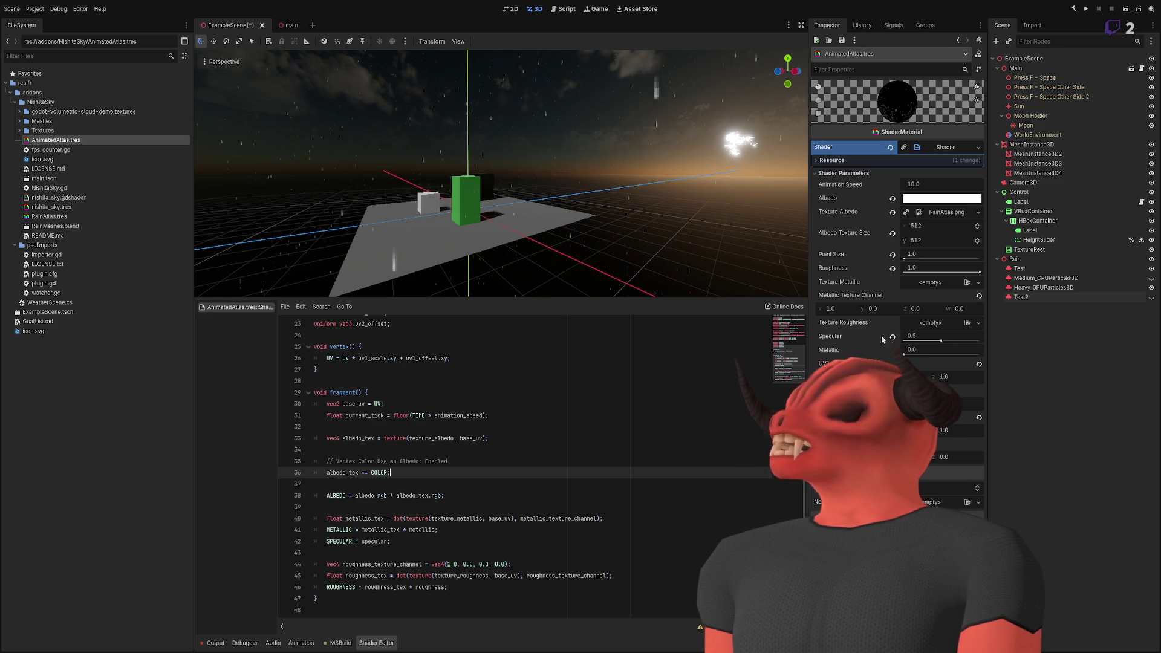
{"action": "double_click", "coordinate": [342, 472]}
{"action": "double_click", "coordinate": [371, 472]}
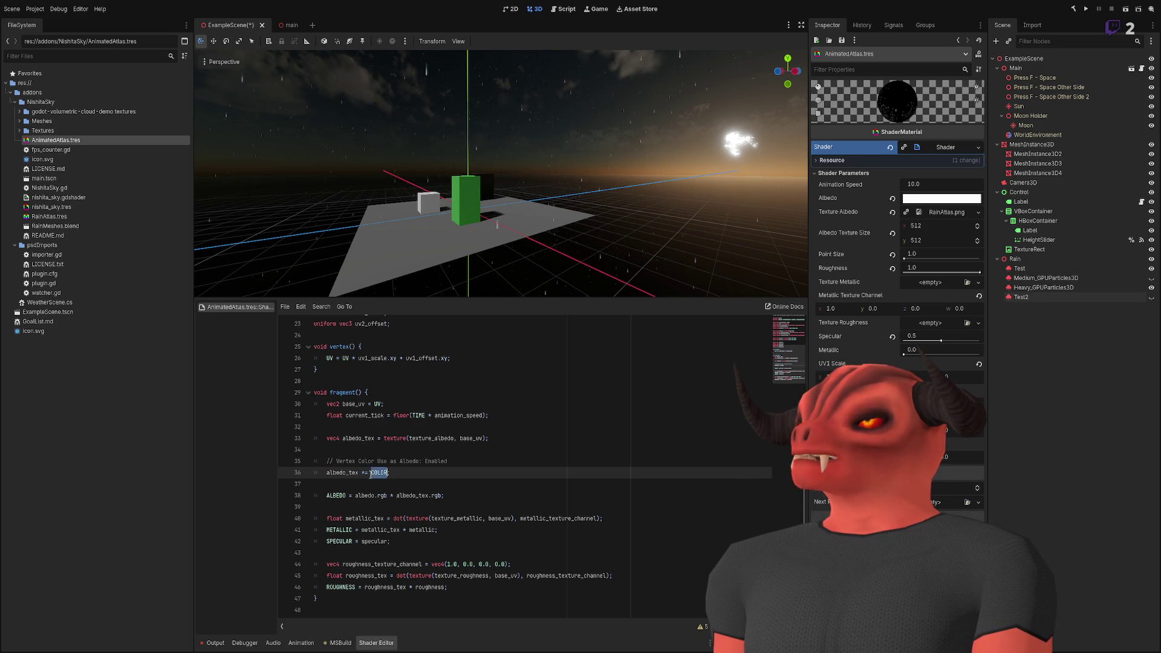
{"action": "double_click", "coordinate": [359, 438]}
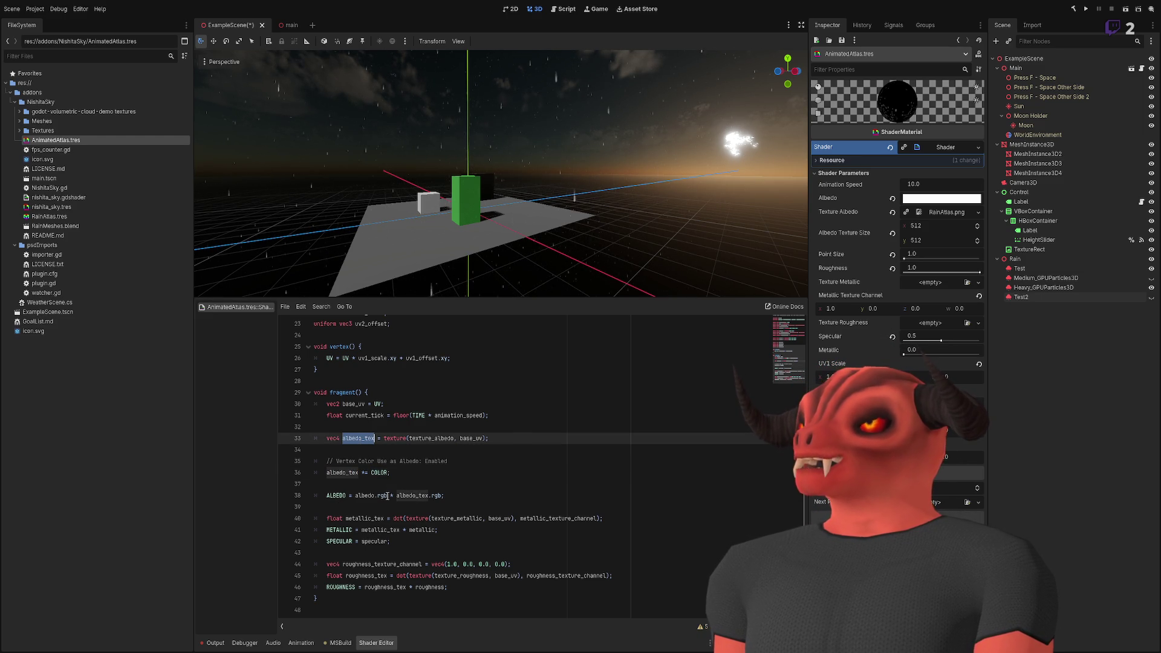
{"action": "double_click", "coordinate": [357, 495]}
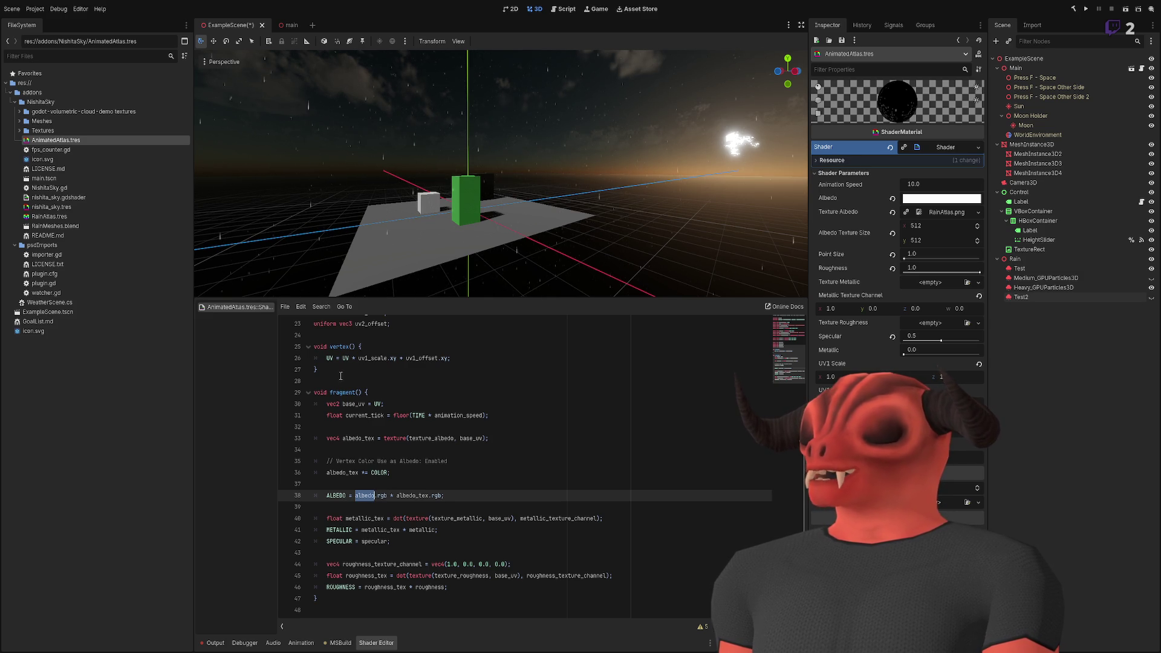
{"action": "left_click", "coordinate": [374, 473]}
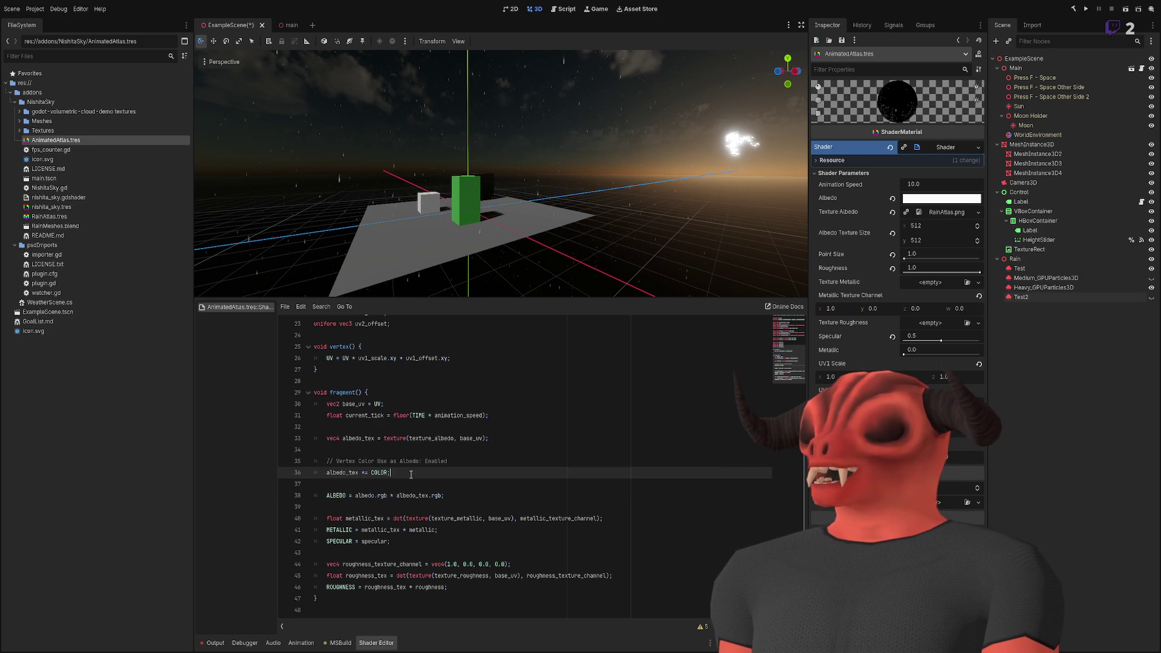
{"action": "left_click", "coordinate": [472, 459]}
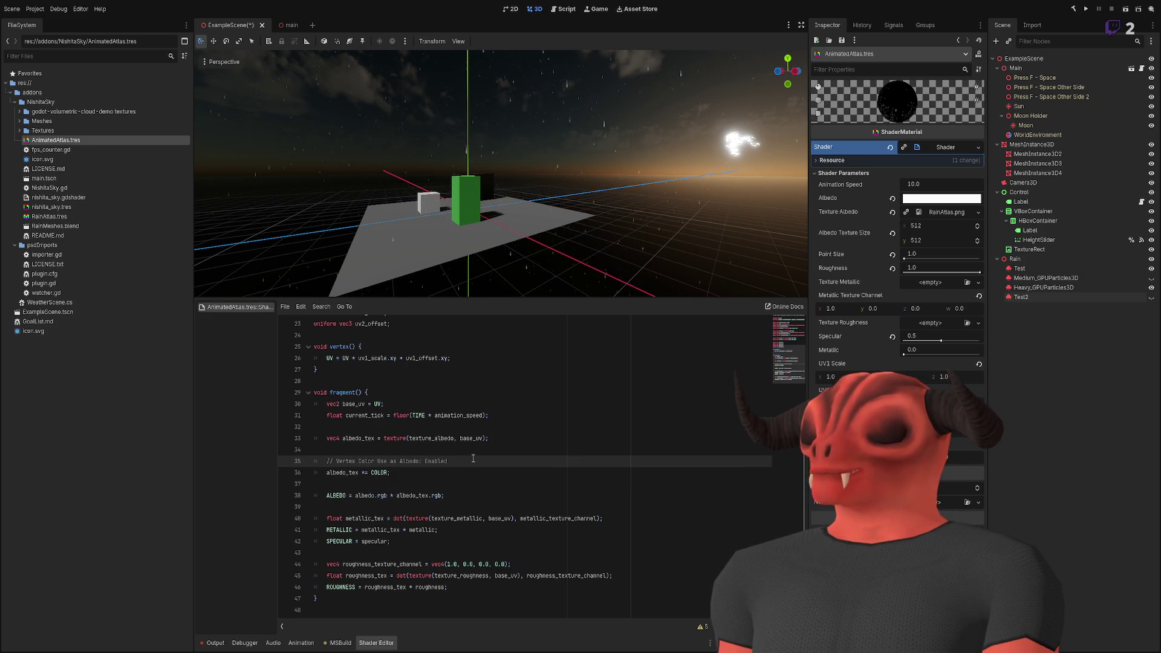
{"action": "scroll", "coordinate": [459, 463], "scroll_direction": "up", "scroll_amount": 5}
{"action": "scroll", "coordinate": [423, 469], "scroll_direction": "down", "scroll_amount": 5}
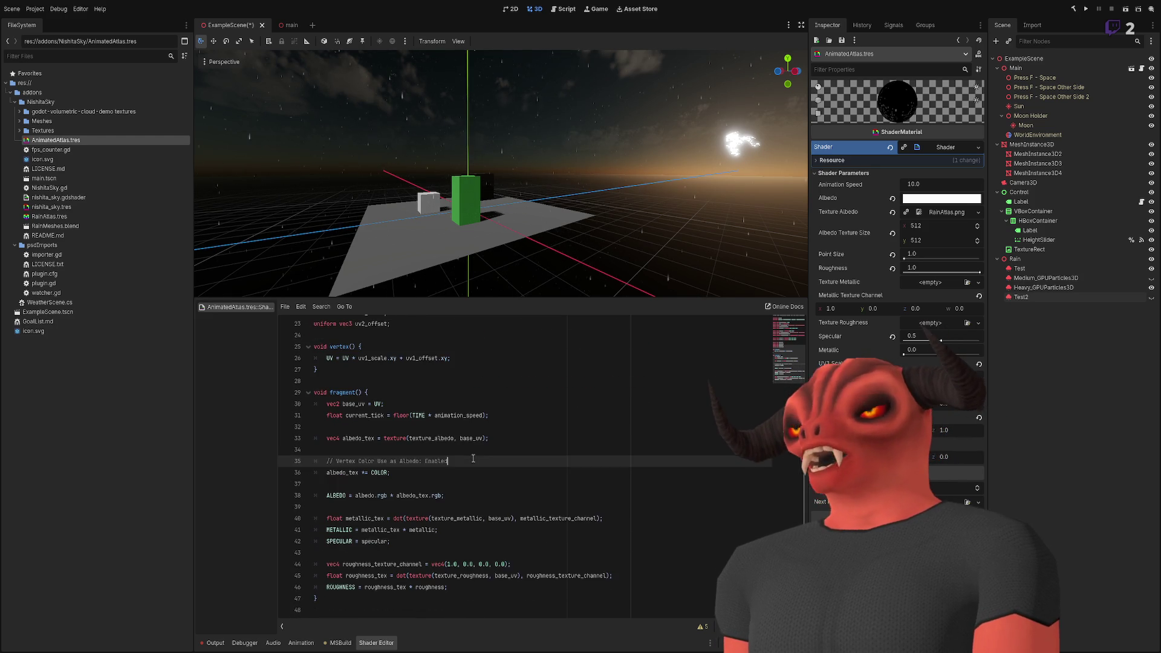
- Search for 'vertex' and paste the random(float s) fract(sin()) hash function after vertex()
{"action": "left_click", "coordinate": [399, 471]}
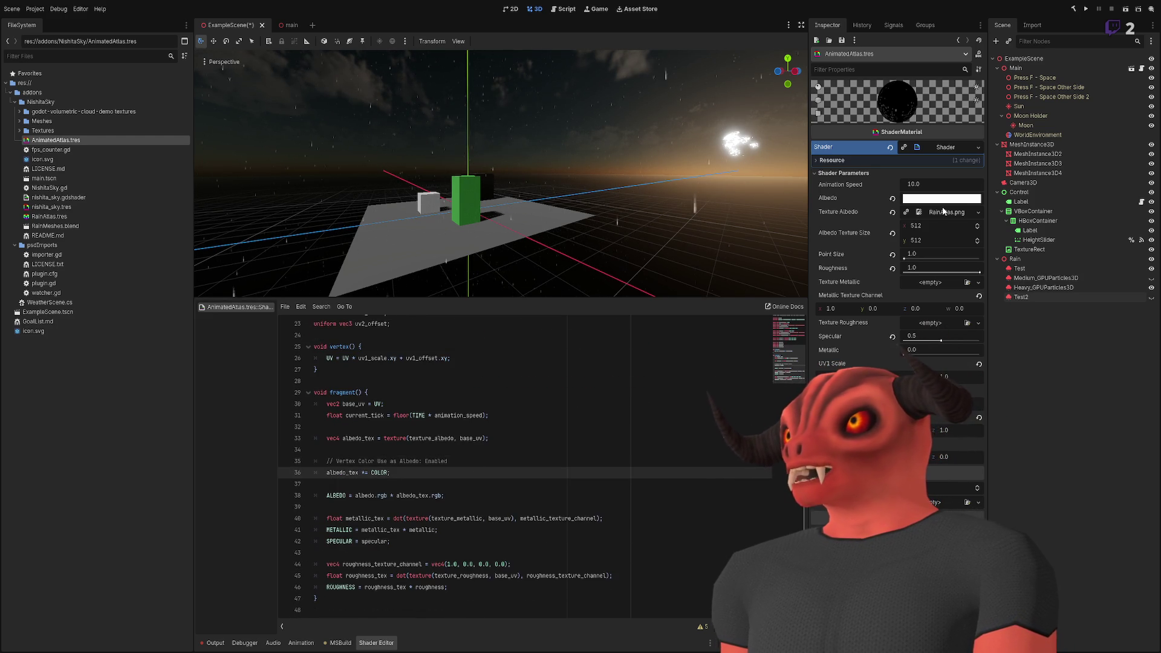
{"action": "scroll", "coordinate": [444, 431], "scroll_direction": "up", "scroll_amount": 6}
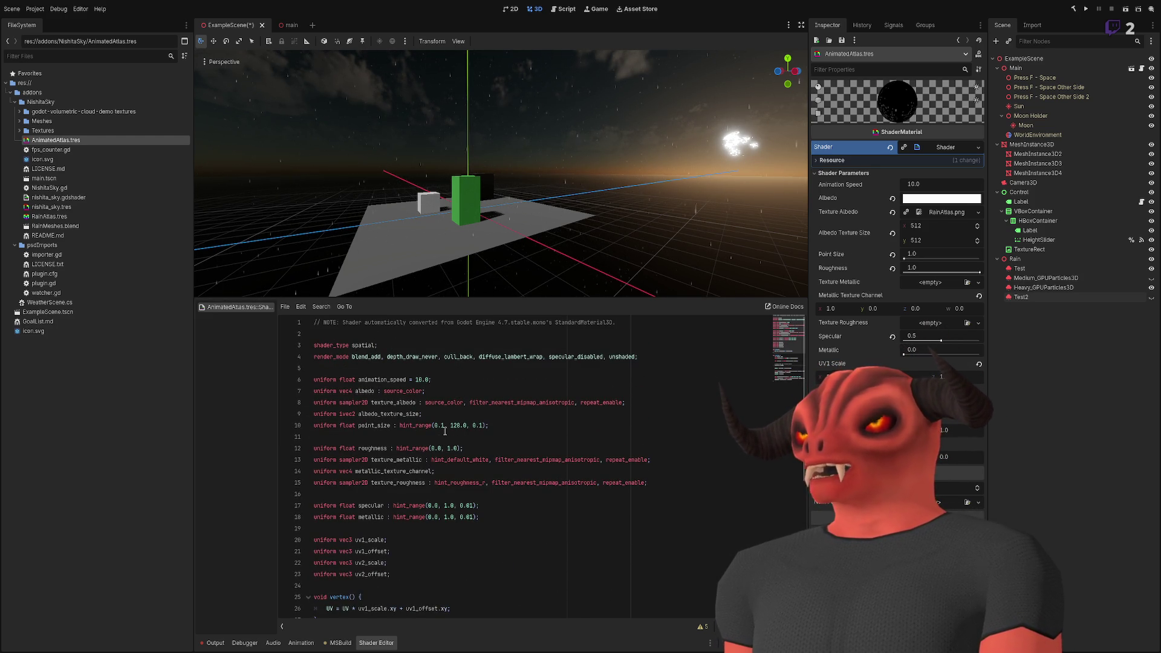
{"action": "left_click", "coordinate": [471, 361]}
{"action": "key", "text": "ctrl+f"}
{"action": "type", "text": "vertex"}
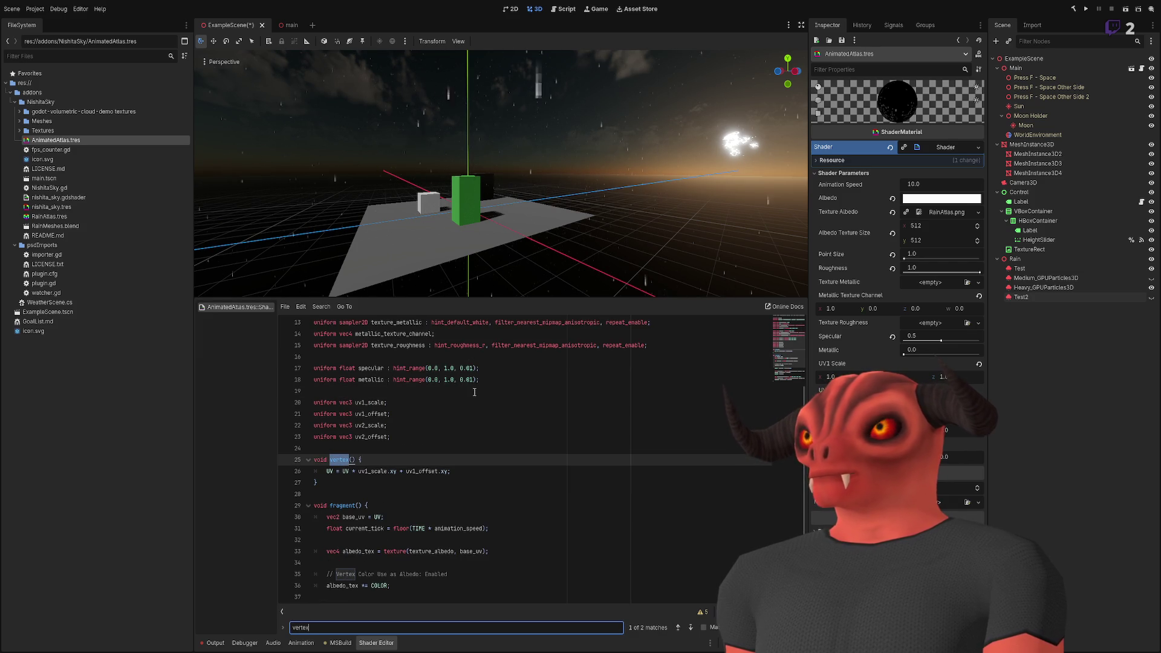
{"action": "scroll", "coordinate": [474, 395], "scroll_direction": "down", "scroll_amount": 4}
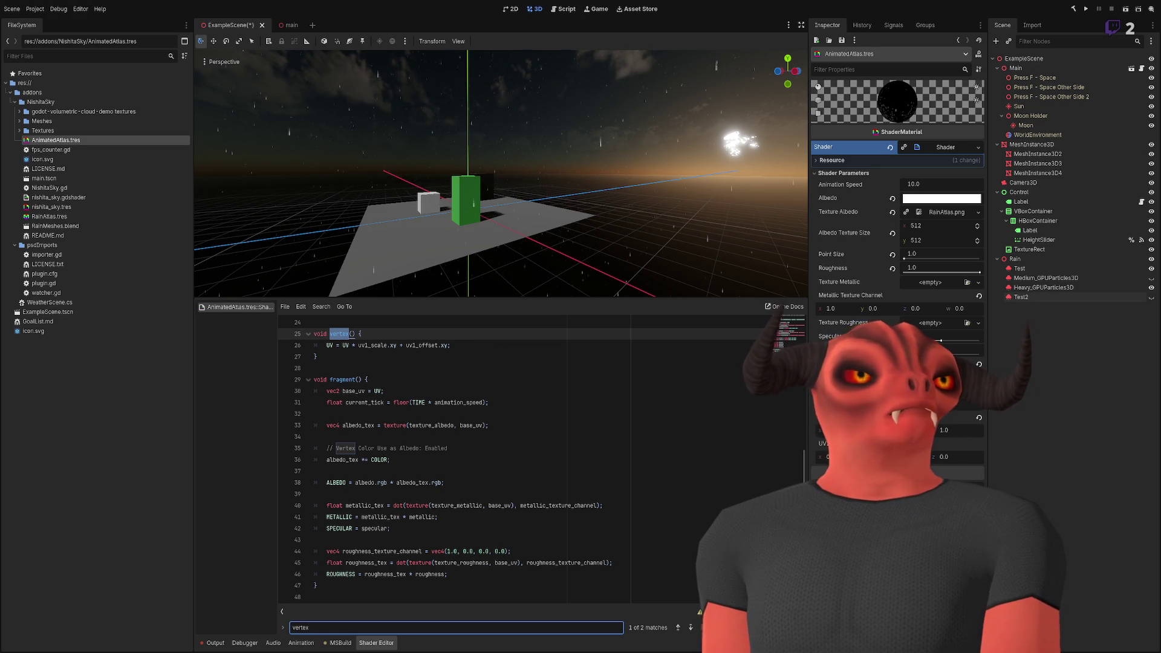
{"action": "scroll", "coordinate": [423, 460], "scroll_direction": "up", "scroll_amount": 3}
{"action": "left_click", "coordinate": [348, 462]}
{"action": "key", "text": "Return"}
{"action": "type", "text": "float random(float s) { \treturn fract(sin(s * 12.9898) * 43758.5453123); }"}
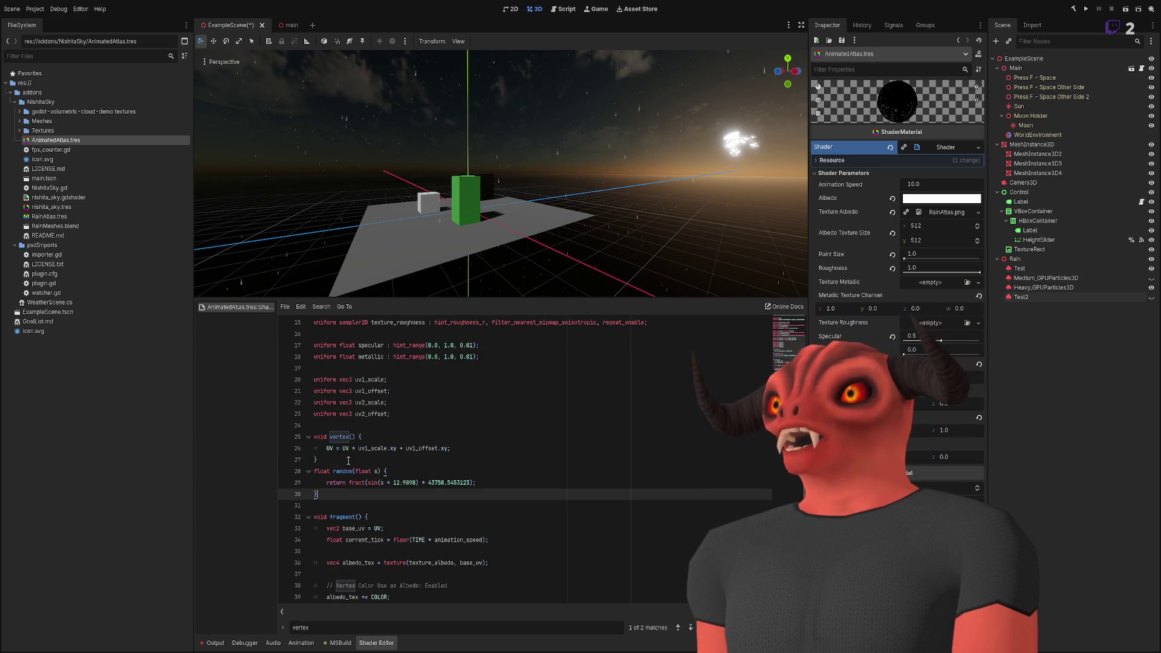
- Add a blank line after vertex(), then delete the vertex-colour comment and 'albedo_tex *= COLOR;' line
{"action": "left_click", "coordinate": [348, 461]}
{"action": "key", "text": "Return"}
{"action": "scroll", "coordinate": [423, 459], "scroll_direction": "down", "scroll_amount": 5}
{"action": "left_click", "coordinate": [493, 454]}
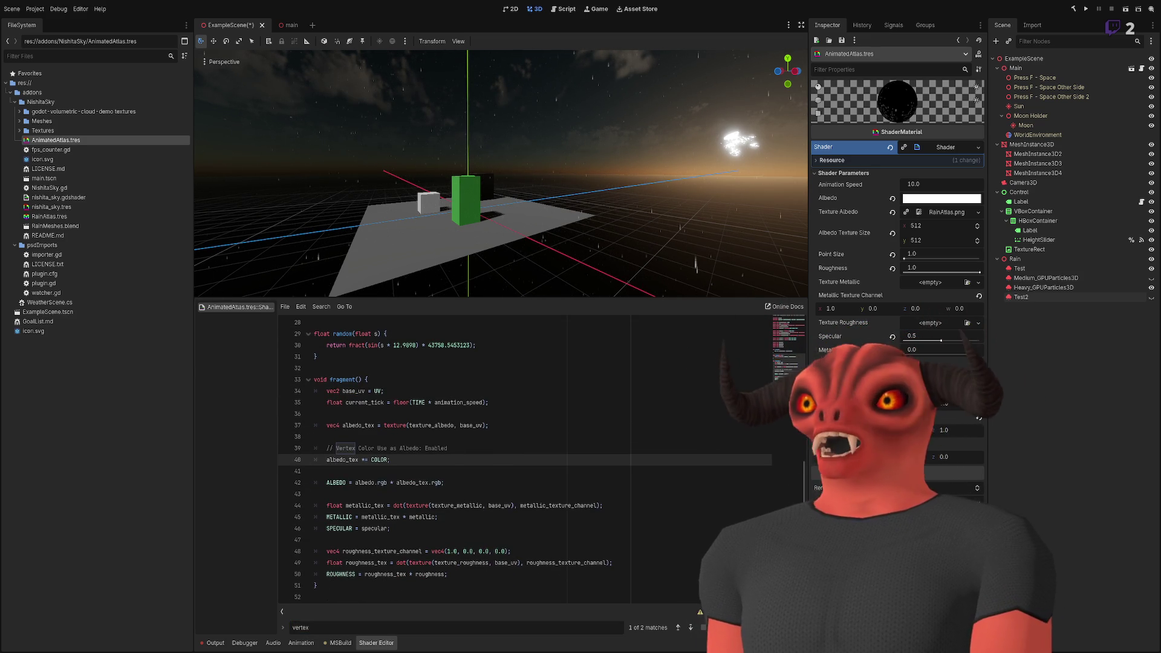
{"action": "double_click", "coordinate": [334, 460]}
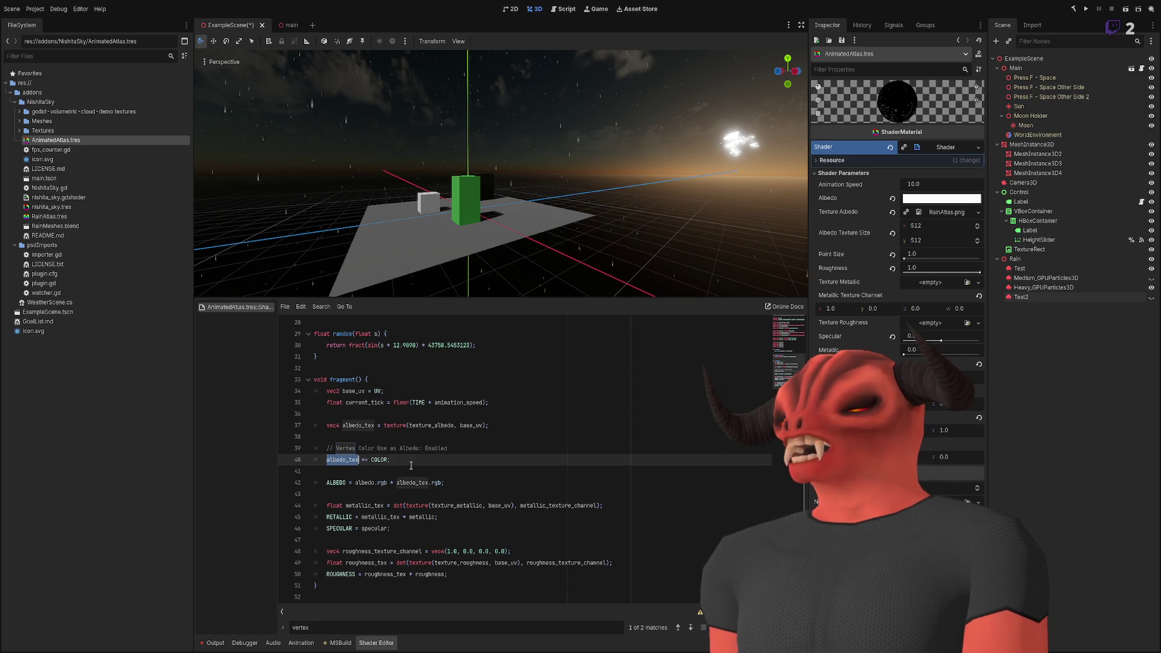
{"action": "left_click_drag", "start_coordinate": [442, 462], "coordinate": [493, 454]}
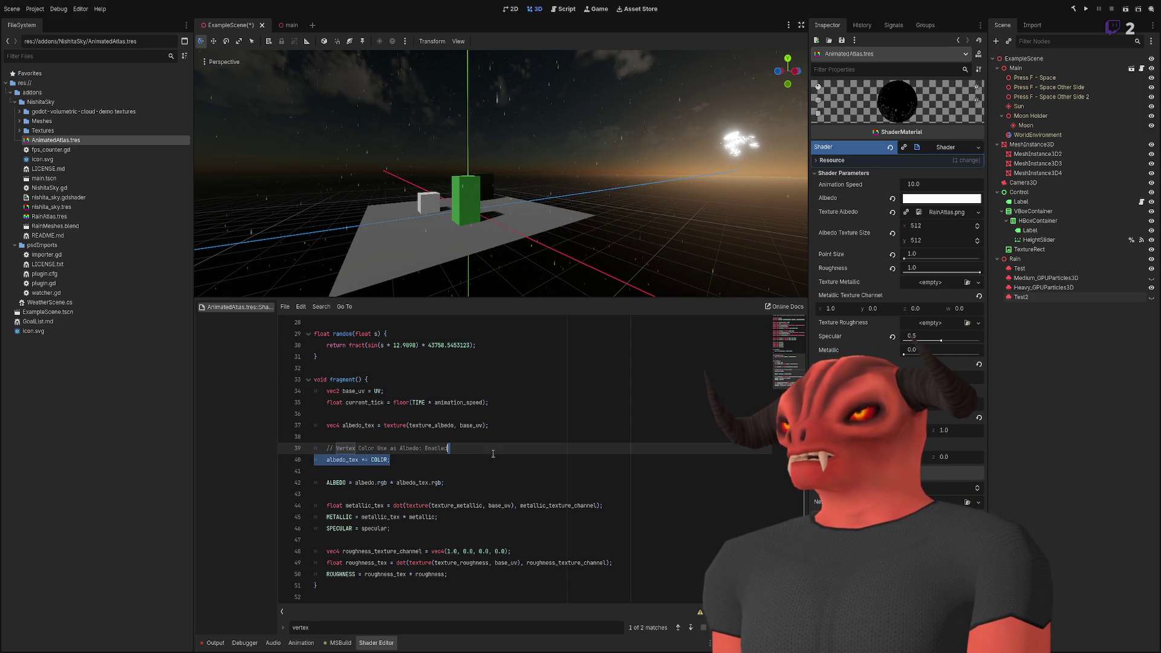
{"action": "key", "text": "shift+Up"}
{"action": "key", "text": "shift+Up"}
{"action": "key", "text": "shift+Down"}
{"action": "key", "text": "BackSpace"}
{"action": "key", "text": "Delete"}
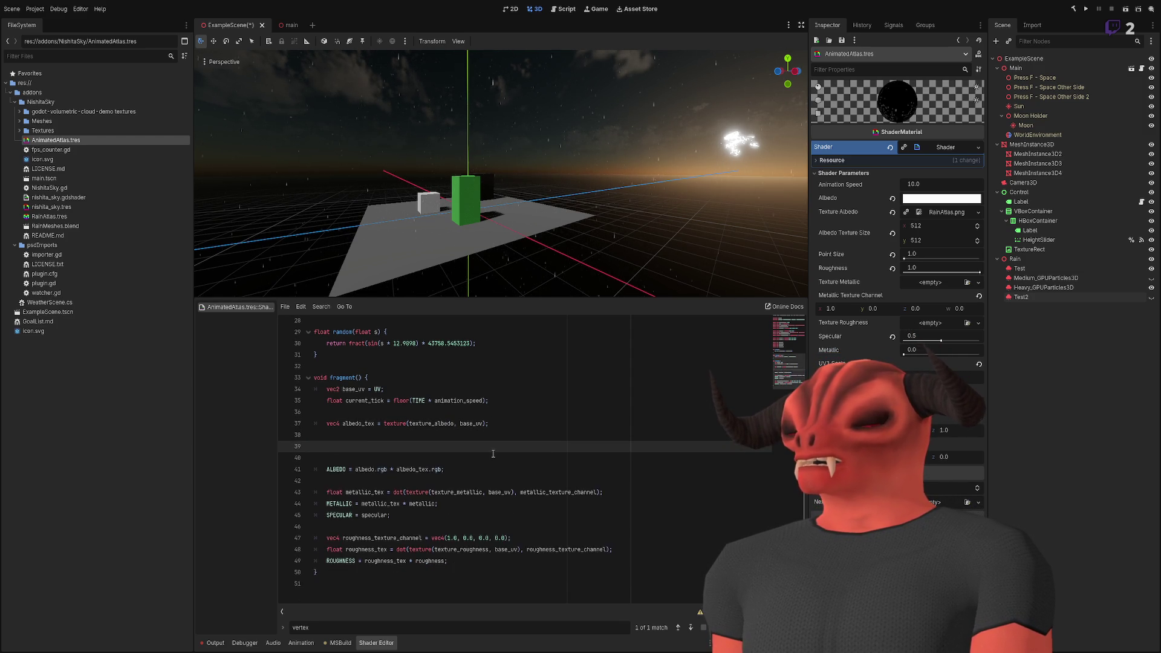
{"action": "mouse_move", "coordinate": [514, 230]}
{"action": "left_mouse_down"}
{"action": "mouse_move", "coordinate": [560, 275]}
{"action": "mouse_move", "coordinate": [560, 296]}
{"action": "left_mouse_up"}
{"action": "left_click_drag", "start_coordinate": [579, 106], "coordinate": [583, 181]}
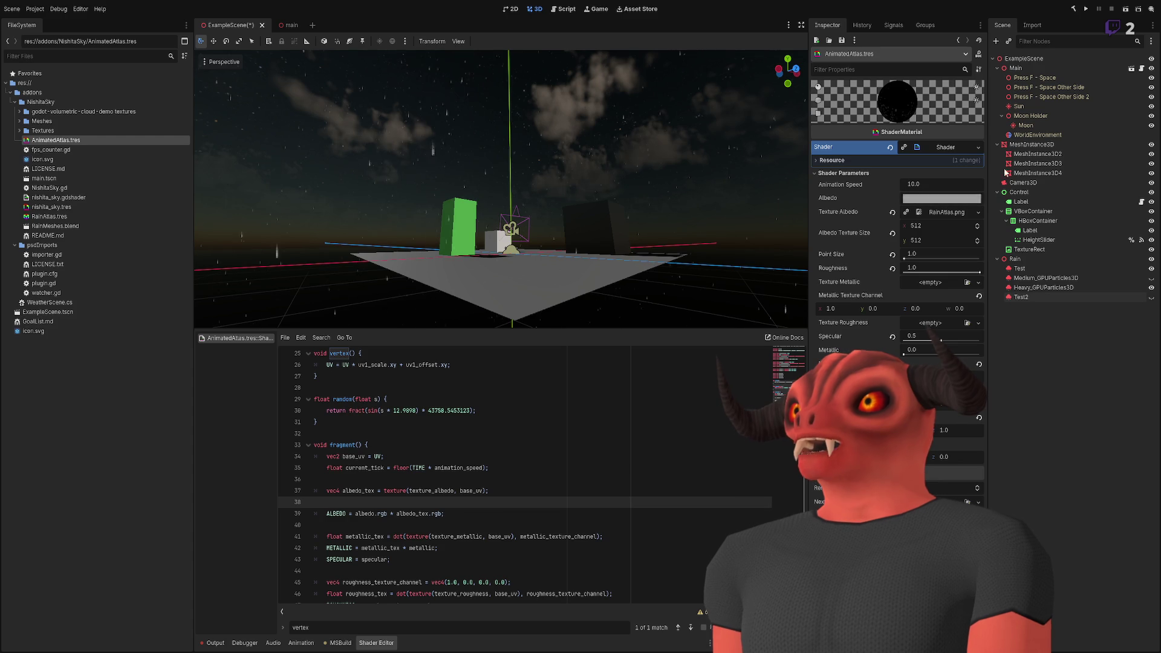
- Hide the Test particle emitter and inspect Test2's draw pass mesh
{"action": "left_click", "coordinate": [1019, 269]}
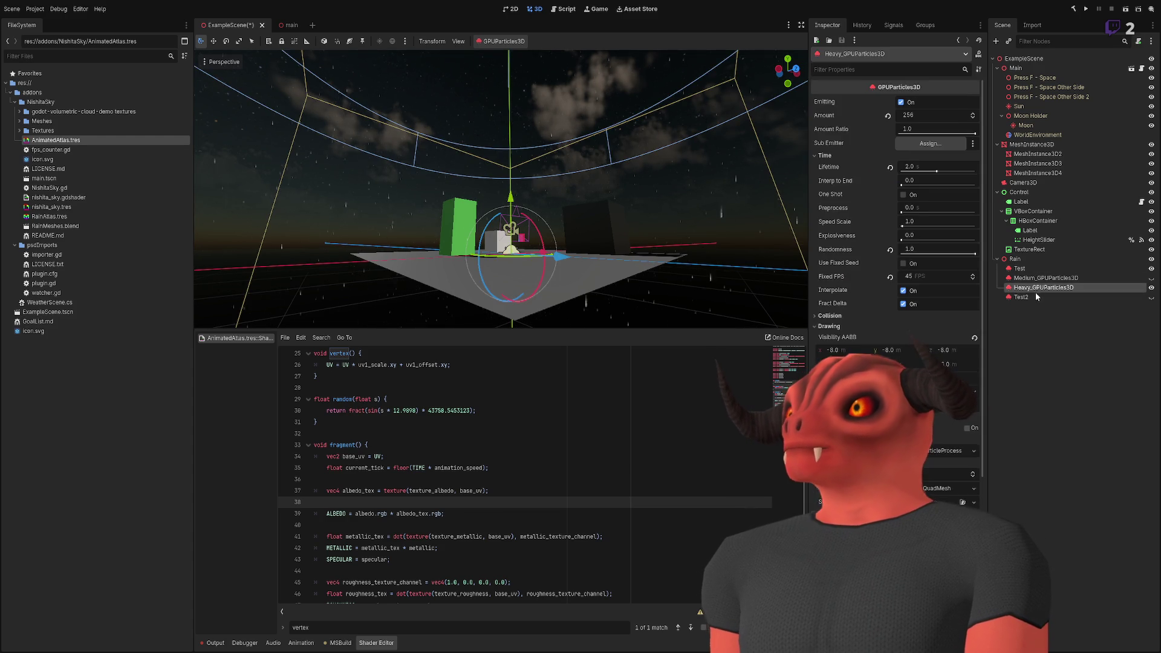
{"action": "left_click", "coordinate": [1151, 268]}
{"action": "left_click", "coordinate": [1091, 297]}
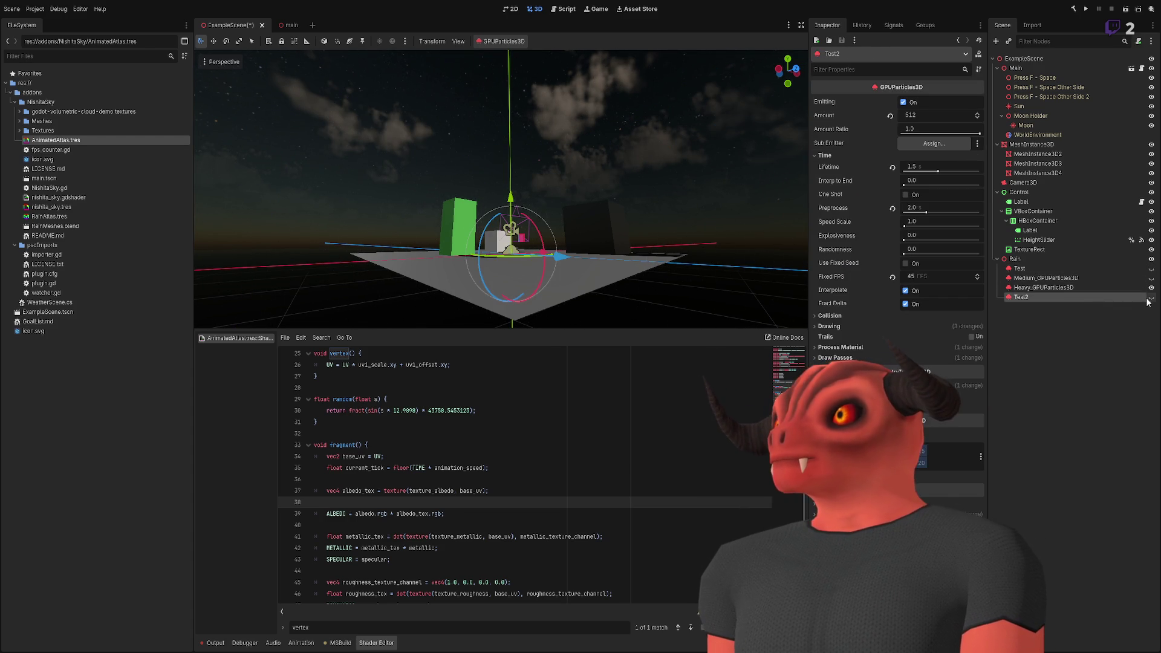
{"action": "left_click", "coordinate": [846, 358]}
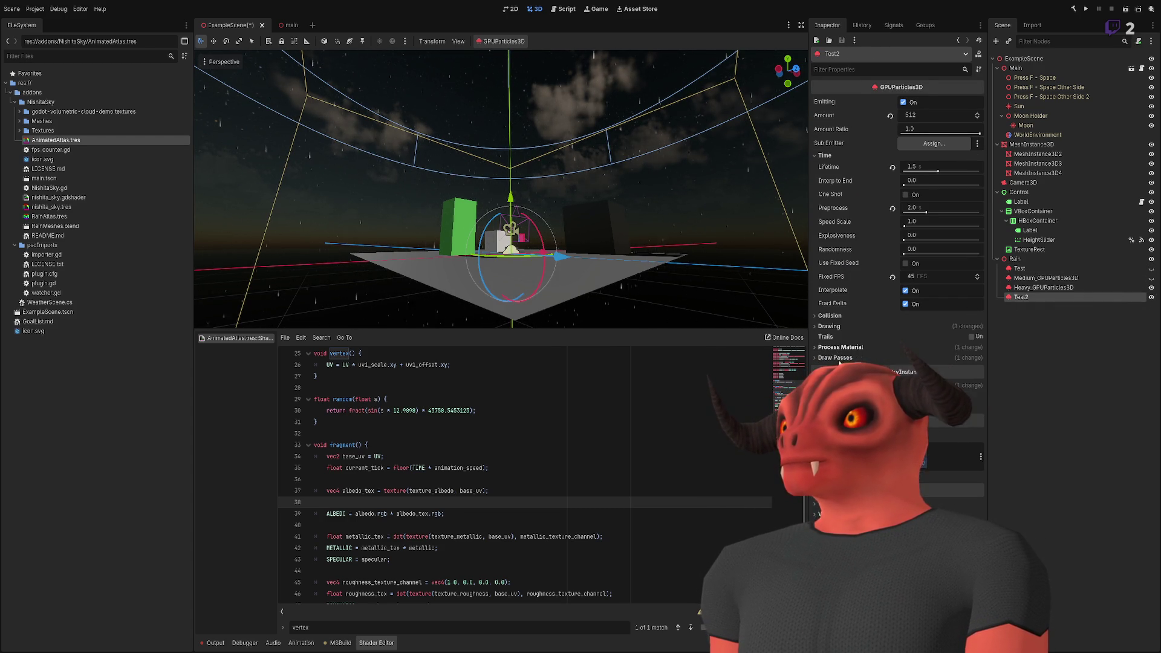
{"action": "left_click", "coordinate": [940, 414]}
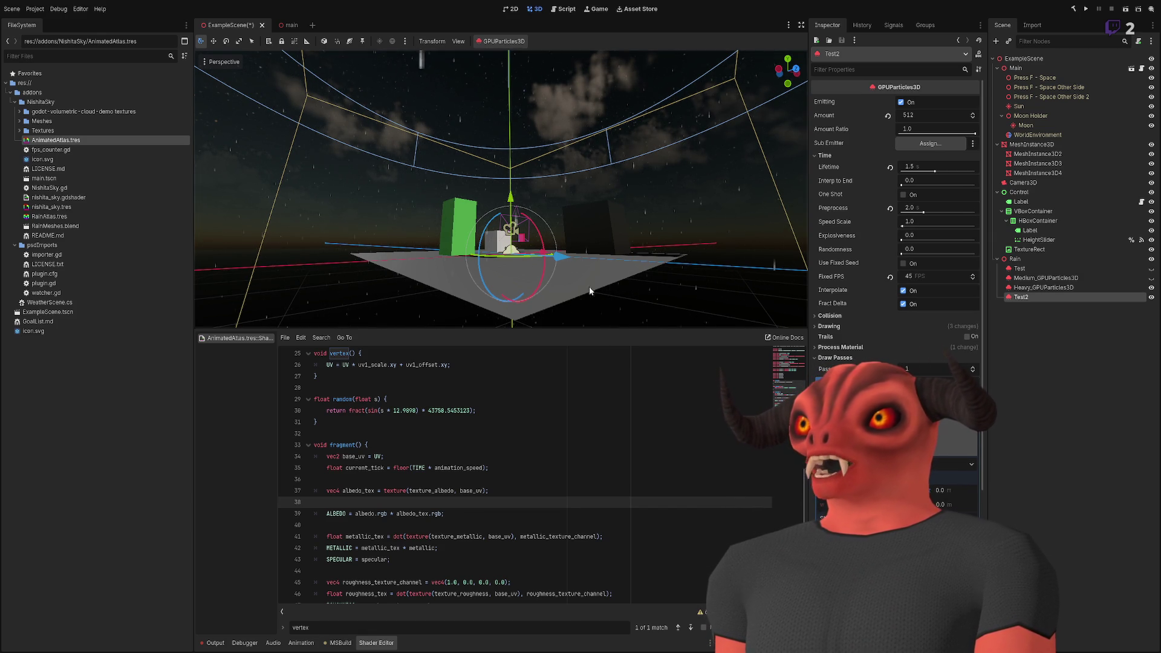
- Open the AnimatedAtlas material and change its albedo colour to red
{"action": "key", "text": "w"}
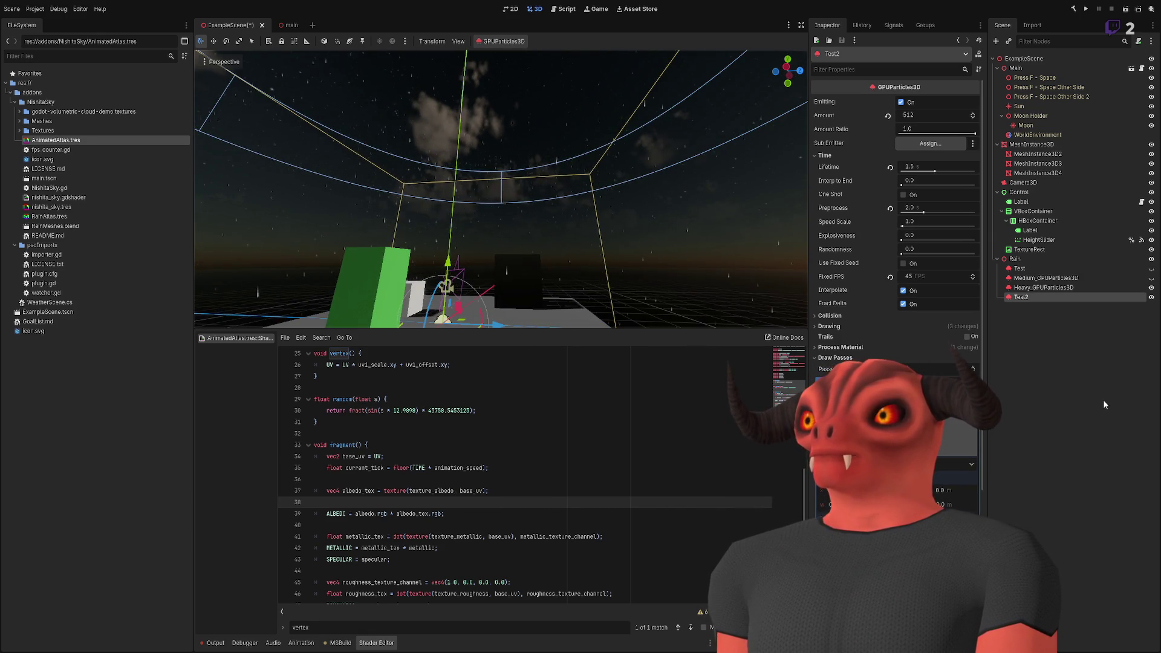
{"action": "left_click", "coordinate": [539, 305]}
{"action": "left_click", "coordinate": [57, 140]}
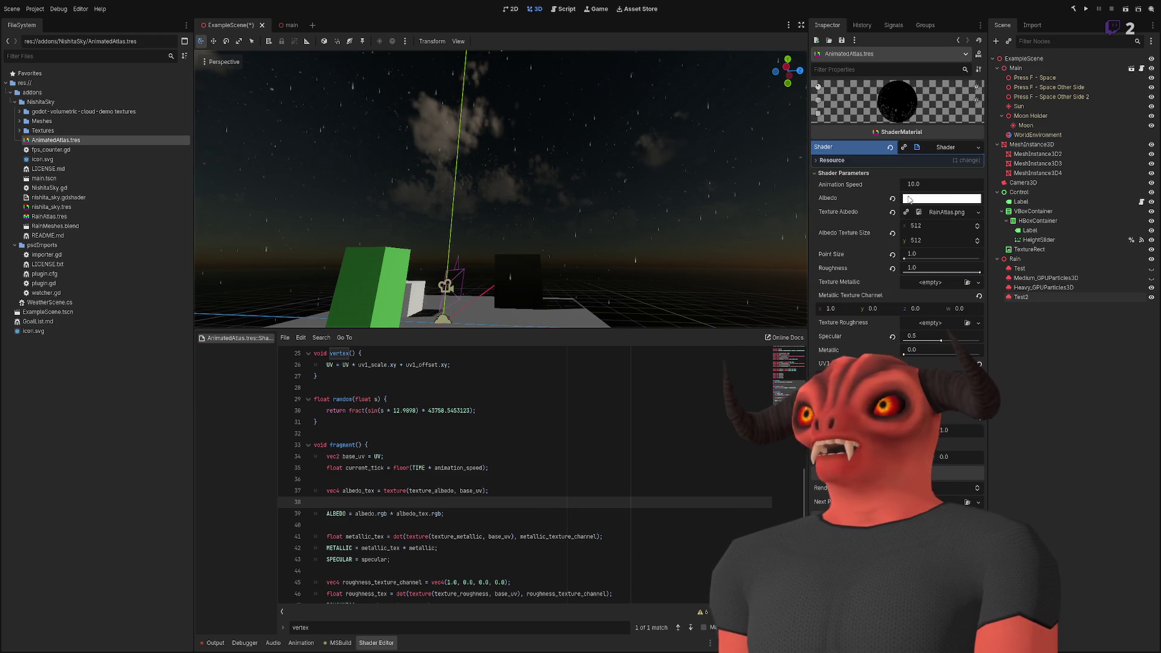
{"action": "key", "text": "ctrl+z"}
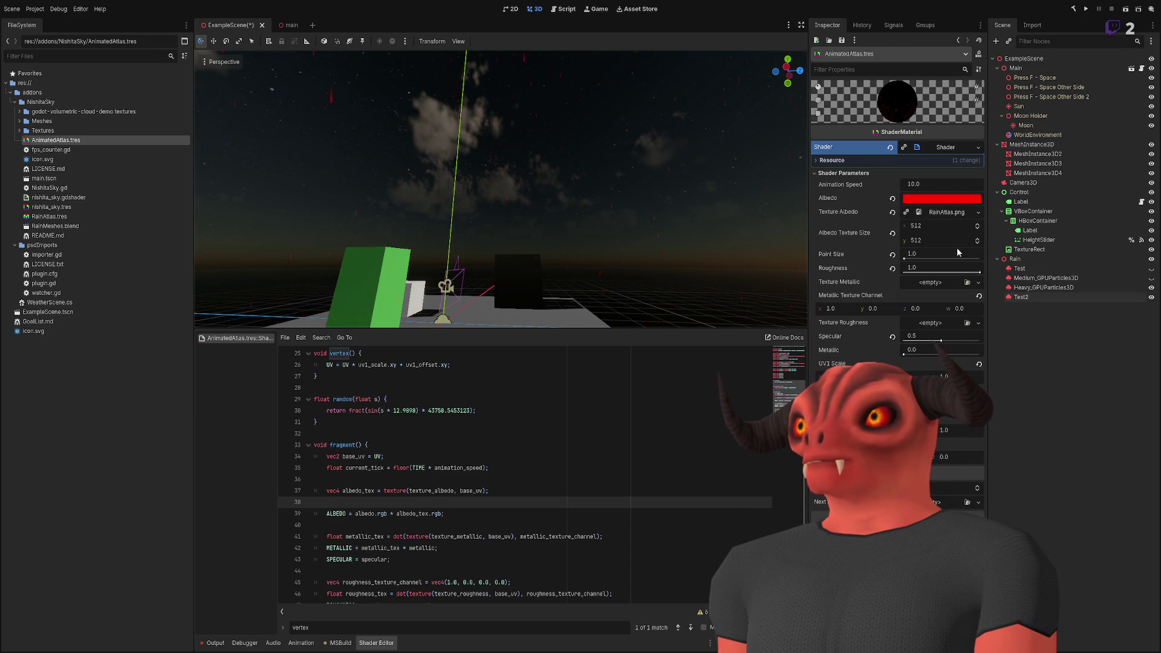
- Reselect Test2 and set the AnimatedAtlas albedo back to white
{"action": "left_click", "coordinate": [1036, 300]}
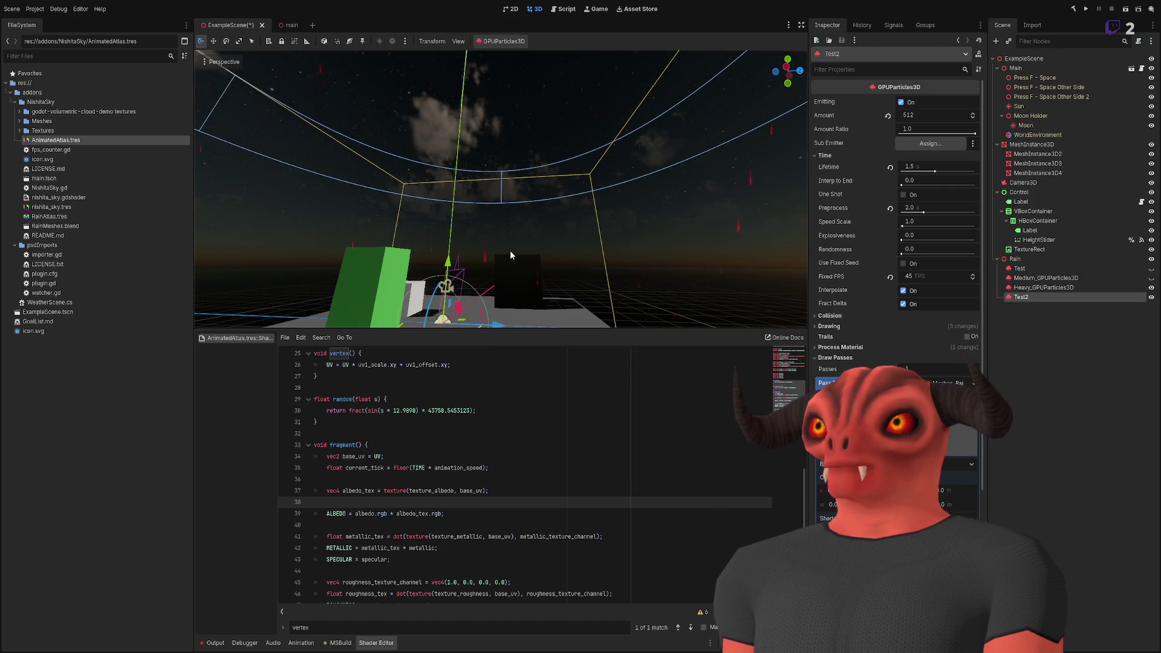
{"action": "left_click_drag", "start_coordinate": [653, 200], "coordinate": [652, 264]}
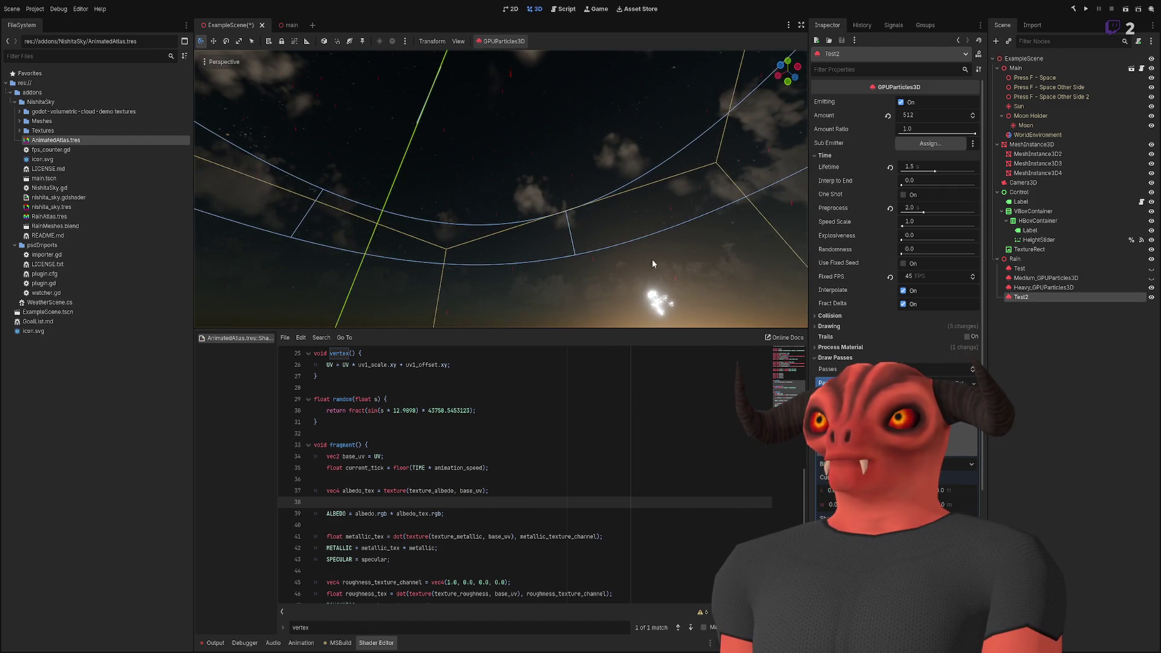
{"action": "left_click", "coordinate": [1002, 389]}
{"action": "left_click", "coordinate": [1027, 297]}
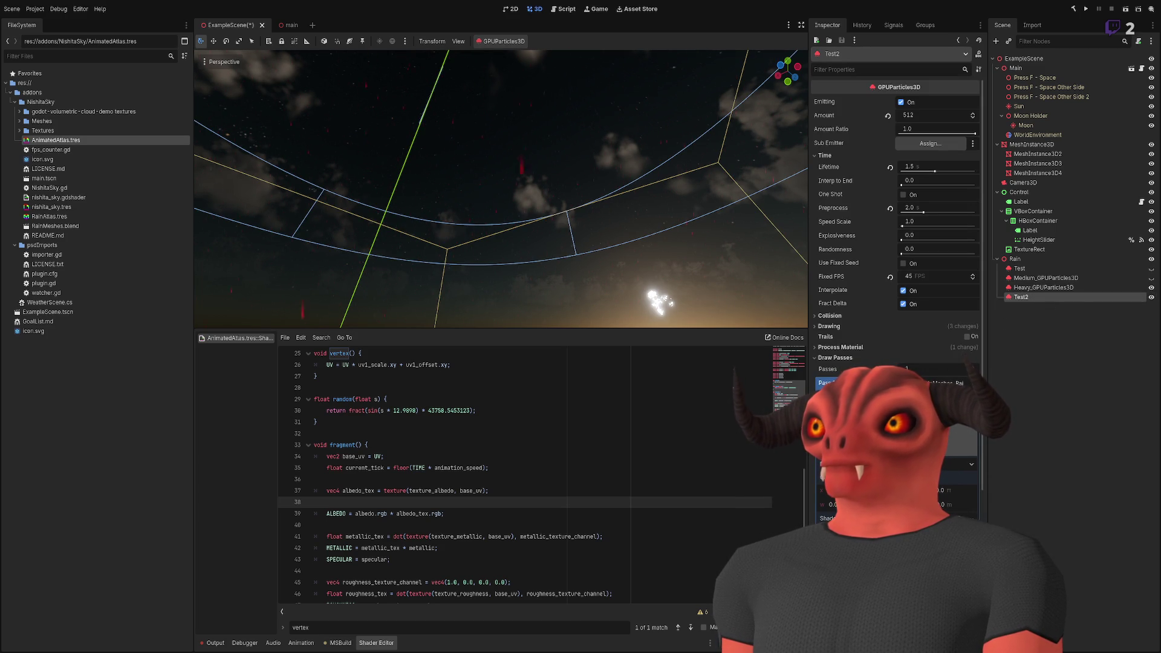
{"action": "double_click", "coordinate": [118, 139]}
{"action": "left_click", "coordinate": [941, 199]}
{"action": "left_click_drag", "start_coordinate": [949, 266], "coordinate": [882, 193]}
{"action": "left_click", "coordinate": [635, 187]}
{"action": "left_click_drag", "start_coordinate": [634, 188], "coordinate": [635, 187]}
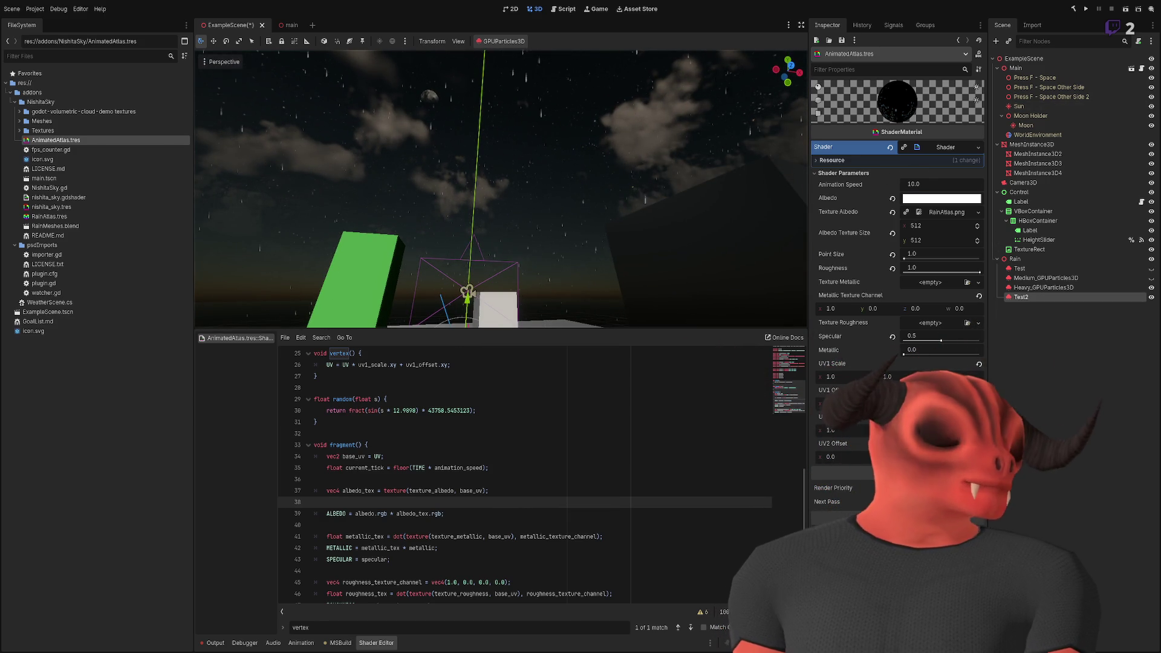
{"action": "scroll", "coordinate": [519, 439], "scroll_direction": "down", "scroll_amount": 1}
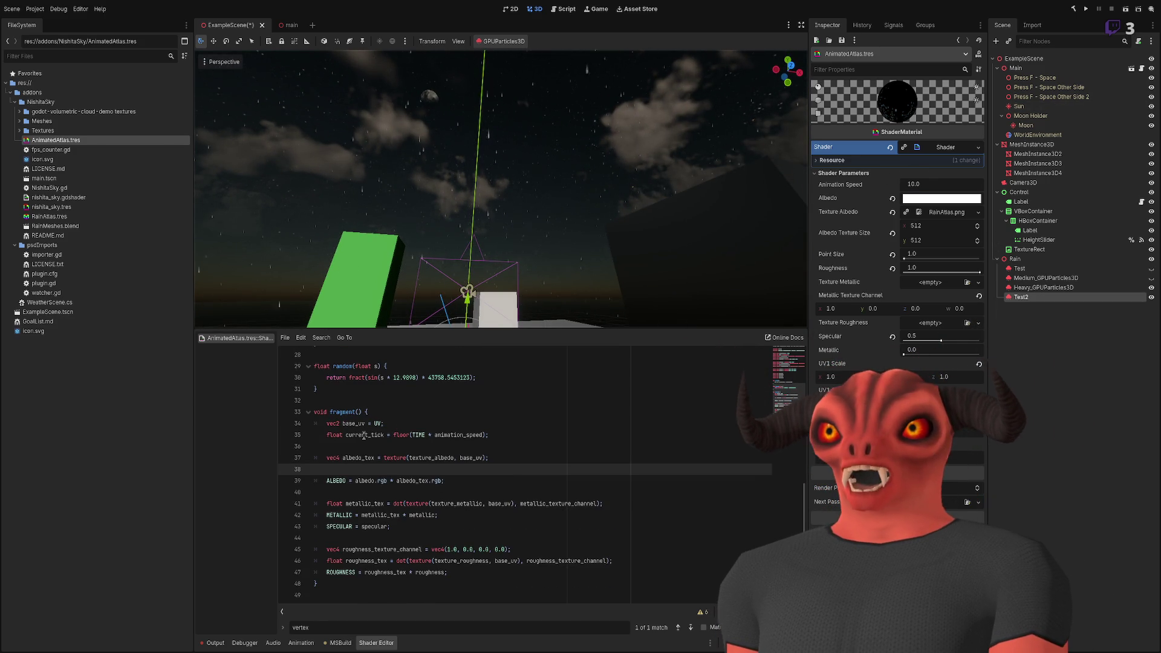
- Add an //Animation comment line above current_tick in fragment()
{"action": "left_click", "coordinate": [519, 439]}
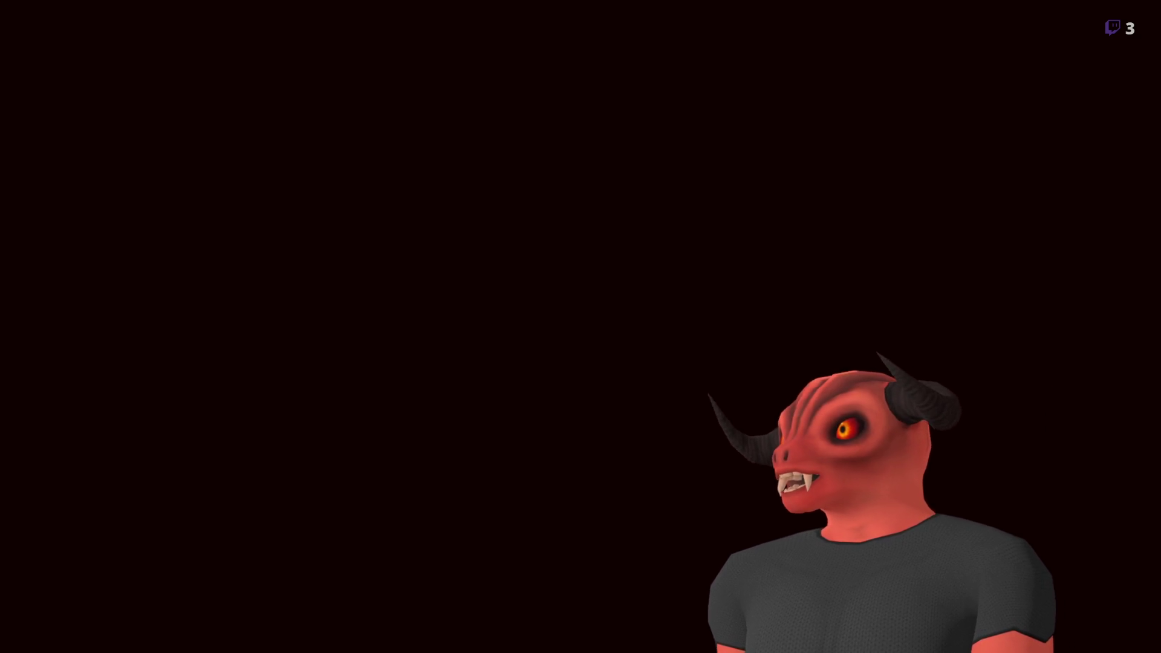
{"action": "key", "text": "ctrl+z"}
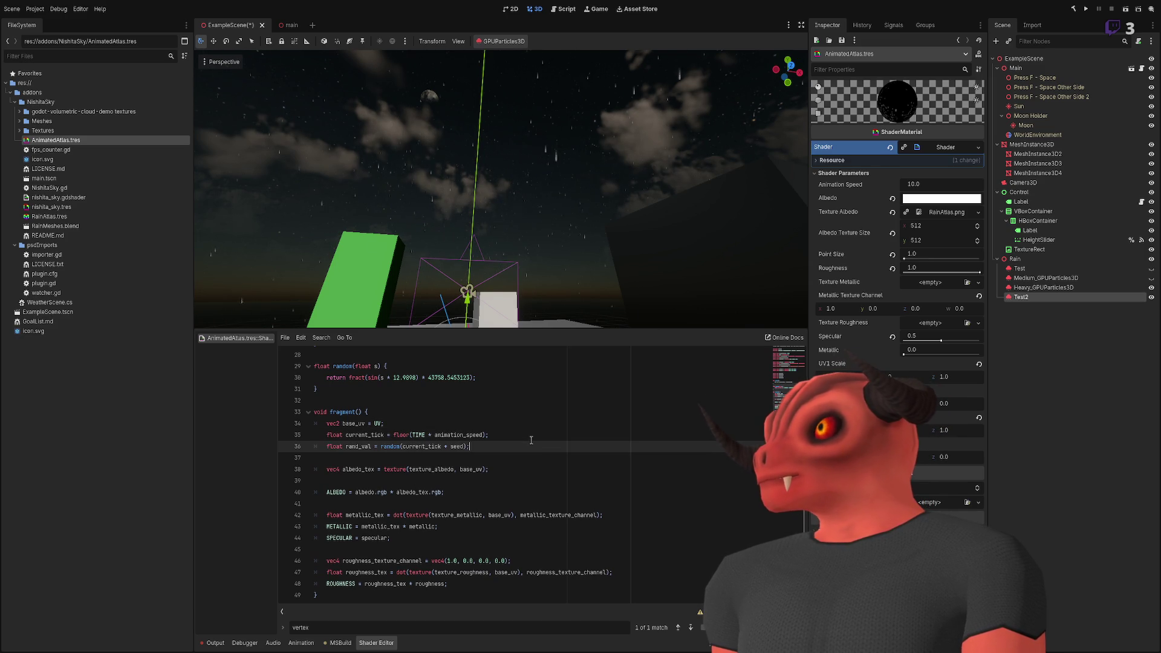
{"action": "left_click", "coordinate": [519, 426]}
{"action": "key", "text": "Return"}
{"action": "type", "text": "\\"}
{"action": "key", "text": "Return"}
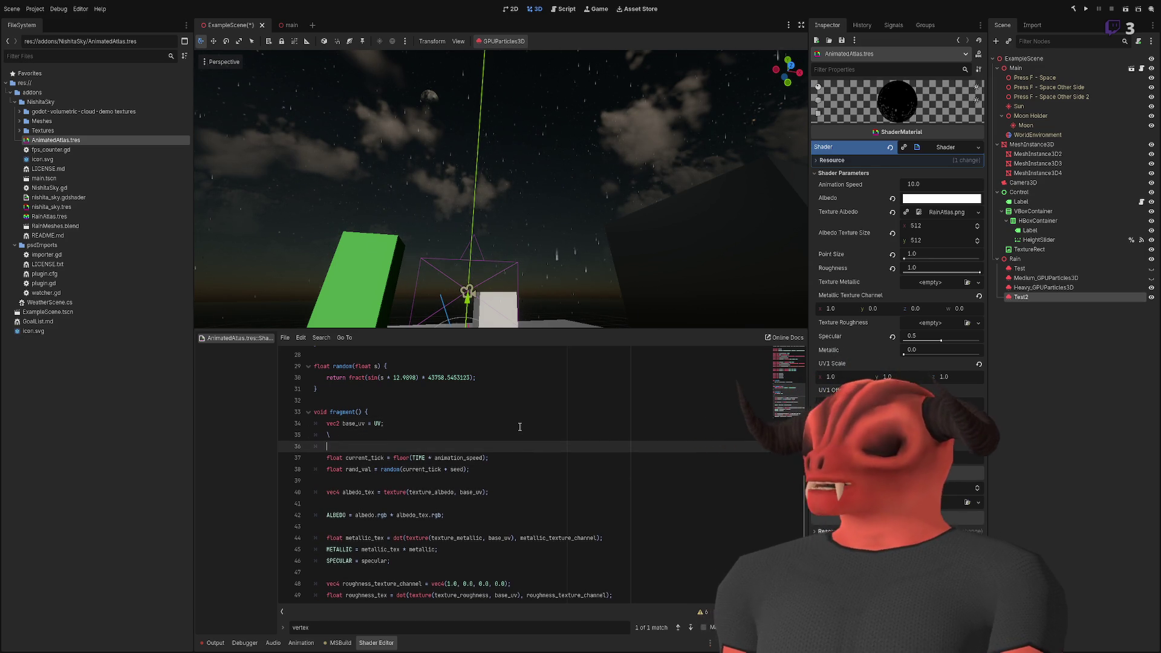
{"action": "key", "text": "BackSpace"}
{"action": "key", "text": "BackSpace"}
{"action": "key", "text": "Return"}
{"action": "type", "text": "//"}
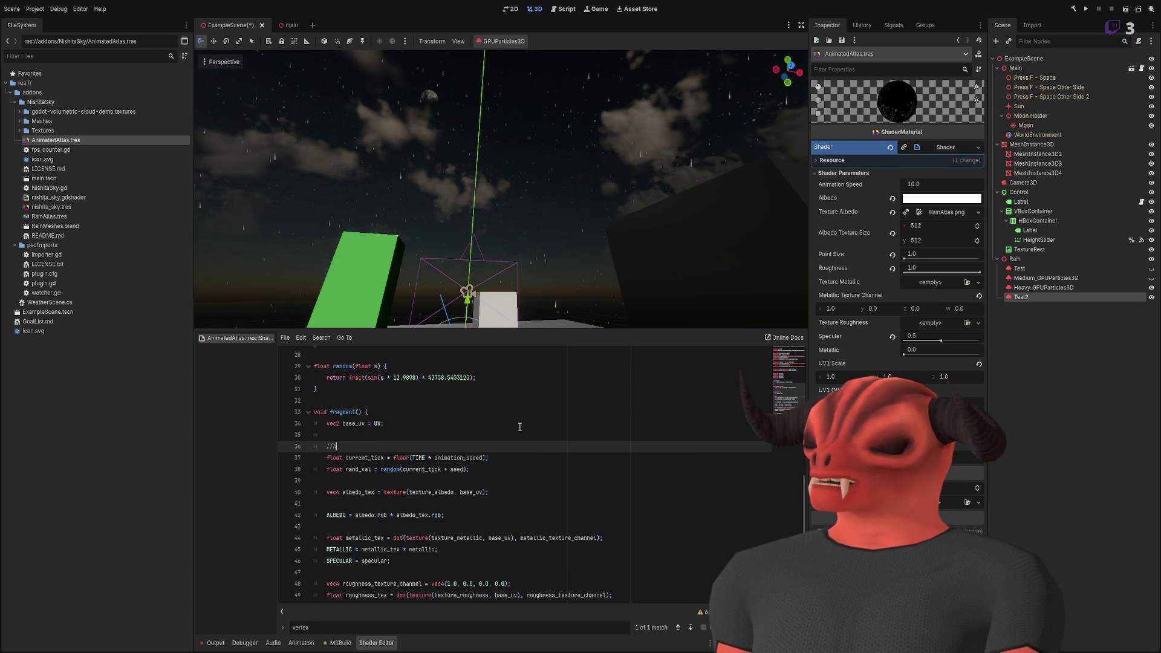
{"action": "type", "text": "nimation"}
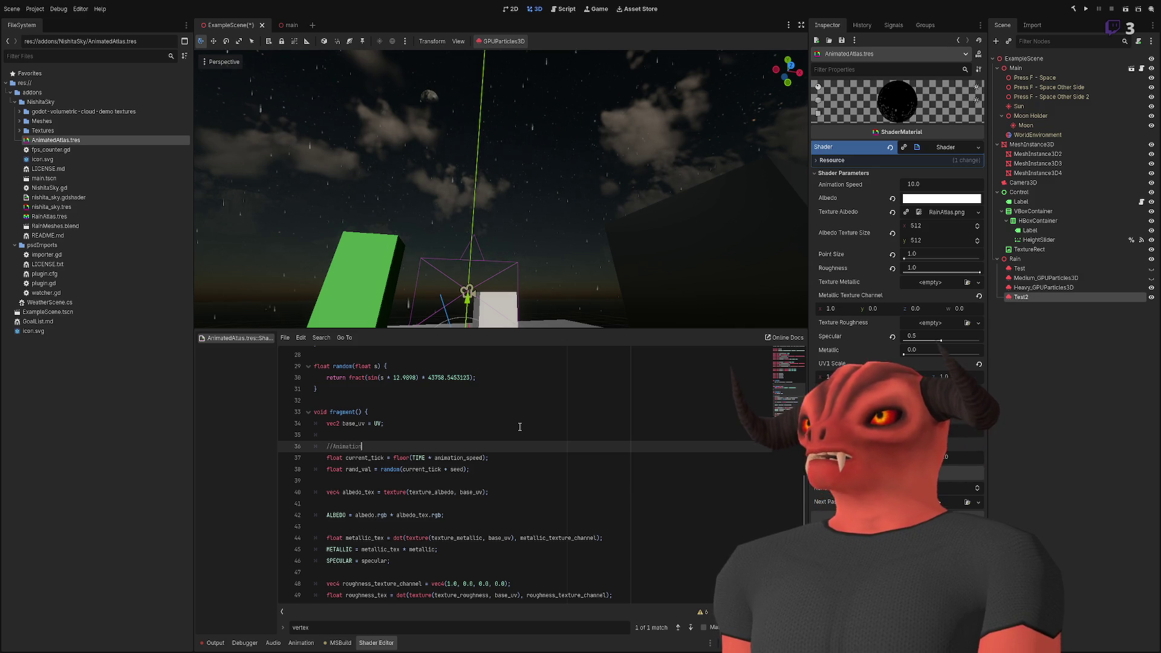
- Replace the undefined seed in the rand_val line with 69.420
{"action": "scroll", "coordinate": [519, 427], "scroll_direction": "up", "scroll_amount": 1}
{"action": "scroll", "coordinate": [548, 510], "scroll_direction": "down", "scroll_amount": 2}
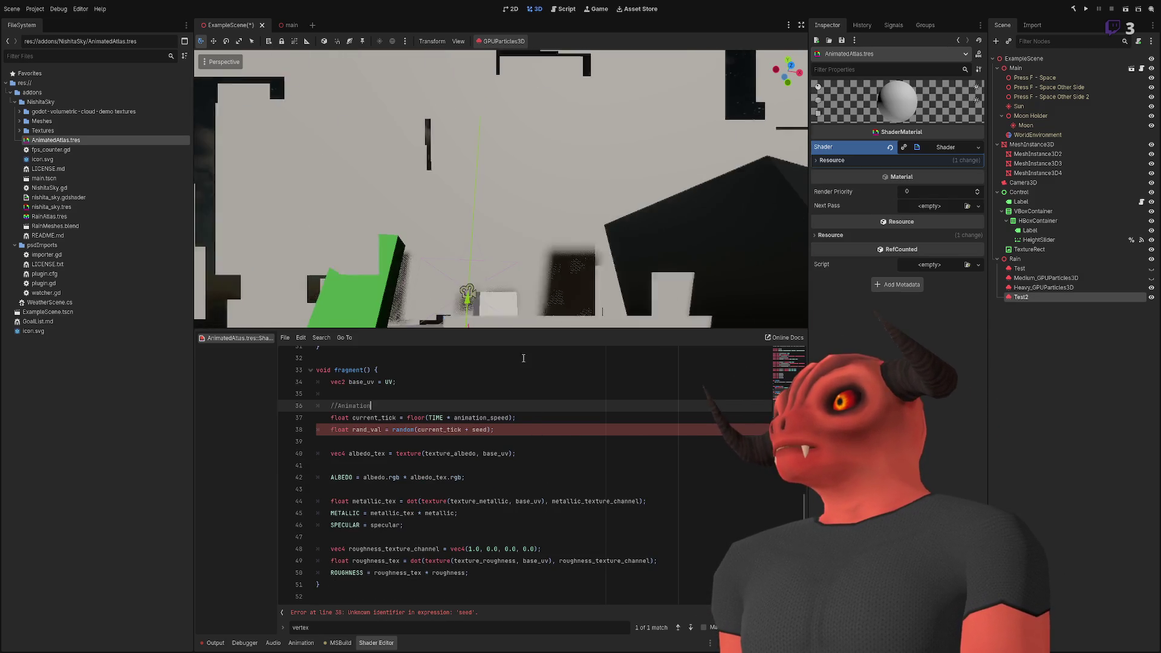
{"action": "double_click", "coordinate": [479, 429]}
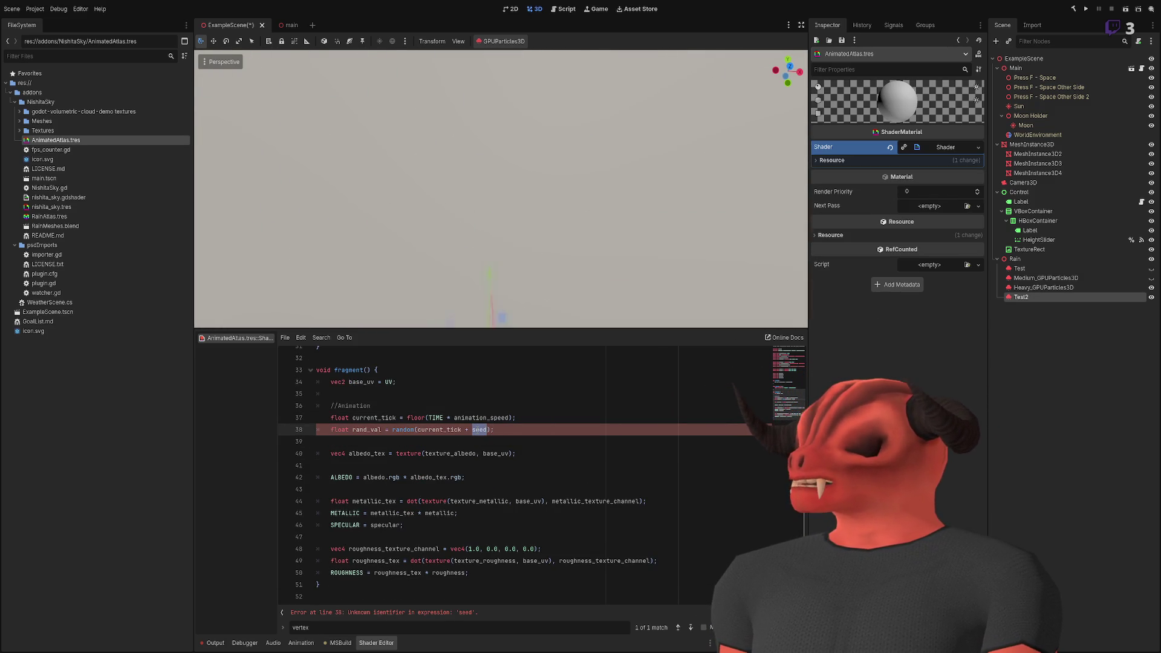
{"action": "type", "text": "469"}
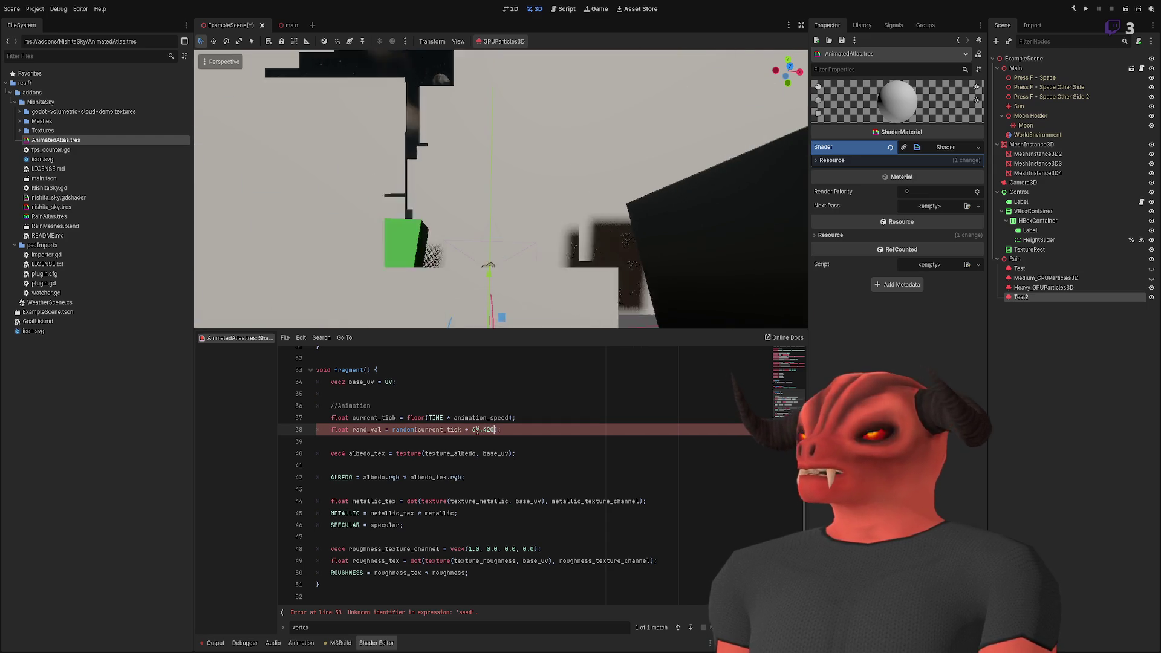
{"action": "type", "text": ".420"}
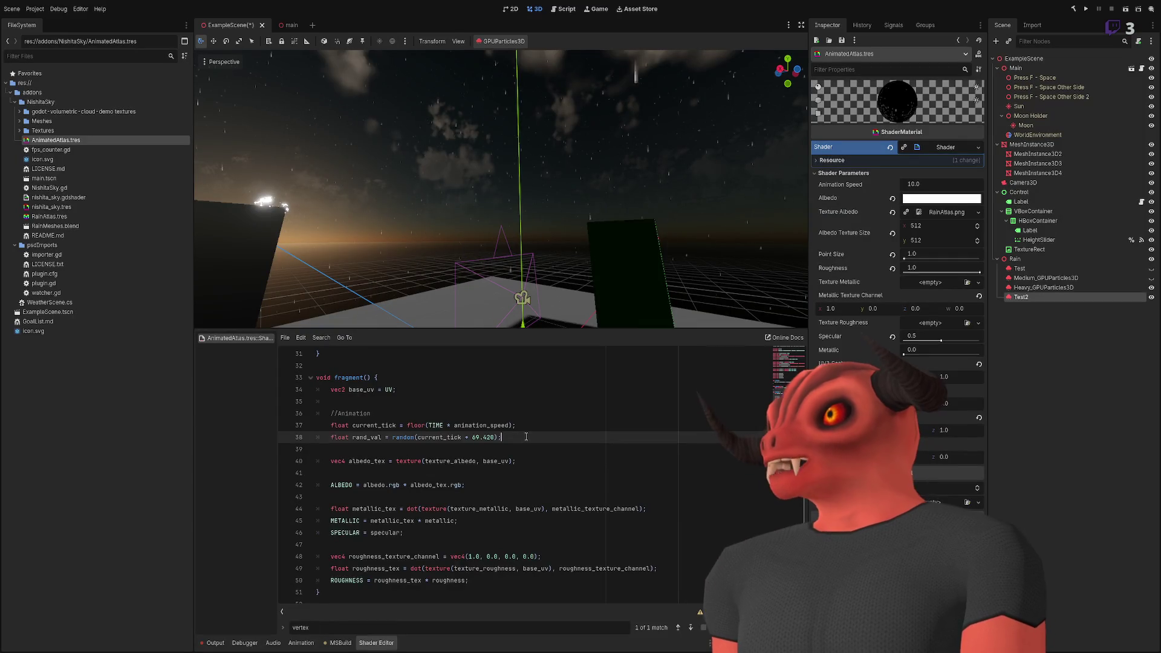
- Replace total_frames on the random_frame line with 4
{"action": "key", "text": "Down"}
{"action": "double_click", "coordinate": [518, 448]}
{"action": "type", "text": "4"}
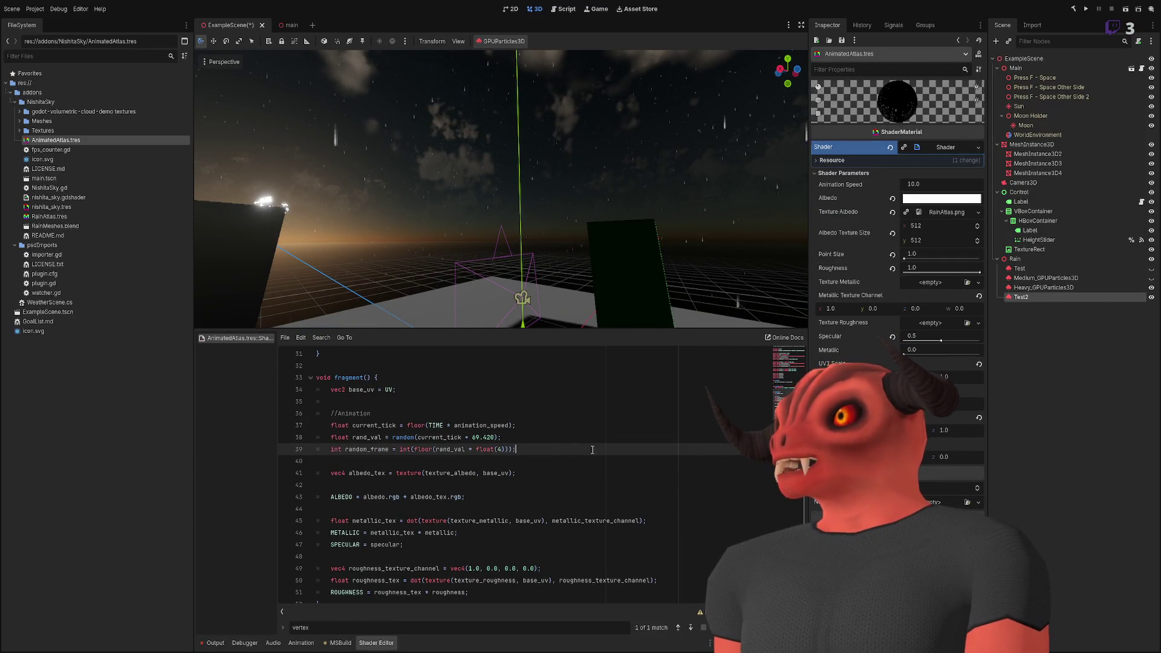
{"action": "left_click", "coordinate": [589, 438]}
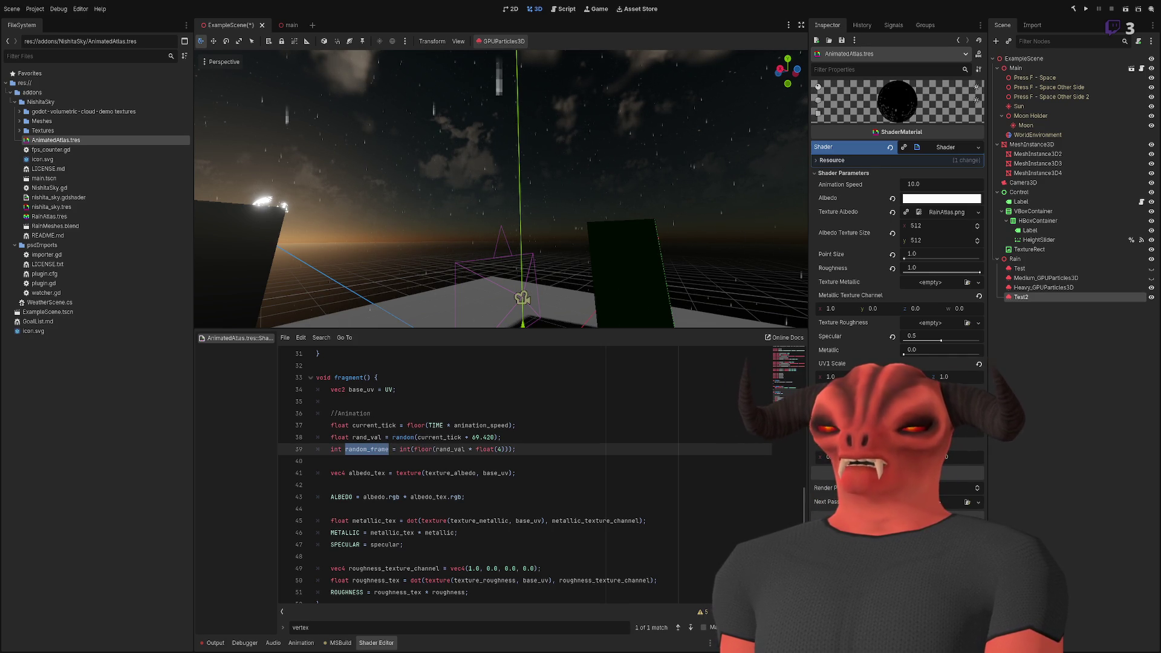
- Undo back to the time_with_offset lines and select start_phase_offset
{"action": "key", "text": "ctrl+z"}
{"action": "key", "text": "ctrl+z"}
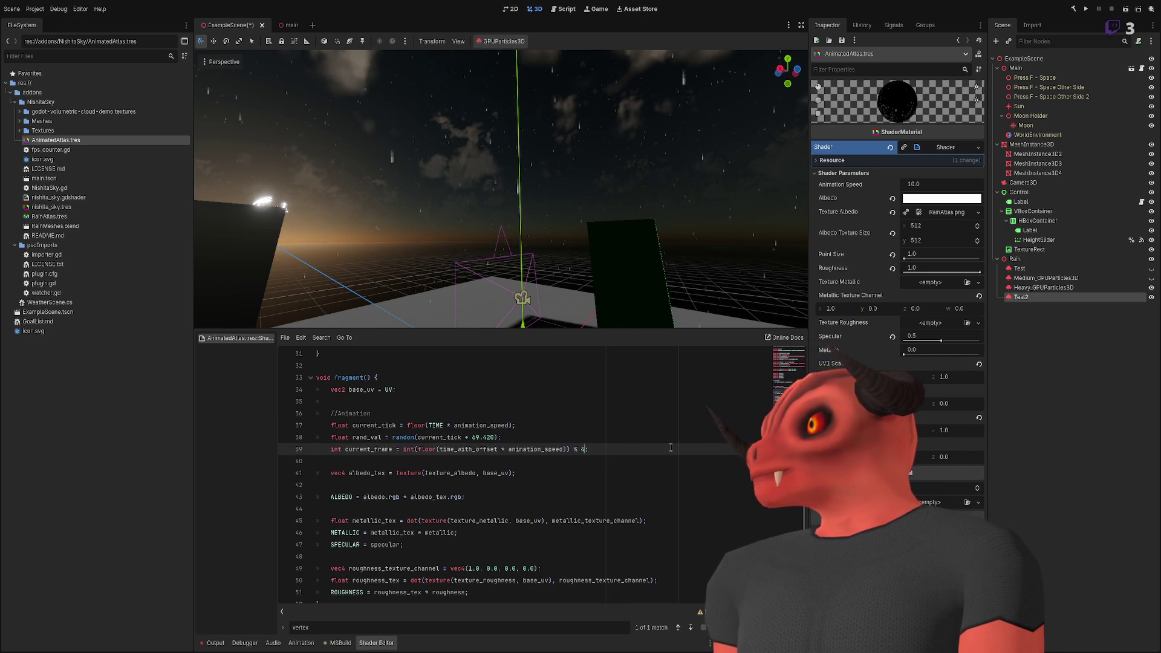
{"action": "key", "text": "ctrl+z"}
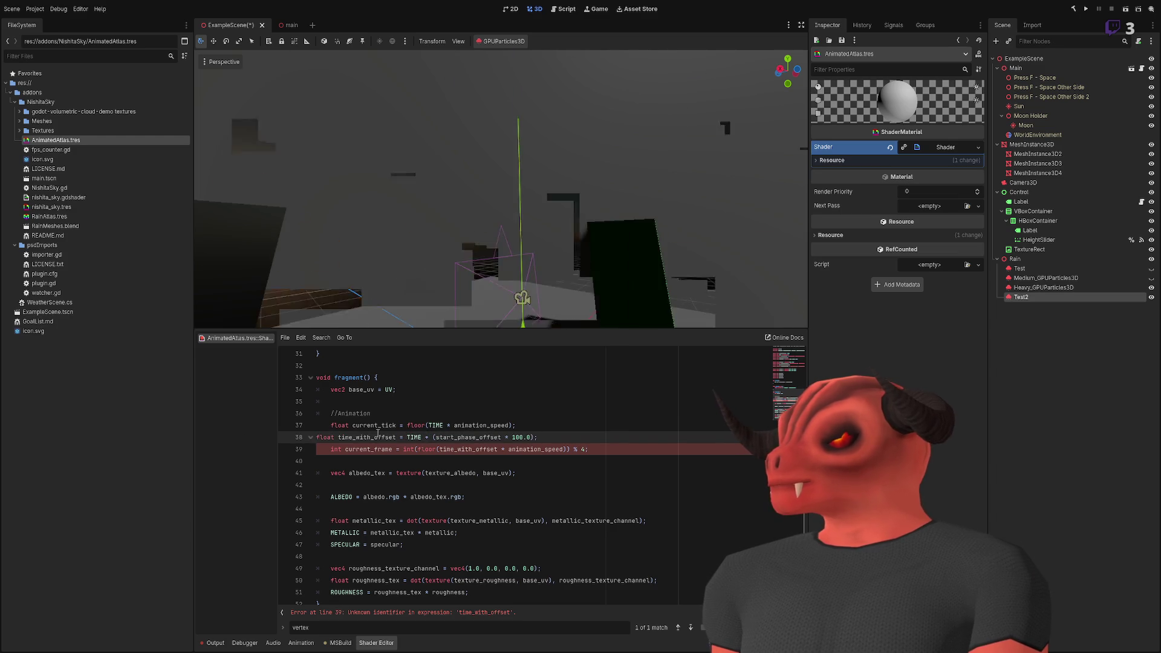
{"action": "key", "text": "ctrl+z"}
{"action": "key", "text": "Tab"}
{"action": "double_click", "coordinate": [482, 436]}
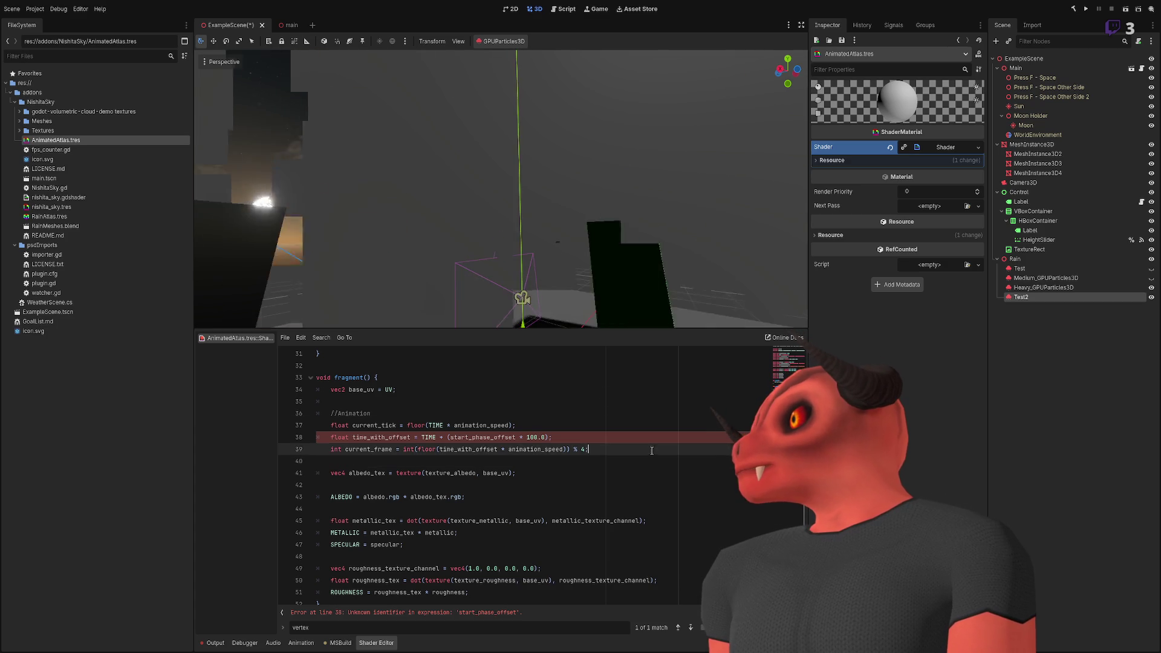
- Paste the random frame and UV offset code into fragment(), setting total_frames to 4
{"action": "left_click_drag", "start_coordinate": [647, 451], "coordinate": [474, 375]}
{"action": "type", "text": "float total_frames = cols * rows; \t \t// Generate a pseudo-random frame index from our seed value \tfloat random_val = fract(sin(random_seed * 12.9898) * 43758.5453); \tfloat frame_index = floor(random_val * total_frames); \t \t// Calculate current row and column \tfloat frame_x = mod(frame_index, cols); \tfloat frame_y = floor(frame_index / cols); \t \t// Size of a single frame in normalized UV space \tvec2 frame_size = vec2(1.0 / cols, 1.0 / rows); \t \t// Offset UV to the selected frame \tvec2 base_uv = UV; \tbase_uv.x = (base_uv.x / cols) + (frame_x * frame_size.x); \tbase_uv.y = (base_uv.y / rows) + (frame_y * frame_size.y);"}
{"action": "scroll", "coordinate": [481, 447], "scroll_direction": "down", "scroll_amount": 1}
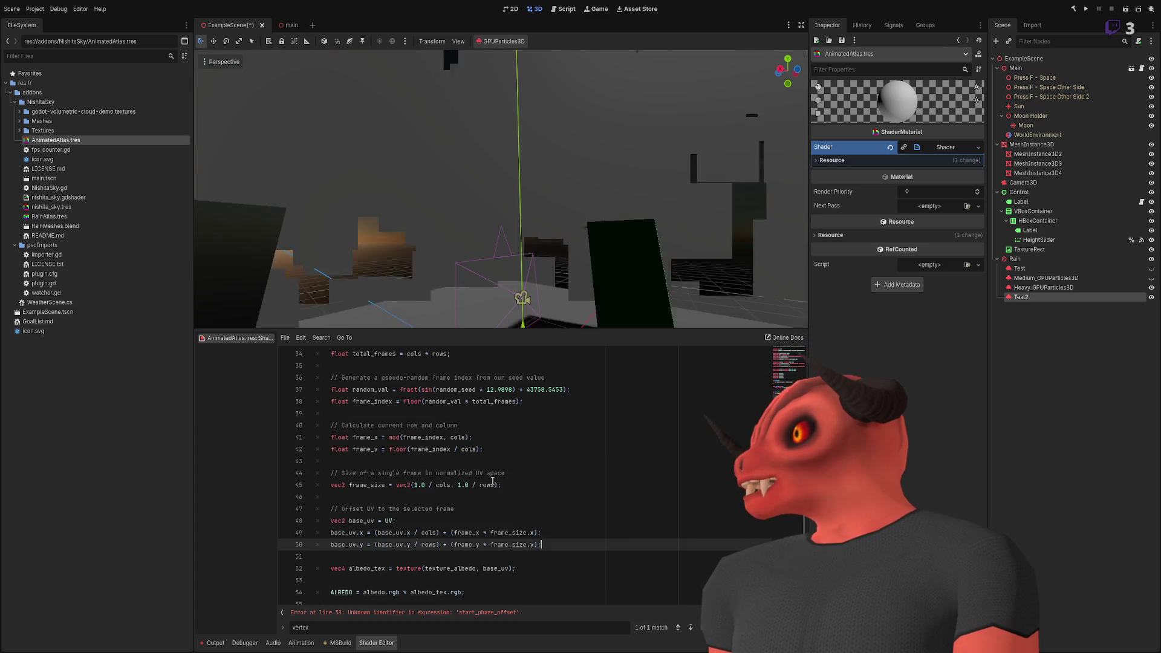
{"action": "scroll", "coordinate": [486, 515], "scroll_direction": "up", "scroll_amount": 1}
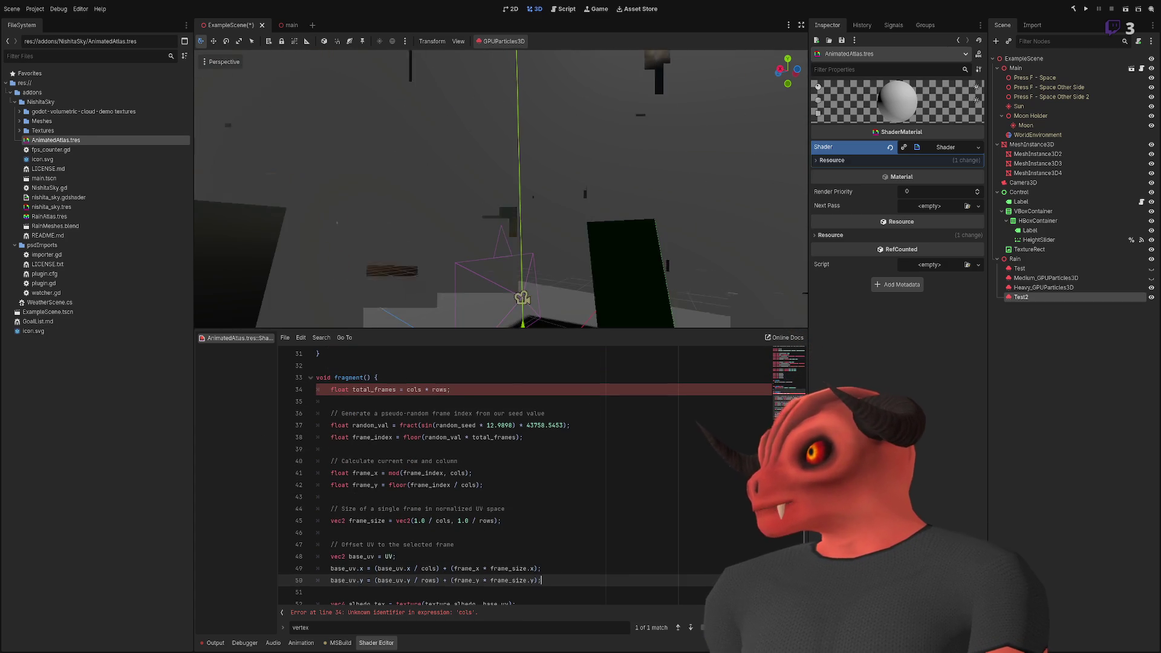
{"action": "left_click", "coordinate": [448, 390], "text": "shift"}
{"action": "type", "text": "4"}
- Add 'uniform int framesXY = 4' below the animation_speed uniform
{"action": "scroll", "coordinate": [530, 405], "scroll_direction": "up", "scroll_amount": 5}
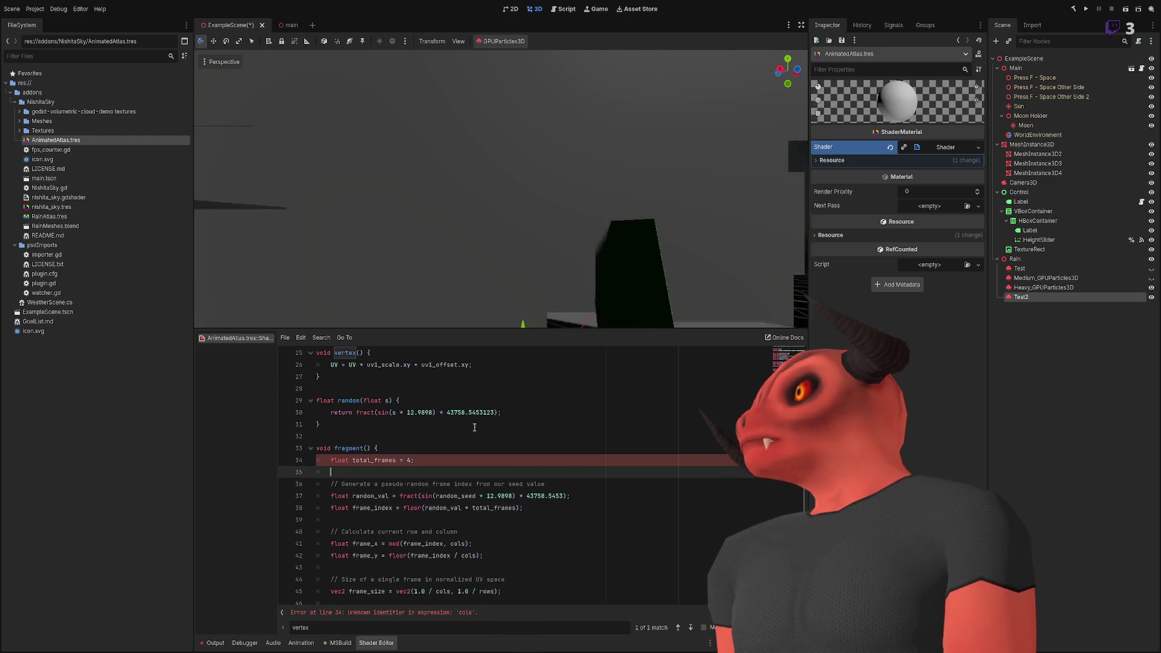
{"action": "scroll", "coordinate": [470, 431], "scroll_direction": "up", "scroll_amount": 5}
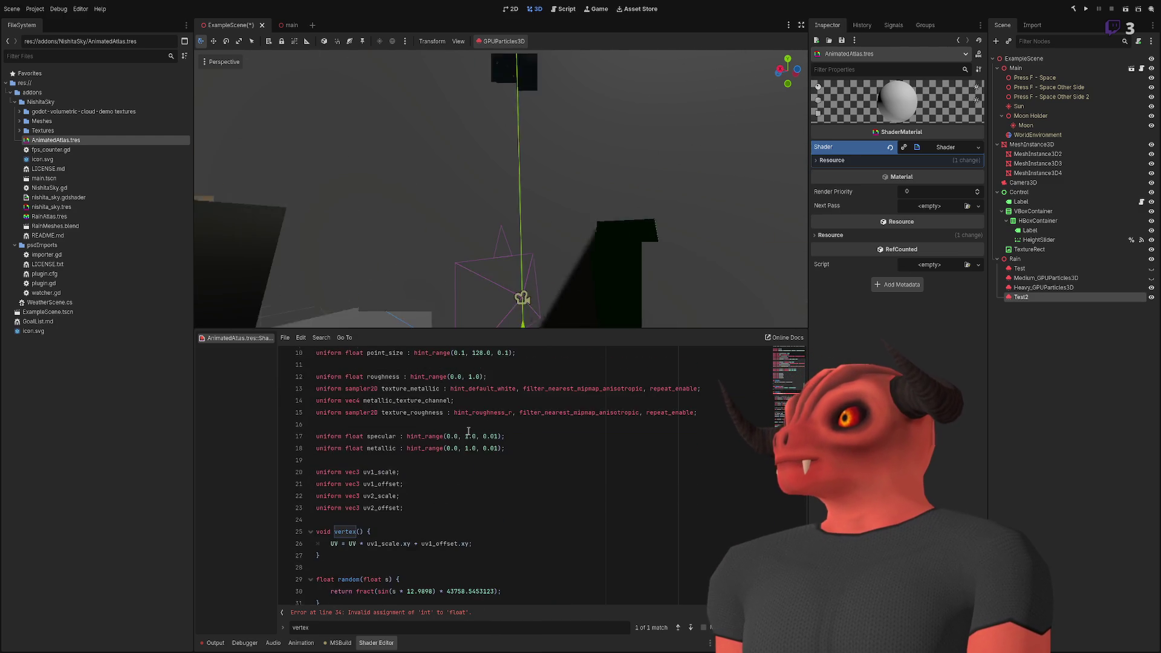
{"action": "left_click", "coordinate": [477, 412]}
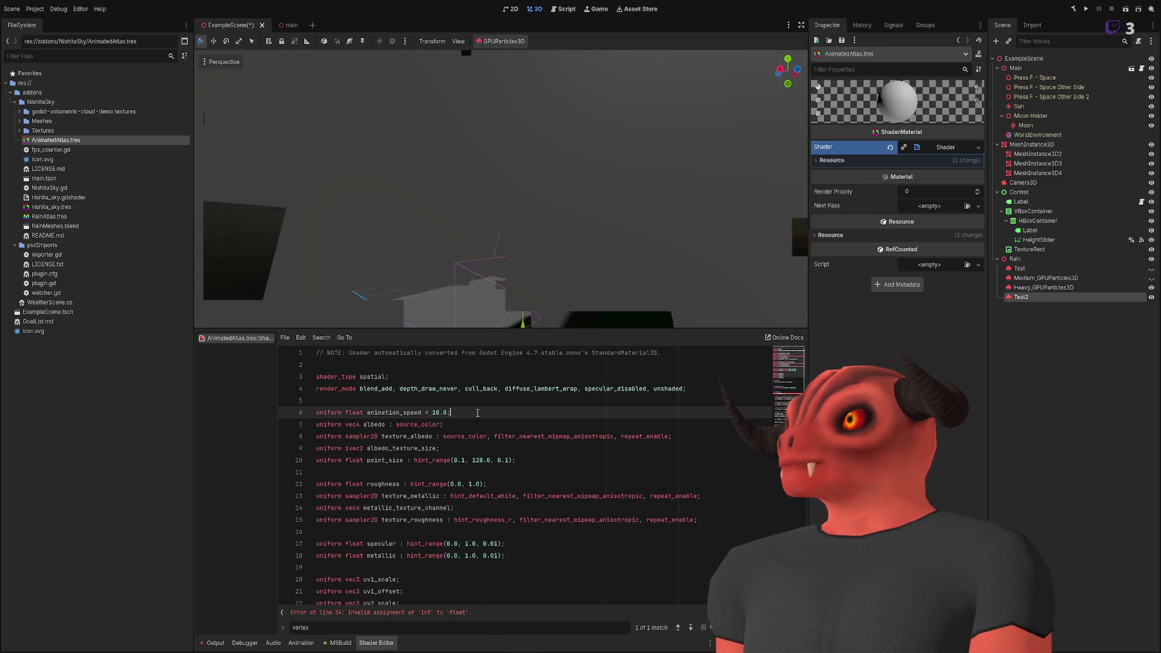
{"action": "key", "text": "Return"}
{"action": "type", "text": "uniform"}
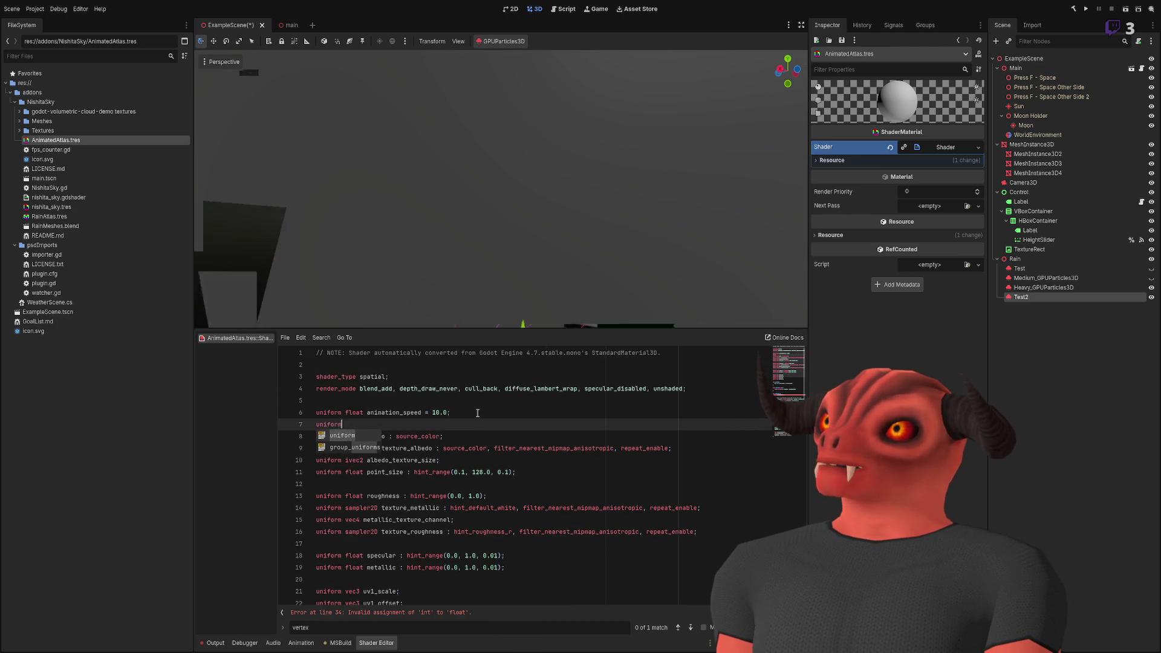
{"action": "key", "text": "Return"}
{"action": "type", "text": "int"}
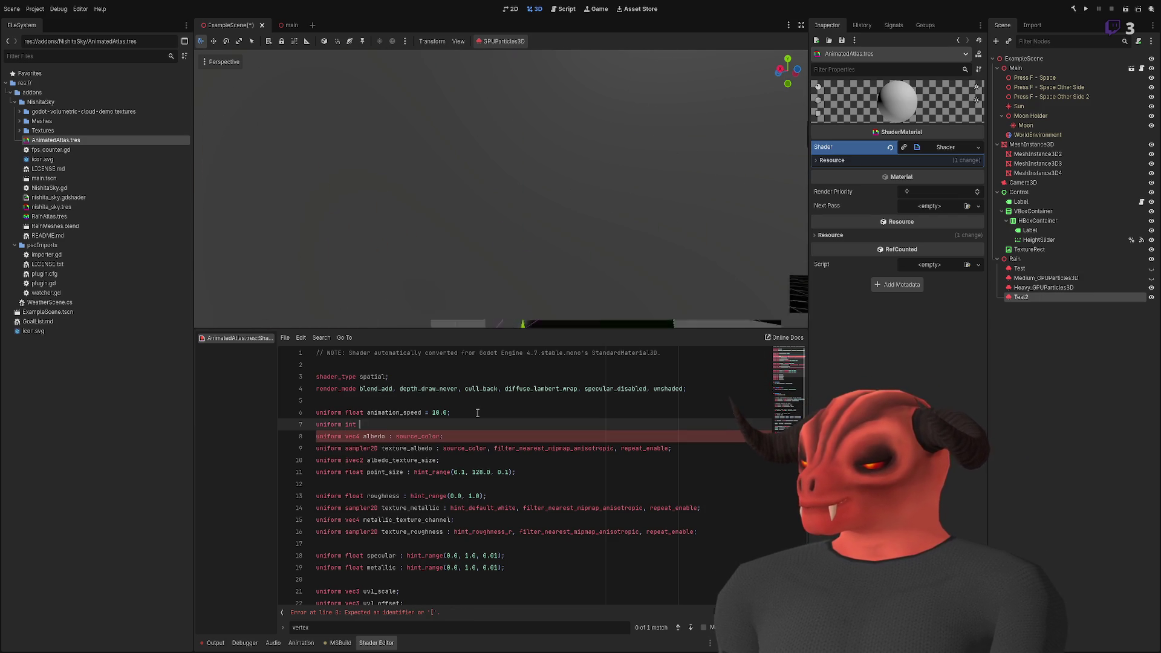
{"action": "type", "text": " frames"}
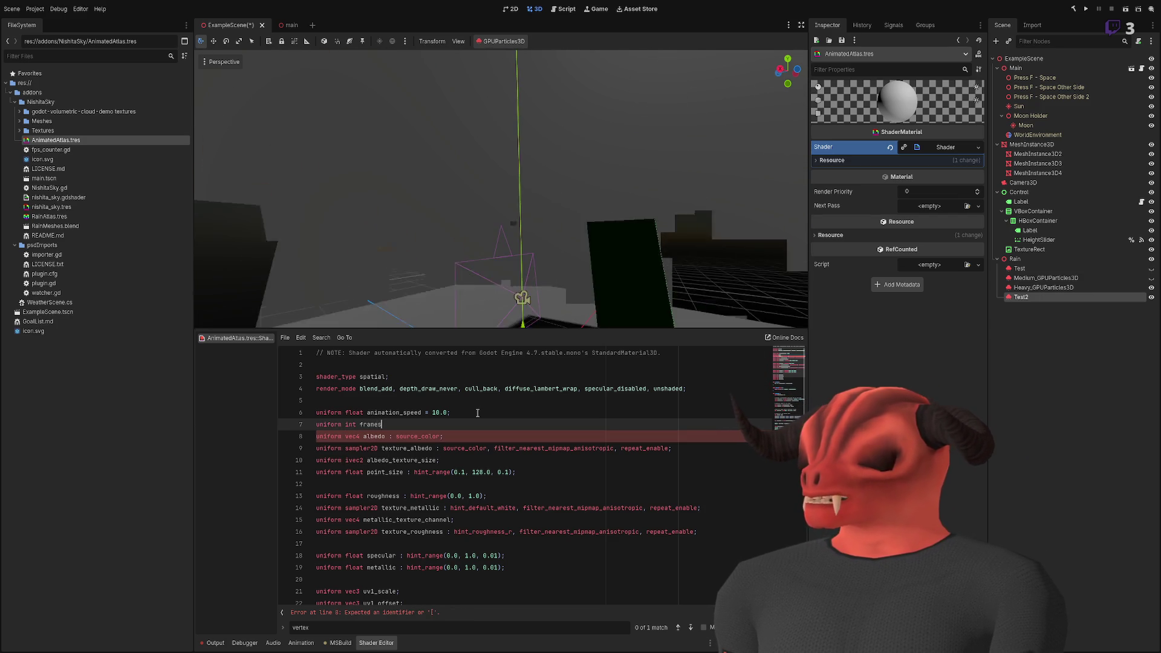
{"action": "type", "text": "XY = 4;"}
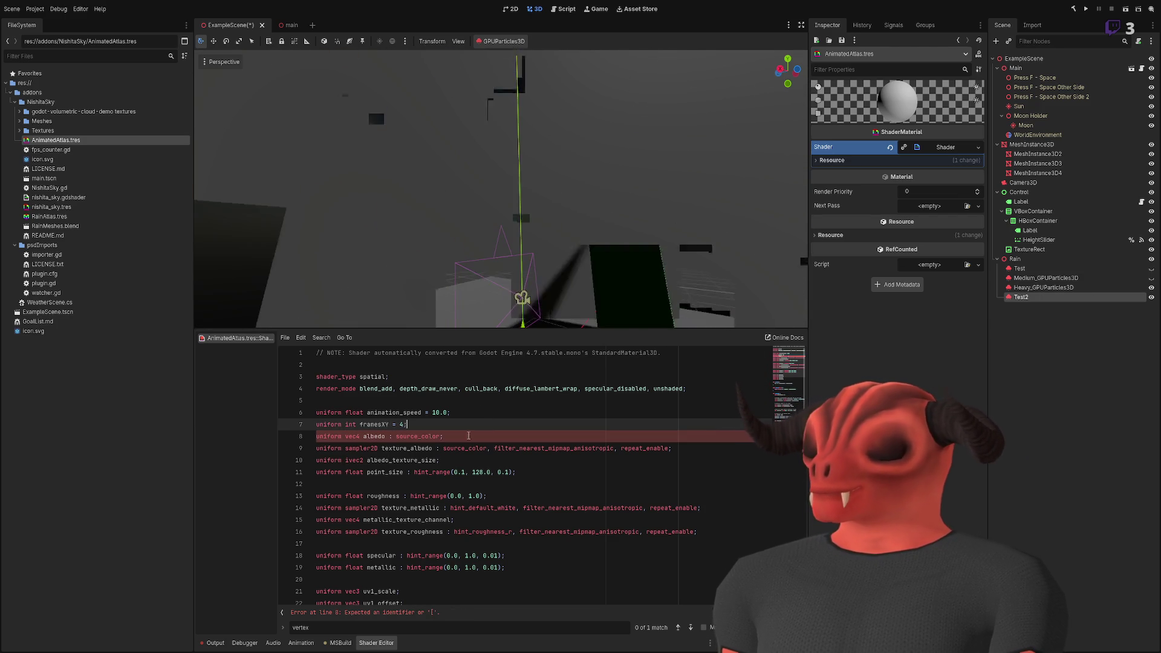
- Use framesXY in place of total_frames and delete the total_frames declaration
{"action": "scroll", "coordinate": [468, 435], "scroll_direction": "down", "scroll_amount": 7}
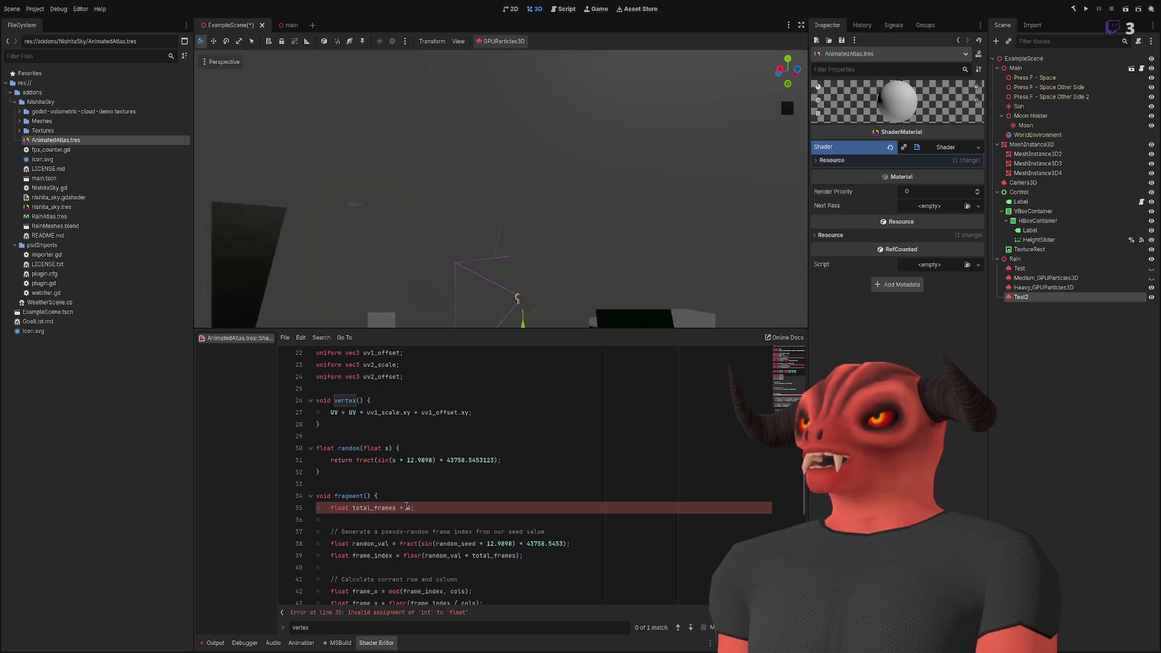
{"action": "double_click", "coordinate": [408, 507]}
{"action": "type", "text": "framesXY"}
{"action": "scroll", "coordinate": [387, 478], "scroll_direction": "down", "scroll_amount": 2}
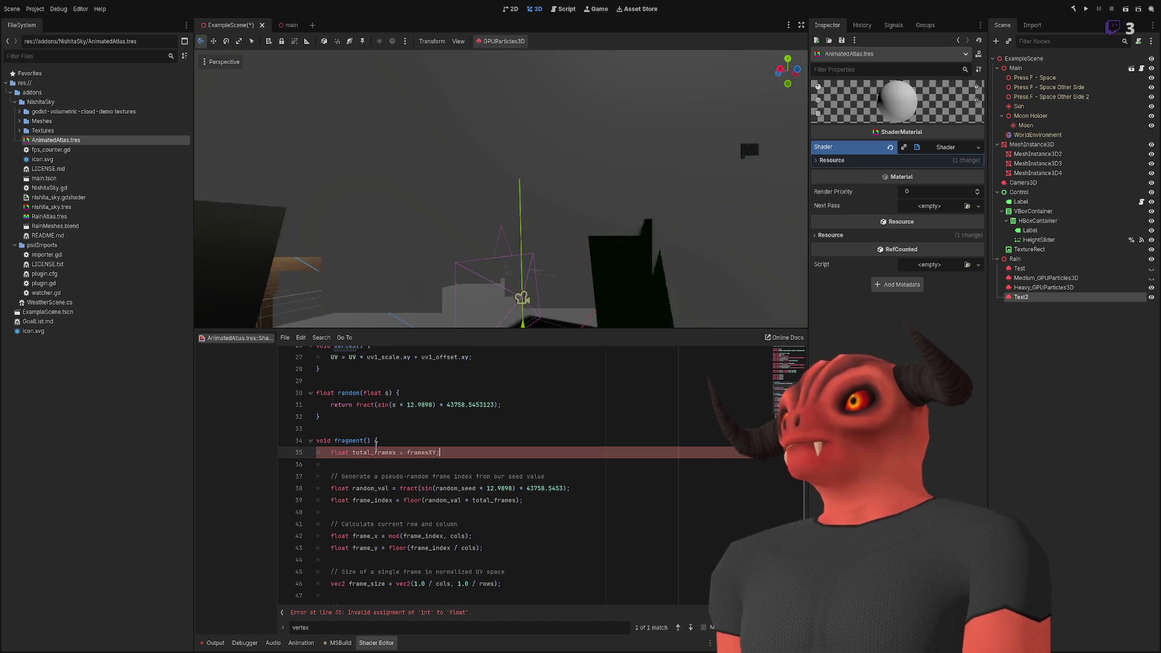
{"action": "scroll", "coordinate": [376, 446], "scroll_direction": "down", "scroll_amount": 1}
{"action": "double_click", "coordinate": [374, 416]}
{"action": "left_click", "coordinate": [508, 464]}
{"action": "double_click", "coordinate": [507, 465]}
{"action": "type", "text": "framesXY"}
{"action": "key", "text": "Up"}
{"action": "key", "text": "Up"}
{"action": "key", "text": "Up"}
{"action": "key", "text": "ctrl+shift+k"}
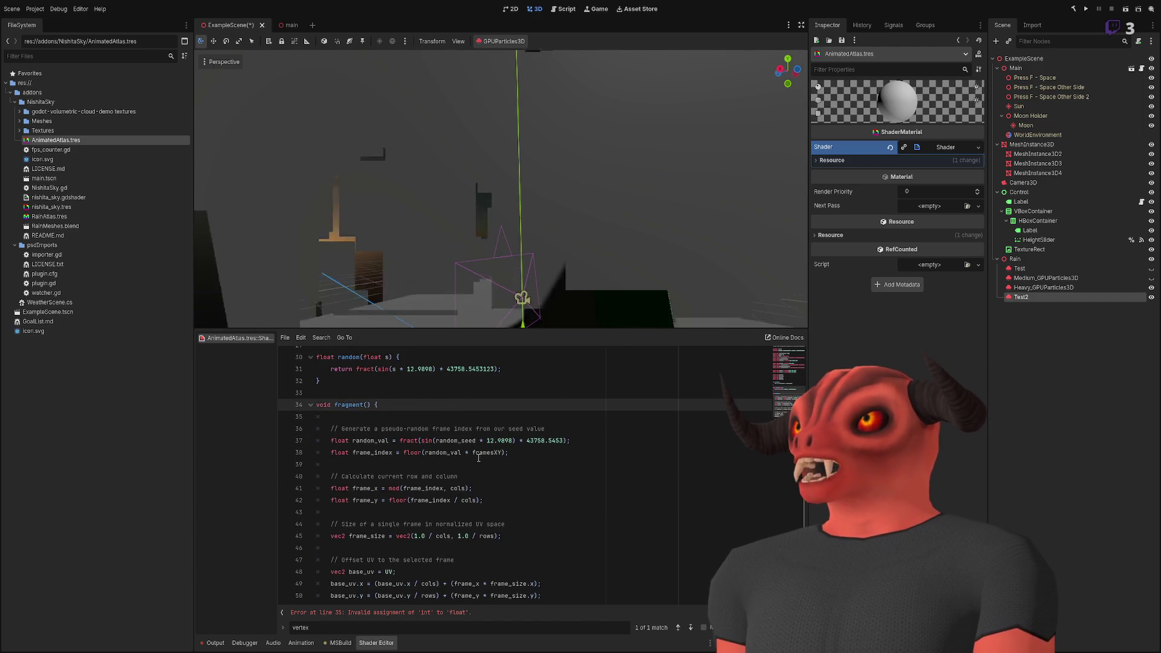
{"action": "left_click", "coordinate": [511, 452]}
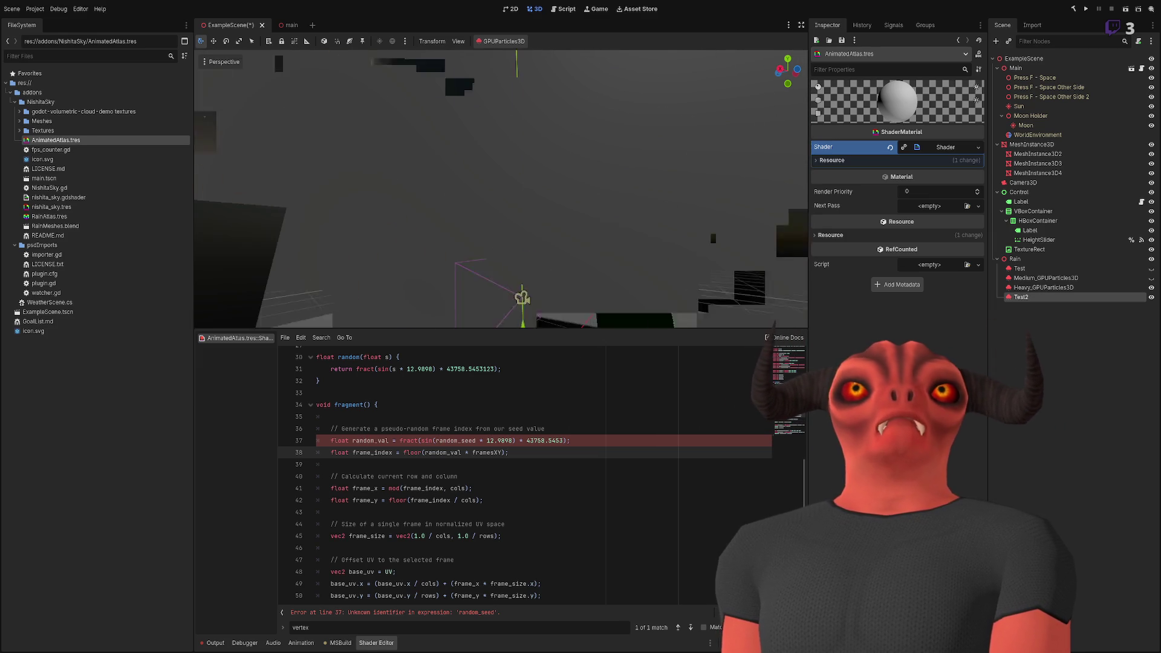
- Paste in the random_seed uniform declaration
{"action": "scroll", "coordinate": [460, 503], "scroll_direction": "up", "scroll_amount": 6}
{"action": "scroll", "coordinate": [460, 503], "scroll_direction": "up", "scroll_amount": 4}
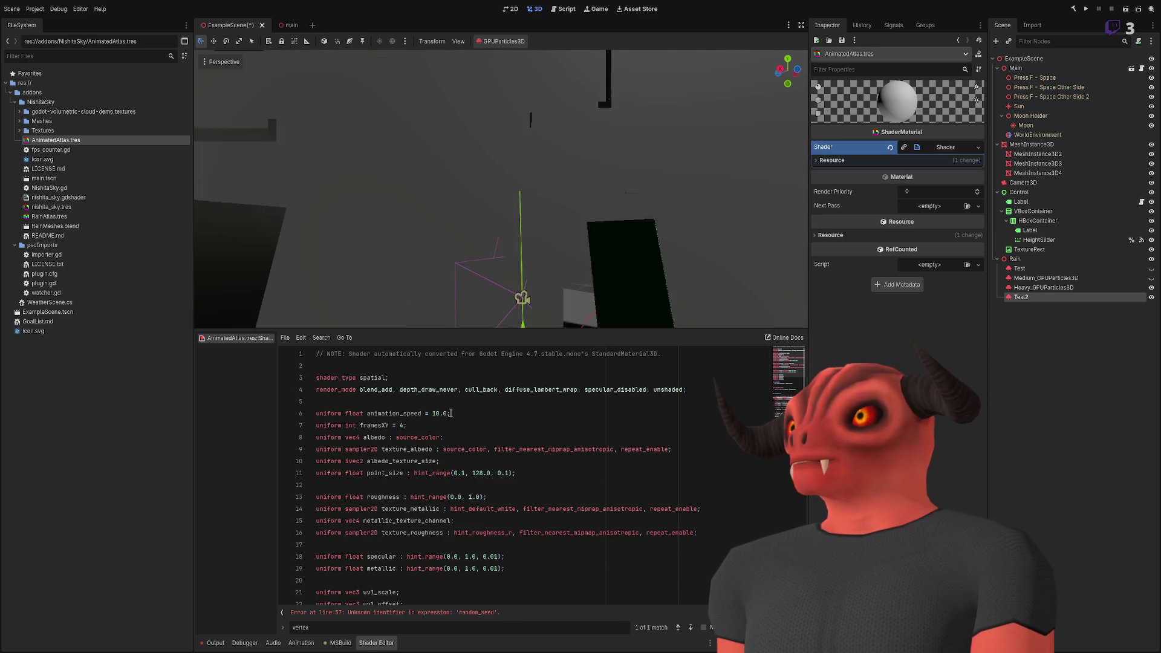
{"action": "type", "text": "uniform float random_seed : hint_range(0.0, 1.0) = 0.5;"}
{"action": "scroll", "coordinate": [484, 480], "scroll_direction": "down", "scroll_amount": 12}
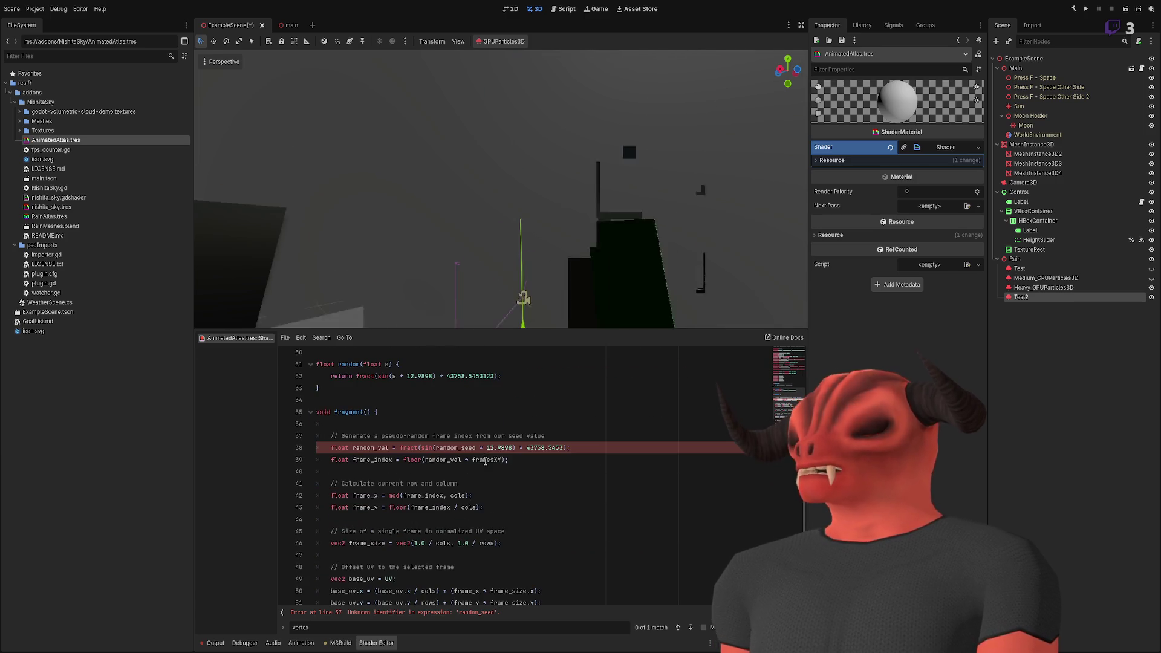
{"action": "double_click", "coordinate": [443, 387]}
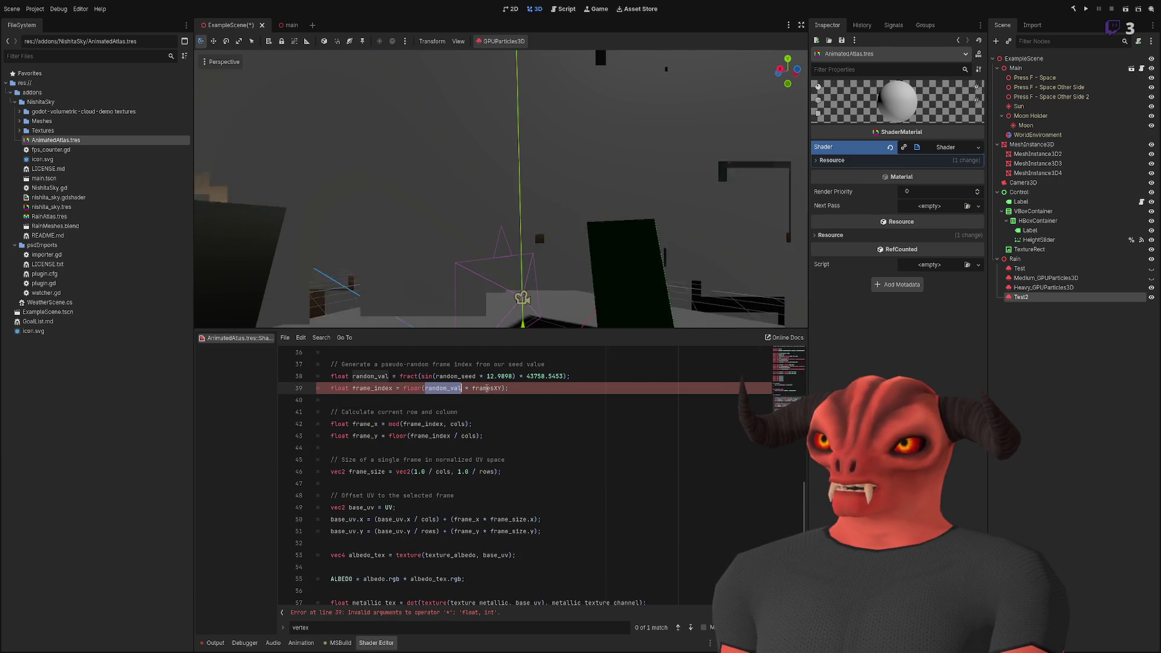
- Add 'float frames = framesXY;' at the top of fragment()
{"action": "scroll", "coordinate": [423, 423], "scroll_direction": "up", "scroll_amount": 2}
{"action": "left_click", "coordinate": [392, 424]}
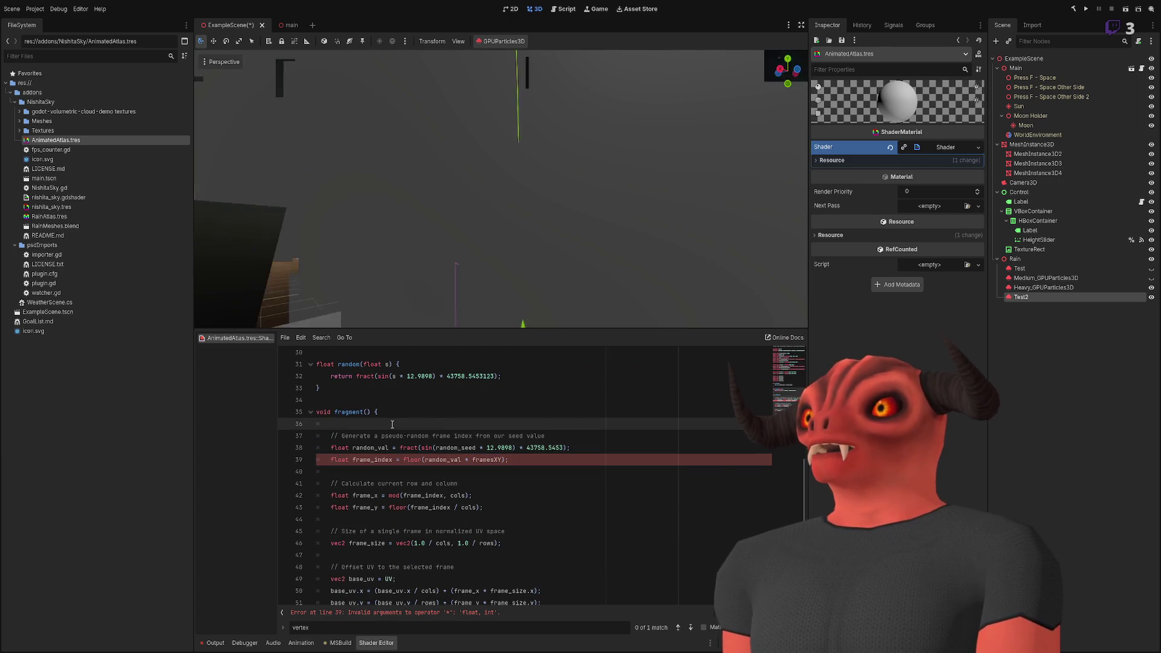
{"action": "key", "text": "Return"}
{"action": "type", "text": "float frames = framesXY"}
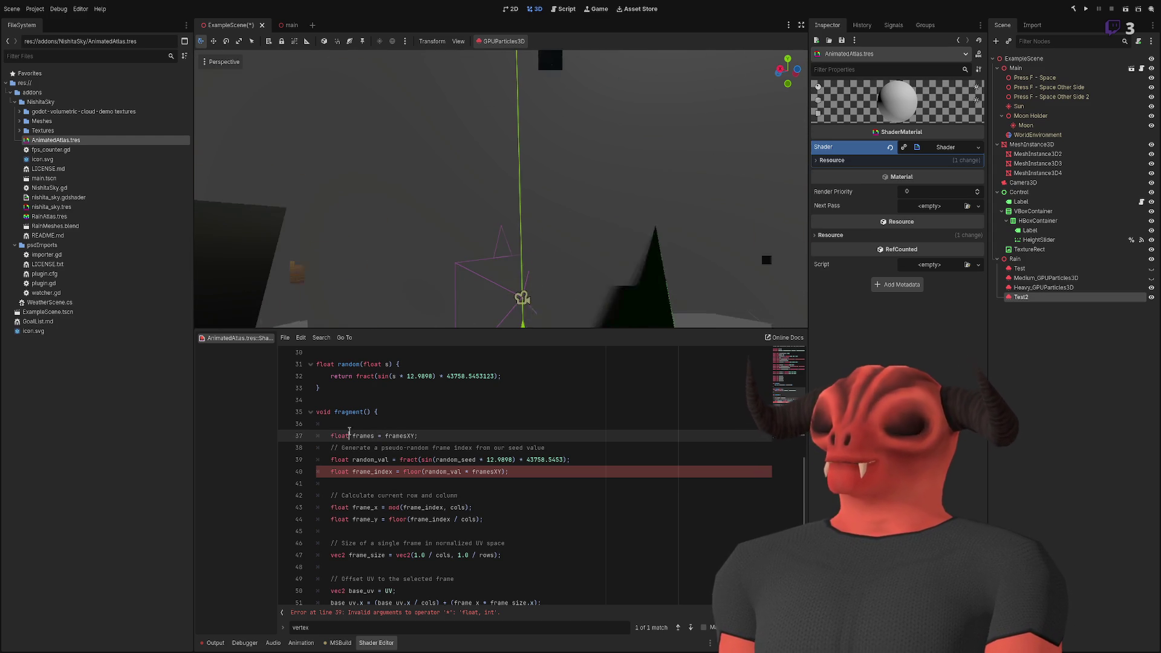
{"action": "type", "text": ";"}
{"action": "left_click", "coordinate": [482, 471]}
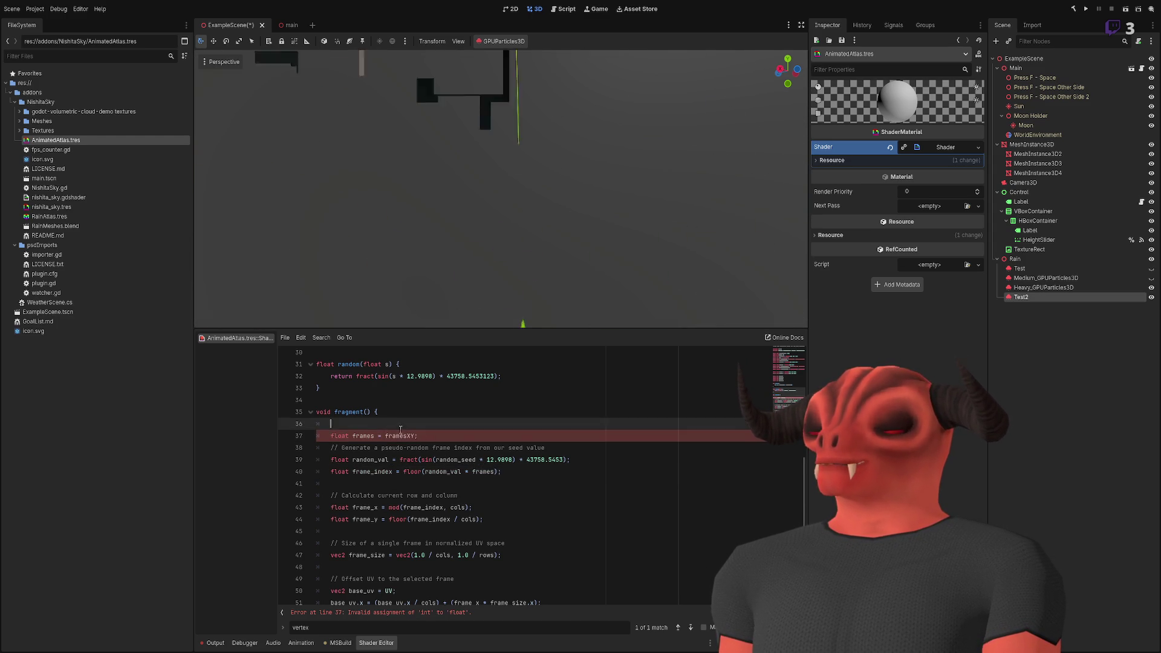
{"action": "scroll", "coordinate": [503, 426], "scroll_direction": "up", "scroll_amount": 7}
{"action": "scroll", "coordinate": [503, 426], "scroll_direction": "up", "scroll_amount": 2}
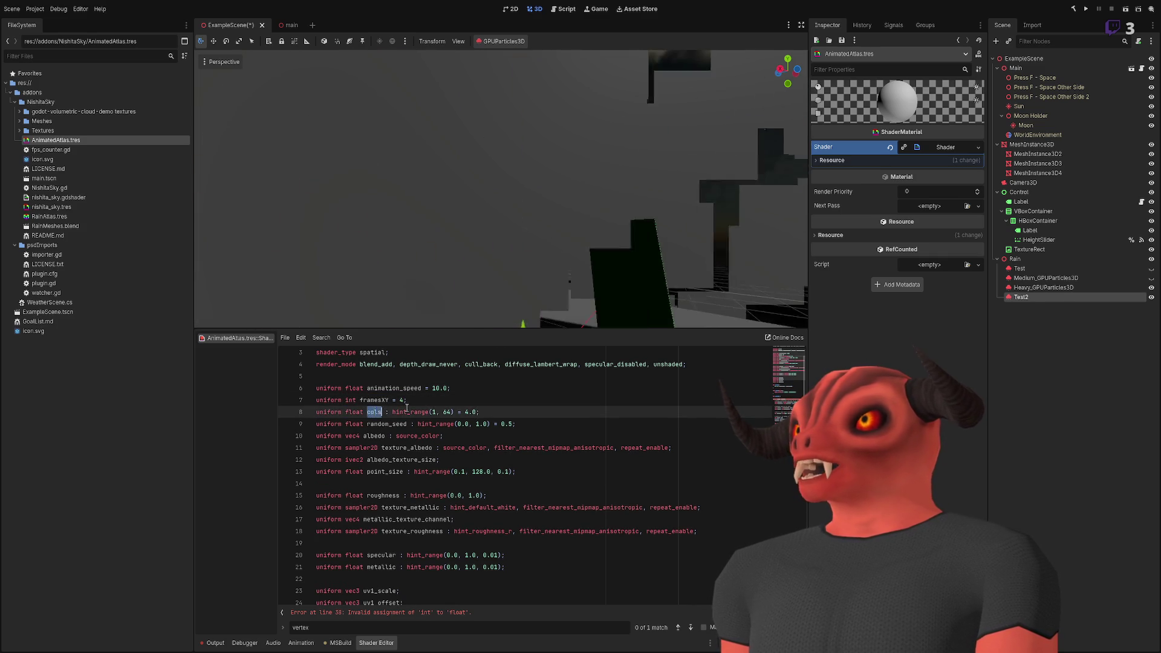
- Remove the cols uniform and the frames declaration, using framesXY in frame_index
{"action": "key", "text": "ctrl+x"}
{"action": "scroll", "coordinate": [499, 425], "scroll_direction": "down", "scroll_amount": 5}
{"action": "scroll", "coordinate": [499, 425], "scroll_direction": "down", "scroll_amount": 5}
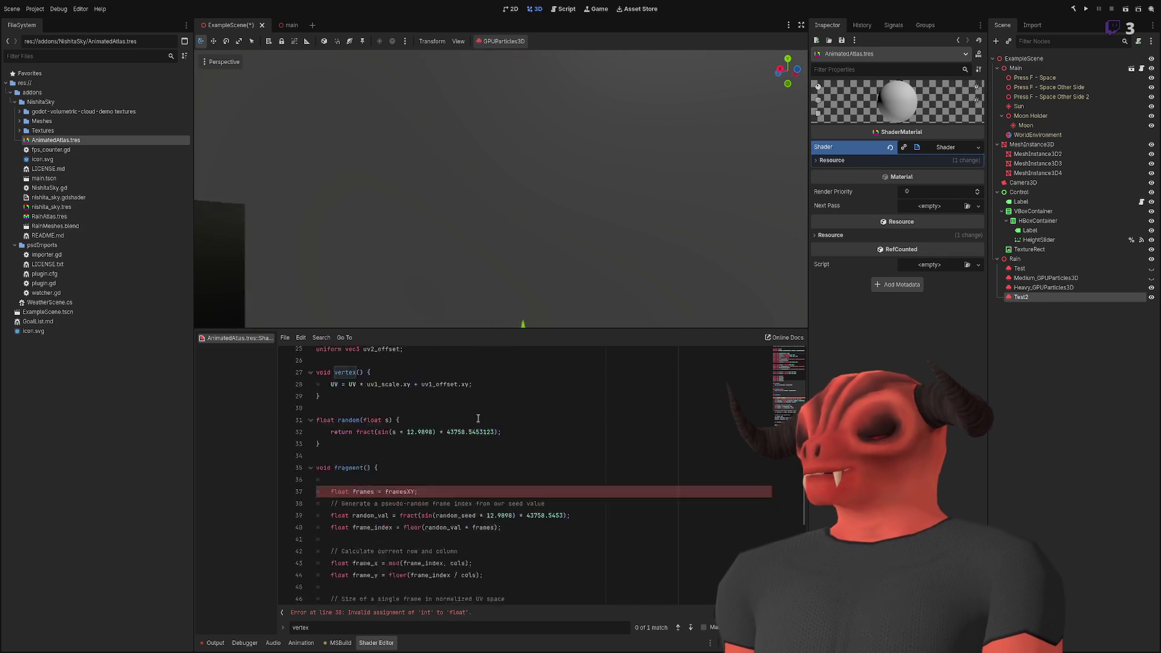
{"action": "left_click", "coordinate": [433, 433]}
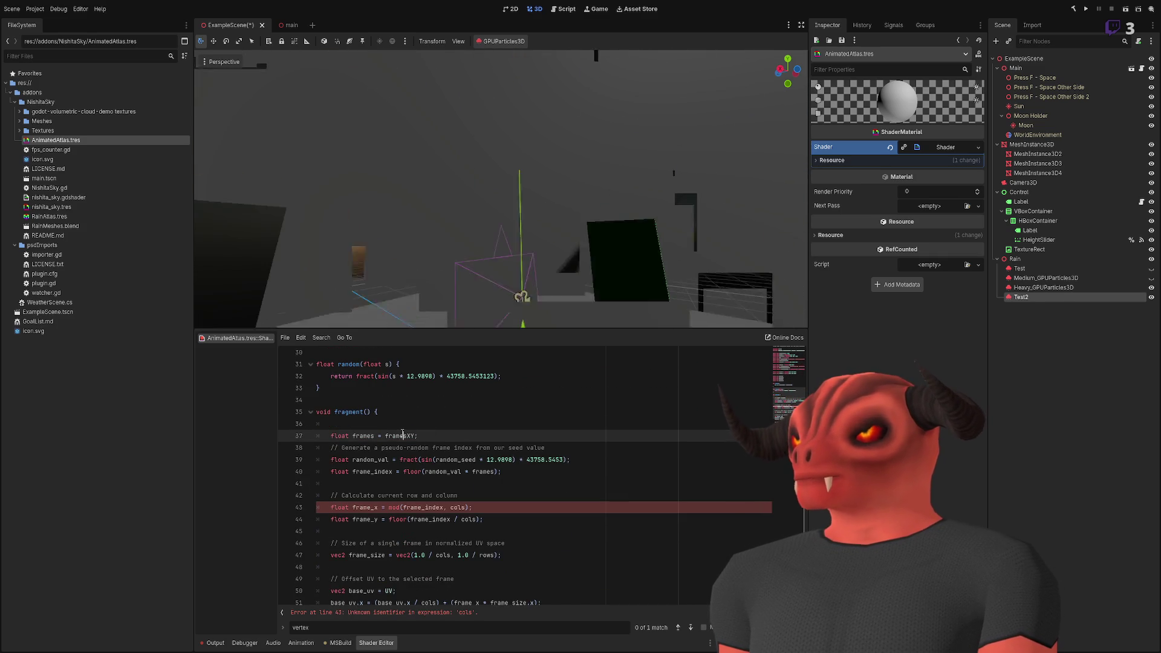
{"action": "double_click", "coordinate": [478, 472]}
{"action": "key", "text": "ctrl+v"}
{"action": "triple_click", "coordinate": [375, 435]}
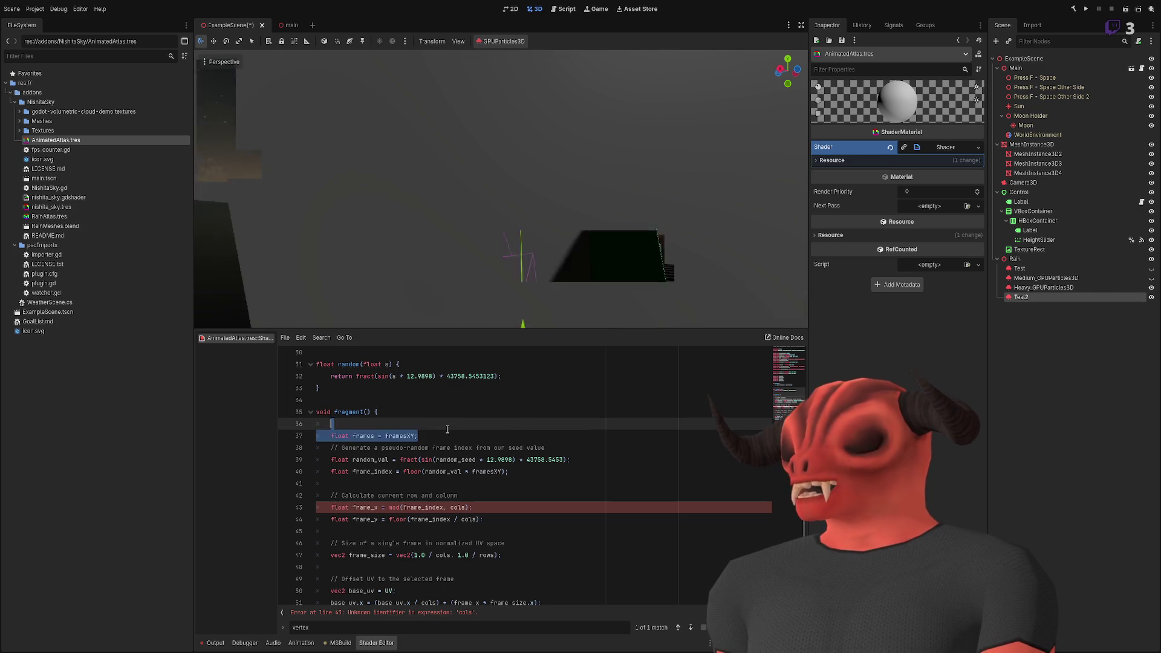
{"action": "key", "text": "BackSpace"}
- Replace cols with framesXY in the frame_x and frame_y calculations
{"action": "scroll", "coordinate": [553, 467], "scroll_direction": "down", "scroll_amount": 2}
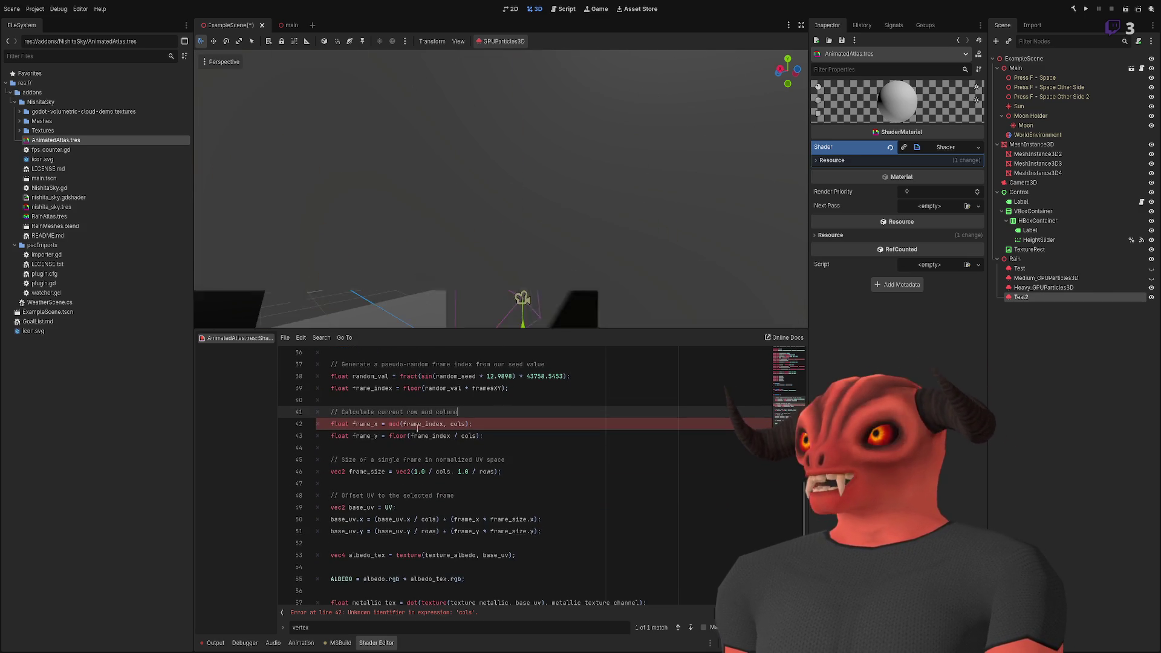
{"action": "double_click", "coordinate": [457, 424]}
{"action": "scroll", "coordinate": [531, 471], "scroll_direction": "up", "scroll_amount": 2}
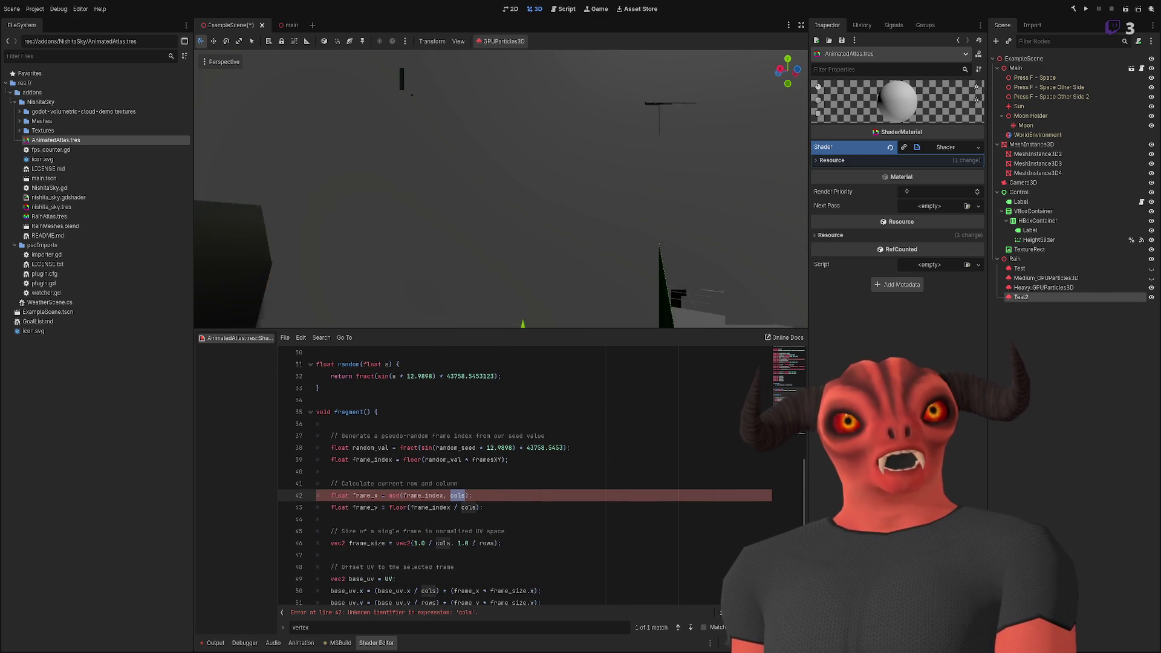
{"action": "left_click", "coordinate": [479, 460]}
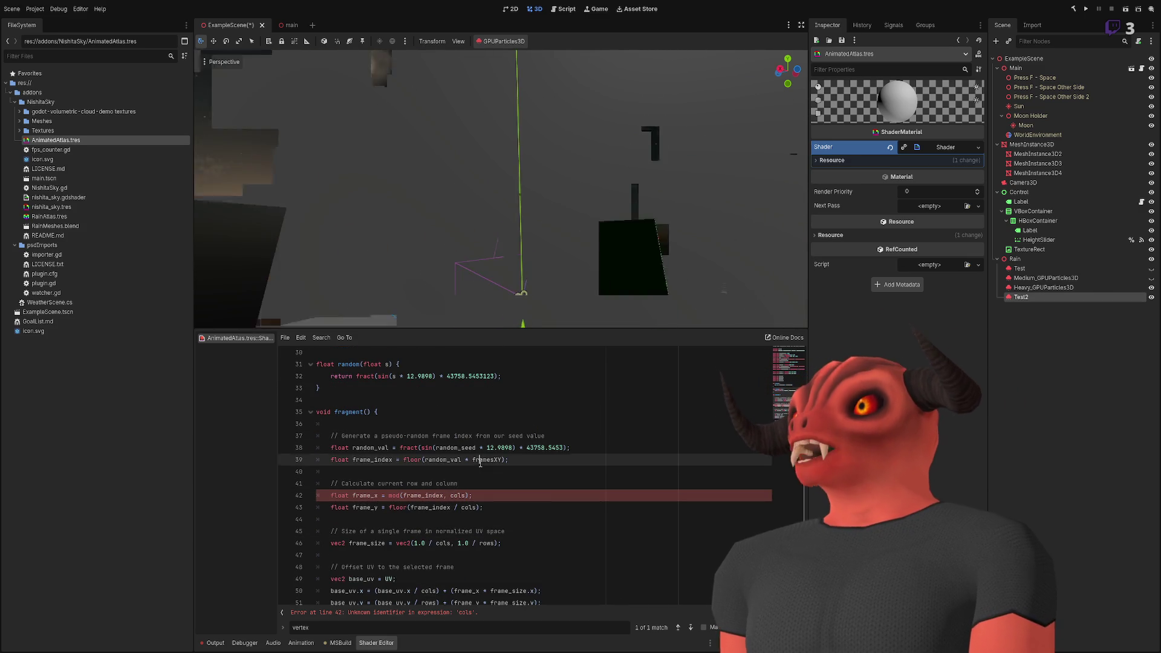
{"action": "double_click", "coordinate": [457, 496]}
{"action": "key", "text": "ctrl+d"}
{"action": "key", "text": "ctrl+v"}
{"action": "key", "text": "Escape"}
{"action": "key", "text": "End"}
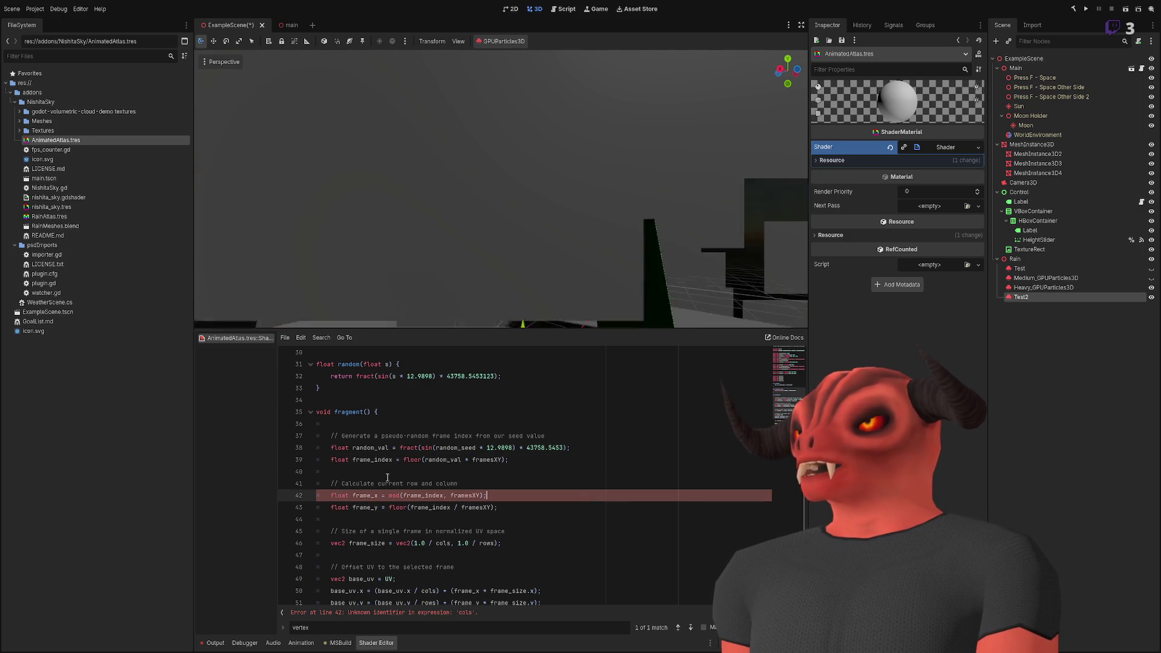
{"action": "scroll", "coordinate": [343, 458], "scroll_direction": "down", "scroll_amount": 1}
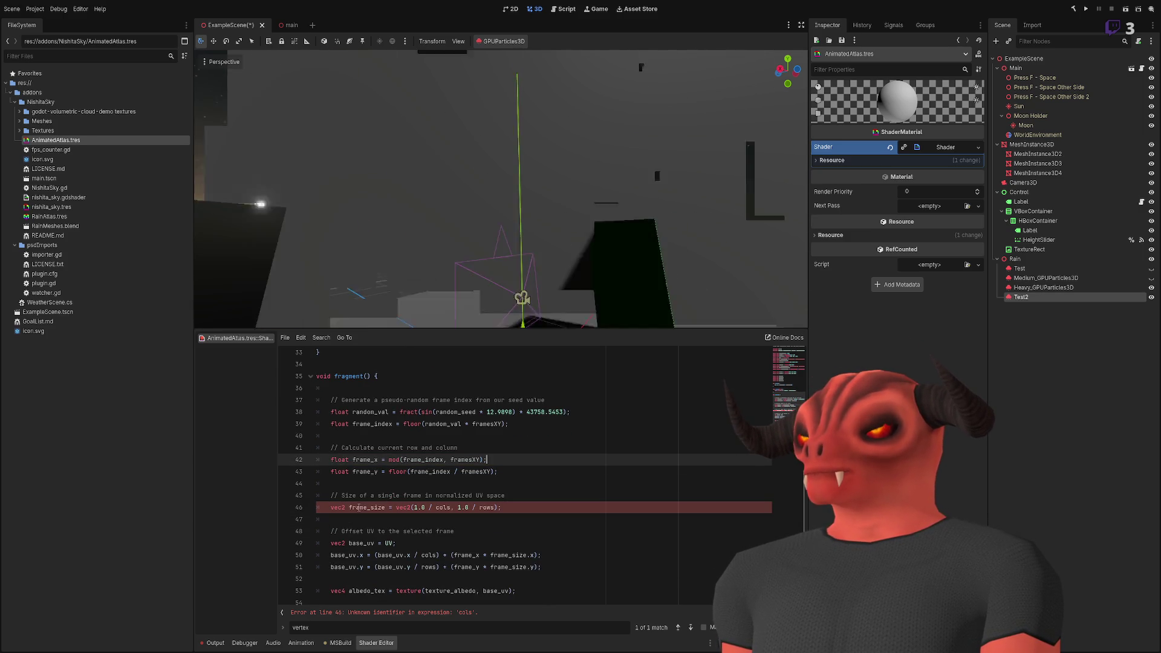
- Swap rows and cols for framesXY on lines 46, 50 and 51
{"action": "double_click", "coordinate": [487, 507]}
{"action": "key", "text": "ctrl+v"}
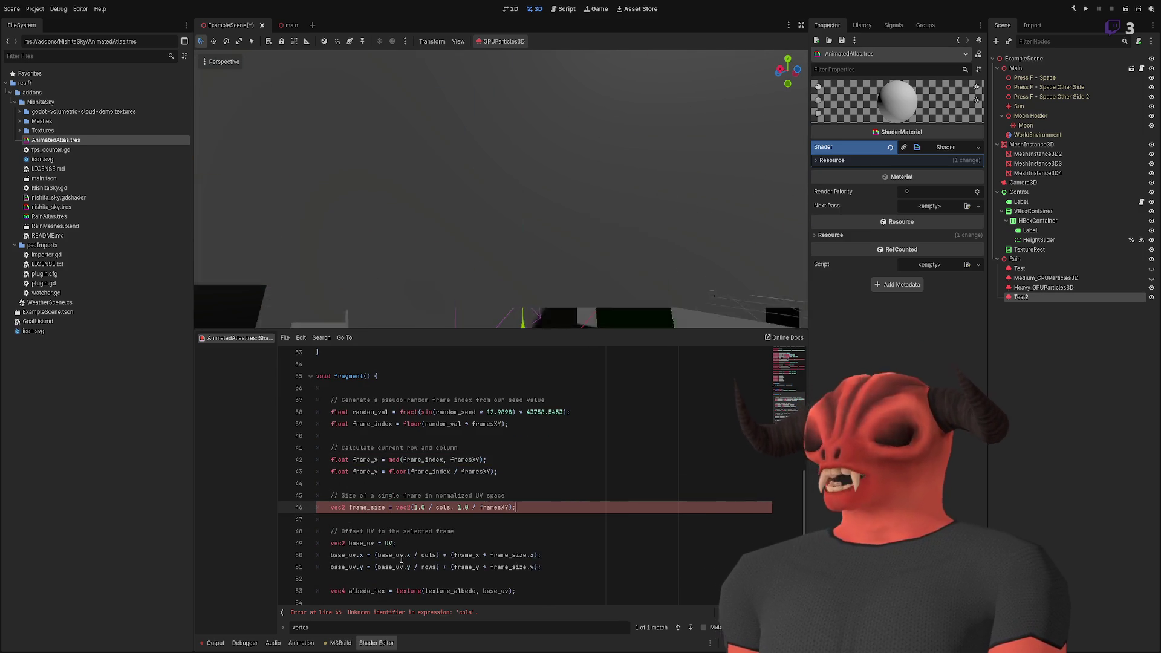
{"action": "double_click", "coordinate": [401, 555]}
{"action": "key", "text": "ctrl+v"}
{"action": "double_click", "coordinate": [402, 567]}
{"action": "key", "text": "ctrl+v"}
{"action": "double_click", "coordinate": [428, 507]}
{"action": "key", "text": "ctrl+v"}
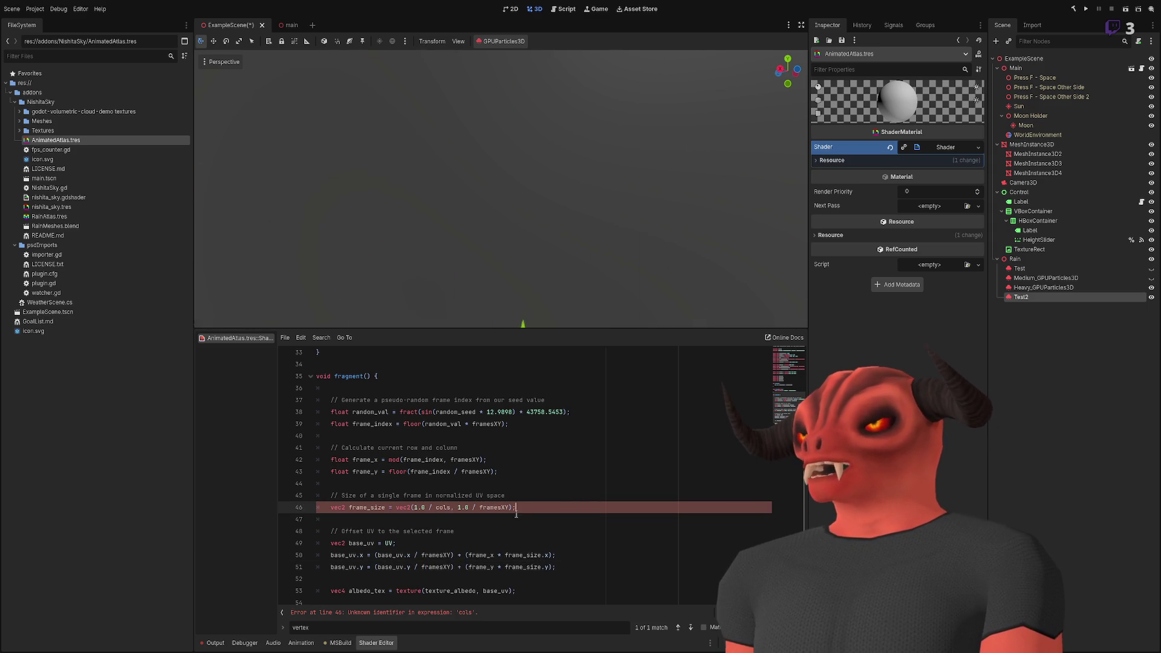
{"action": "left_click", "coordinate": [585, 476]}
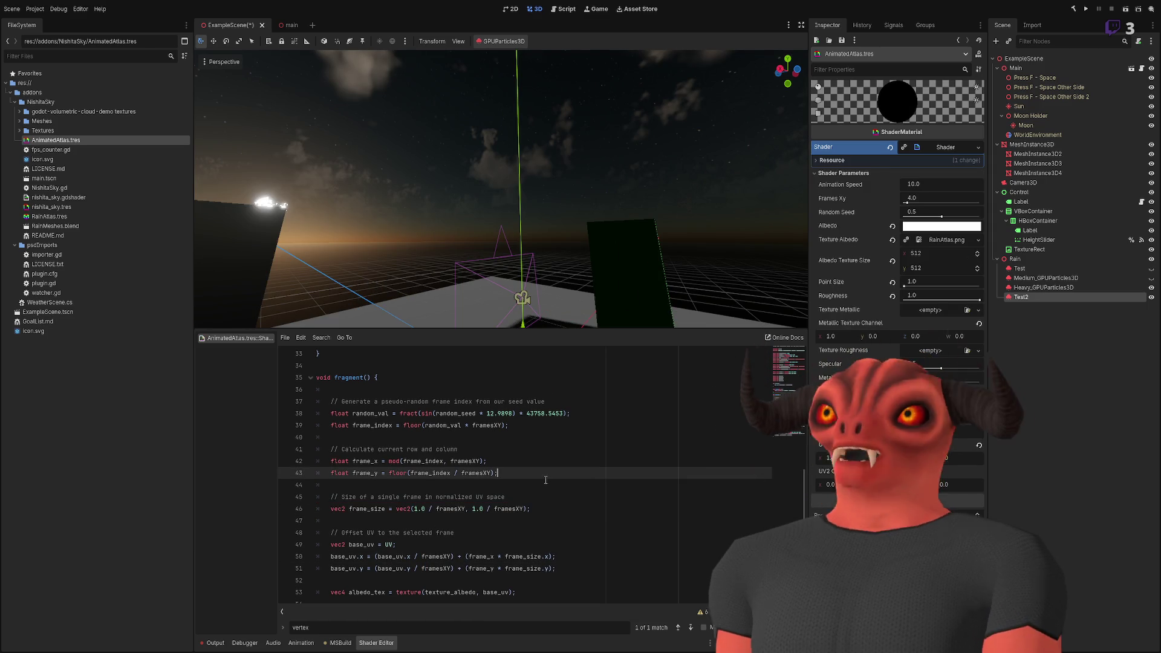
- Delete the animation_speed uniform line from the shader
{"action": "scroll", "coordinate": [539, 488], "scroll_direction": "down", "scroll_amount": 2}
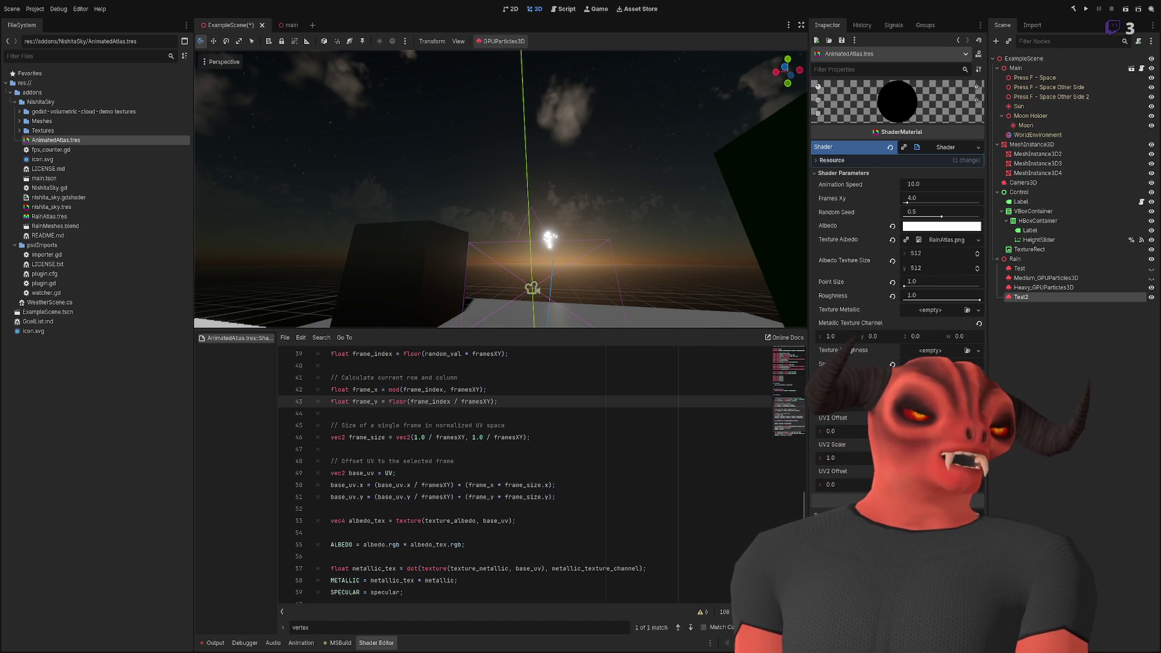
{"action": "scroll", "coordinate": [505, 422], "scroll_direction": "down", "scroll_amount": 1}
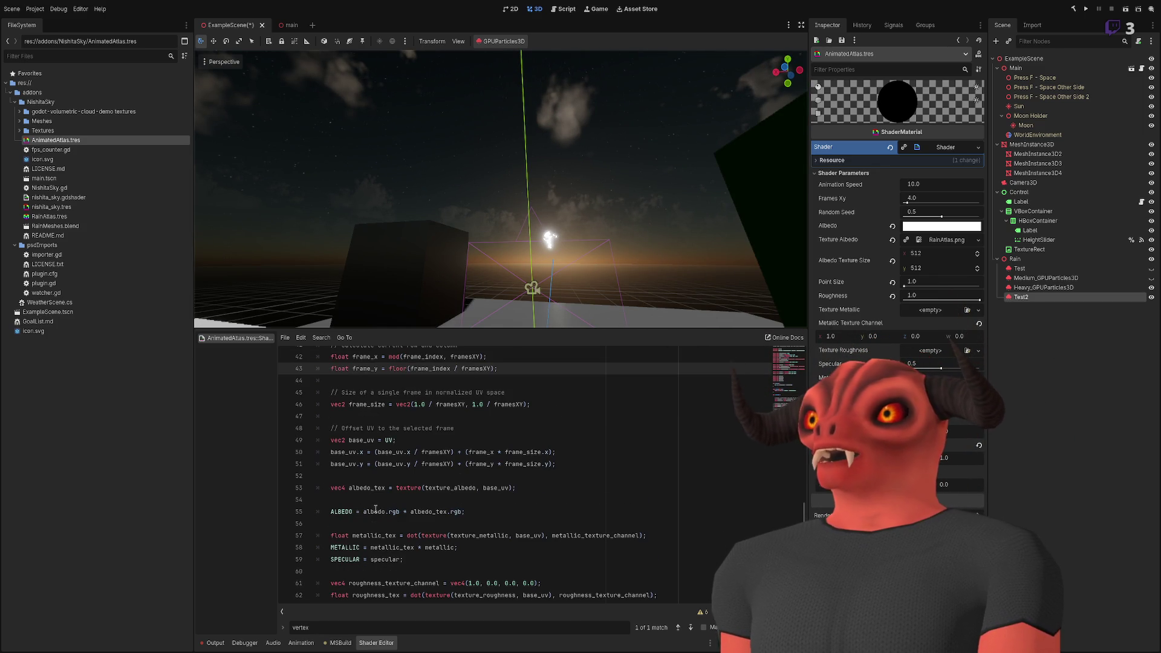
{"action": "double_click", "coordinate": [497, 487]}
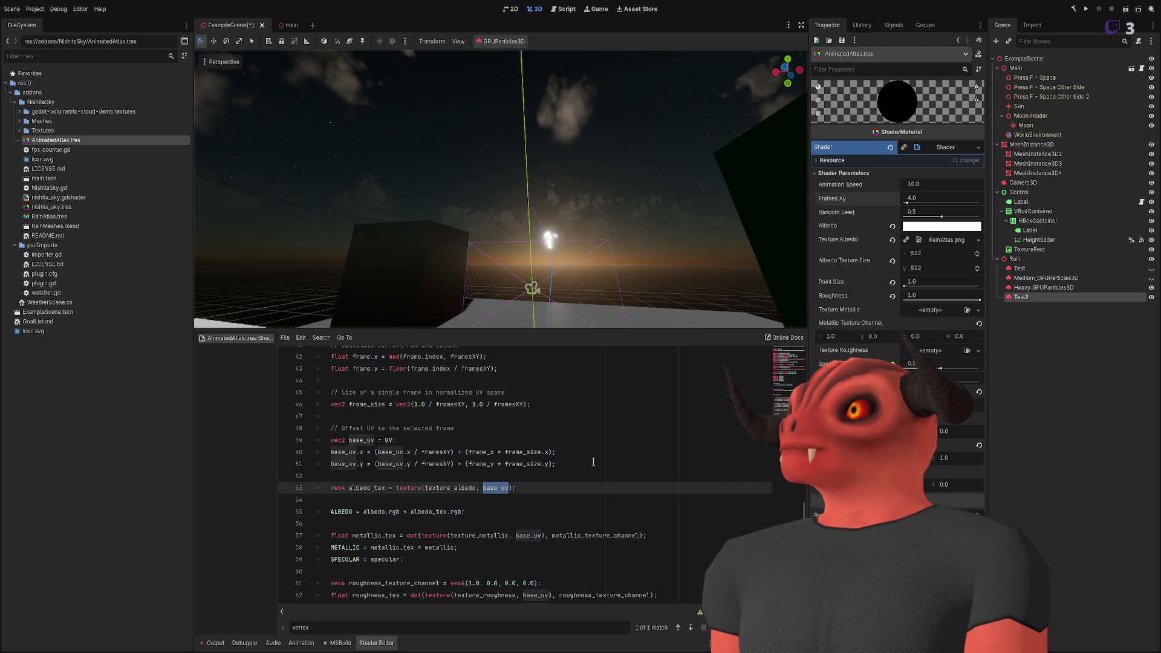
{"action": "scroll", "coordinate": [580, 480], "scroll_direction": "up", "scroll_amount": 12}
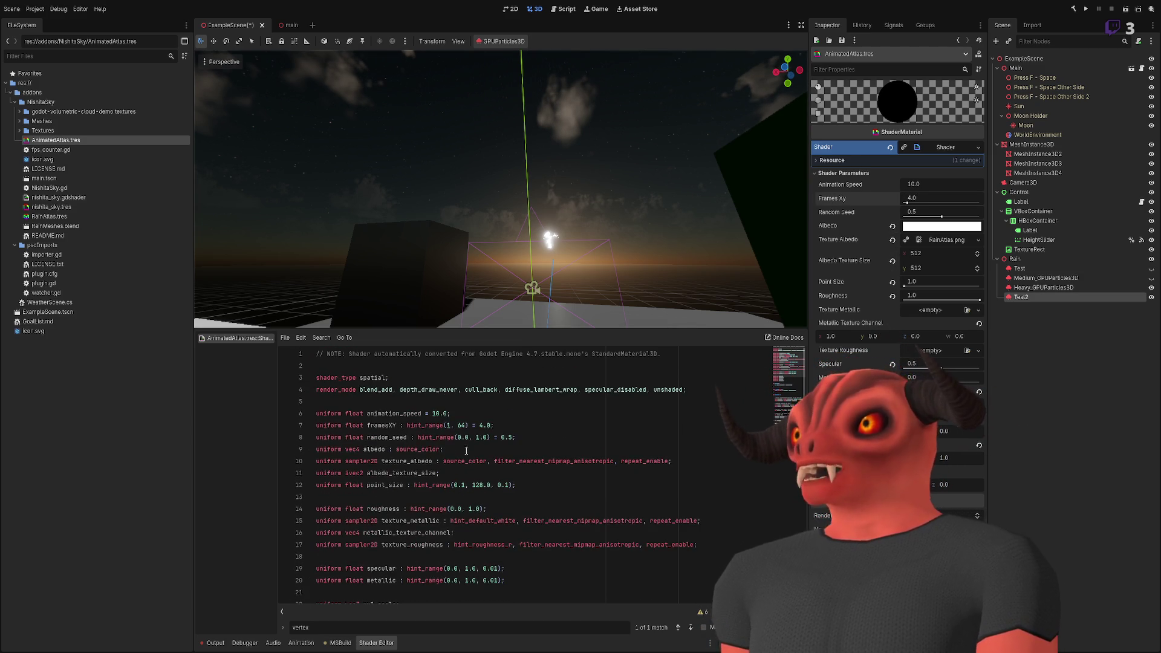
{"action": "triple_click", "coordinate": [463, 412]}
{"action": "key", "text": "BackSpace"}
{"action": "key", "text": "BackSpace"}
- Try Random Seed 0.0 and Frames Xy 2.0 on the rain material
{"action": "left_click_drag", "start_coordinate": [503, 219], "coordinate": [502, 215]}
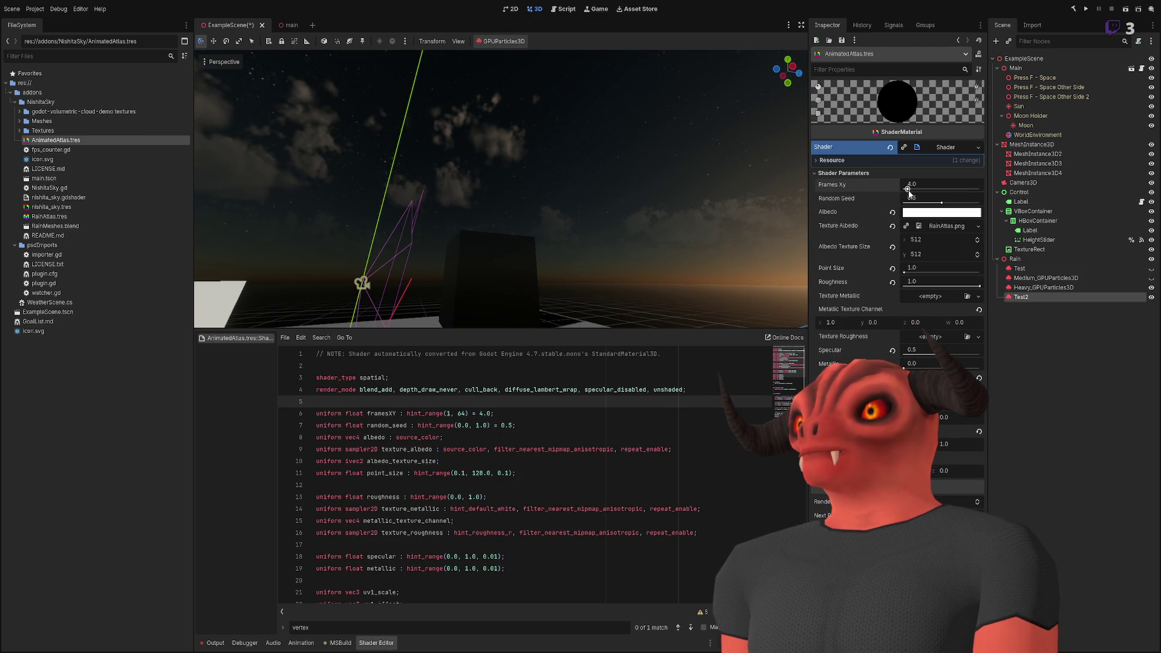
{"action": "mouse_move", "coordinate": [940, 198]}
{"action": "left_mouse_down"}
{"action": "mouse_move", "coordinate": [904, 199]}
{"action": "mouse_move", "coordinate": [915, 199]}
{"action": "left_mouse_up"}
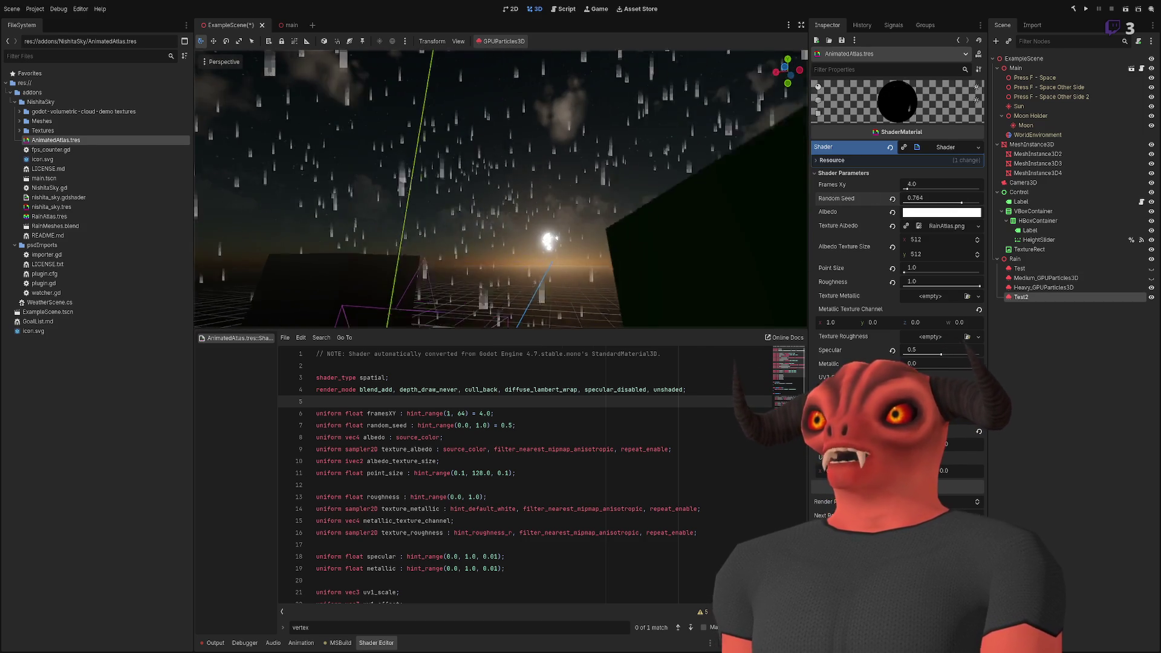
{"action": "left_click_drag", "start_coordinate": [934, 186], "coordinate": [856, 184]}
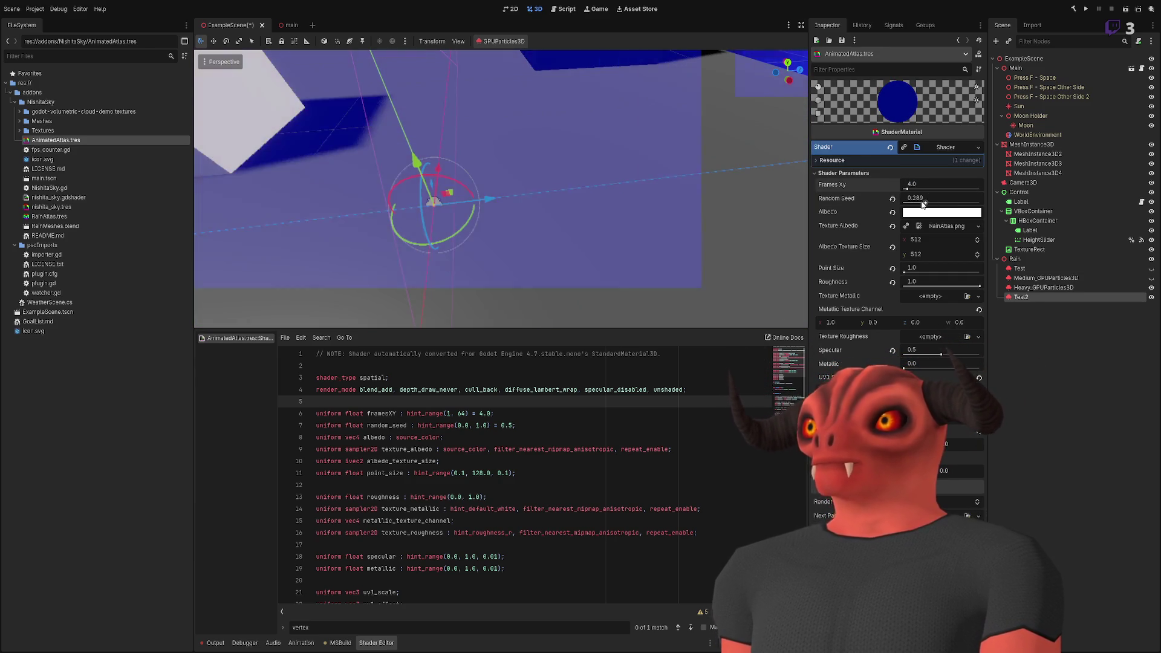
- Reset Frames Xy to its default 4.0
{"action": "left_click", "coordinate": [892, 185]}
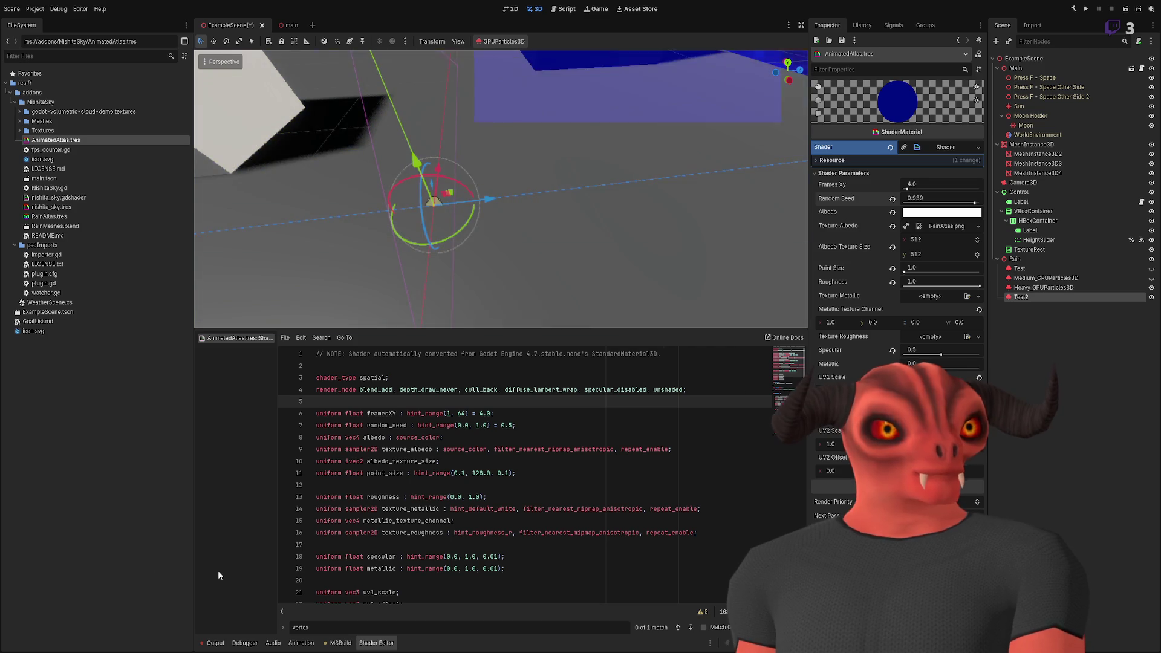
{"action": "scroll", "coordinate": [451, 439], "scroll_direction": "down", "scroll_amount": 5}
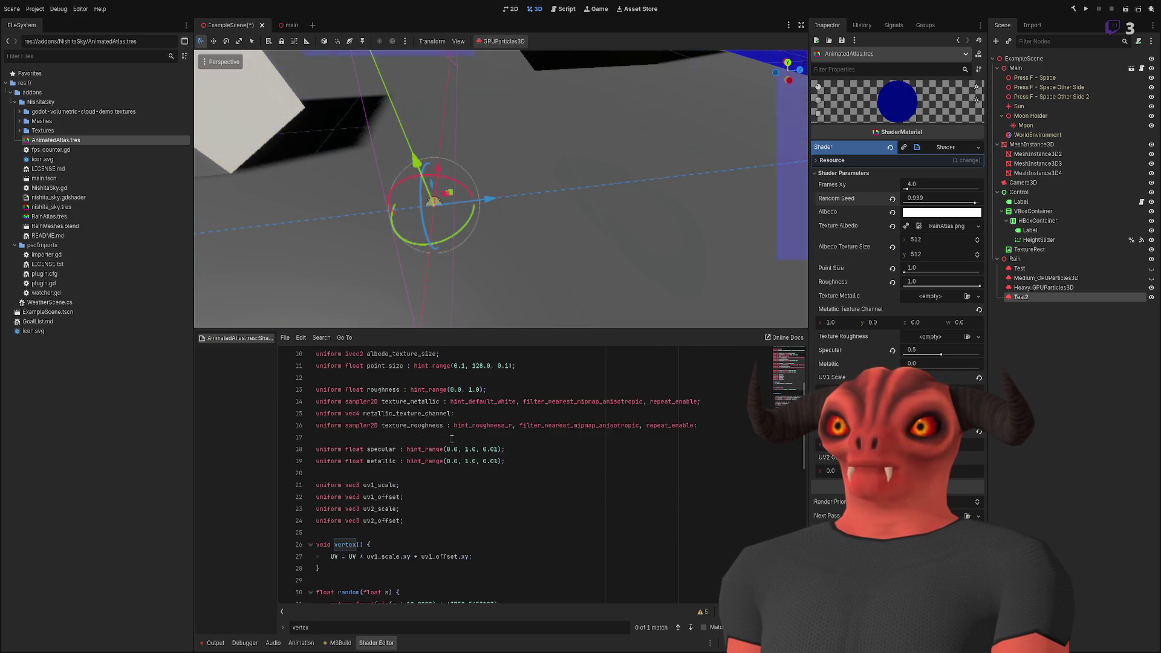
{"action": "scroll", "coordinate": [456, 499], "scroll_direction": "down", "scroll_amount": 6}
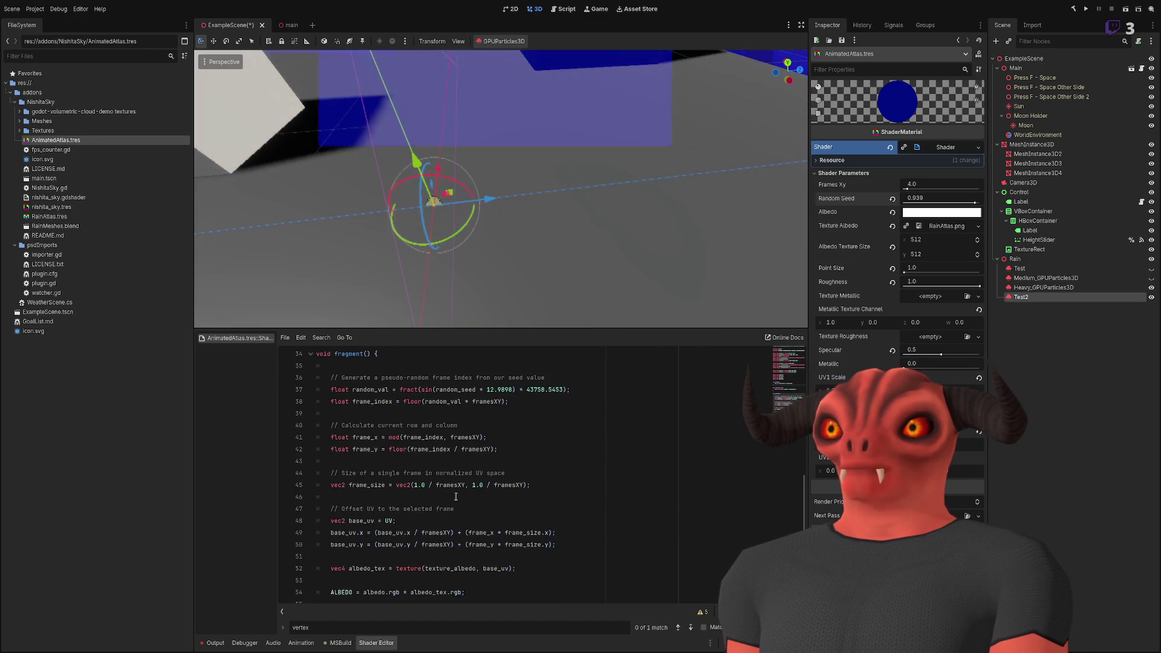
{"action": "scroll", "coordinate": [435, 484], "scroll_direction": "up", "scroll_amount": 1}
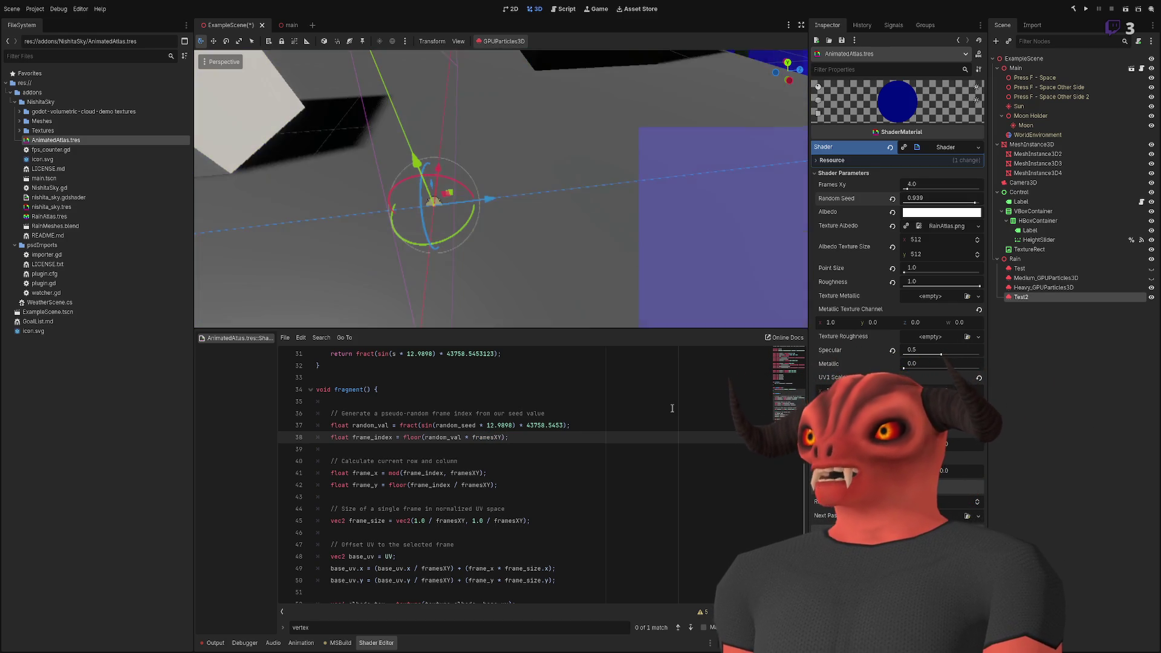
- Declare framesTotal from framesXY and use it in the frame_index line
{"action": "left_click", "coordinate": [496, 400]}
{"action": "key", "text": "Return"}
{"action": "key", "text": "Up"}
{"action": "type", "text": "float framesTotal = f"}
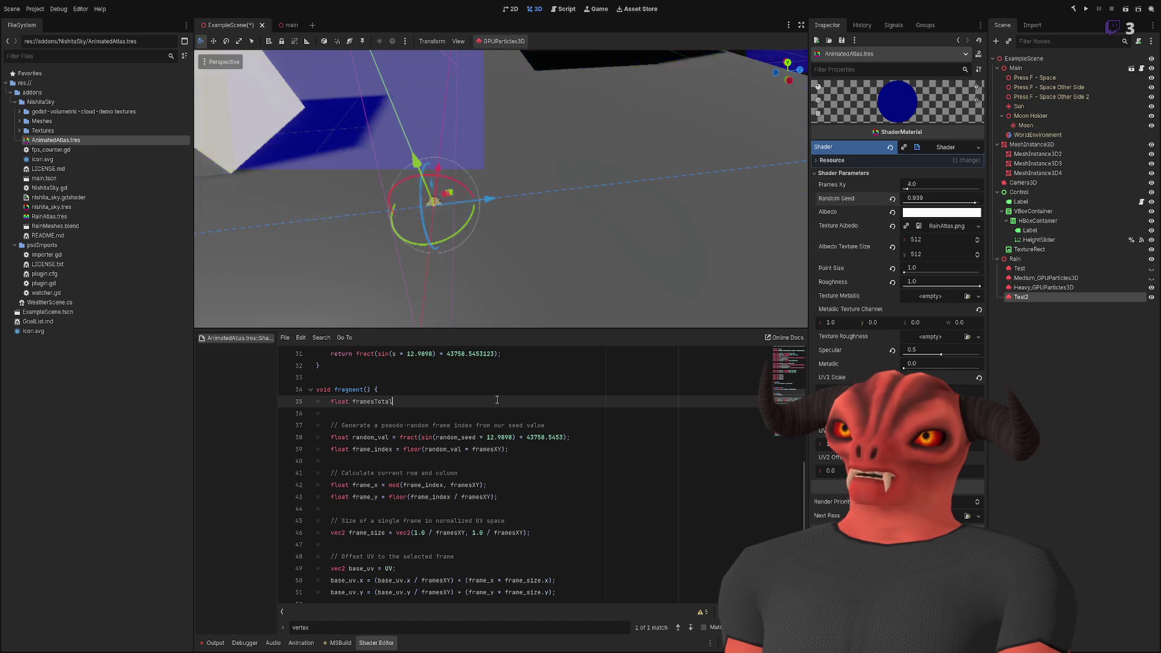
{"action": "type", "text": "ramesY"}
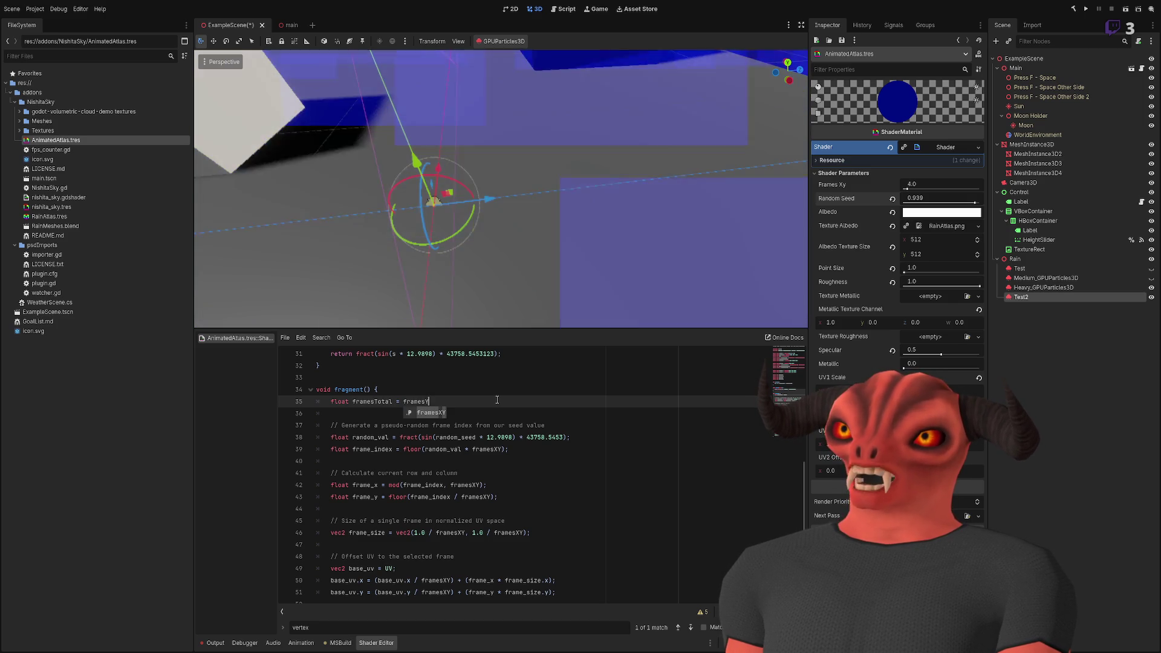
{"action": "key", "text": "Return"}
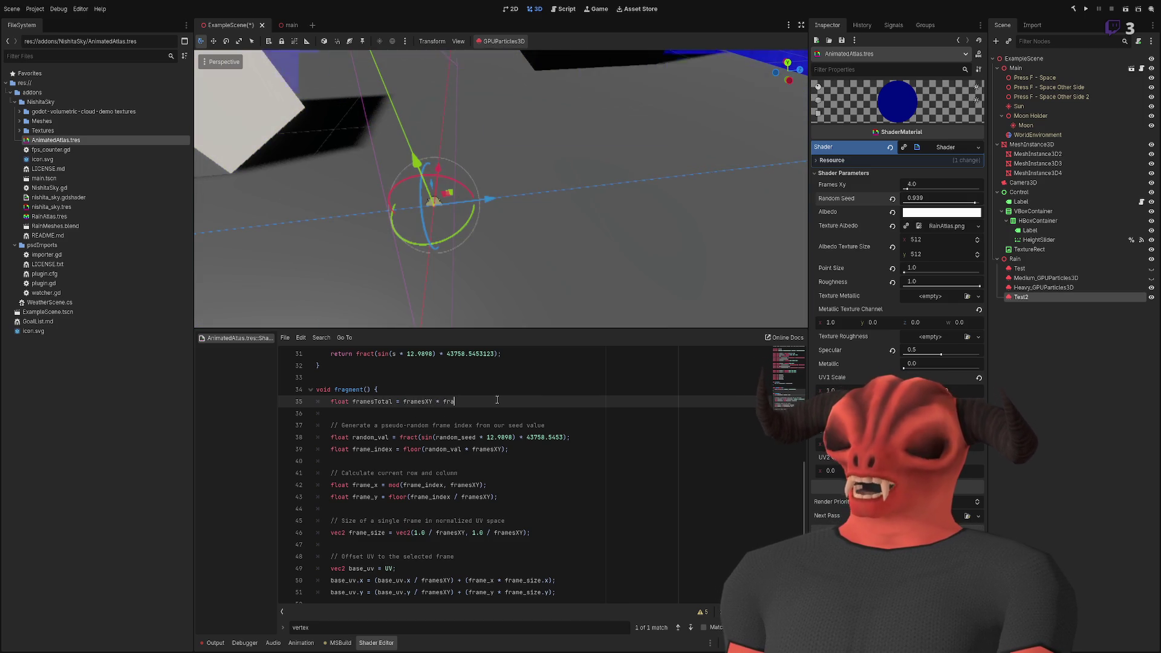
{"action": "type", "text": "mesXY;"}
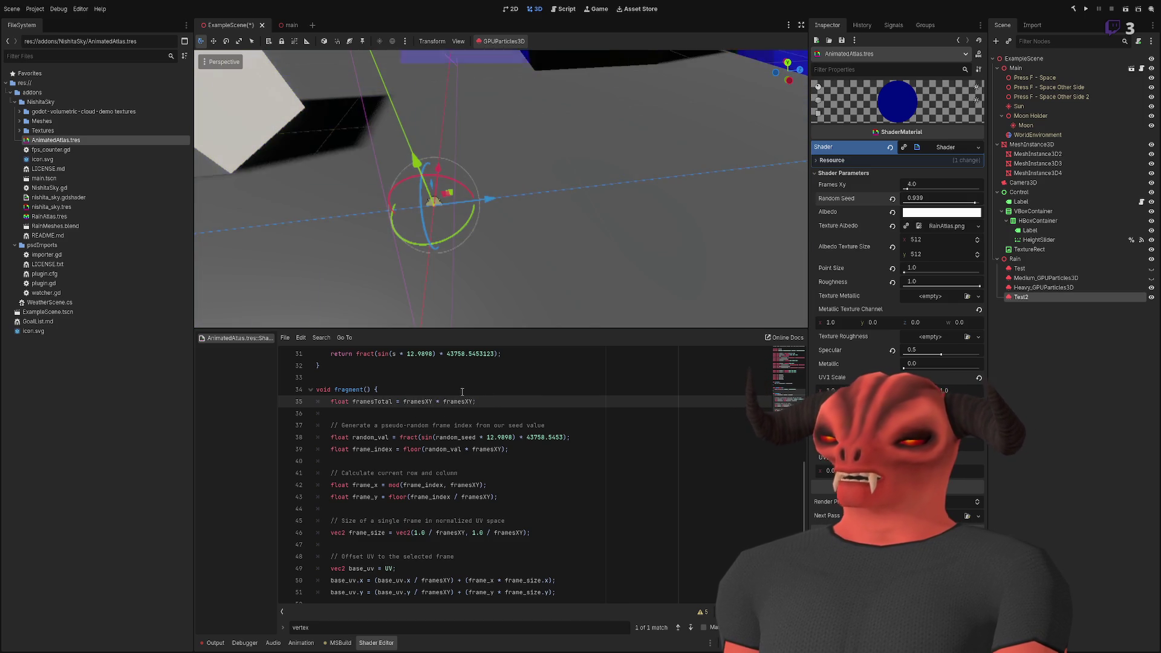
{"action": "double_click", "coordinate": [488, 449]}
{"action": "type", "text": "framesTotal"}
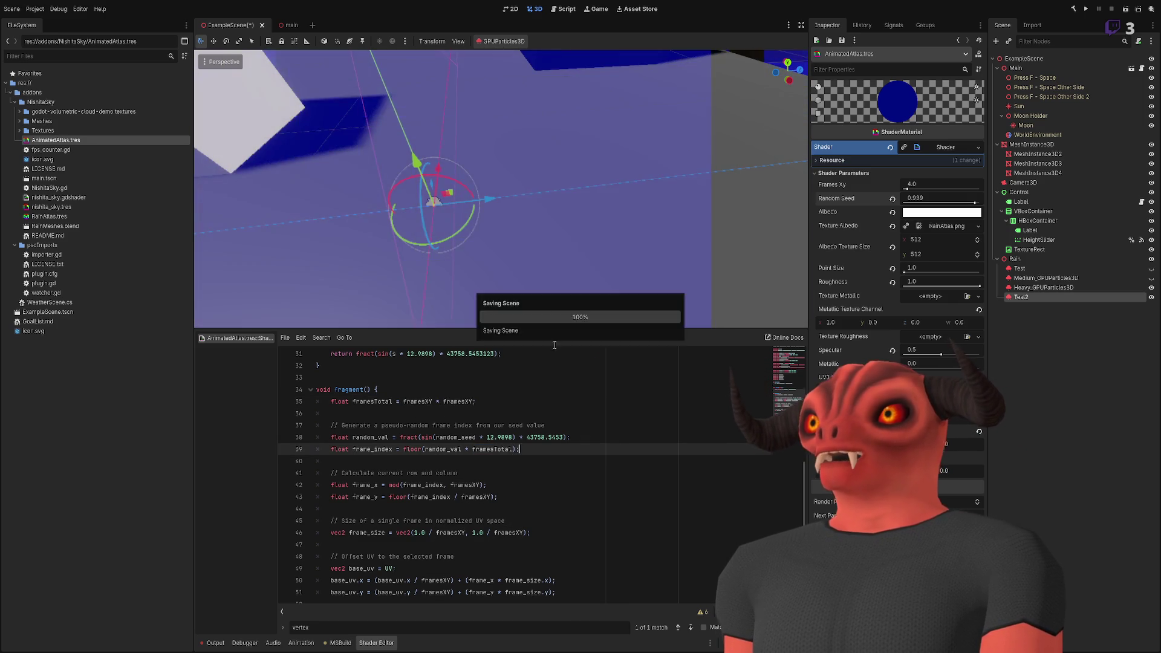
{"action": "key", "text": "Return"}
- Save the scene and set Random Seed to 0.549
{"action": "key", "text": "ctrl+s"}
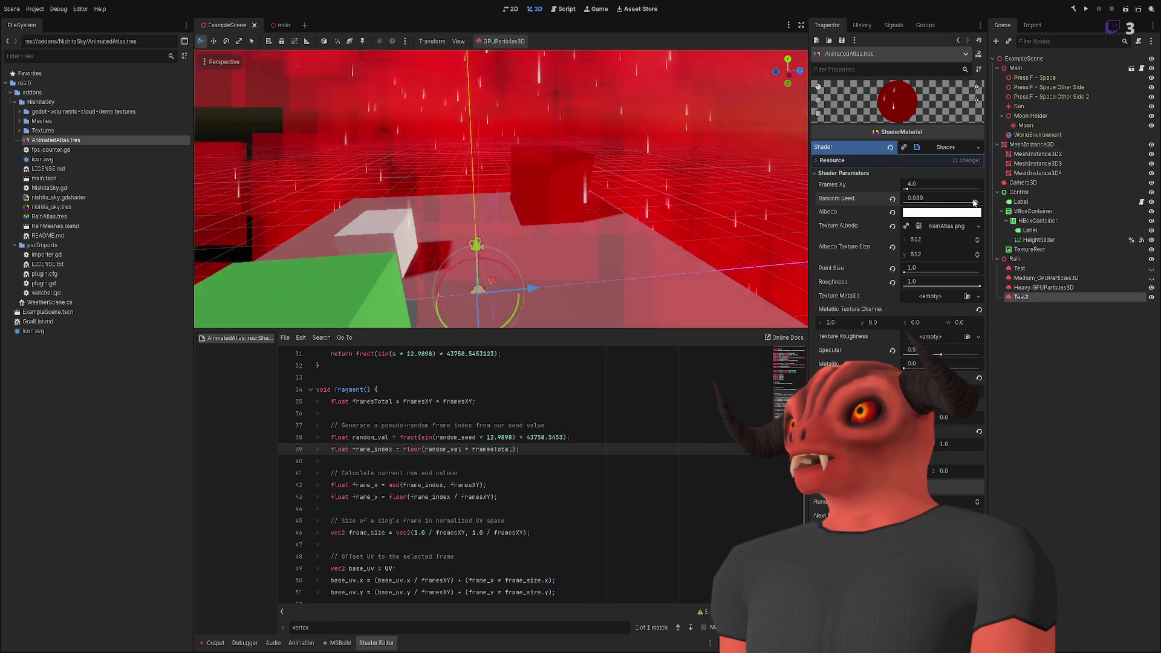
{"action": "left_click", "coordinate": [970, 204]}
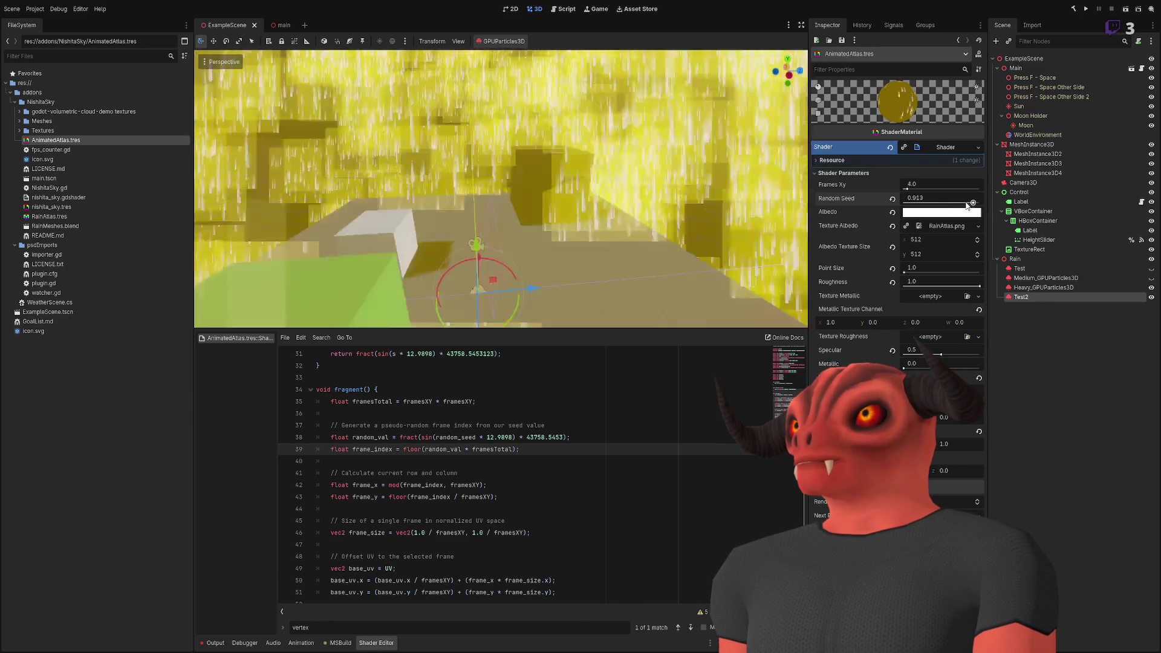
{"action": "left_click_drag", "start_coordinate": [964, 208], "coordinate": [944, 206]}
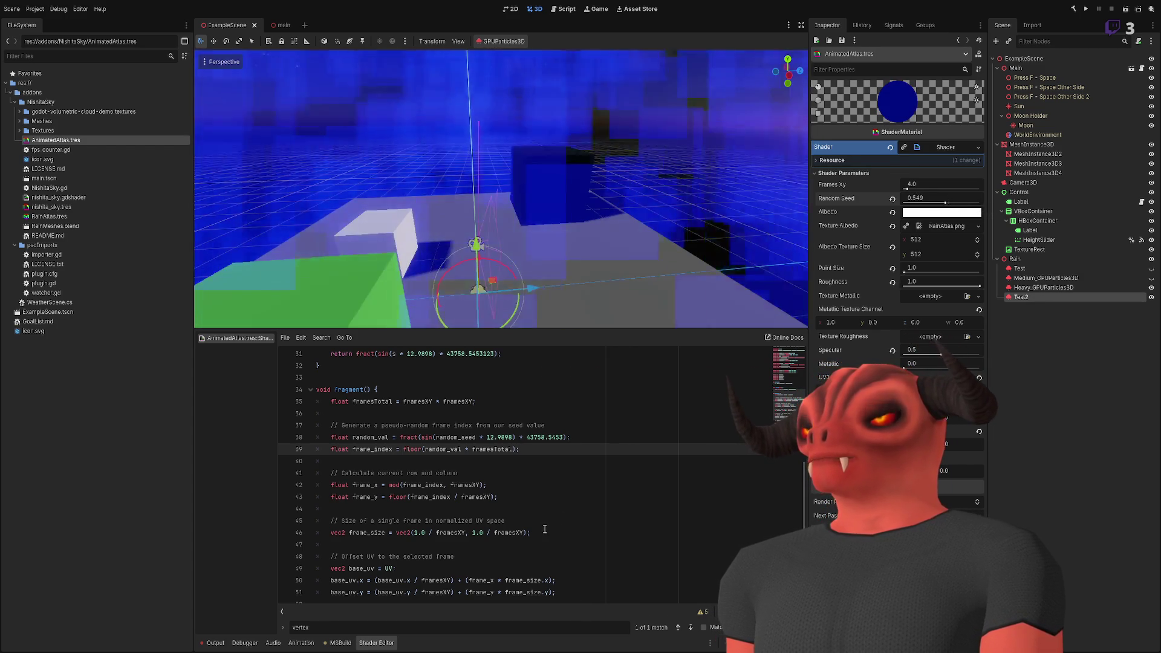
{"action": "scroll", "coordinate": [484, 471], "scroll_direction": "up", "scroll_amount": 1}
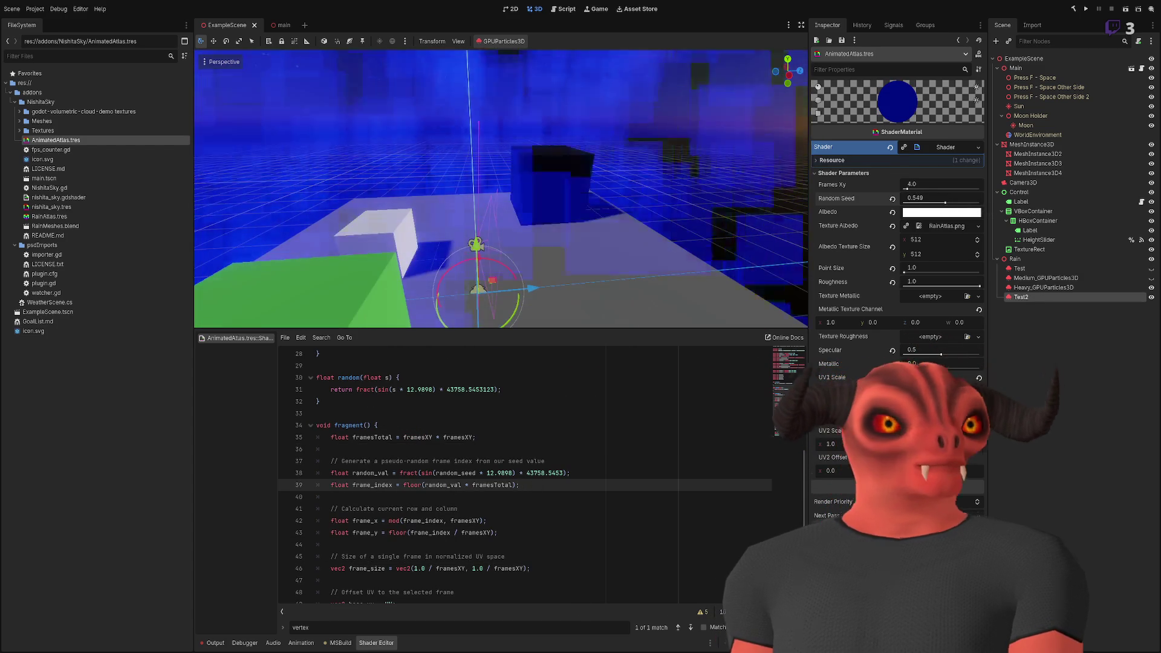
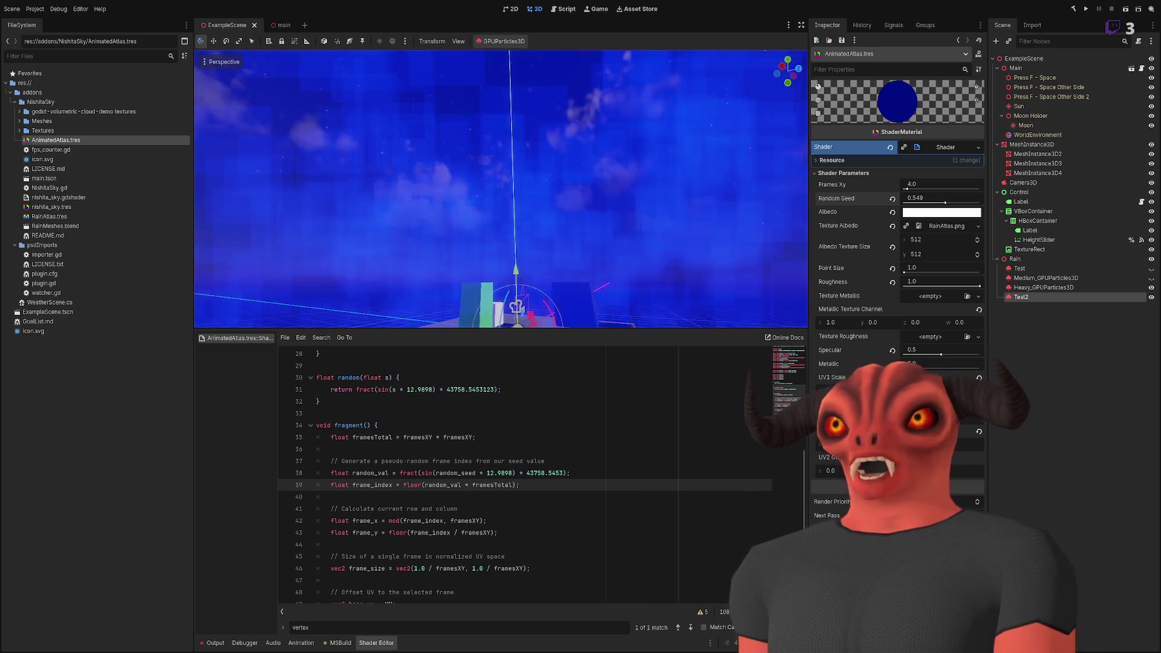
- Try pasting a rand(vec2) helper after the random function, then undo it
{"action": "left_click", "coordinate": [330, 449]}
{"action": "left_click", "coordinate": [424, 397]}
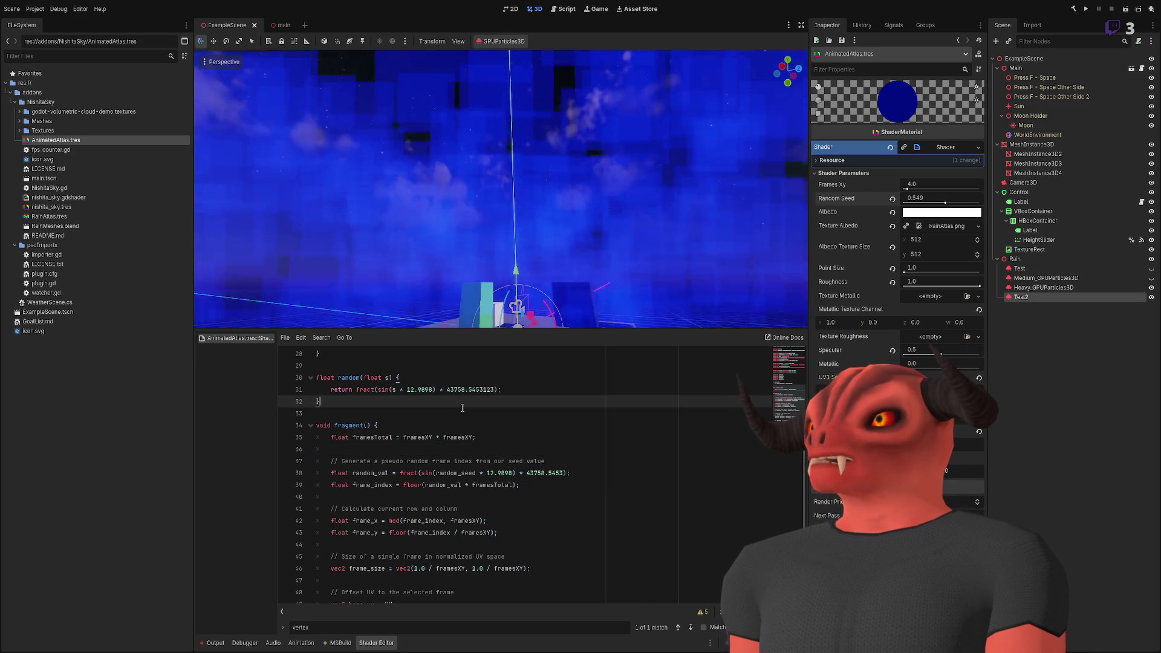
{"action": "type", "text": "float rand(vec2 co) { \treturn fract(sin(dot(co, vec2(12.9898, 78.233))) * 43758.5453); }"}
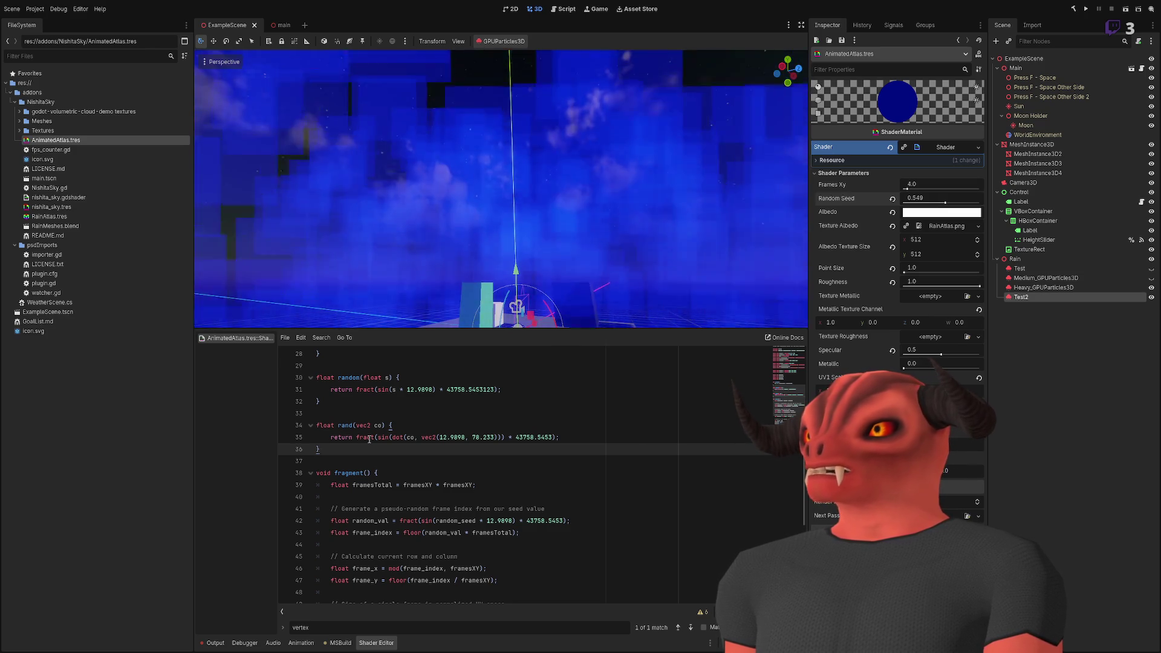
{"action": "key", "text": "ctrl+z"}
{"action": "left_click", "coordinate": [346, 378]}
{"action": "left_click", "coordinate": [345, 425]}
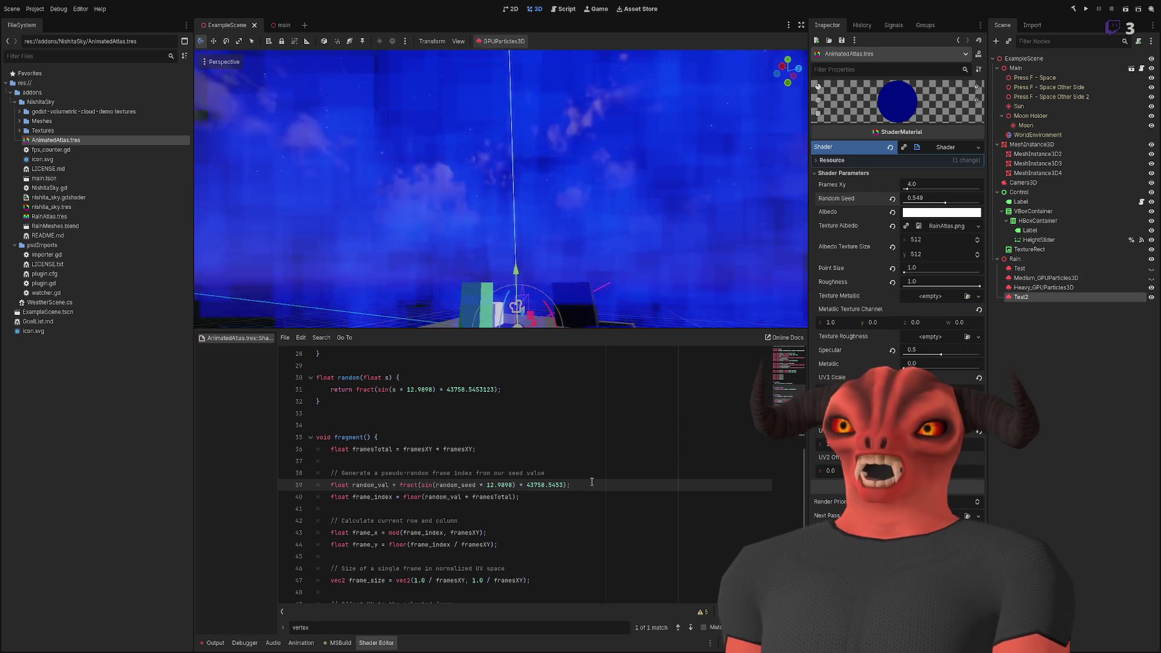
- Insert the world_pos line in fragment, using VIEW_MATRIX picked from autocomplete
{"action": "left_click", "coordinate": [593, 460]}
{"action": "key", "text": "Return"}
{"action": "type", "text": "vec2 world_pos = (canvas_item_matrix * vec4(0.0, 0.0, 0.0, 1.0)).xy;"}
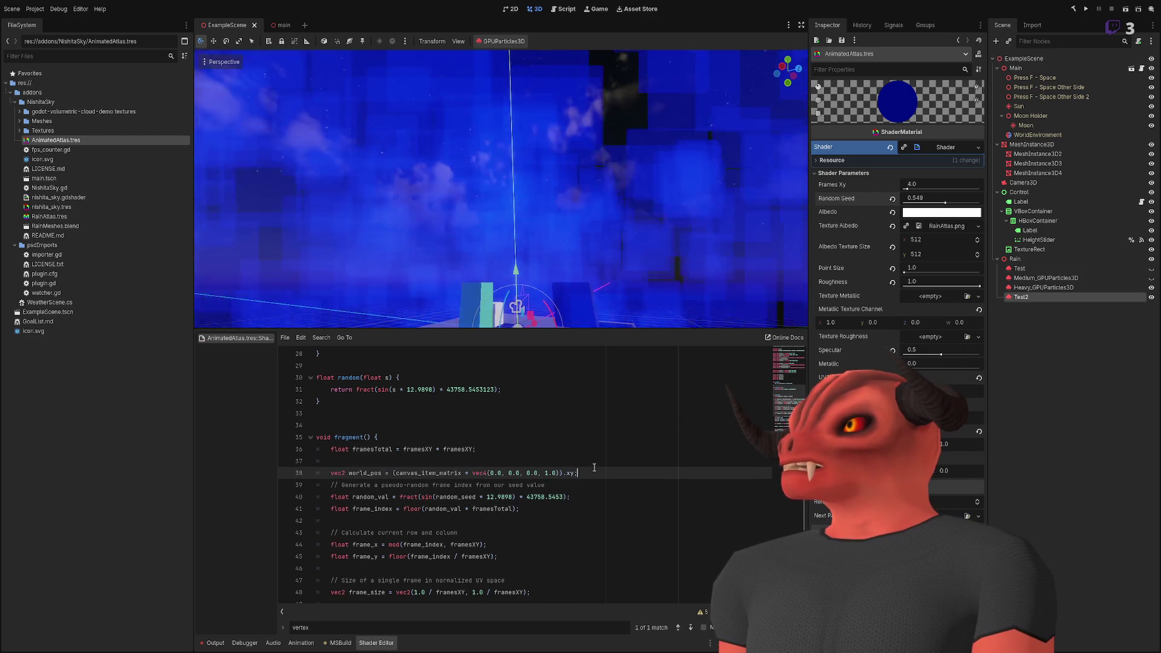
{"action": "key", "text": "Return"}
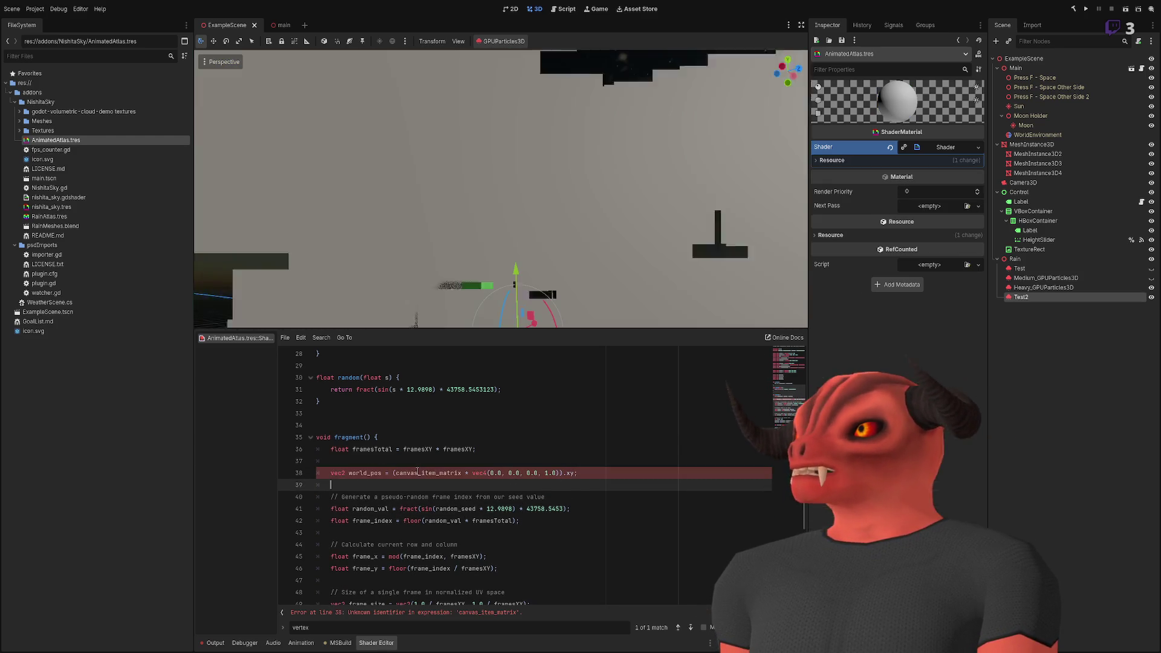
{"action": "double_click", "coordinate": [417, 472]}
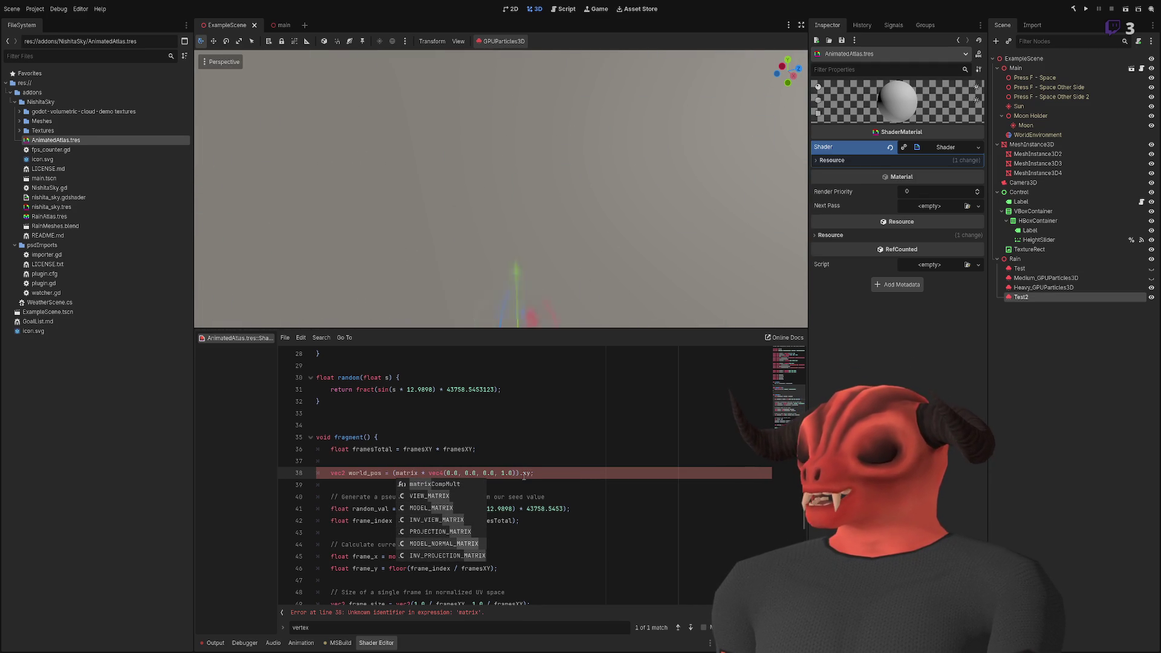
{"action": "key", "text": "Return"}
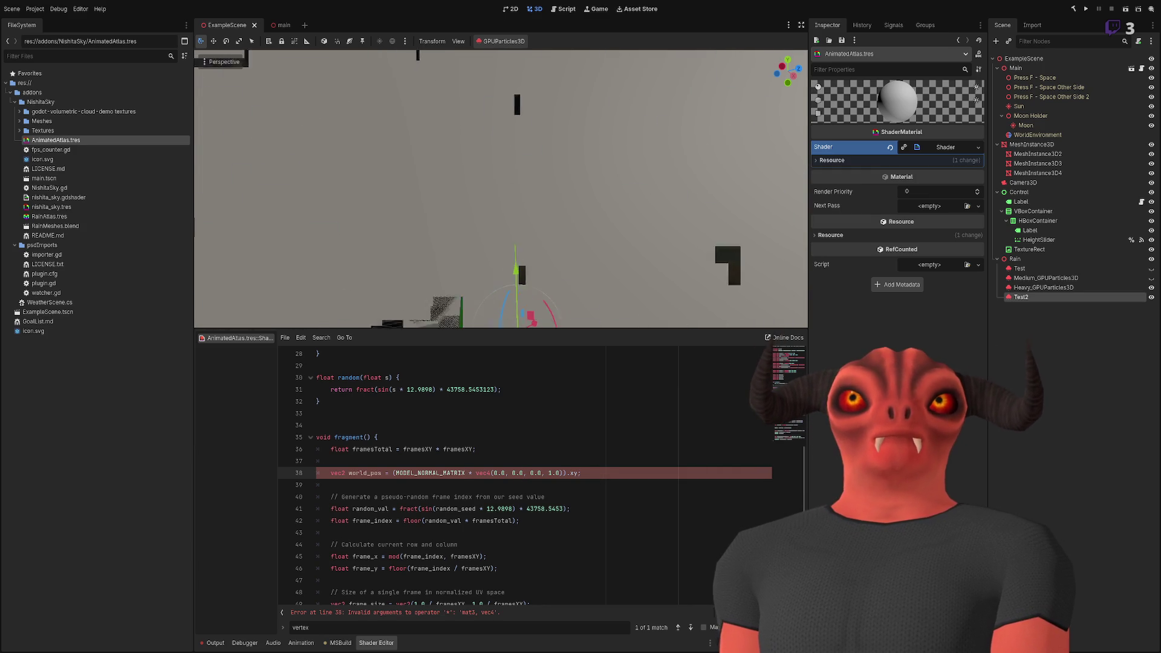
{"action": "left_click", "coordinate": [405, 472]}
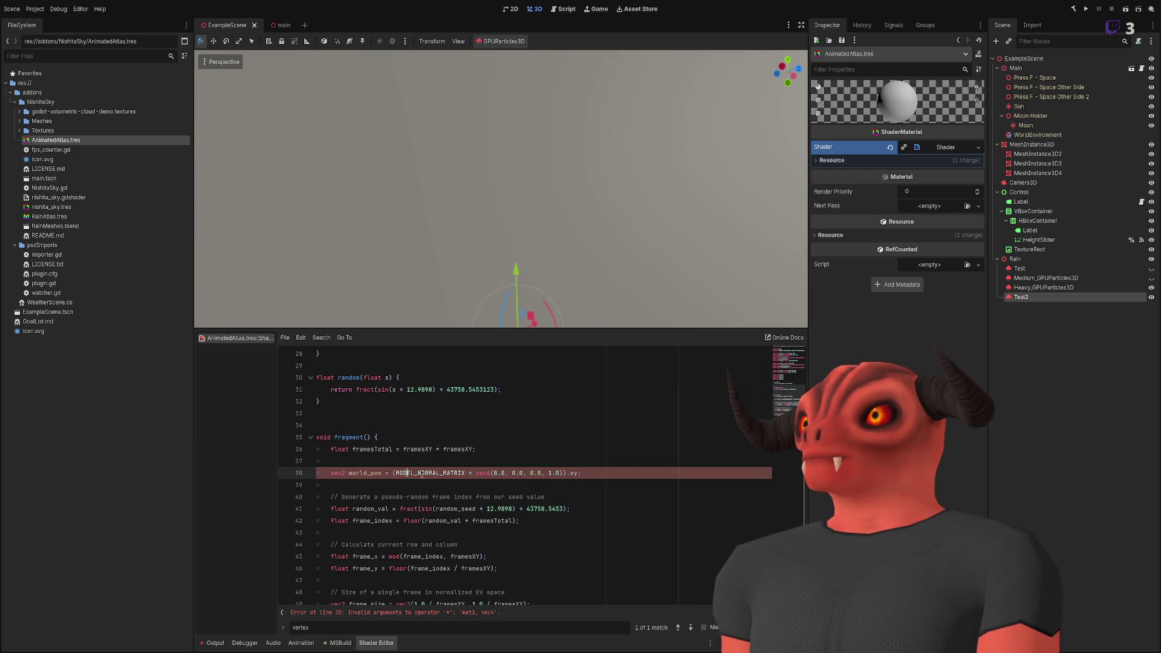
{"action": "type", "text": "matrix"}
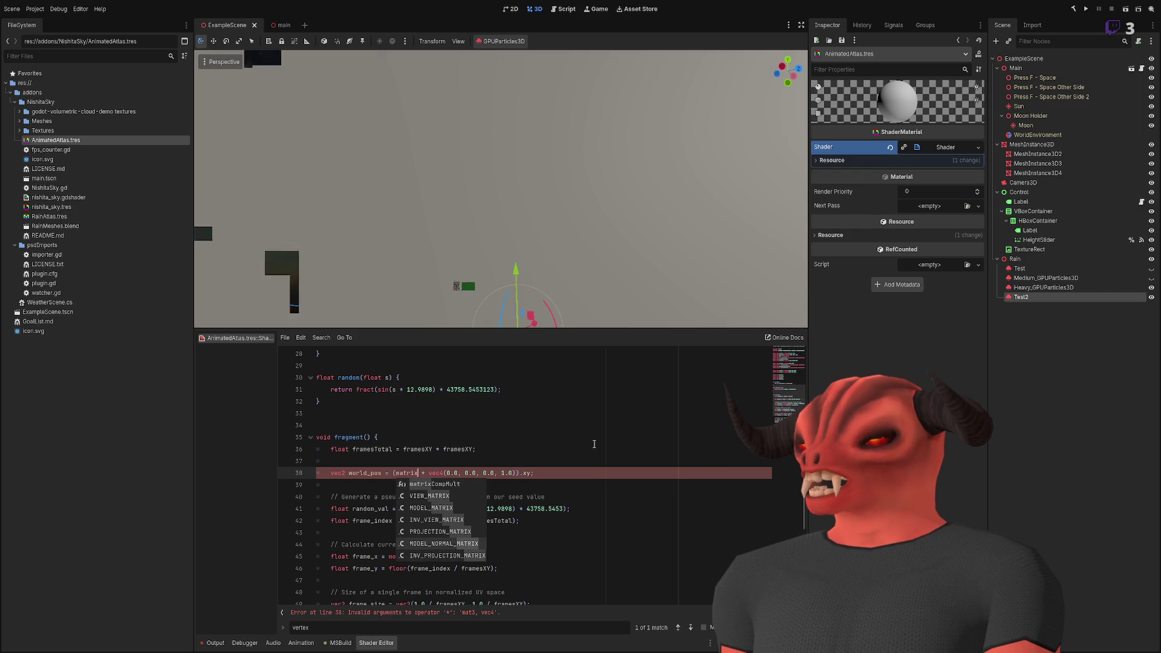
{"action": "key", "text": "Down"}
{"action": "key", "text": "Return"}
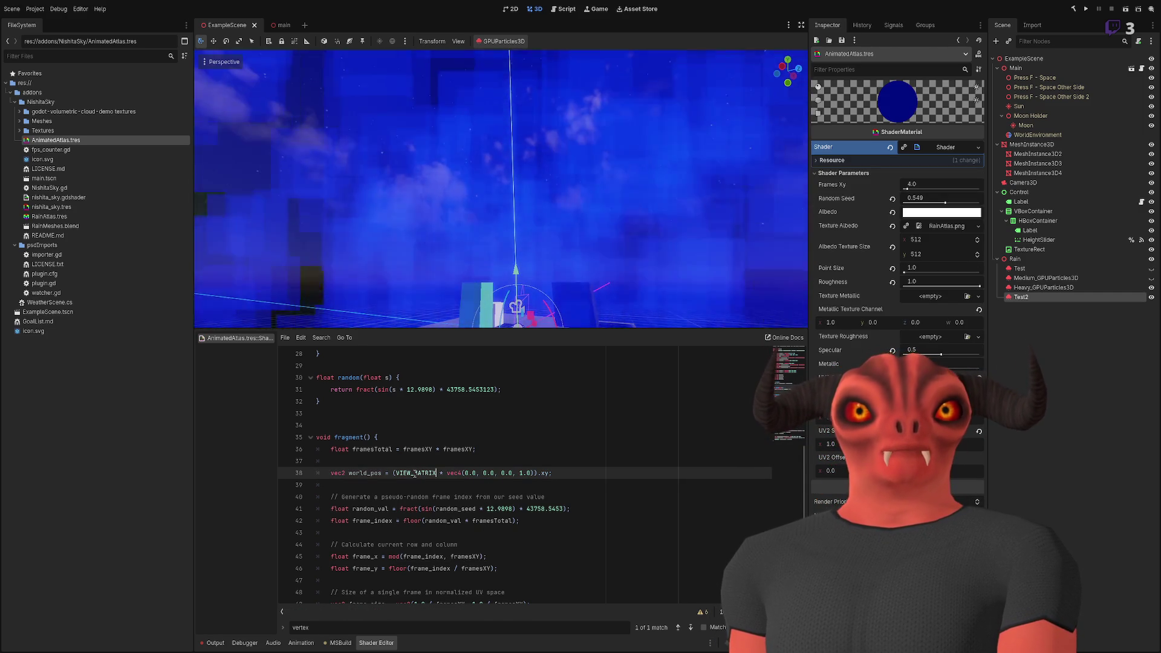
- Add 'float random_val = rand(world_pos);' below the world_pos line
{"action": "left_click", "coordinate": [579, 474]}
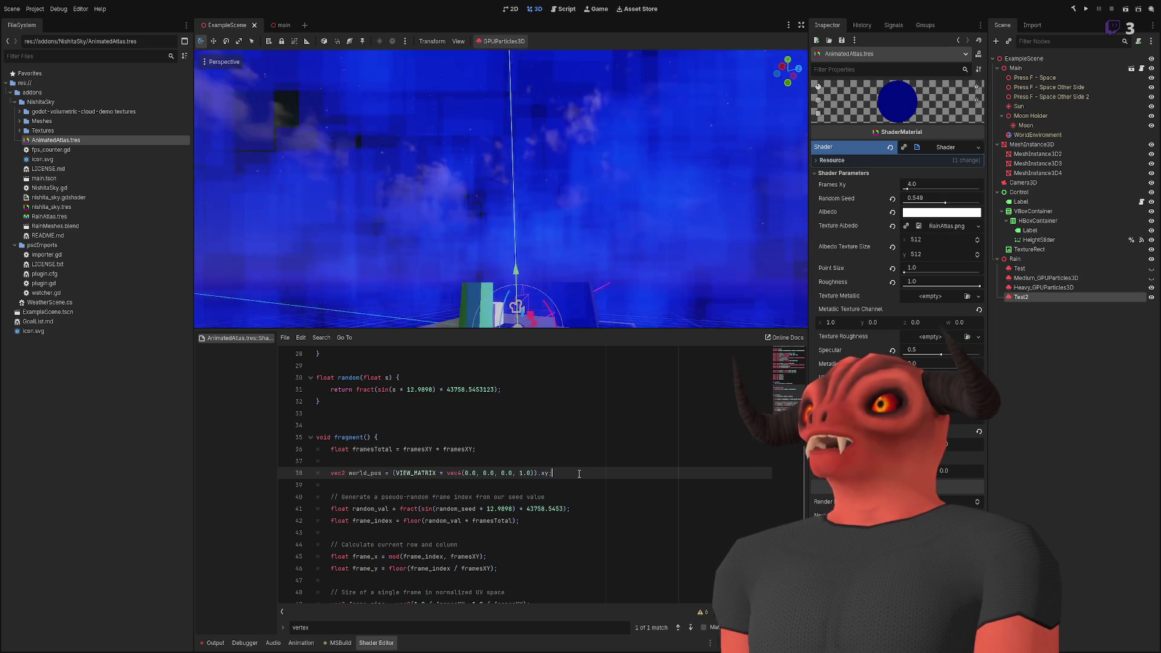
{"action": "key", "text": "Return"}
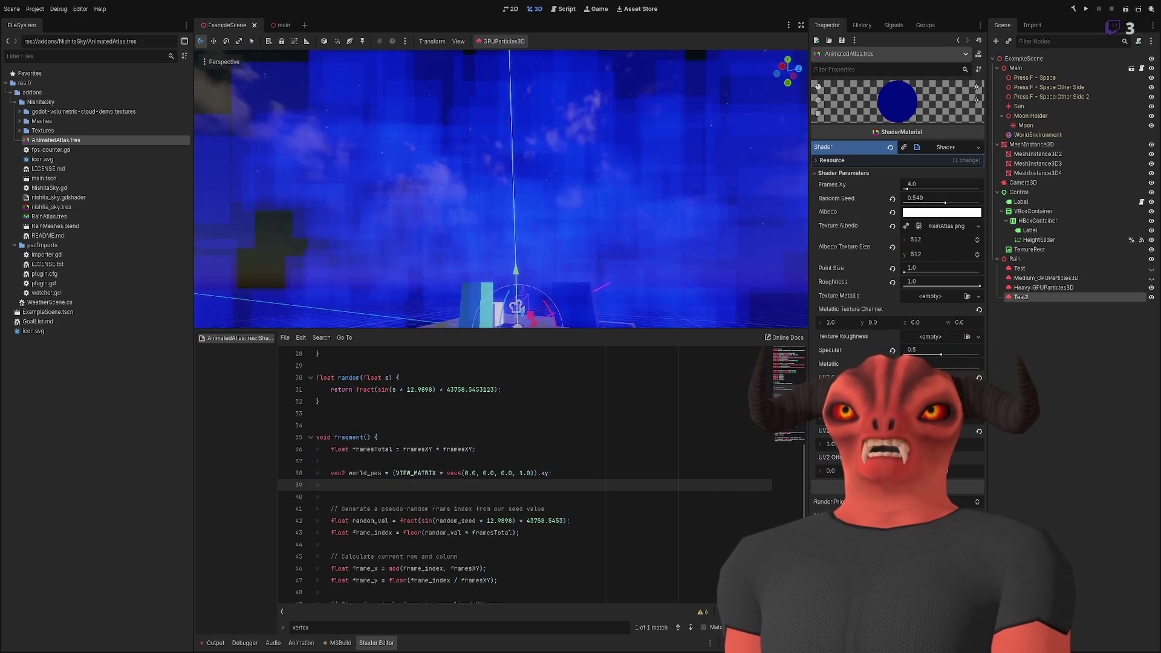
{"action": "type", "text": "float random_val = rand(world_pos);"}
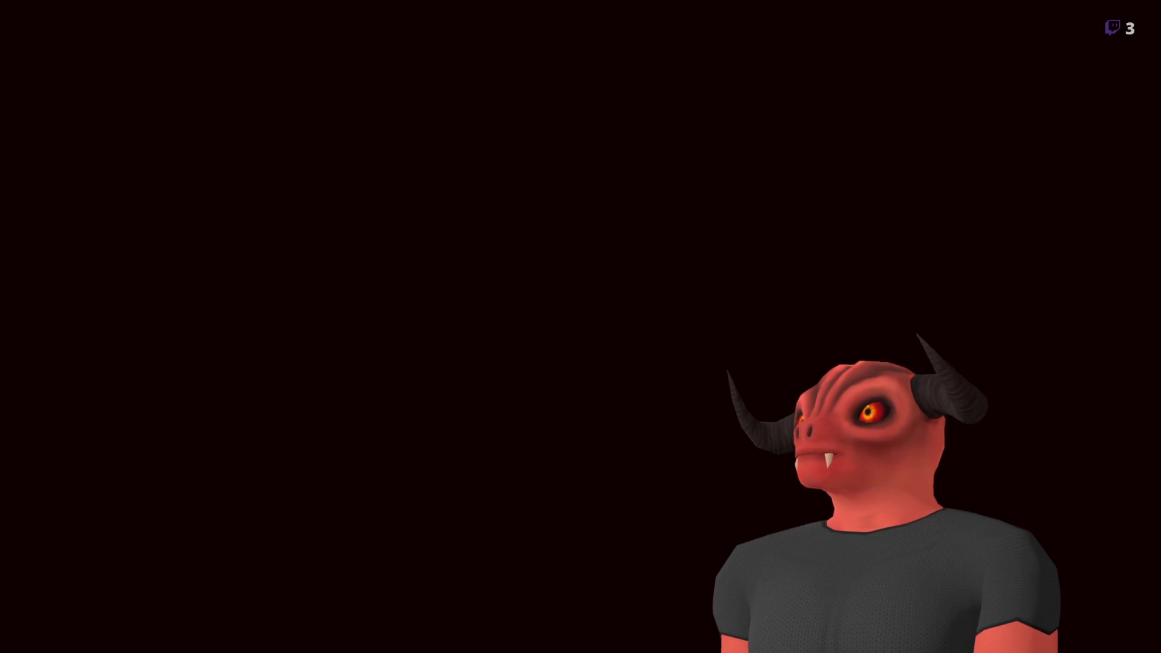
- Change line 39 to call random(world_pos) instead of rand(world_pos)
{"action": "key", "text": "End"}
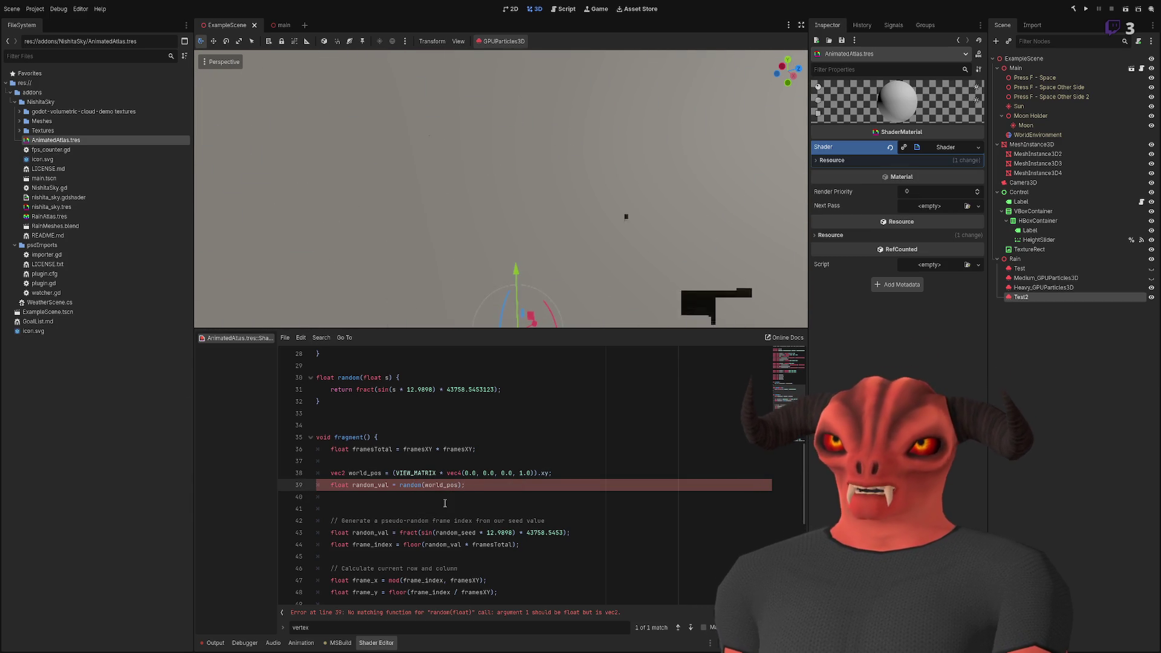
- Replace the old random(float) helper with the pasted rand(vec2) version
{"action": "left_click", "coordinate": [495, 499]}
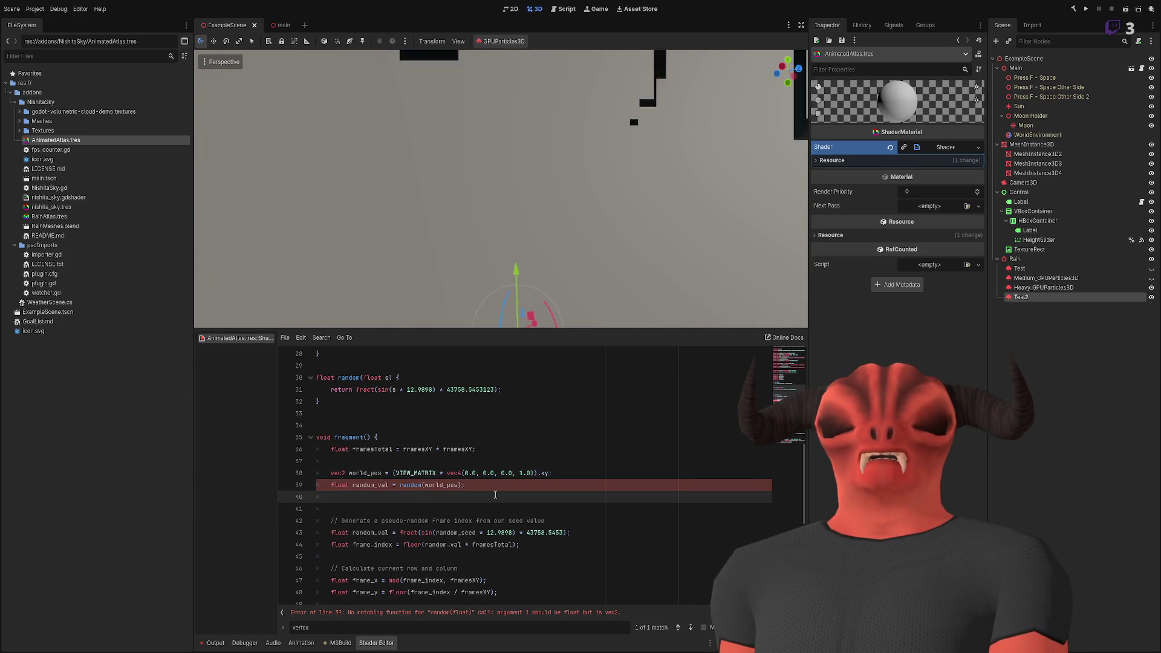
{"action": "left_click", "coordinate": [492, 488]}
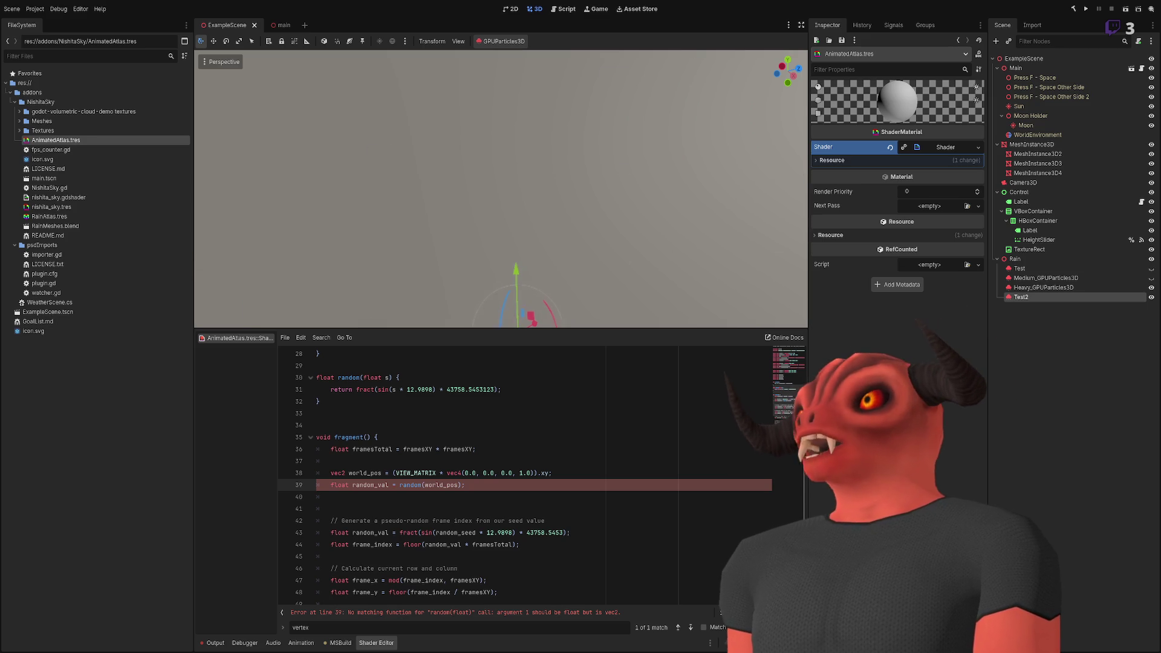
{"action": "left_click_drag", "start_coordinate": [316, 377], "coordinate": [321, 401]}
{"action": "type", "text": "float rand(vec2 co) { \treturn fract(sin(dot(co, vec2(12.9898, 78.233))) * 43758.5453); }"}
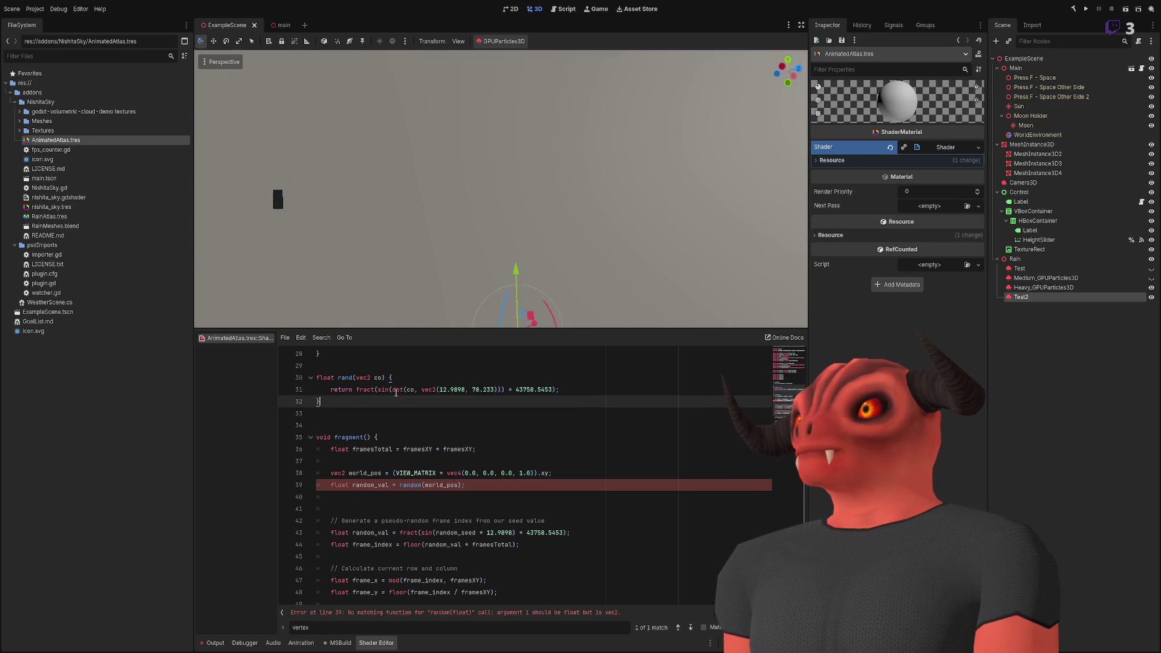
- Make line 39 call rand(world_pos) and comment out the duplicate random_val line 43
{"action": "left_click", "coordinate": [413, 473]}
{"action": "double_click", "coordinate": [410, 485]}
{"action": "type", "text": "rand"}
{"action": "key", "text": "Down"}
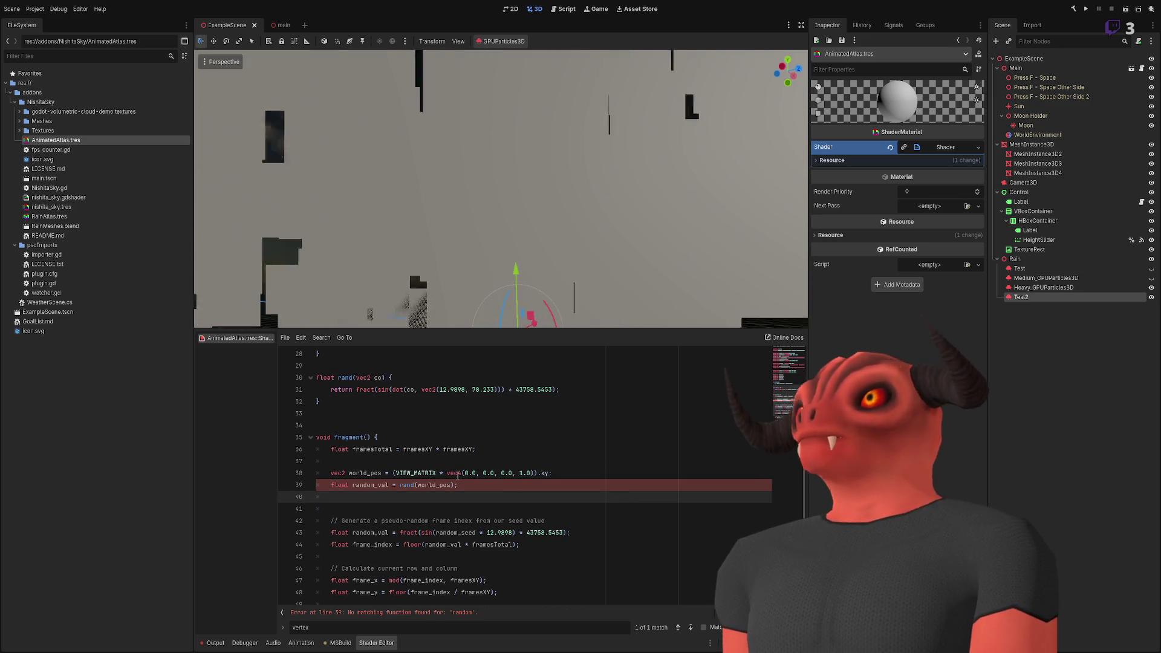
{"action": "scroll", "coordinate": [424, 466], "scroll_direction": "down", "scroll_amount": 1}
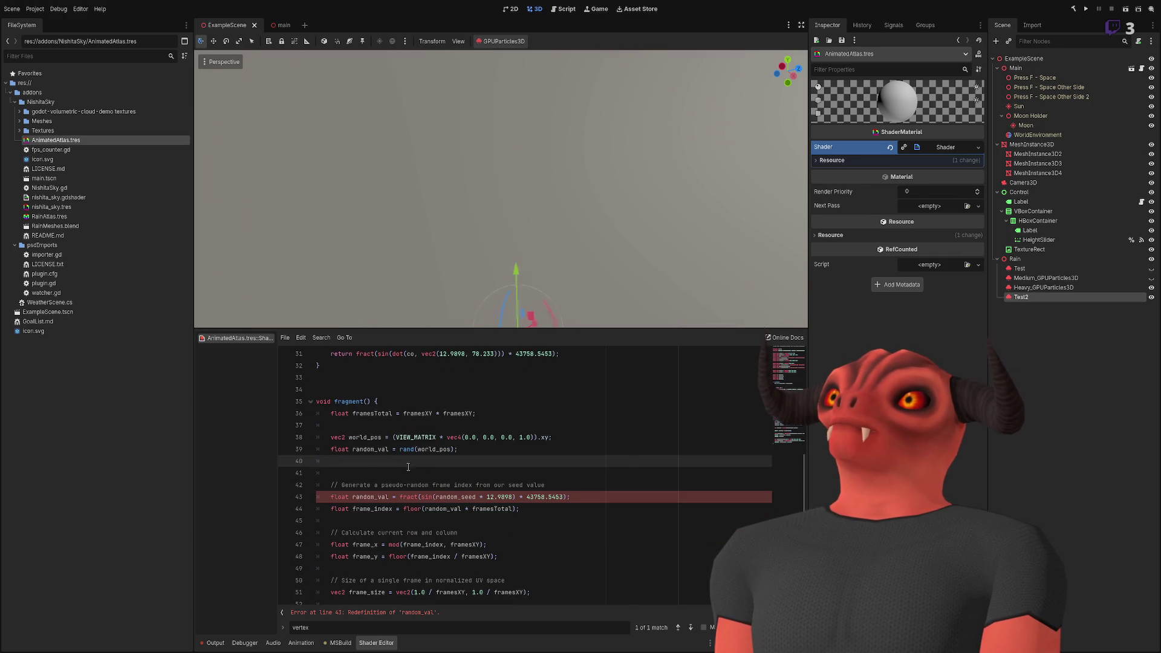
{"action": "left_click", "coordinate": [364, 449]}
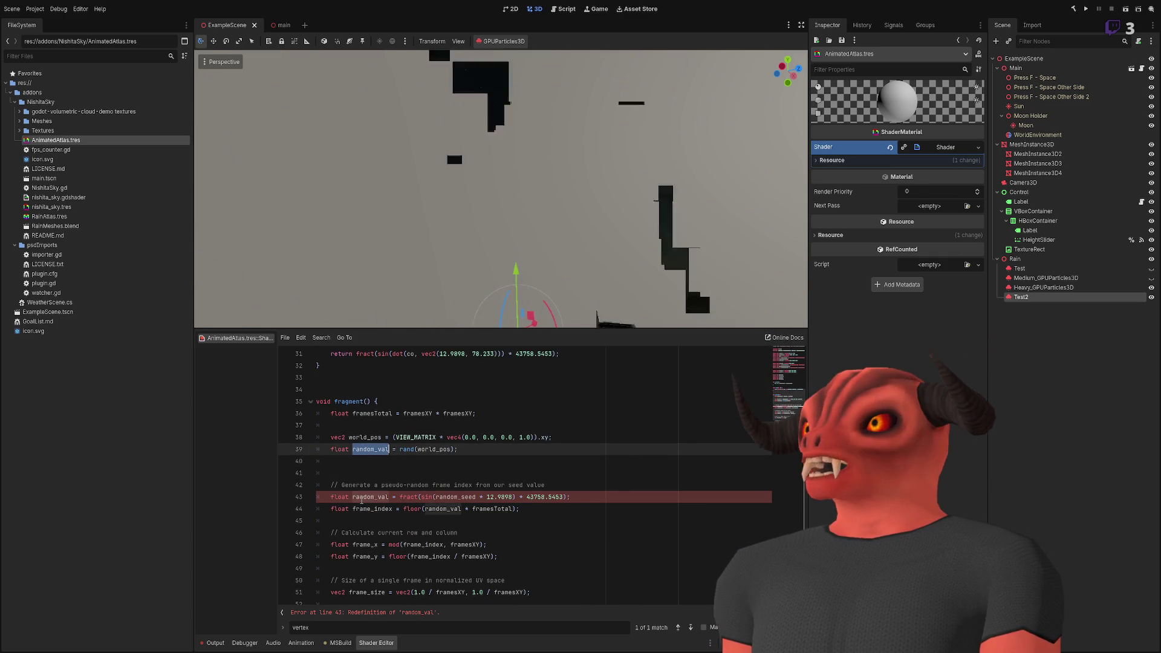
{"action": "left_click", "coordinate": [439, 496]}
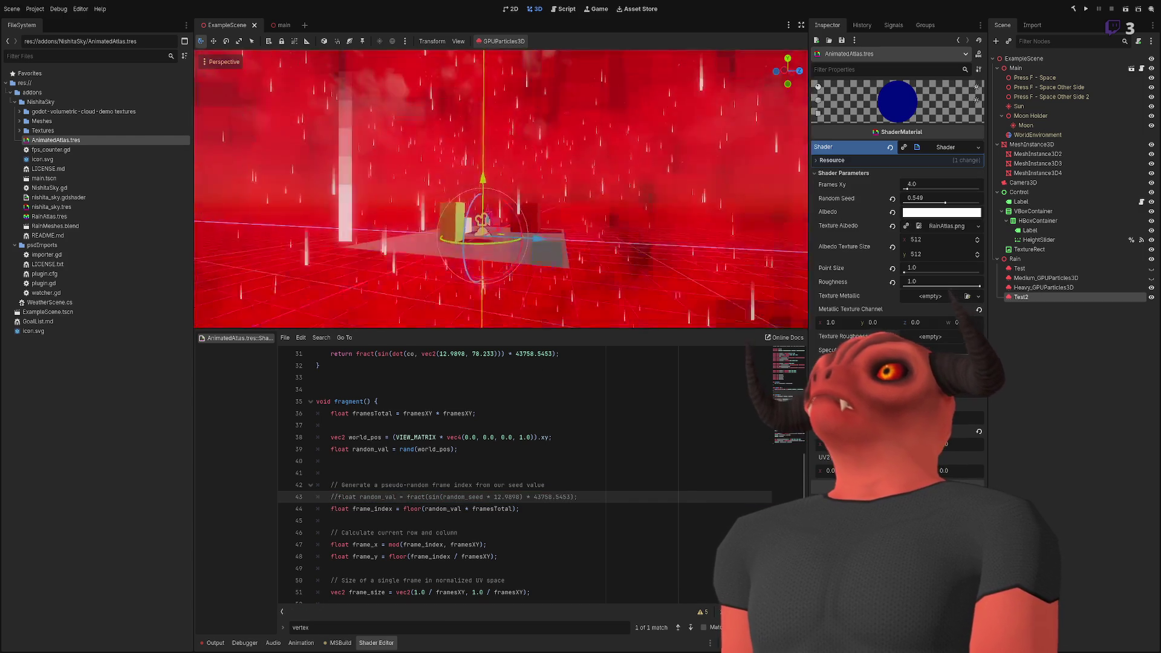
{"action": "mouse_move", "coordinate": [574, 236]}
{"action": "left_mouse_down"}
{"action": "mouse_move", "coordinate": [605, 235]}
{"action": "mouse_move", "coordinate": [580, 242]}
{"action": "mouse_move", "coordinate": [606, 378]}
{"action": "left_mouse_up"}
- Look down on the rain and start replacing VIEW_MATRIX on line 38 with 'World'
{"action": "left_click_drag", "start_coordinate": [544, 276], "coordinate": [544, 276]}
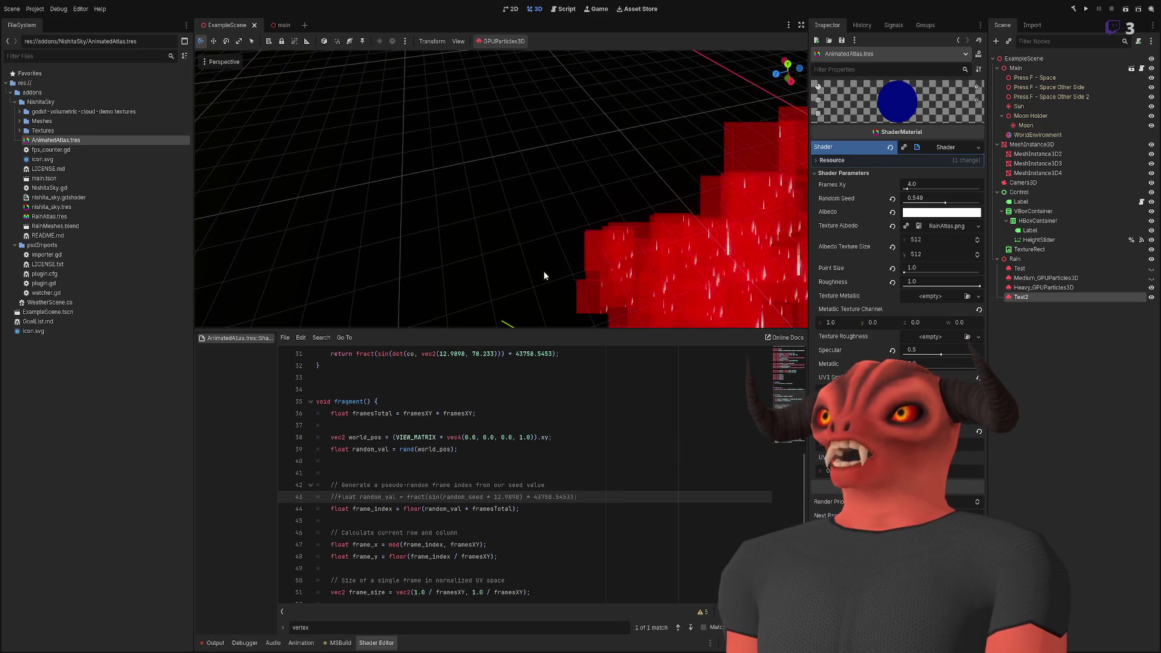
{"action": "double_click", "coordinate": [415, 436]}
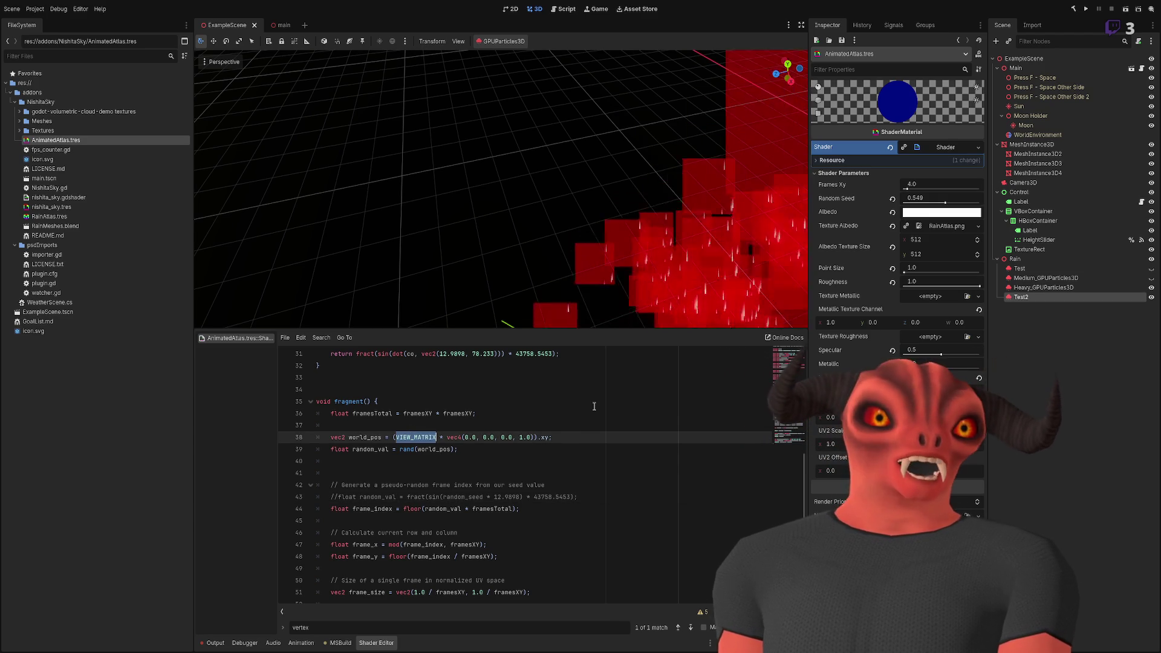
{"action": "type", "text": "World"}
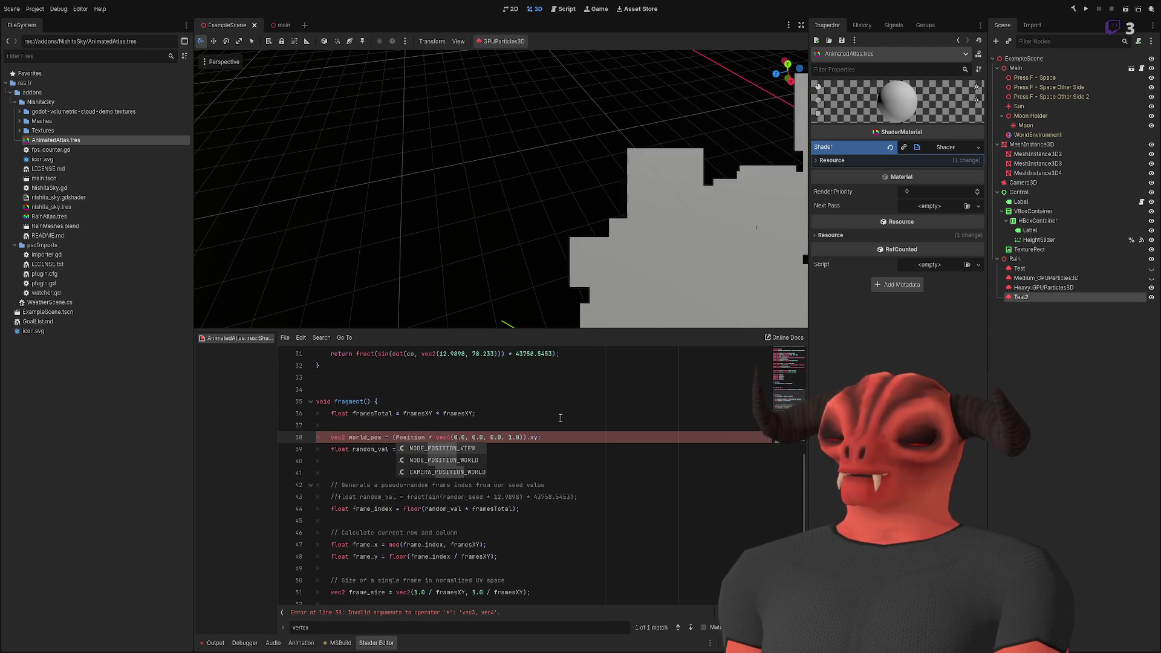
- Put NODE_POSITION_WORLD from autocomplete into the world_pos line
{"action": "key", "text": "Return"}
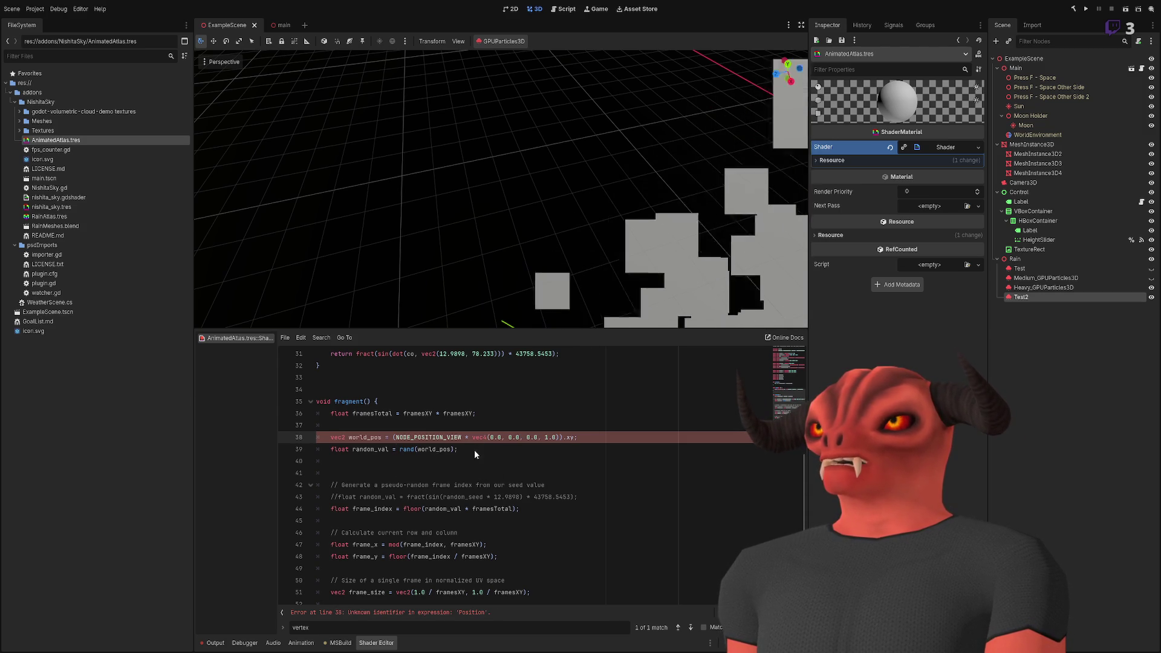
{"action": "left_click_drag", "start_coordinate": [448, 301], "coordinate": [448, 300]}
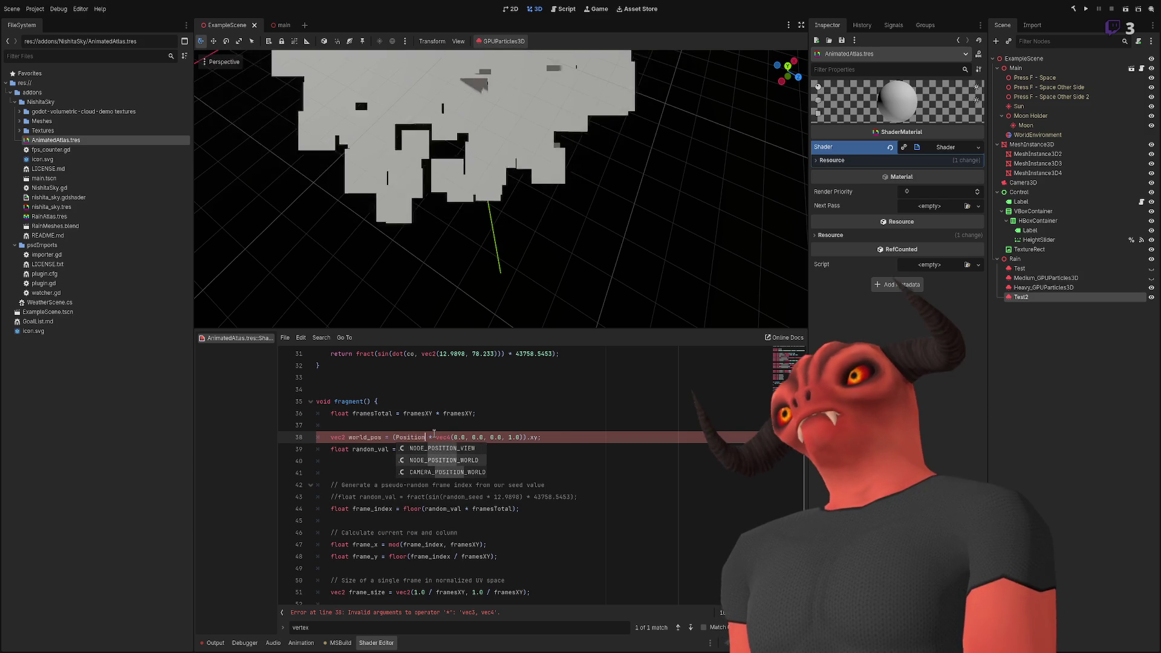
{"action": "key", "text": "Down"}
{"action": "key", "text": "Return"}
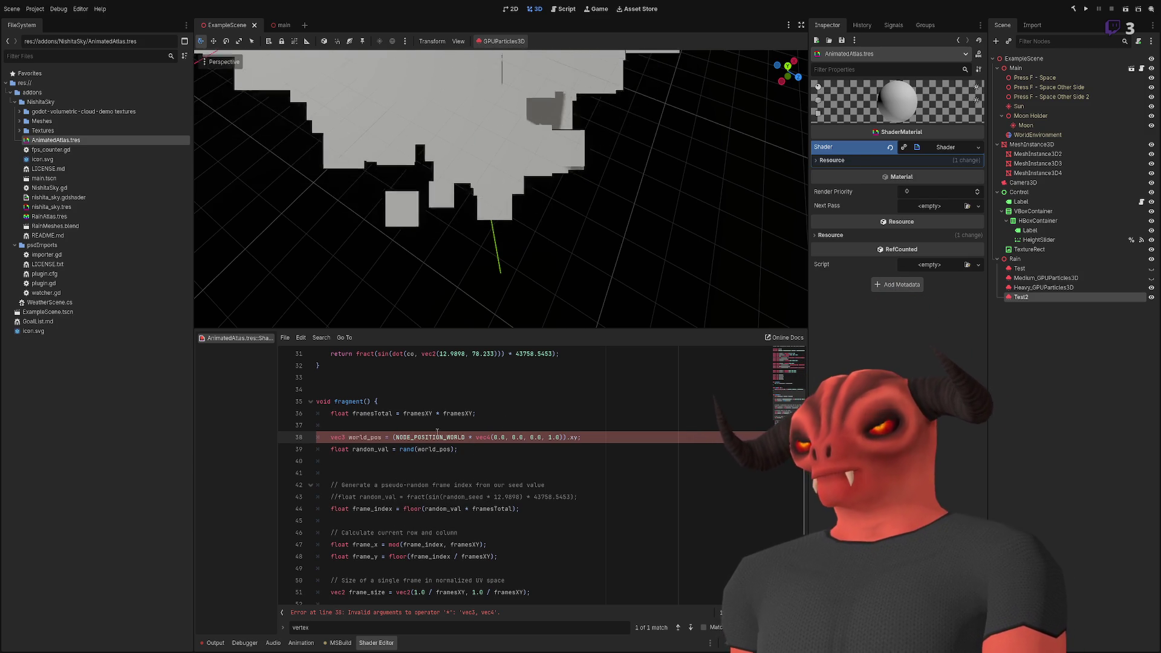
- Comment out line 38 and seed line 39 with rand(NODE_POSITION_WORLD)
{"action": "left_click", "coordinate": [477, 450]}
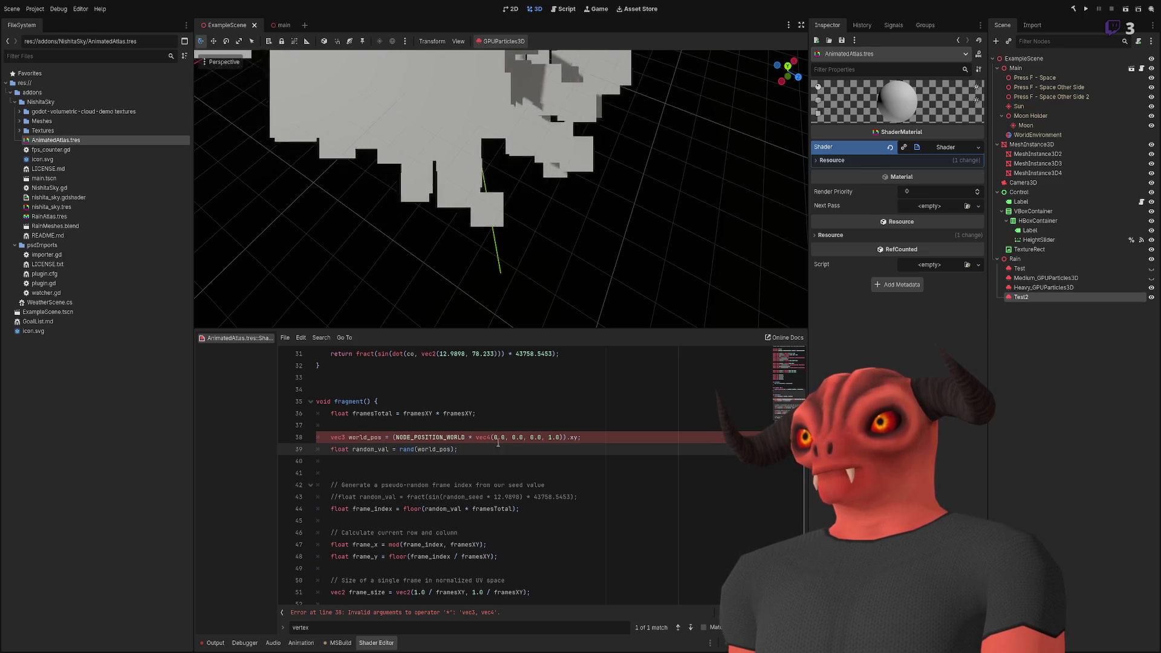
{"action": "left_click", "coordinate": [576, 437]}
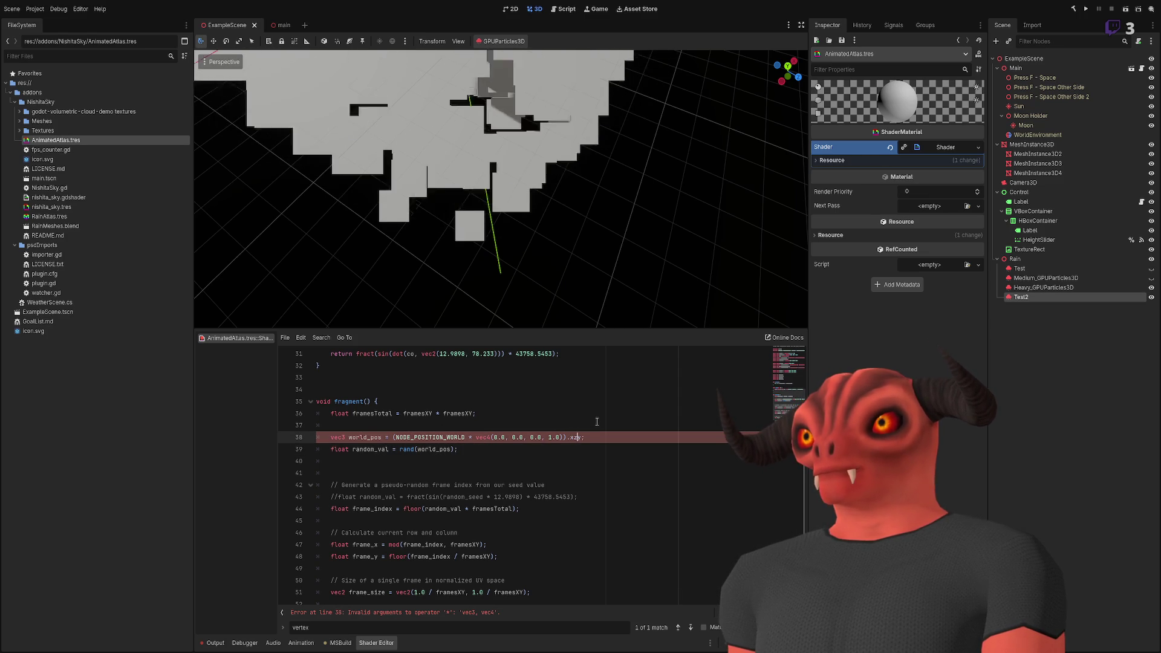
{"action": "type", "text": "y"}
{"action": "left_click", "coordinate": [603, 416]}
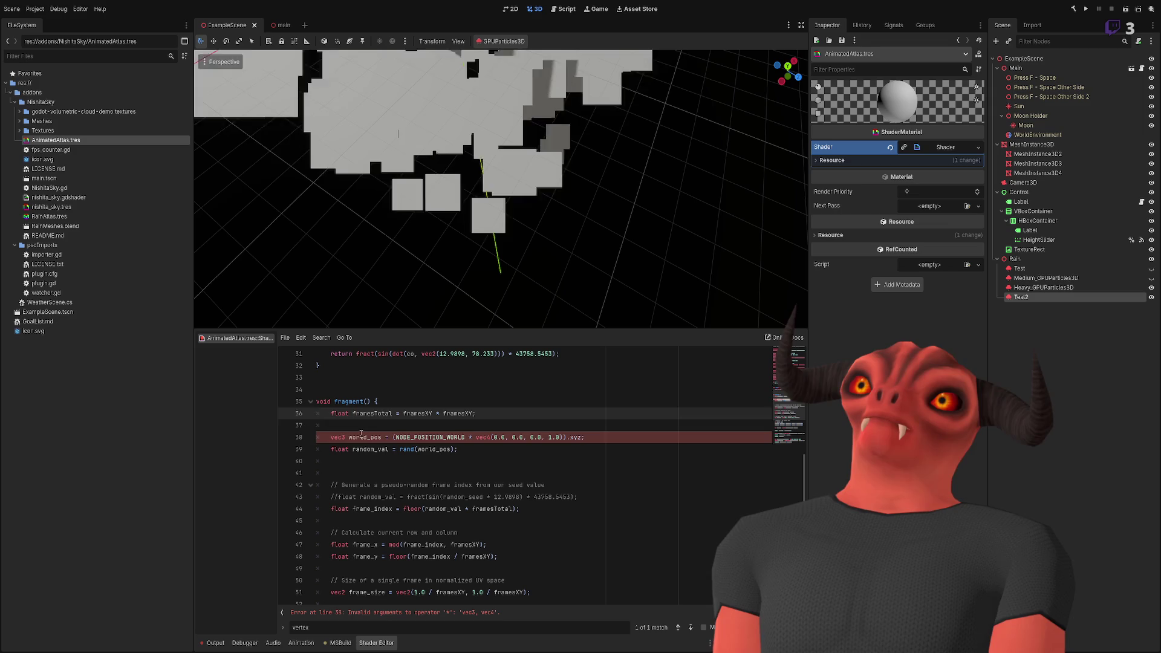
{"action": "left_click", "coordinate": [361, 437]}
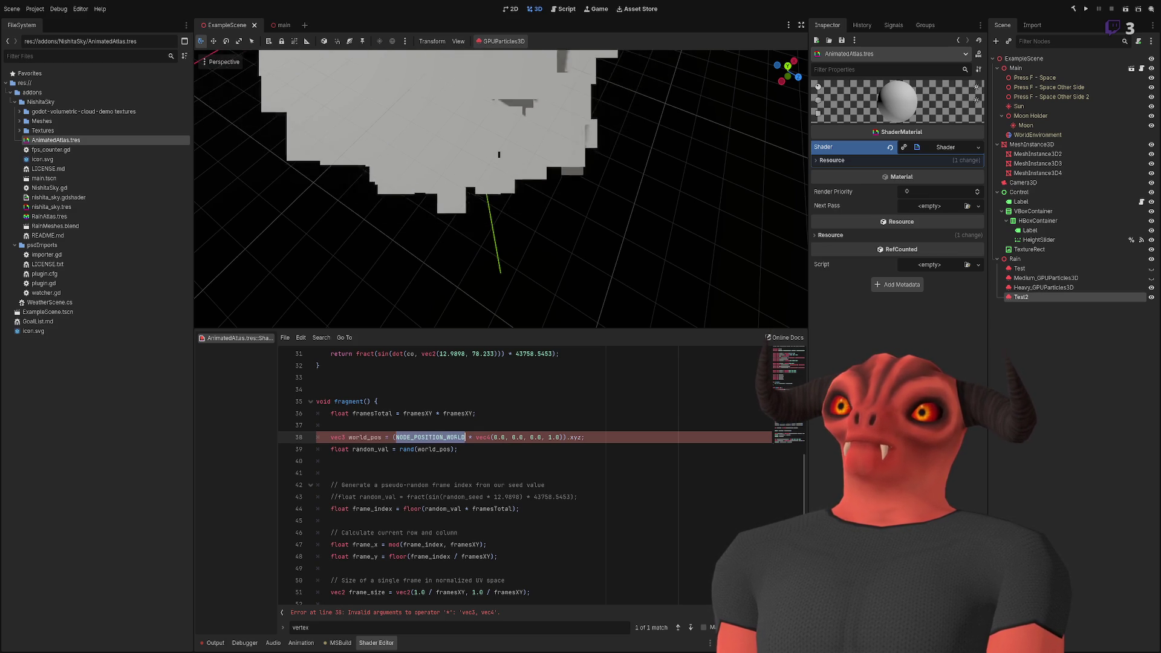
{"action": "double_click", "coordinate": [419, 449]}
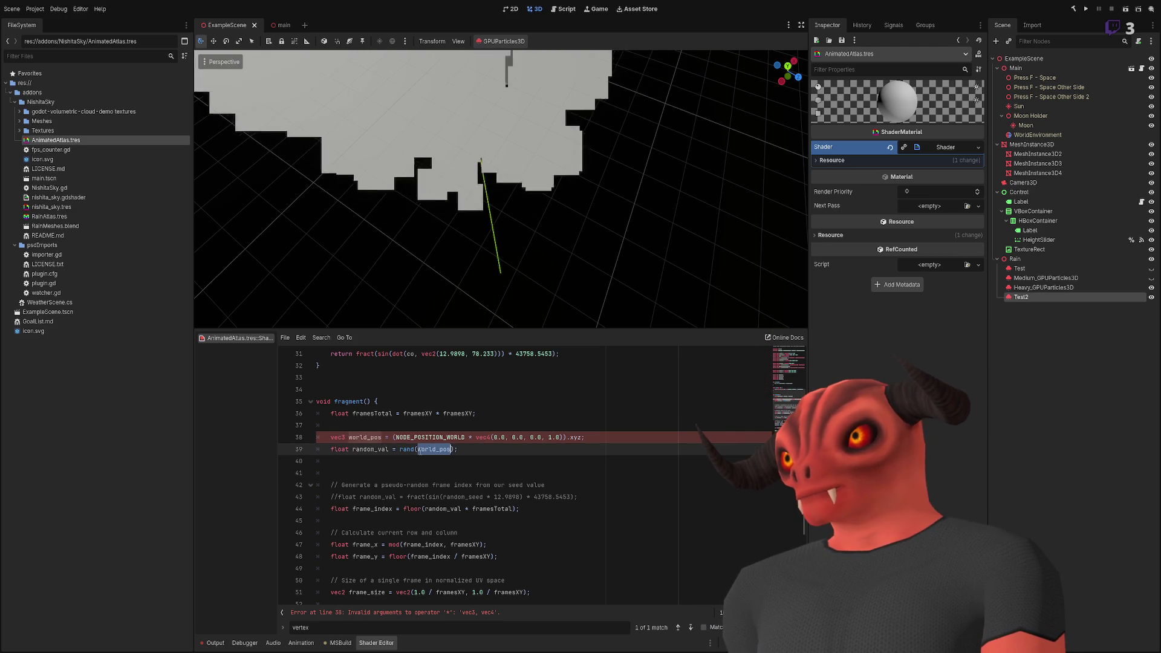
{"action": "left_click", "coordinate": [322, 437]}
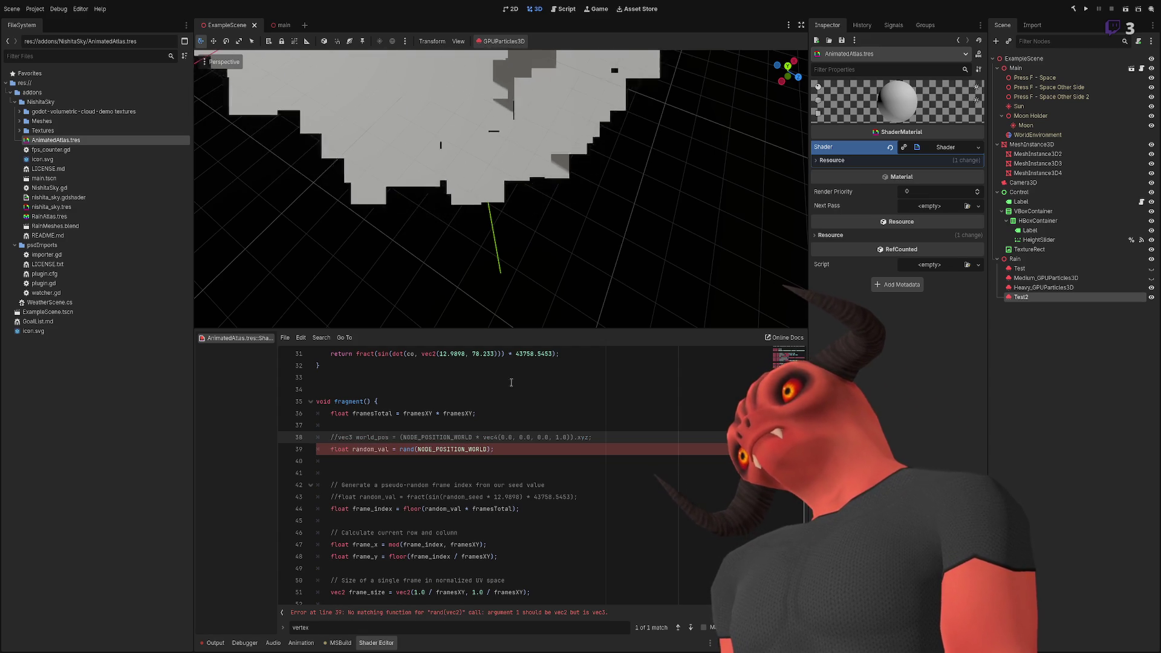
- Seed line 39 with rand(VERTEX.xy) and move the rain particles 8.34 units along Z
{"action": "scroll", "coordinate": [409, 450], "scroll_direction": "up", "scroll_amount": 2}
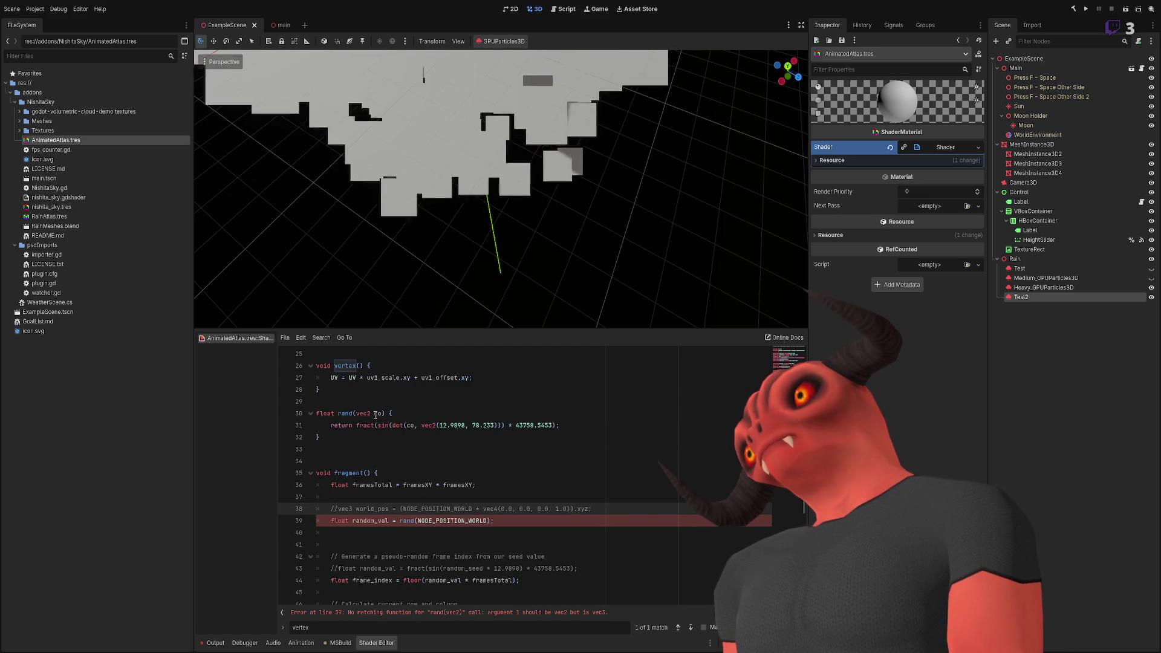
{"action": "left_click", "coordinate": [488, 521]}
{"action": "type", "text": ".xy"}
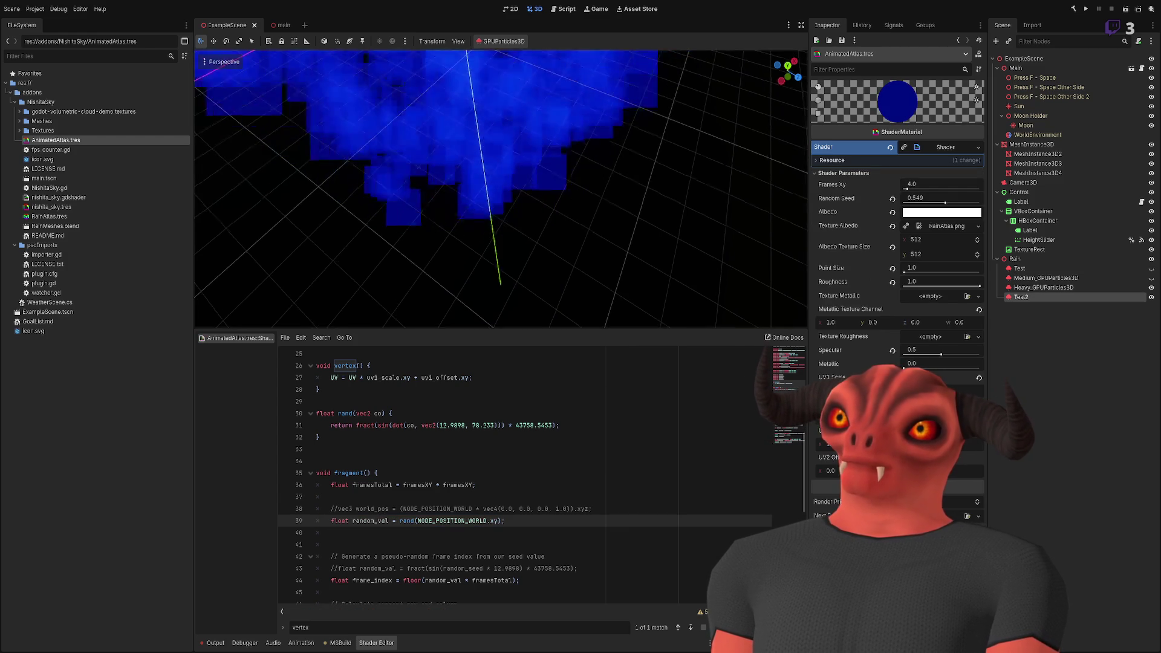
{"action": "mouse_move", "coordinate": [572, 205]}
{"action": "left_mouse_down"}
{"action": "mouse_move", "coordinate": [743, 271]}
{"action": "mouse_move", "coordinate": [544, 203]}
{"action": "mouse_move", "coordinate": [559, 223]}
{"action": "mouse_move", "coordinate": [546, 239]}
{"action": "mouse_move", "coordinate": [541, 199]}
{"action": "mouse_move", "coordinate": [388, 248]}
{"action": "mouse_move", "coordinate": [541, 200]}
{"action": "mouse_move", "coordinate": [529, 200]}
{"action": "mouse_move", "coordinate": [641, 203]}
{"action": "mouse_move", "coordinate": [601, 256]}
{"action": "left_mouse_up"}
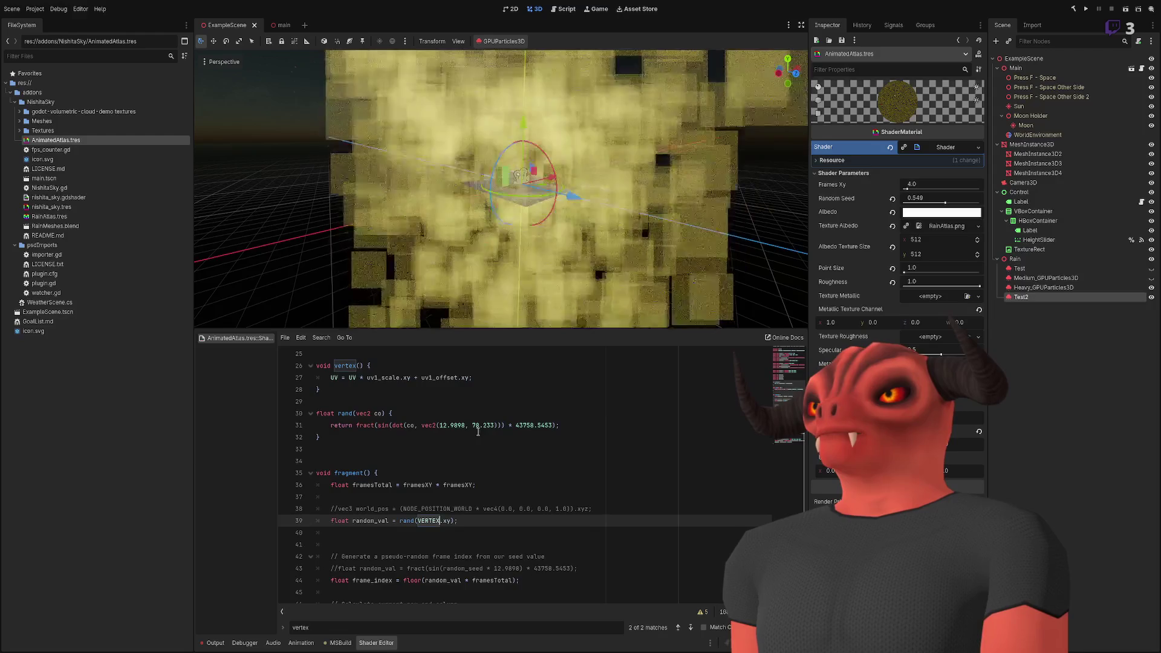
- Change line 39's seed swizzle from VERTEX.xy to VERTEX.xz
{"action": "double_click", "coordinate": [446, 521]}
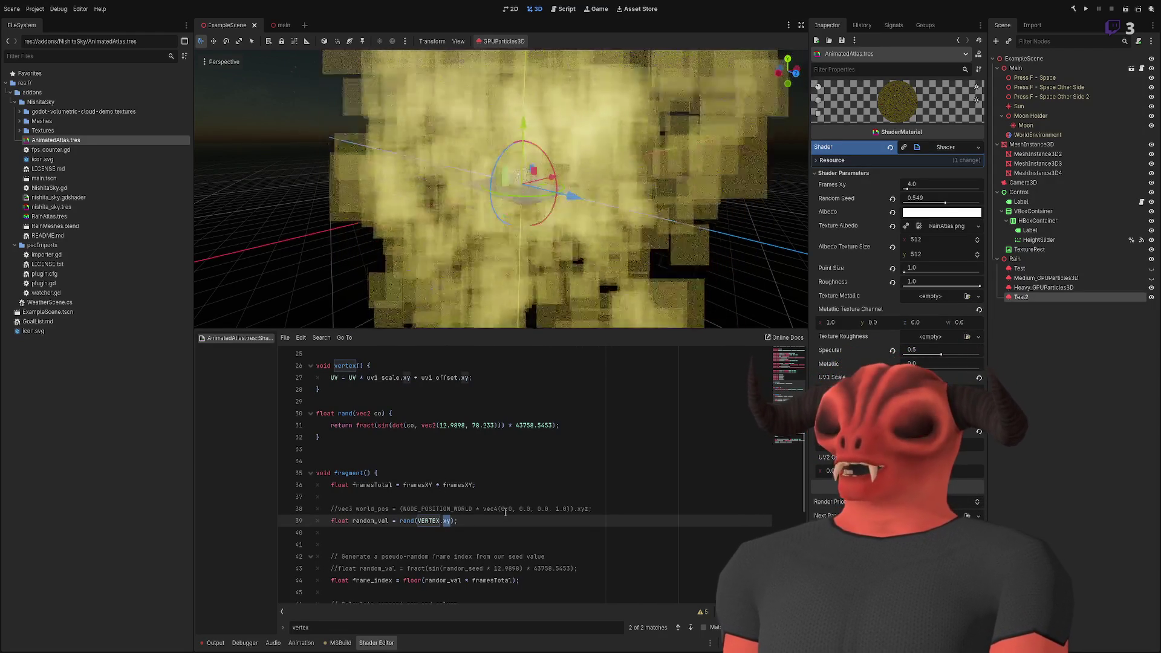
{"action": "type", "text": "xz"}
{"action": "left_click", "coordinate": [516, 483]}
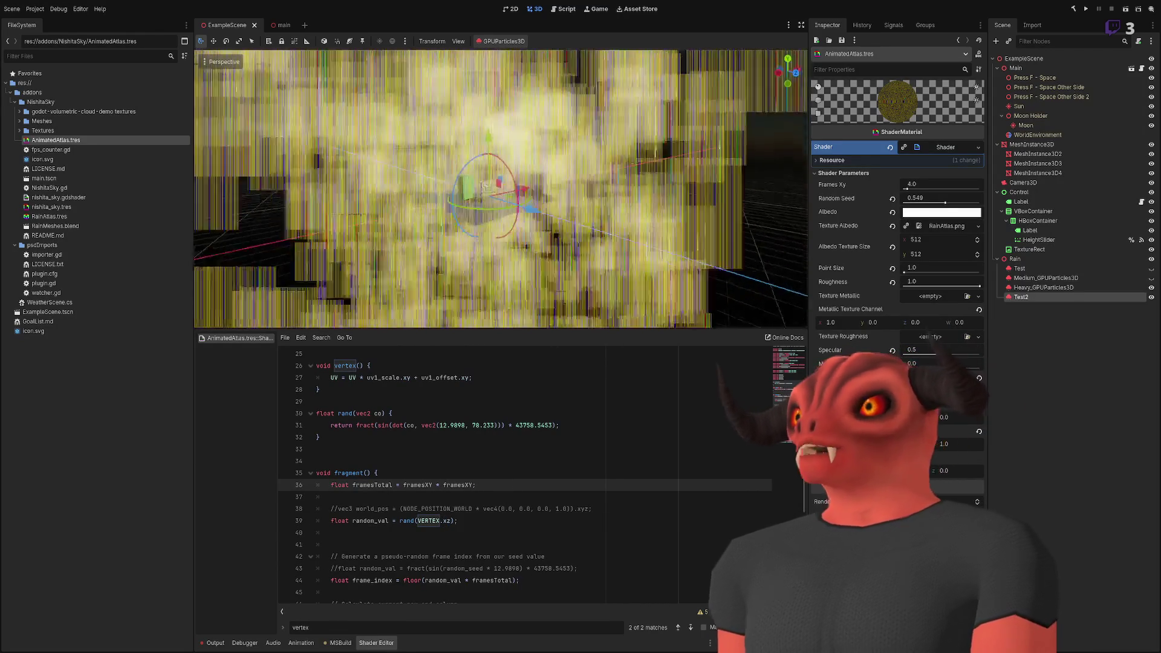
- Enlarge the 3D viewport above the shader code and zoom into the particles
{"action": "key", "text": "ctrl+shift+F11"}
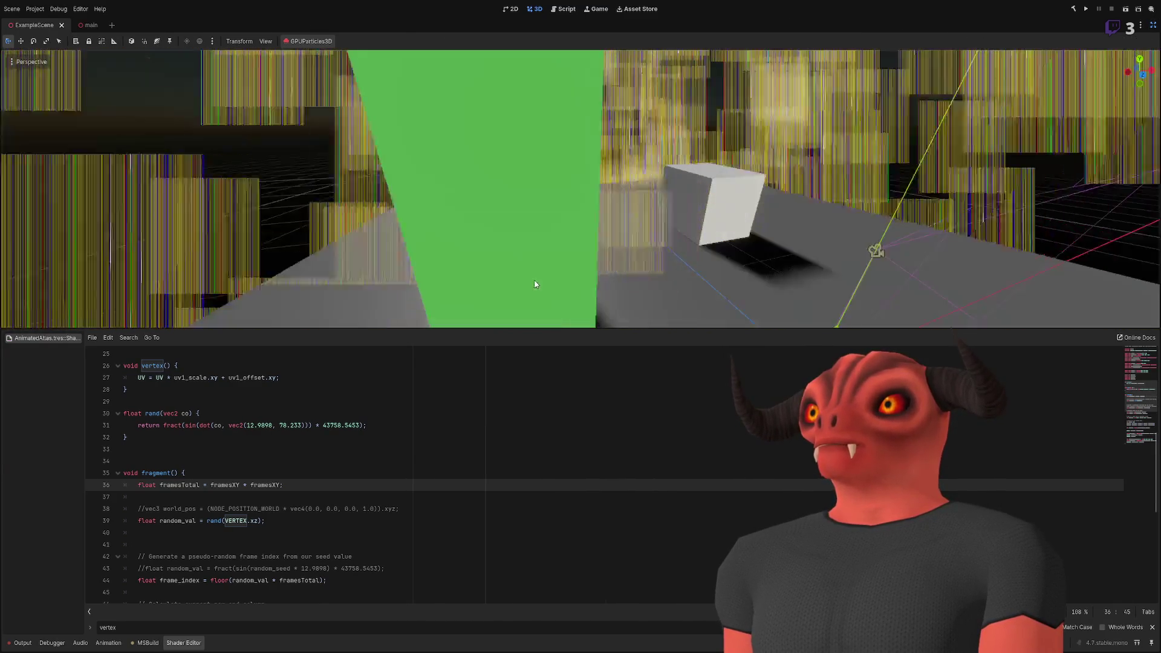
{"action": "key", "text": "ctrl+shift+F11"}
{"action": "key", "text": "ctrl+shift+F11"}
{"action": "key", "text": "ctrl+shift+F11"}
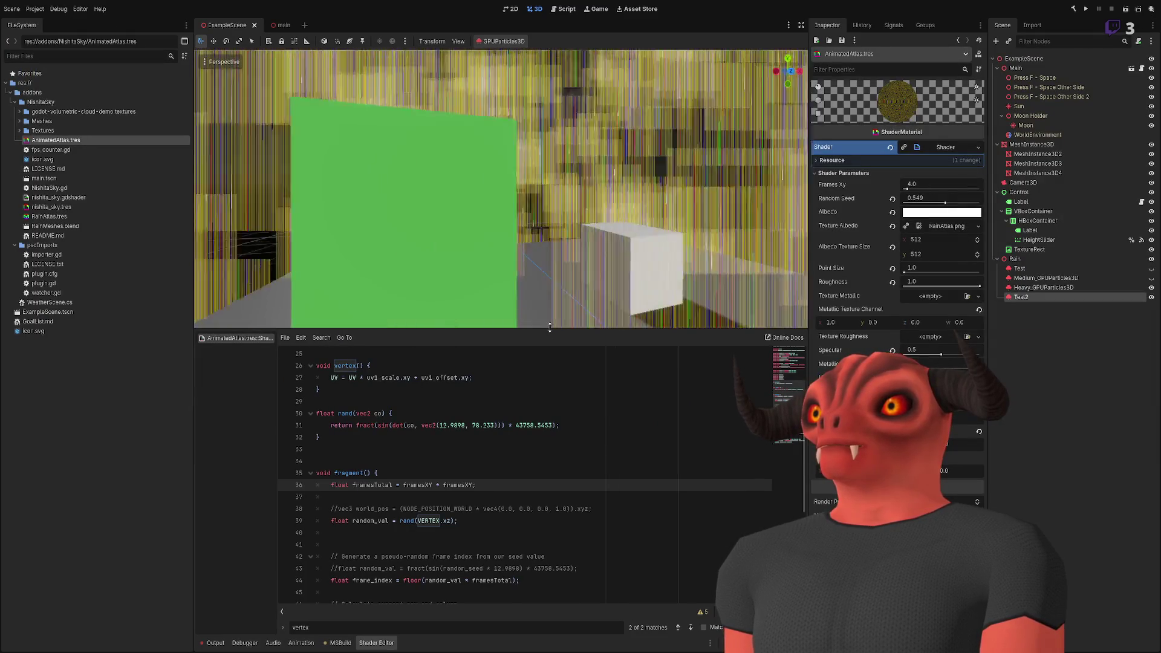
{"action": "left_click_drag", "start_coordinate": [549, 327], "coordinate": [550, 433]}
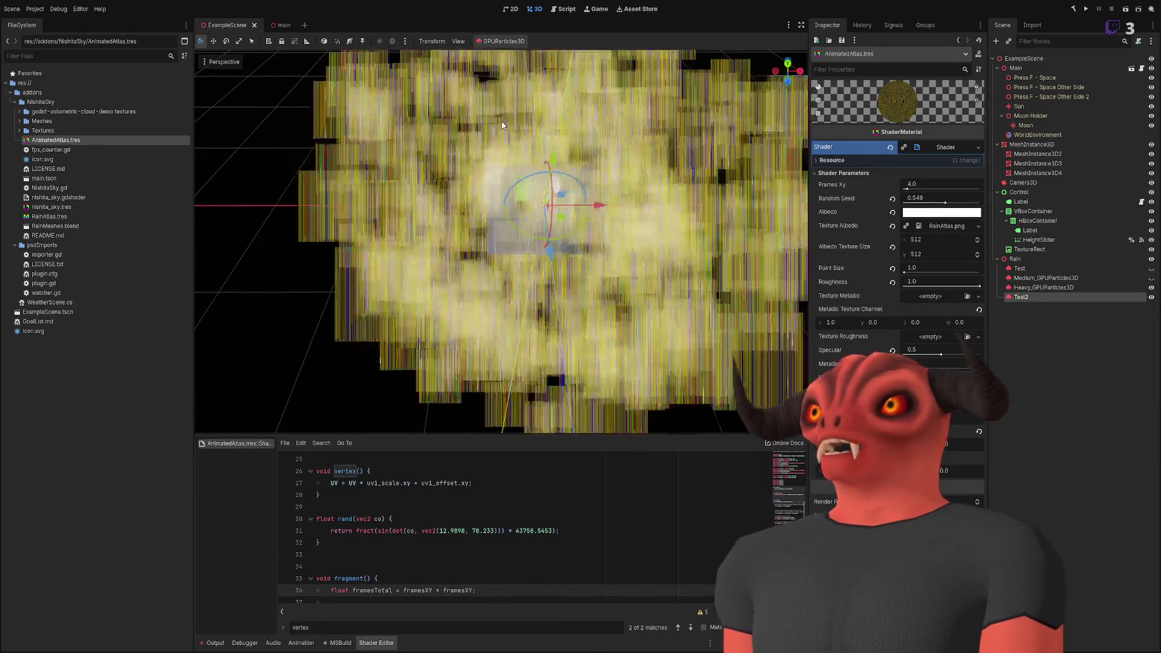
{"action": "scroll", "coordinate": [514, 170], "scroll_direction": "up", "scroll_amount": 5}
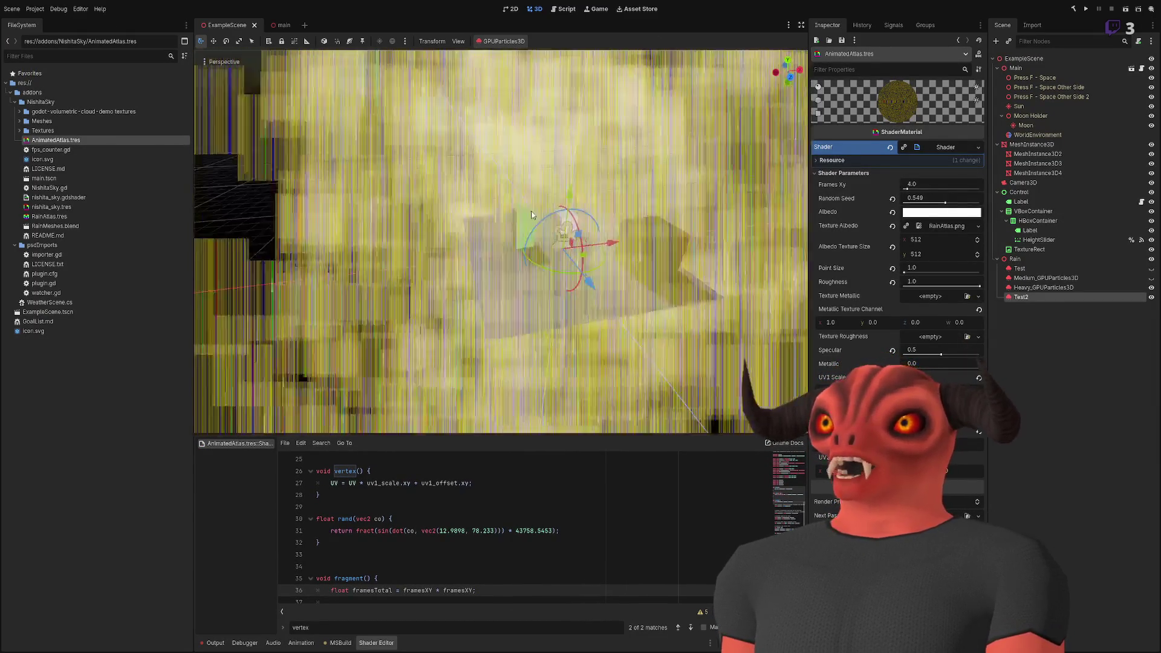
{"action": "scroll", "coordinate": [483, 526], "scroll_direction": "down", "scroll_amount": 3}
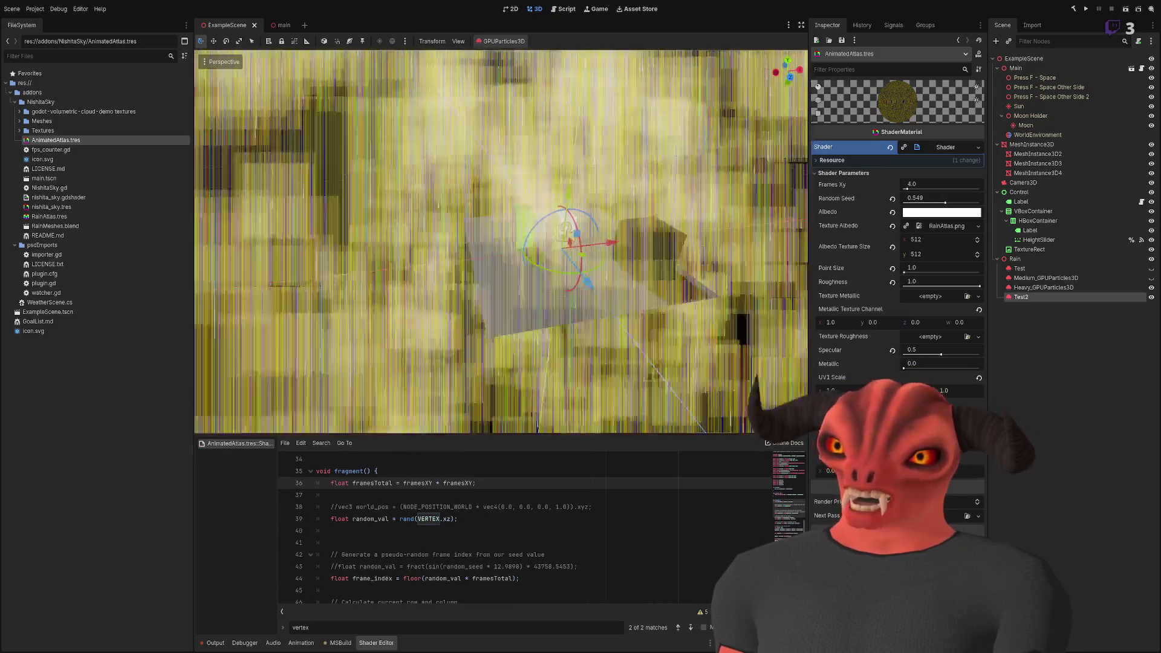
{"action": "scroll", "coordinate": [550, 314], "scroll_direction": "down", "scroll_amount": 5}
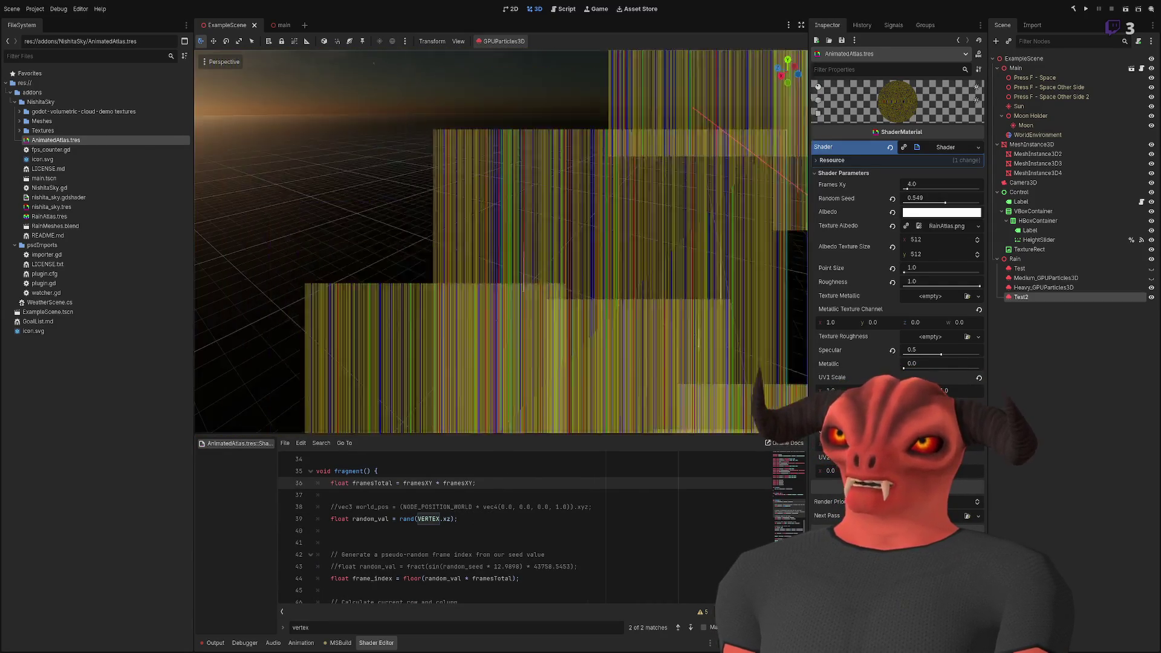
{"action": "scroll", "coordinate": [553, 314], "scroll_direction": "down", "scroll_amount": 3}
{"action": "scroll", "coordinate": [507, 458], "scroll_direction": "down", "scroll_amount": 2}
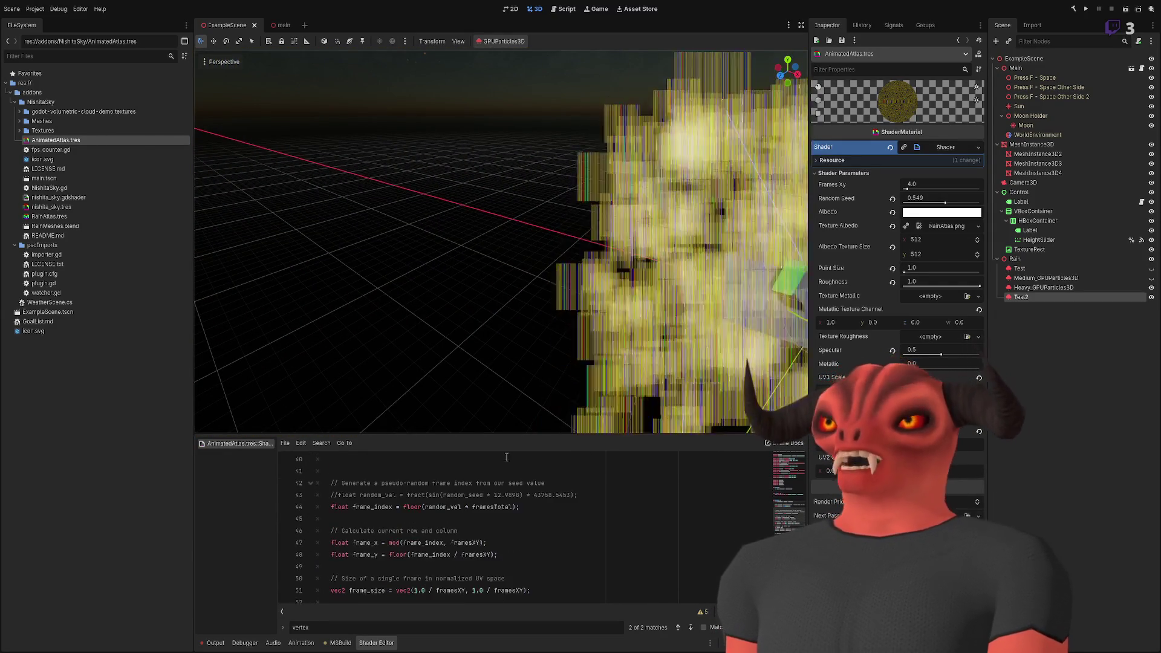
{"action": "left_click_drag", "start_coordinate": [506, 434], "coordinate": [507, 397]}
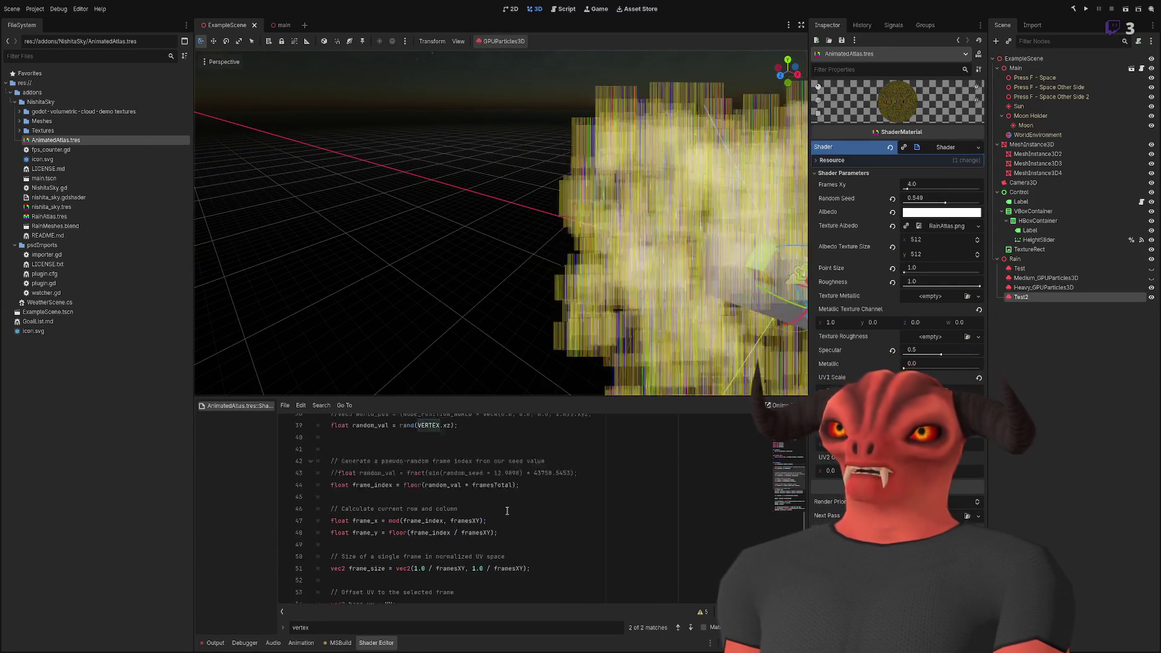
{"action": "scroll", "coordinate": [507, 511], "scroll_direction": "up", "scroll_amount": 3}
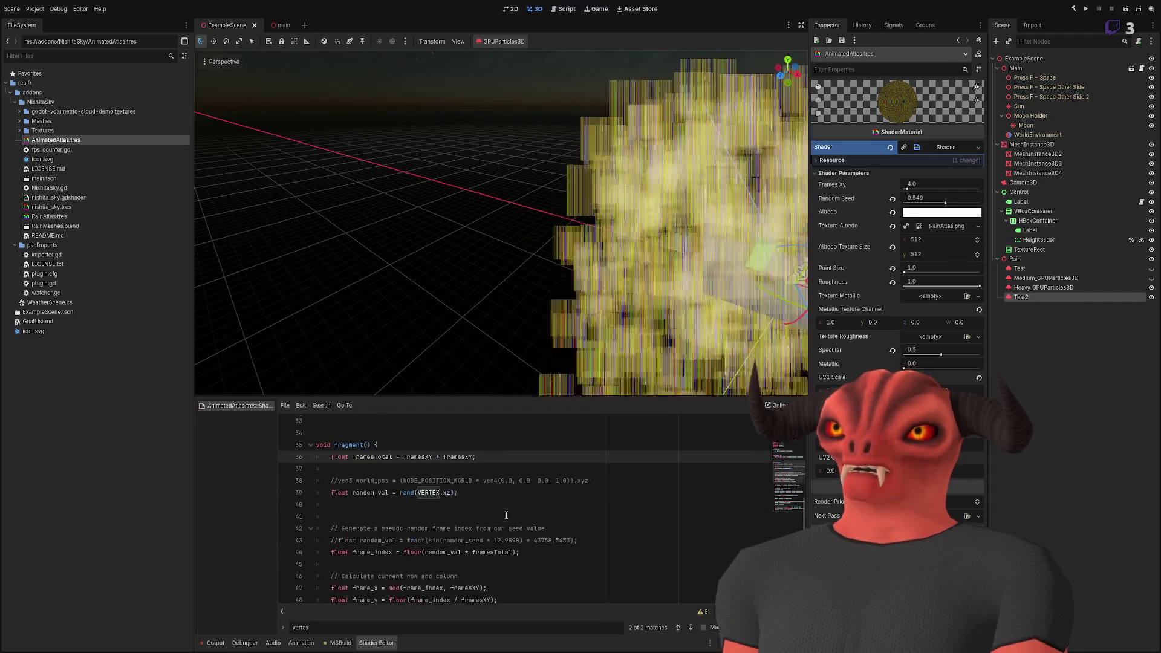
{"action": "scroll", "coordinate": [506, 515], "scroll_direction": "down", "scroll_amount": 1}
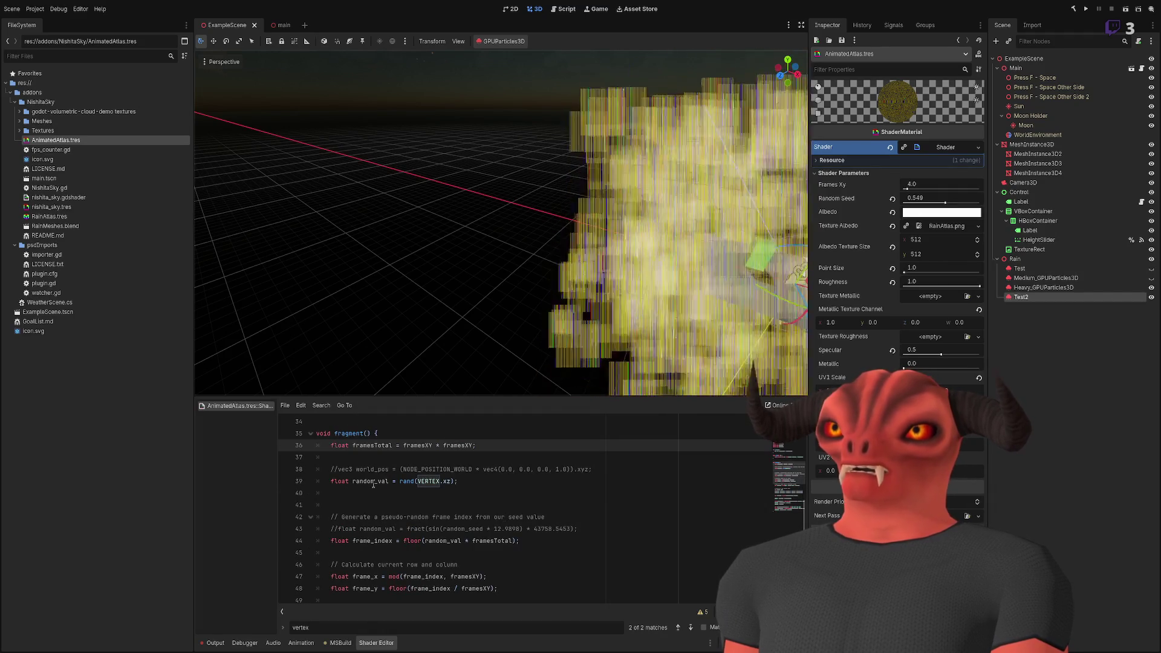
{"action": "double_click", "coordinate": [373, 481]}
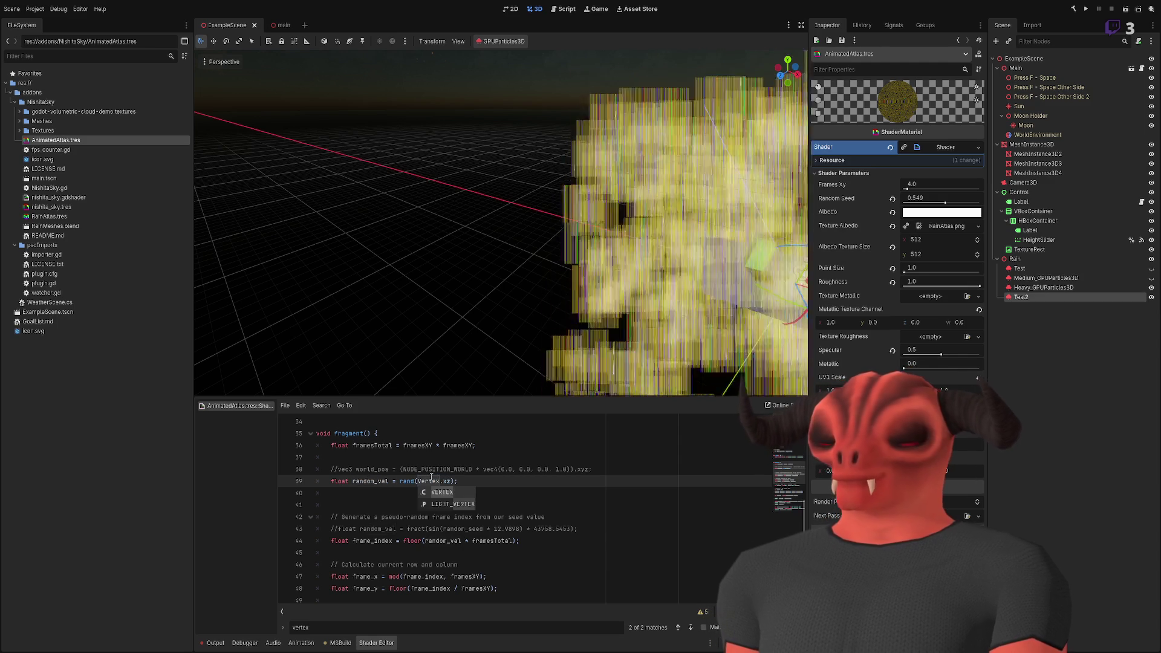
{"action": "type", "text": "LIGHT_"}
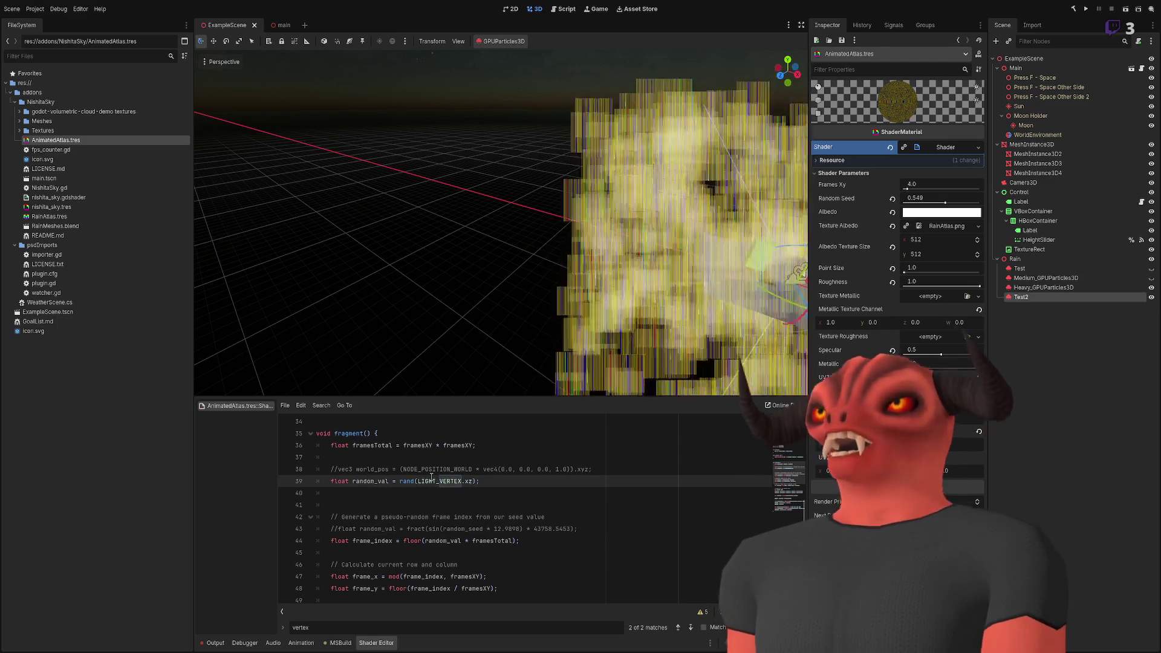
- Frame the particles and change line 39's seed from LIGHT_VERTEX.xz to VERTEX.xy
{"action": "key", "text": "f"}
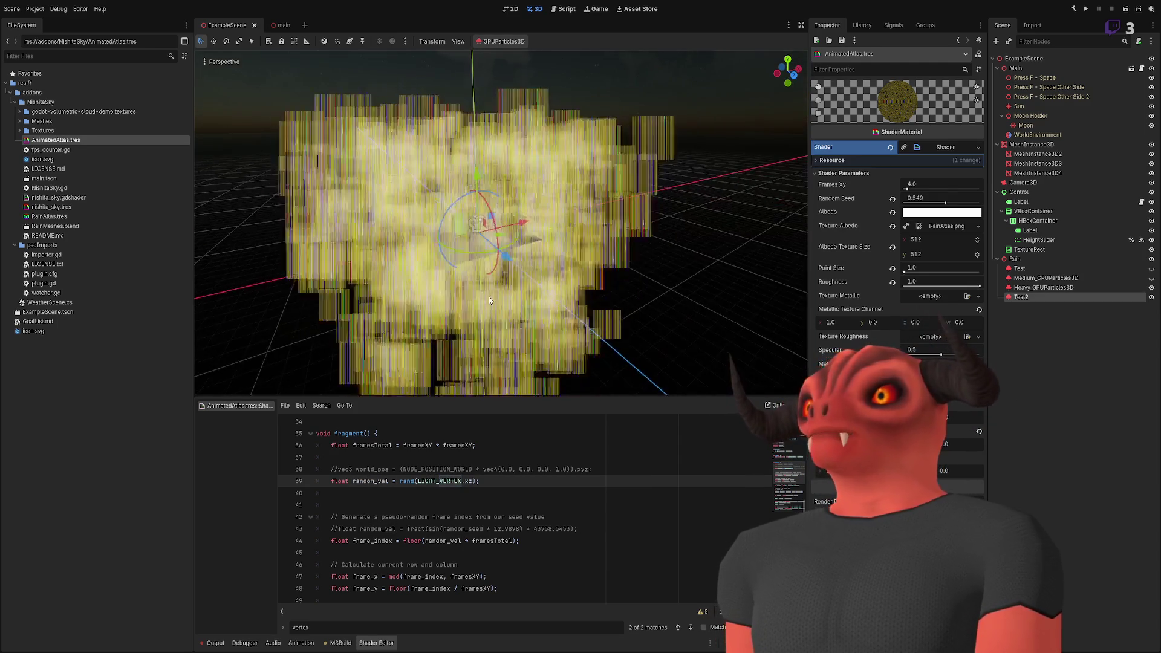
{"action": "double_click", "coordinate": [447, 481]}
{"action": "type", "text": "Vertex"}
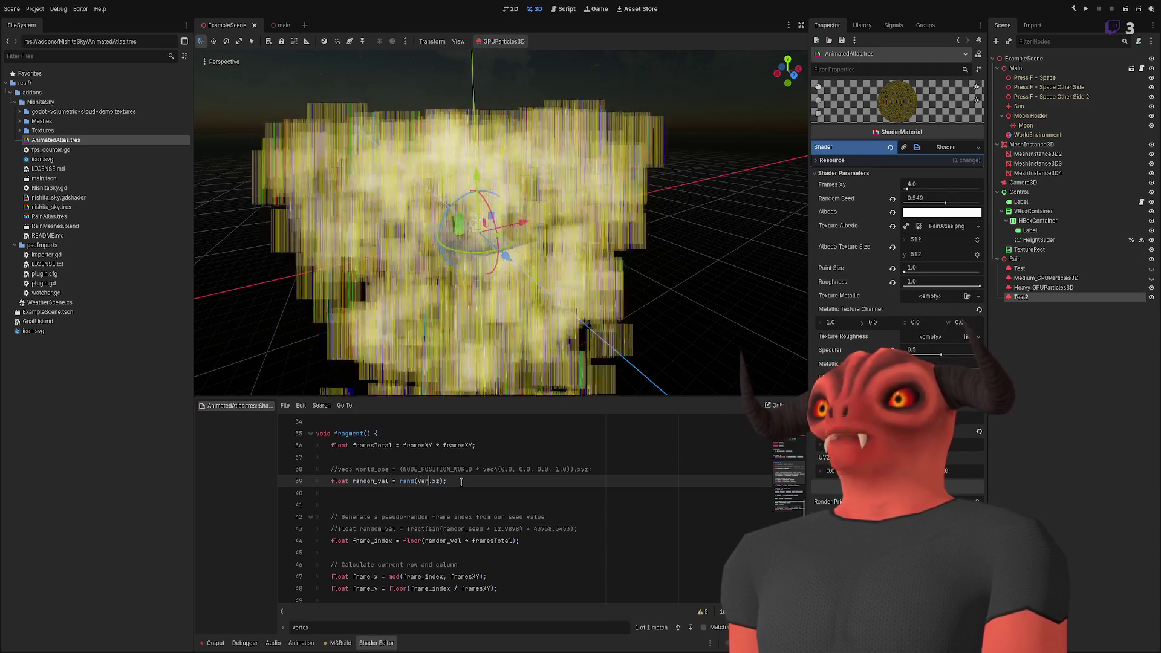
{"action": "key", "text": "Return"}
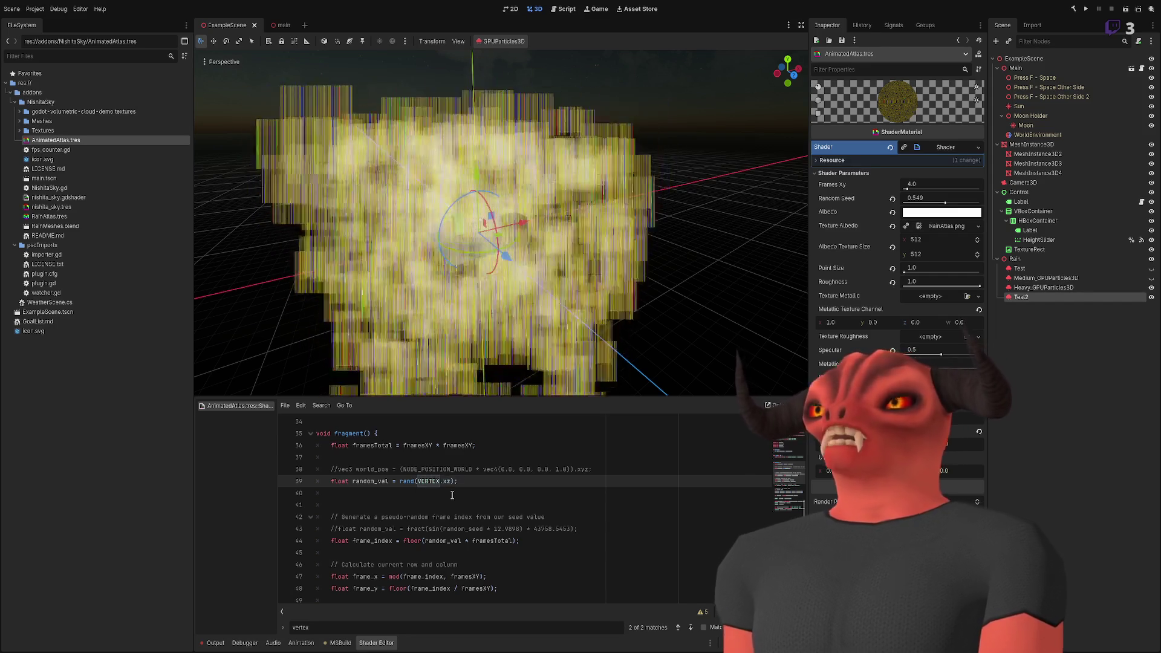
{"action": "left_click", "coordinate": [451, 482]}
{"action": "key", "text": "BackSpace"}
{"action": "type", "text": "y"}
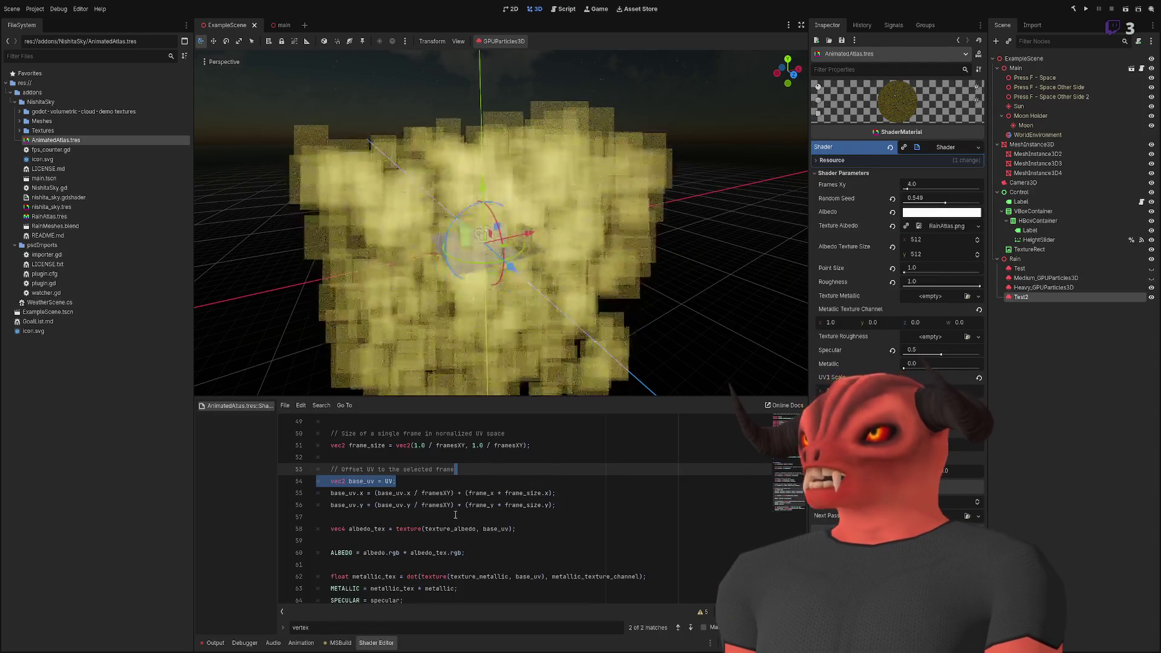
- Add 'vec2 base_uv = UV;' in place of the frame-offset lines and reselect the Test particles
{"action": "key", "text": "Return"}
{"action": "type", "text": "vec2 base_uv = UV;"}
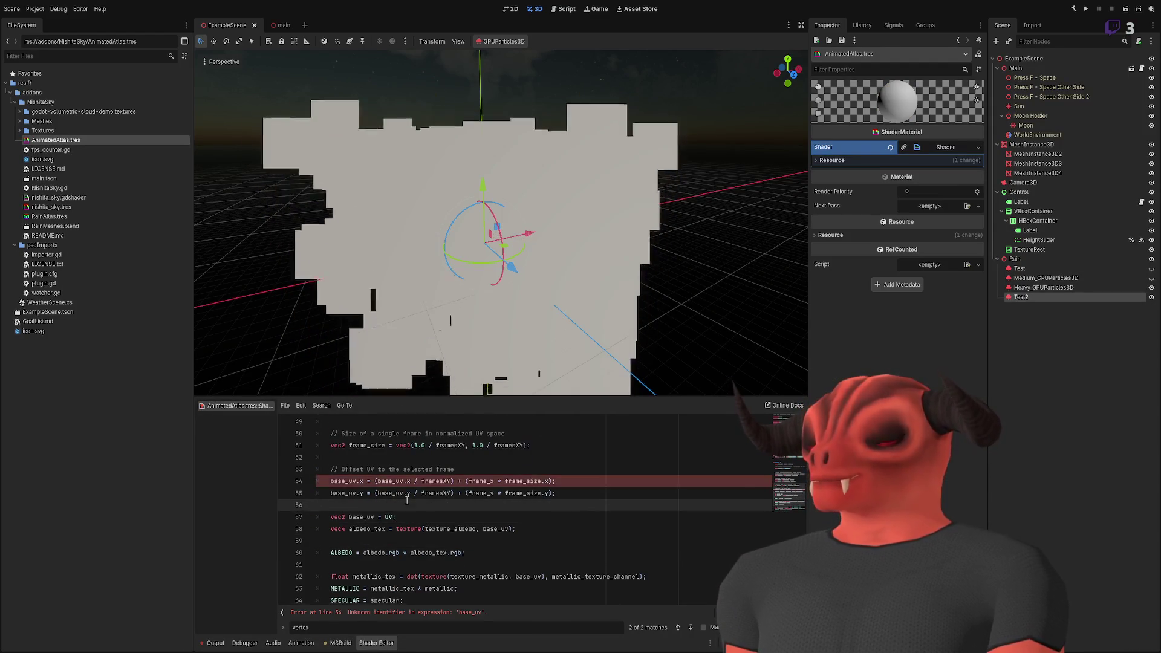
{"action": "scroll", "coordinate": [336, 507], "scroll_direction": "up", "scroll_amount": 1}
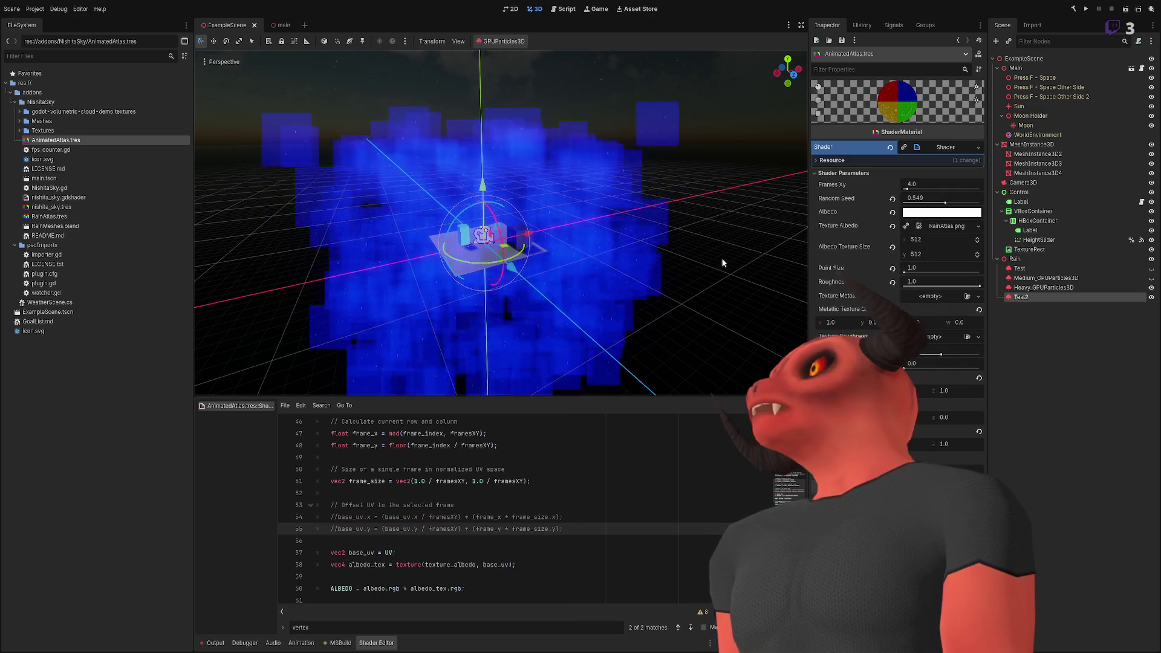
{"action": "left_click", "coordinate": [1049, 269]}
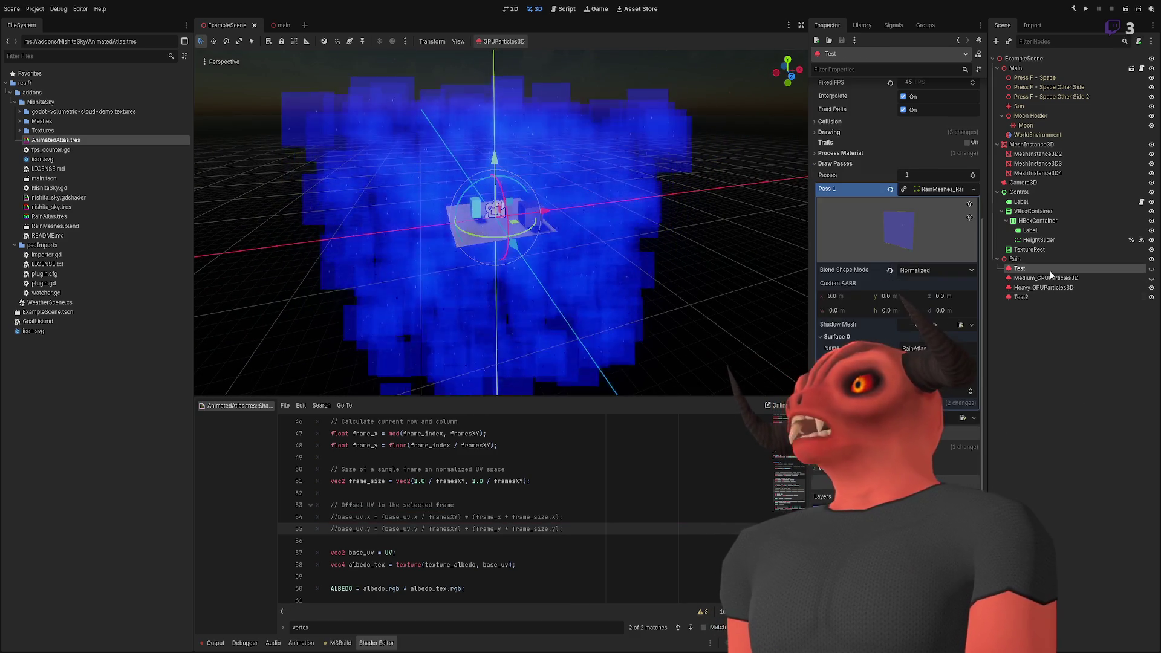
- Set RainAtlas material billboard mode to Particle Billboard and expand its Particles Anim settings
{"action": "left_click", "coordinate": [53, 216]}
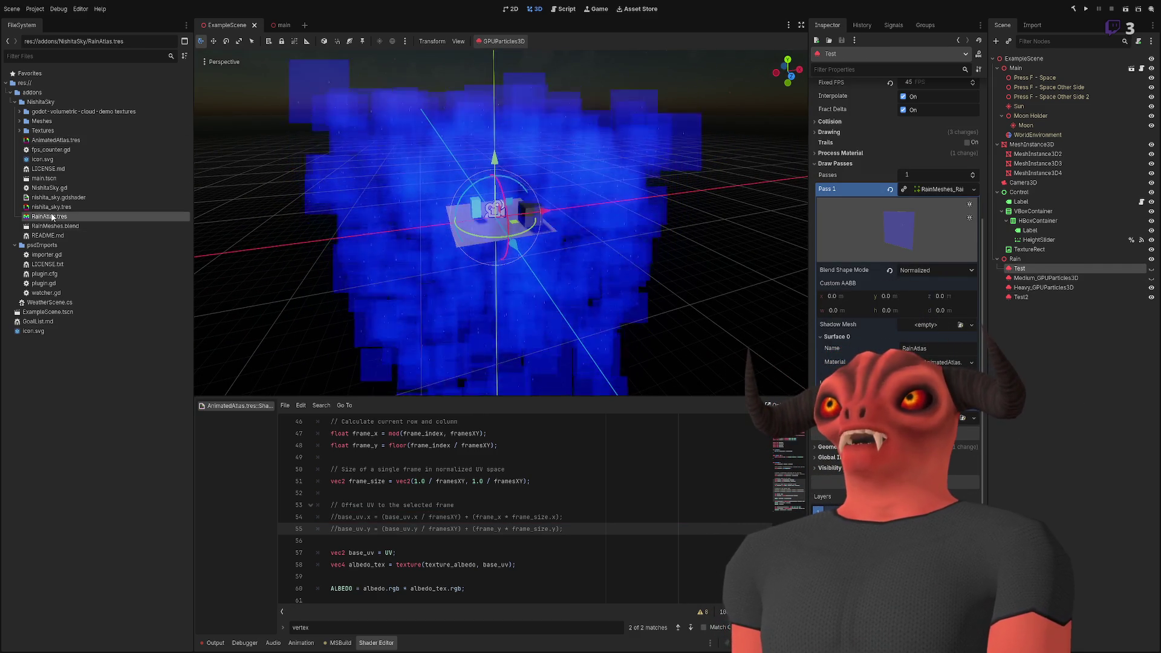
{"action": "left_click_drag", "start_coordinate": [53, 216], "coordinate": [674, 231]}
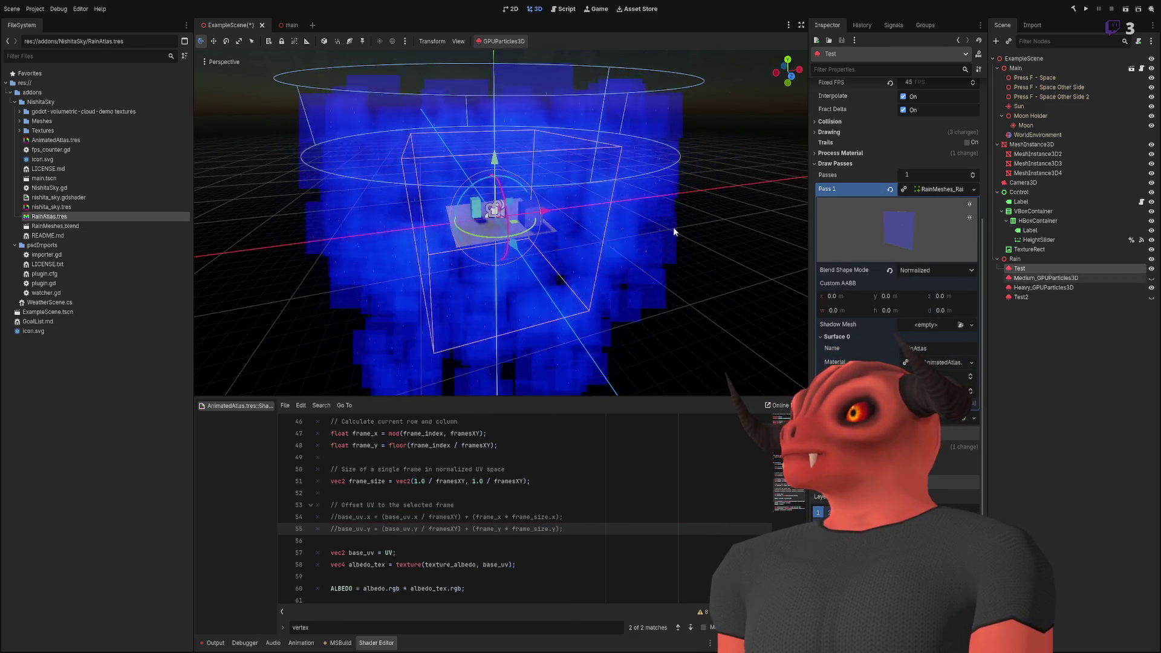
{"action": "left_click", "coordinate": [937, 362]}
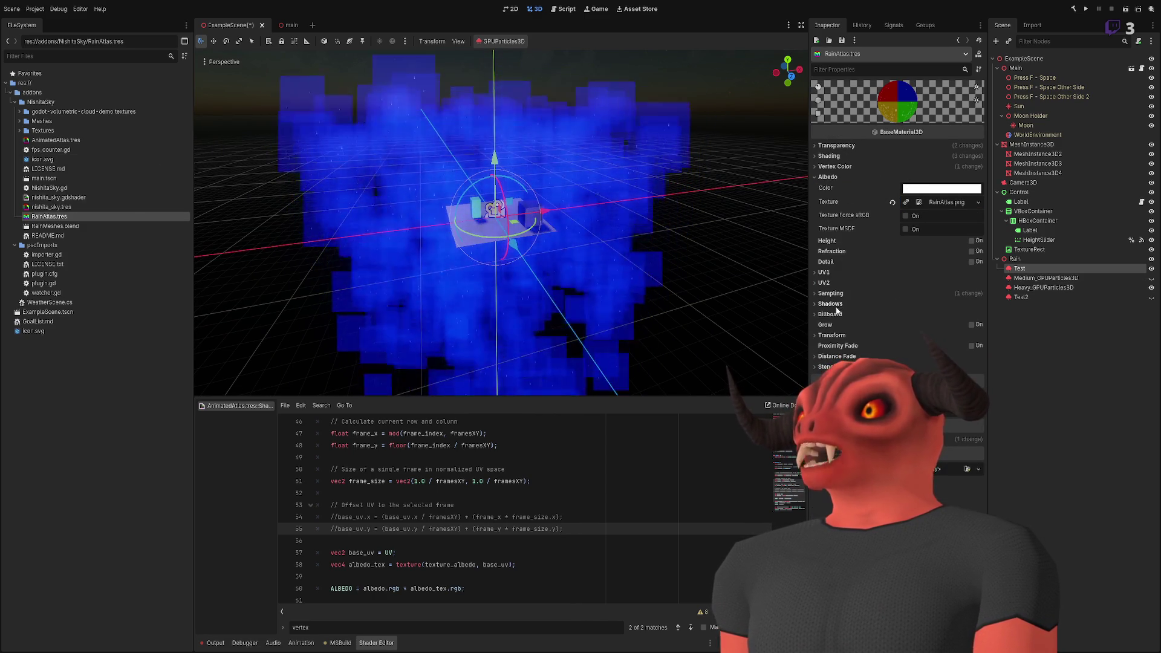
{"action": "left_click", "coordinate": [837, 312]}
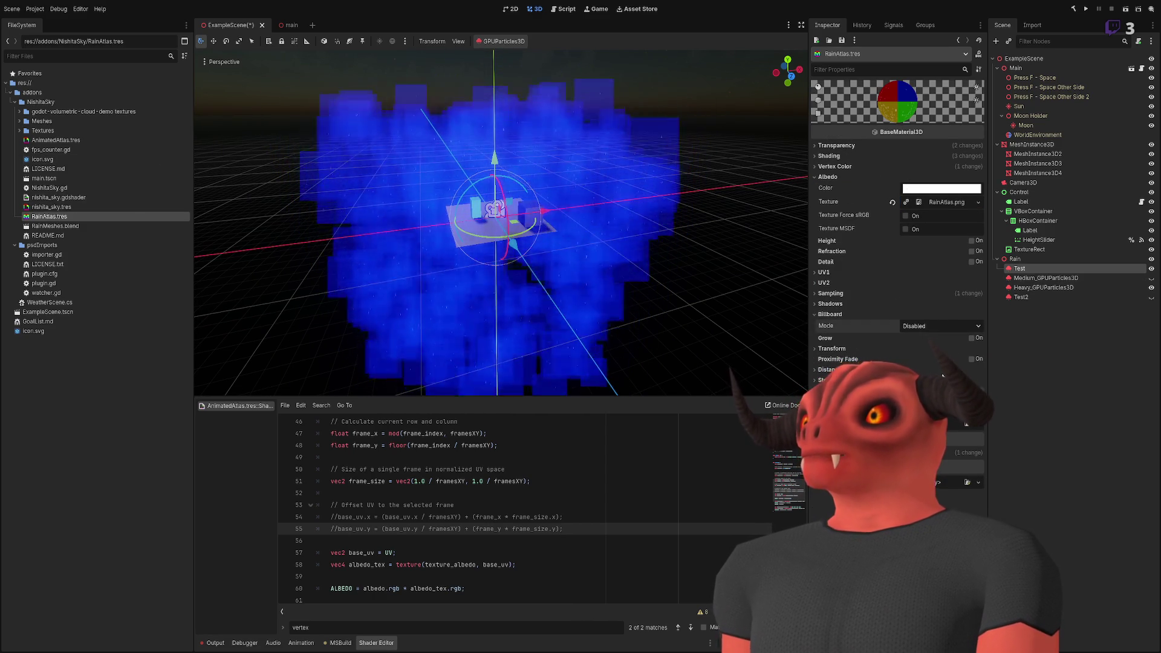
{"action": "left_click", "coordinate": [941, 326]}
{"action": "left_click", "coordinate": [925, 383]}
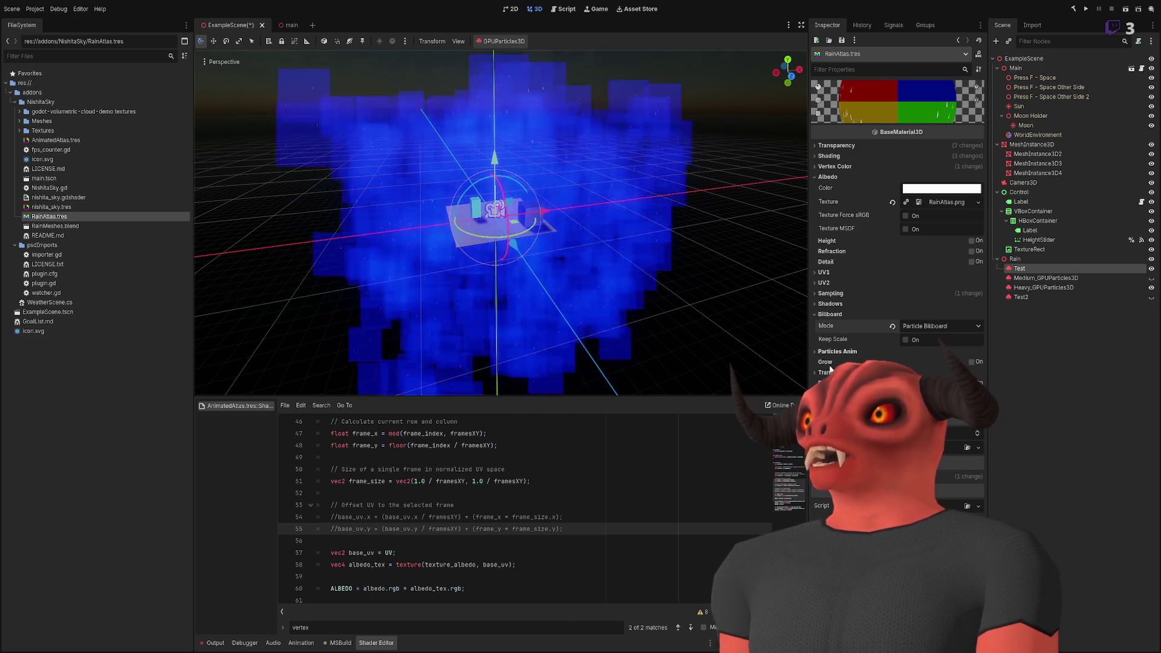
{"action": "left_click", "coordinate": [838, 352]}
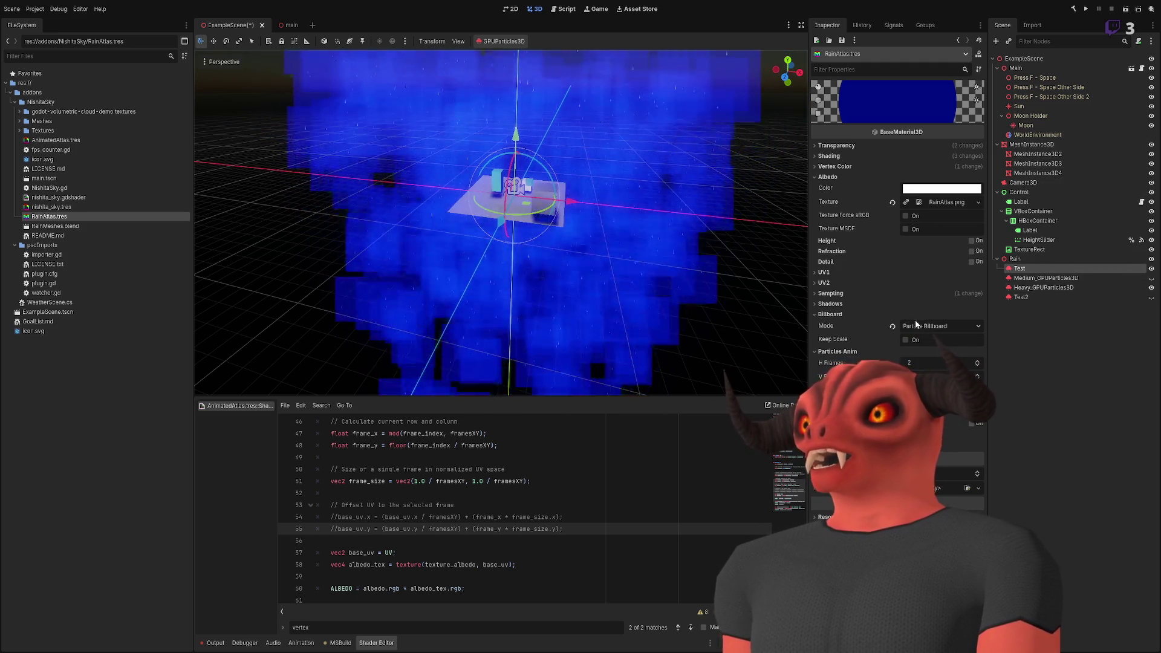
- Reselect the Test particles node and expand its Process Material section
{"action": "left_click", "coordinate": [1028, 268]}
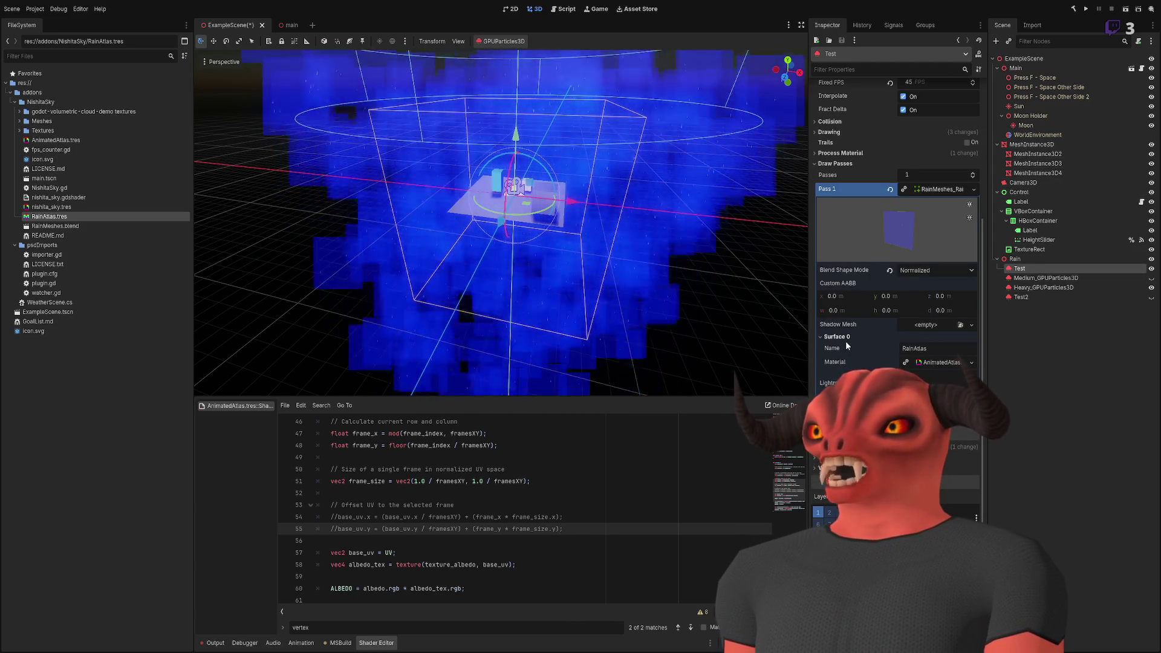
{"action": "scroll", "coordinate": [893, 324], "scroll_direction": "up", "scroll_amount": 4}
{"action": "left_click", "coordinate": [840, 347]}
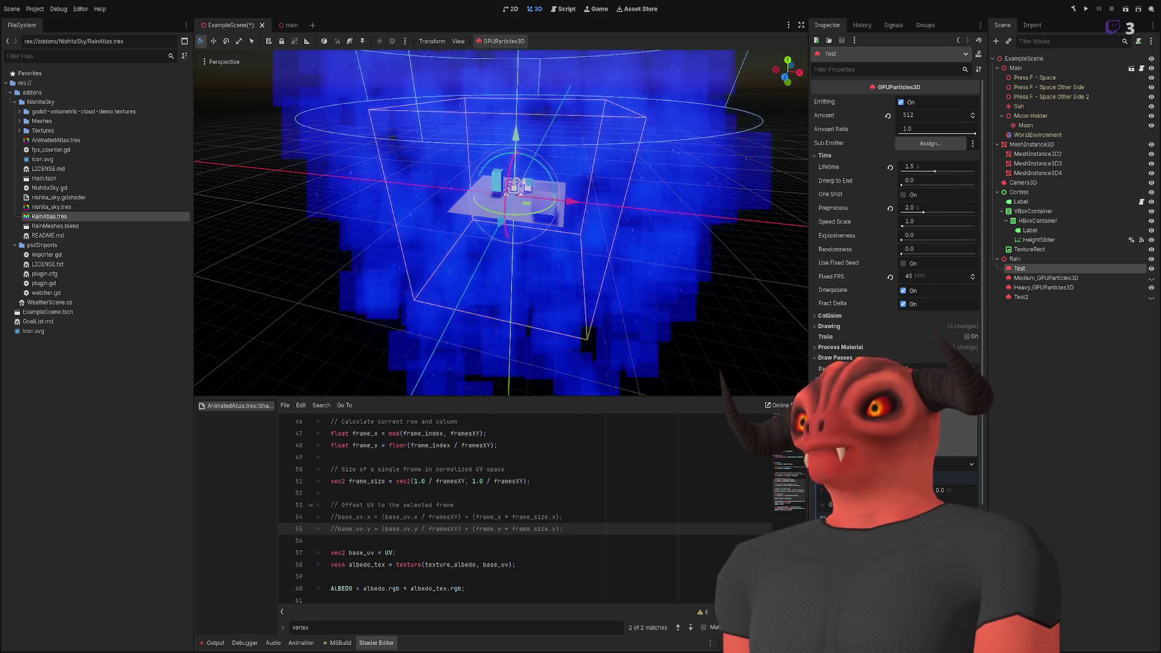
- Expand the Test particles' process material and scroll the Inspector down to Draw Passes
{"action": "left_click", "coordinate": [937, 359]}
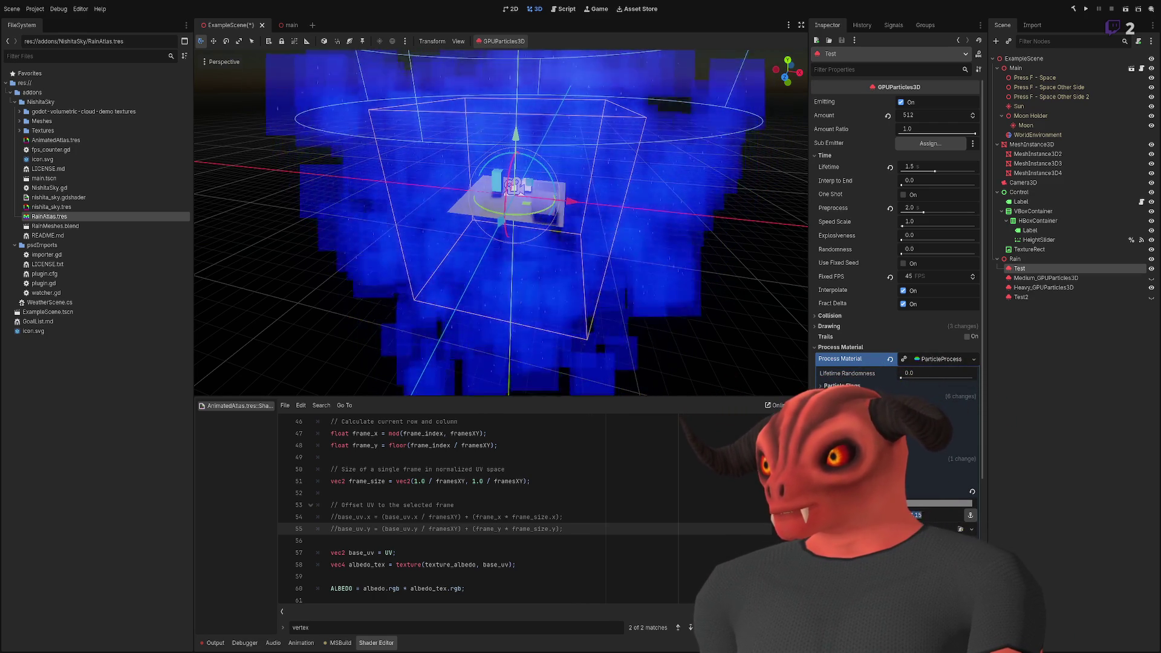
{"action": "scroll", "coordinate": [500, 224], "scroll_direction": "down", "scroll_amount": 5}
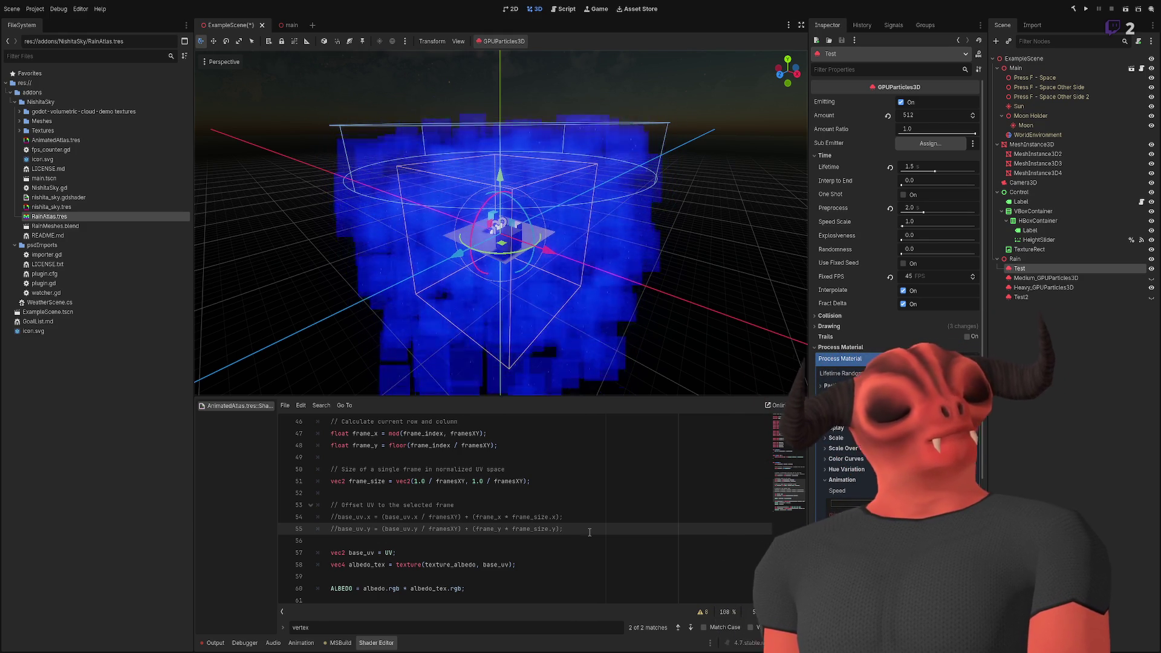
{"action": "scroll", "coordinate": [894, 242], "scroll_direction": "down", "scroll_amount": 5}
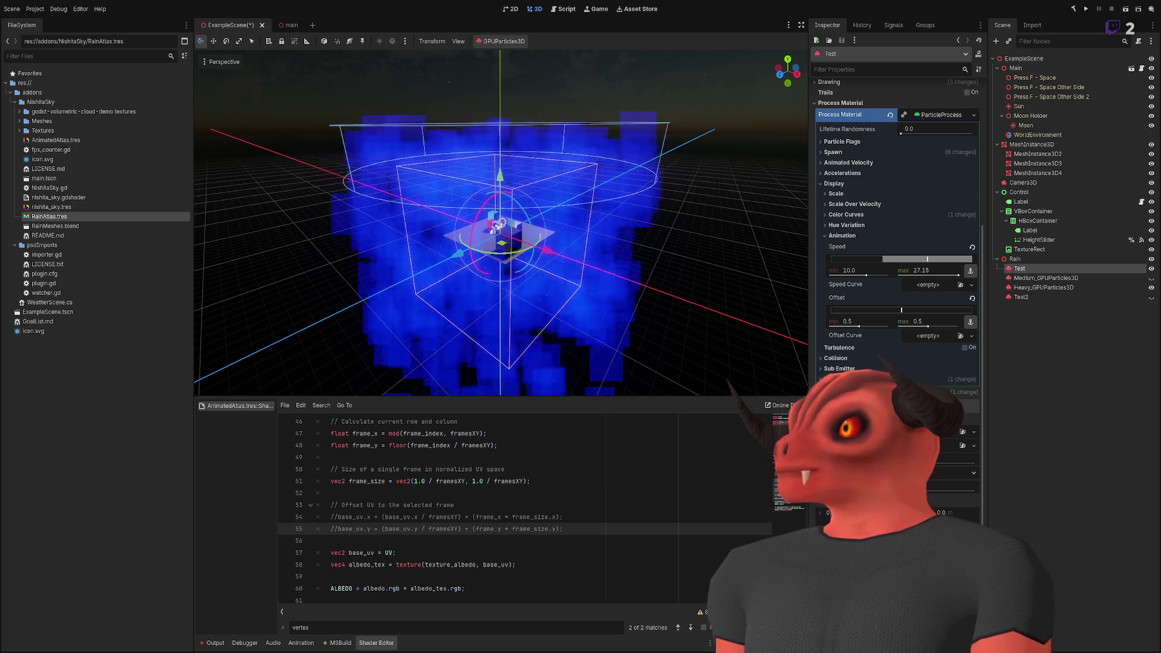
{"action": "scroll", "coordinate": [895, 242], "scroll_direction": "up", "scroll_amount": 5}
{"action": "scroll", "coordinate": [895, 242], "scroll_direction": "down", "scroll_amount": 5}
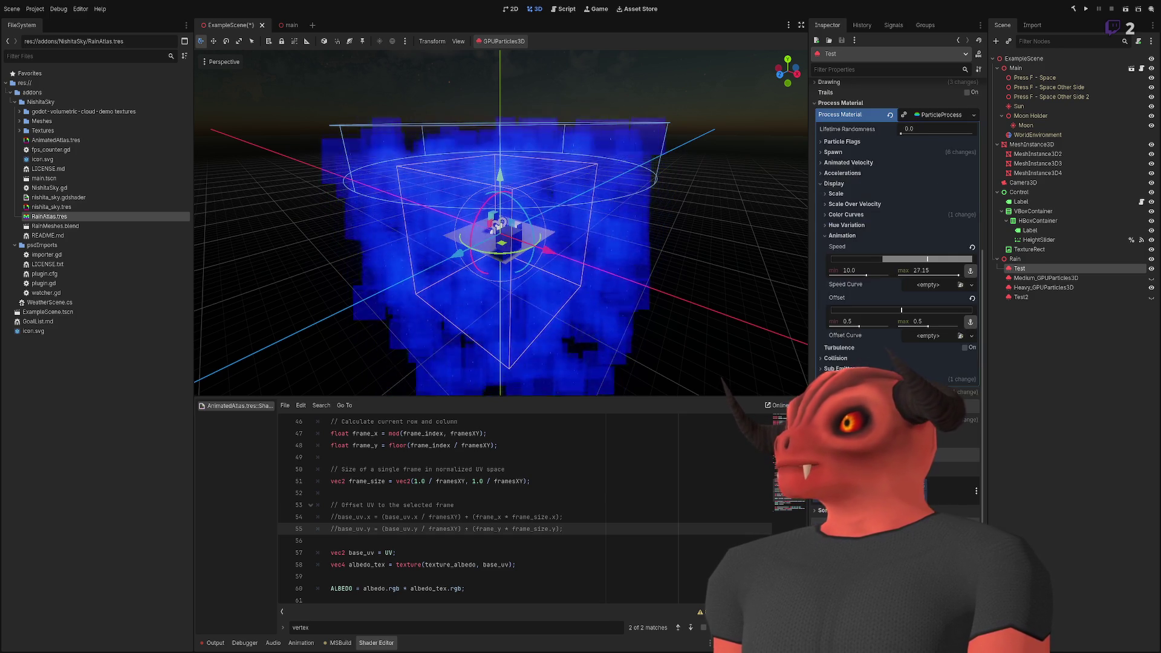
{"action": "scroll", "coordinate": [894, 242], "scroll_direction": "down", "scroll_amount": 3}
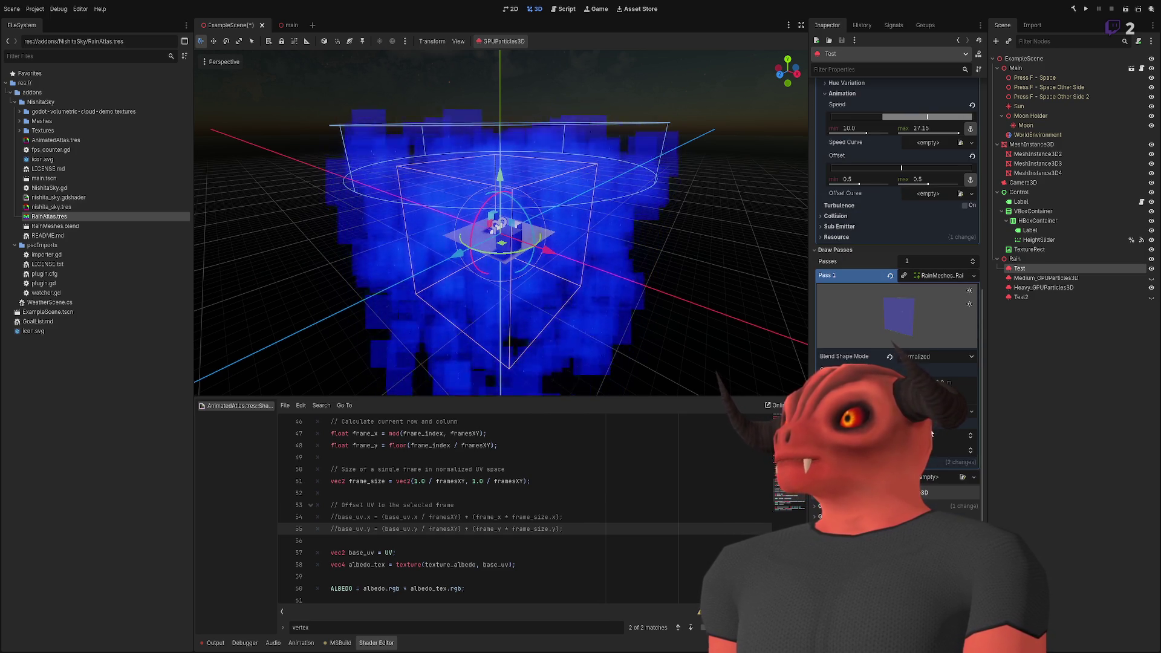
- Expand Pass 1's mesh and AnimatedAtlas material to show Frames Xy 4 and RainAtlas.png
{"action": "left_click", "coordinate": [927, 462]}
{"action": "left_click", "coordinate": [939, 450]}
{"action": "scroll", "coordinate": [938, 454], "scroll_direction": "down", "scroll_amount": 6}
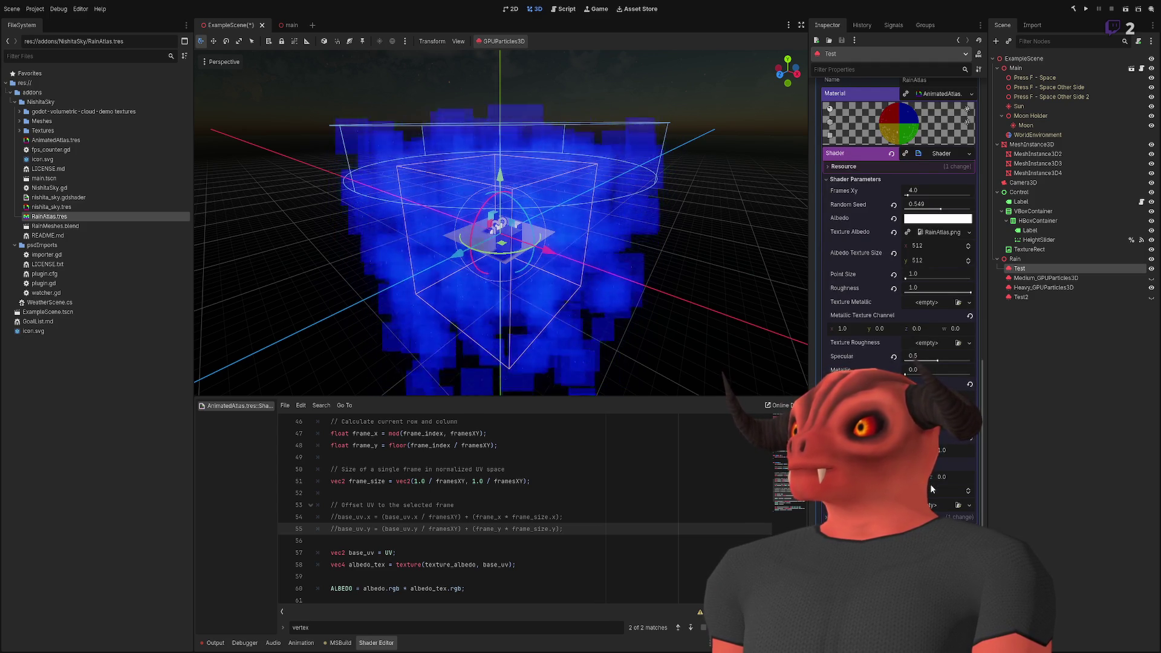
{"action": "scroll", "coordinate": [931, 488], "scroll_direction": "up", "scroll_amount": 2}
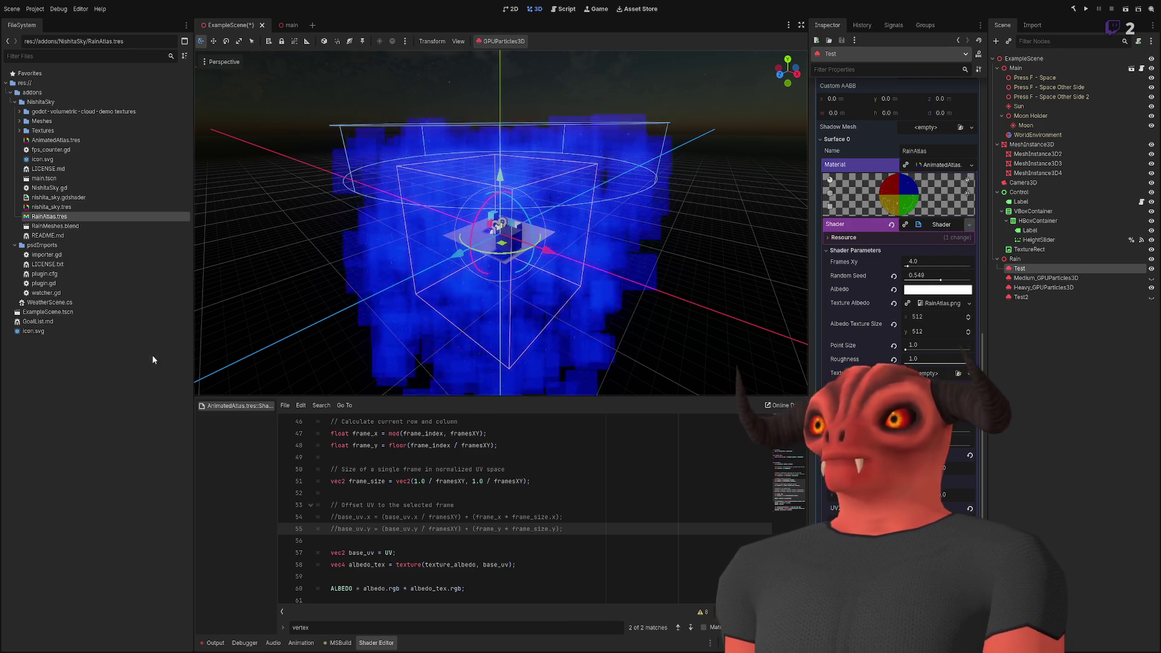
{"action": "double_click", "coordinate": [66, 218]}
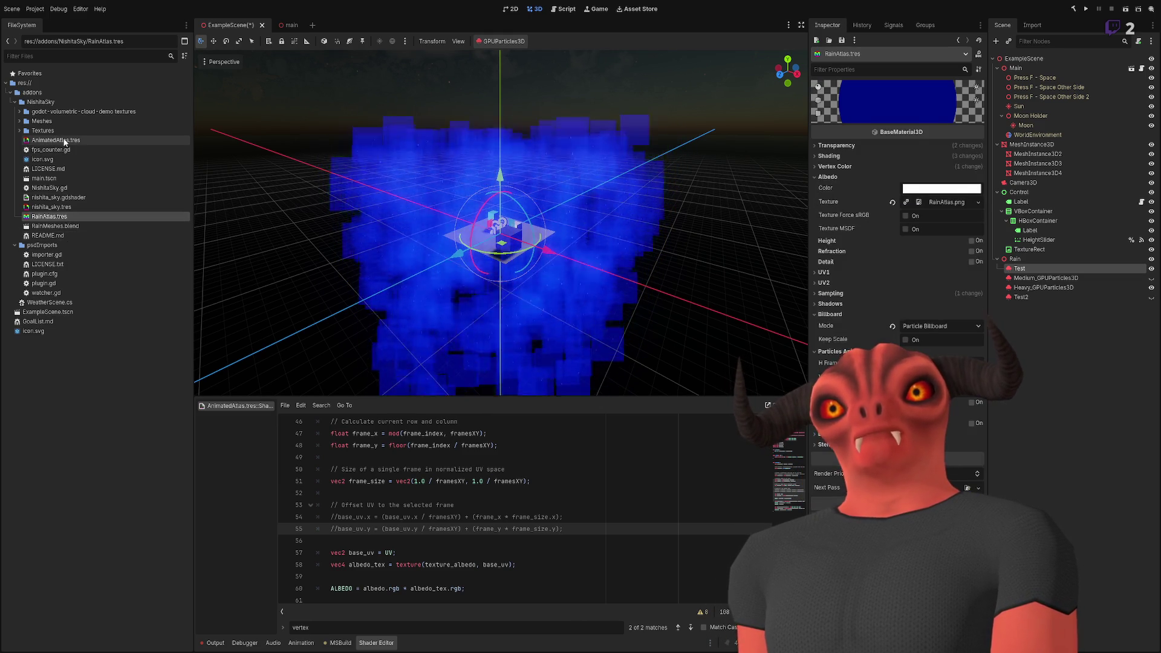
- Replace Surface 0's AnimatedAtlas material with RainAtlas.tres
{"action": "double_click", "coordinate": [57, 140]}
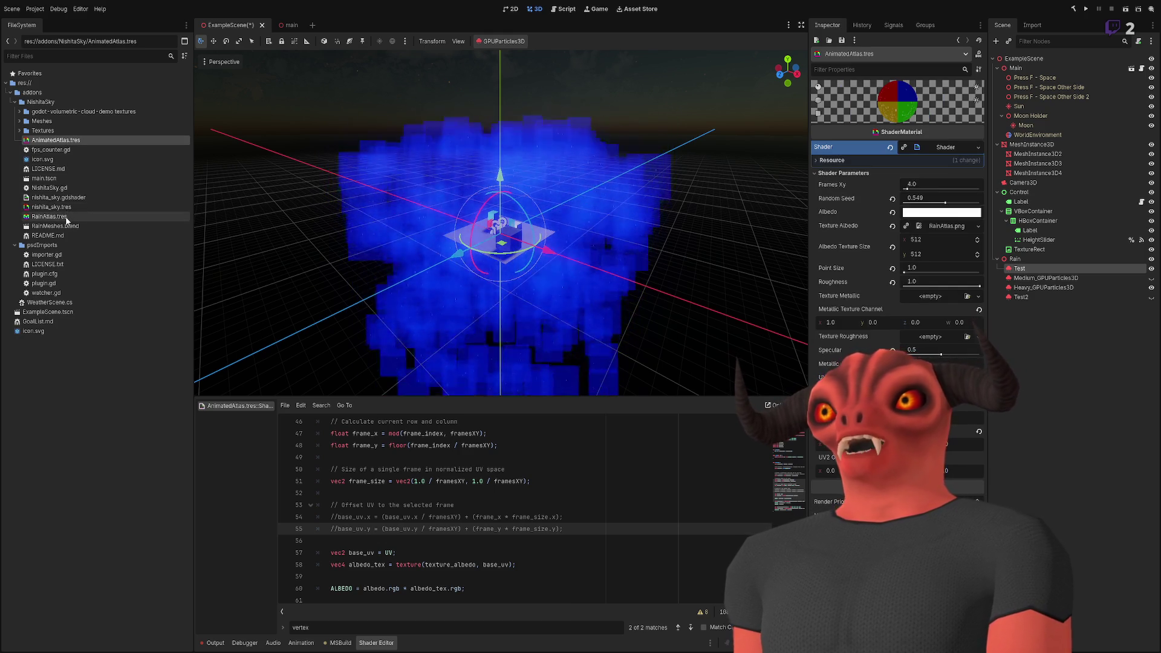
{"action": "left_click", "coordinate": [65, 218]}
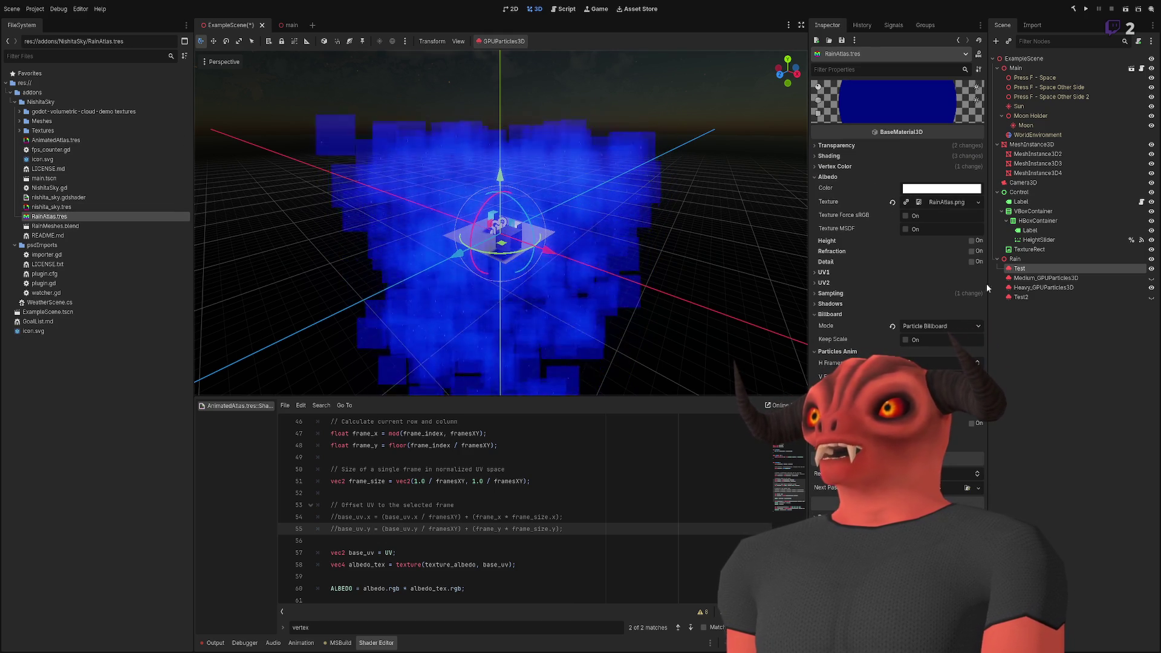
{"action": "left_click", "coordinate": [1019, 268]}
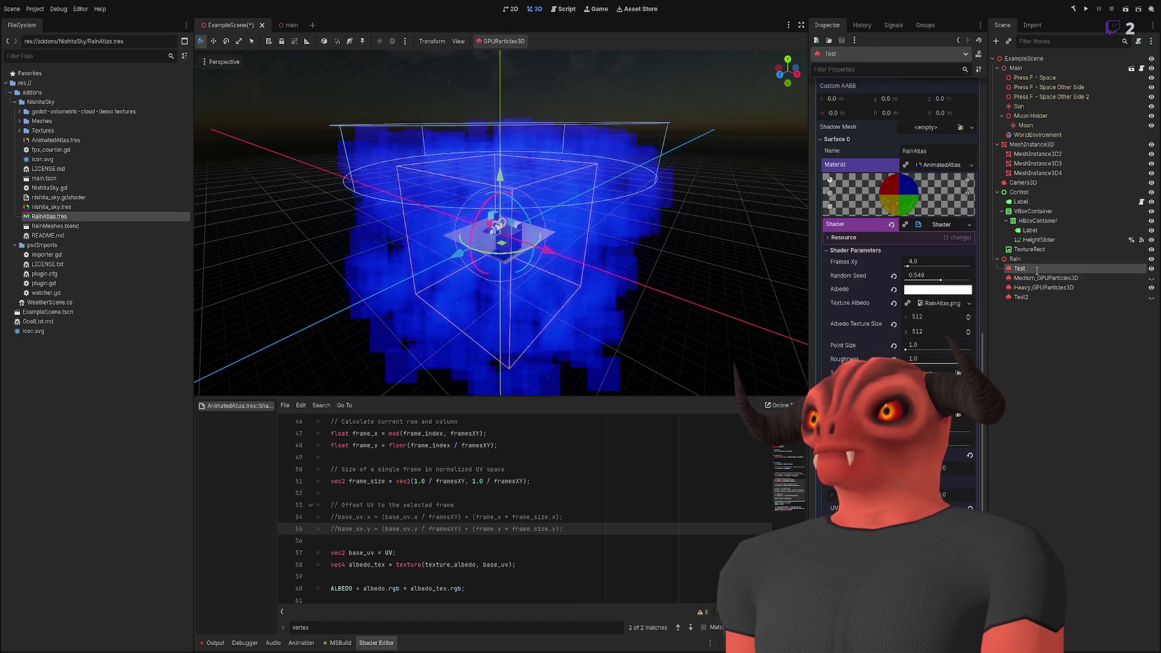
{"action": "left_click", "coordinate": [957, 223]}
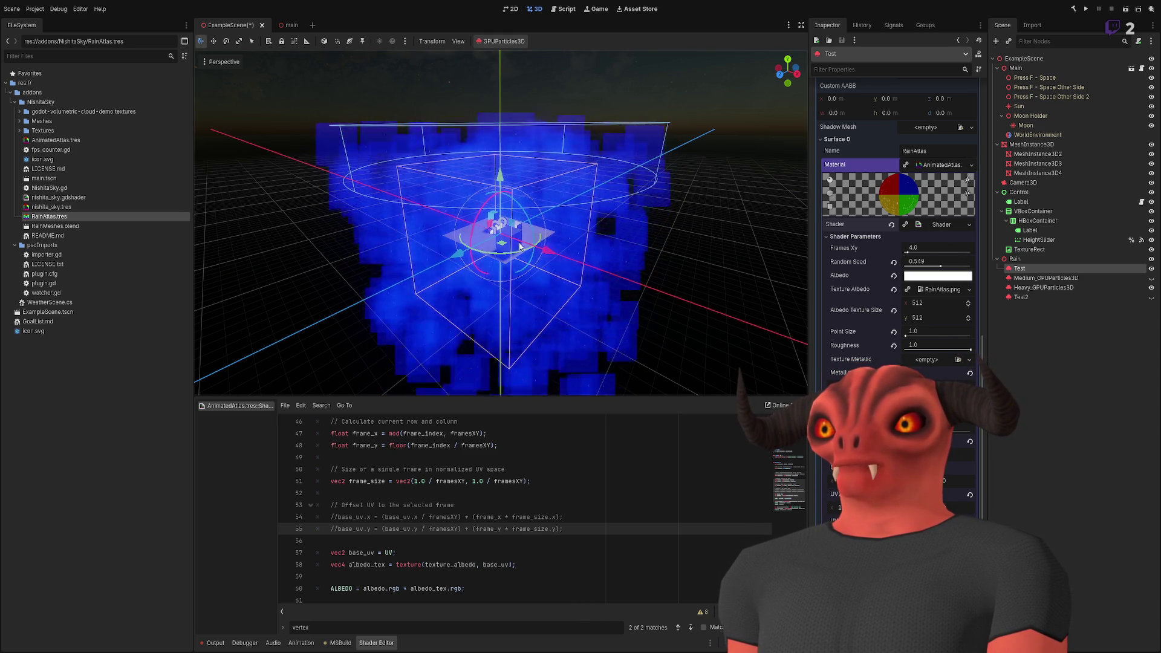
{"action": "key", "text": "ctrl+z"}
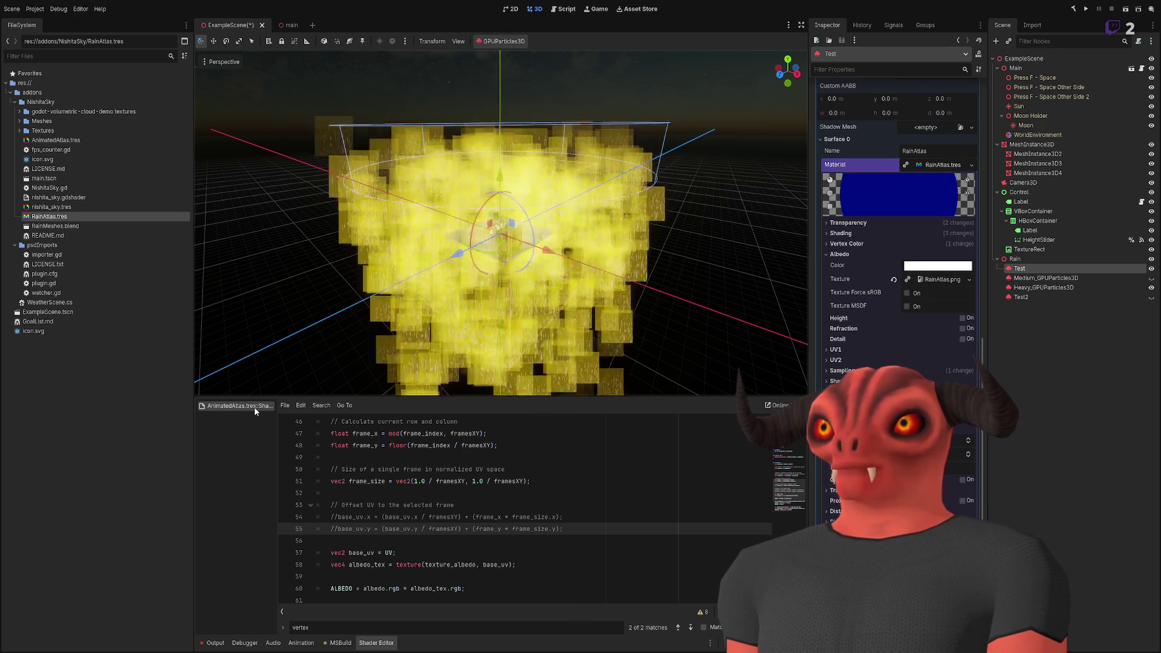
- Delete AnimatedAtlas.tres from FileSystem and open RainAtlas.tres for editing
{"action": "left_click", "coordinate": [67, 144]}
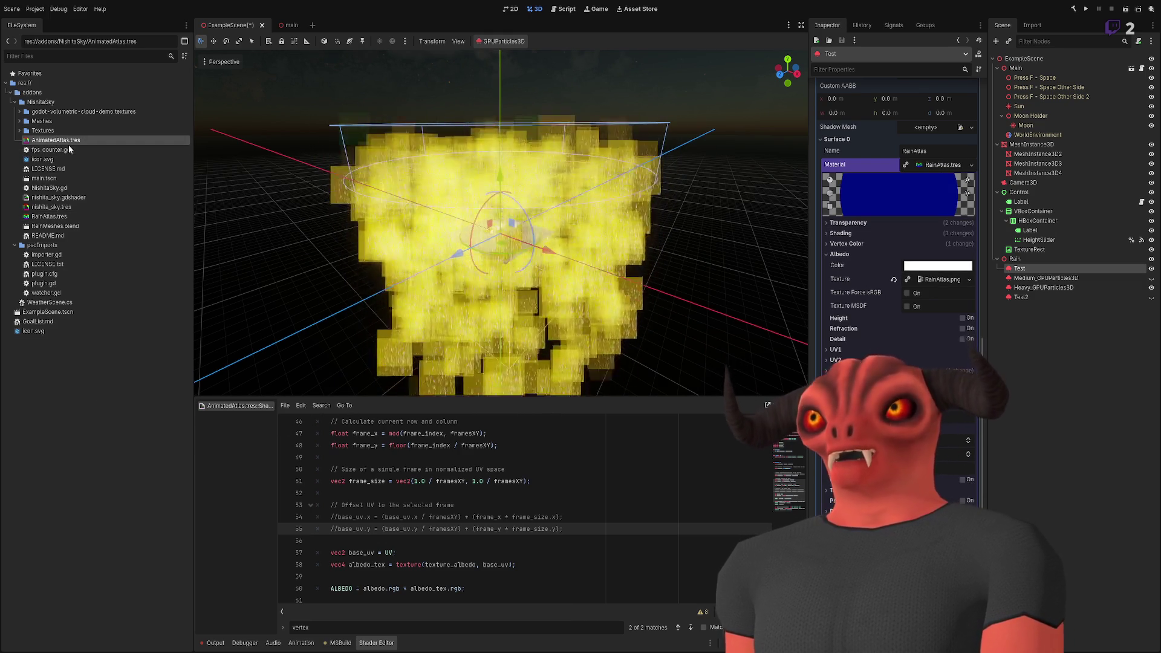
{"action": "key", "text": "Delete"}
{"action": "key", "text": "Return"}
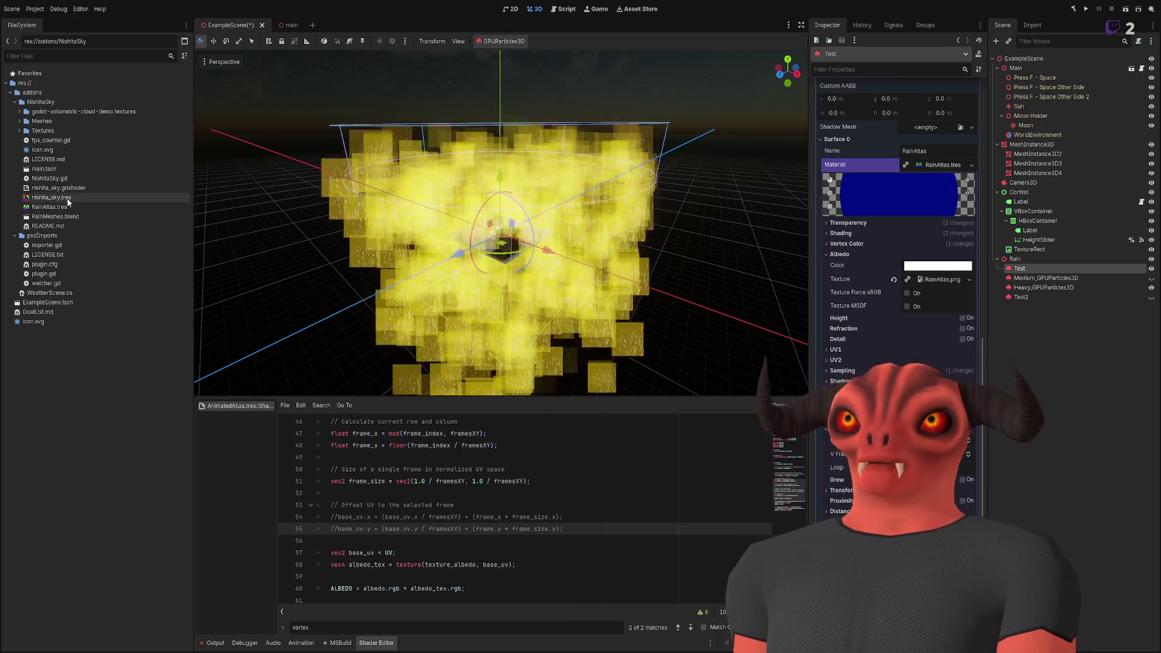
{"action": "left_click", "coordinate": [67, 207]}
{"action": "double_click", "coordinate": [67, 209]}
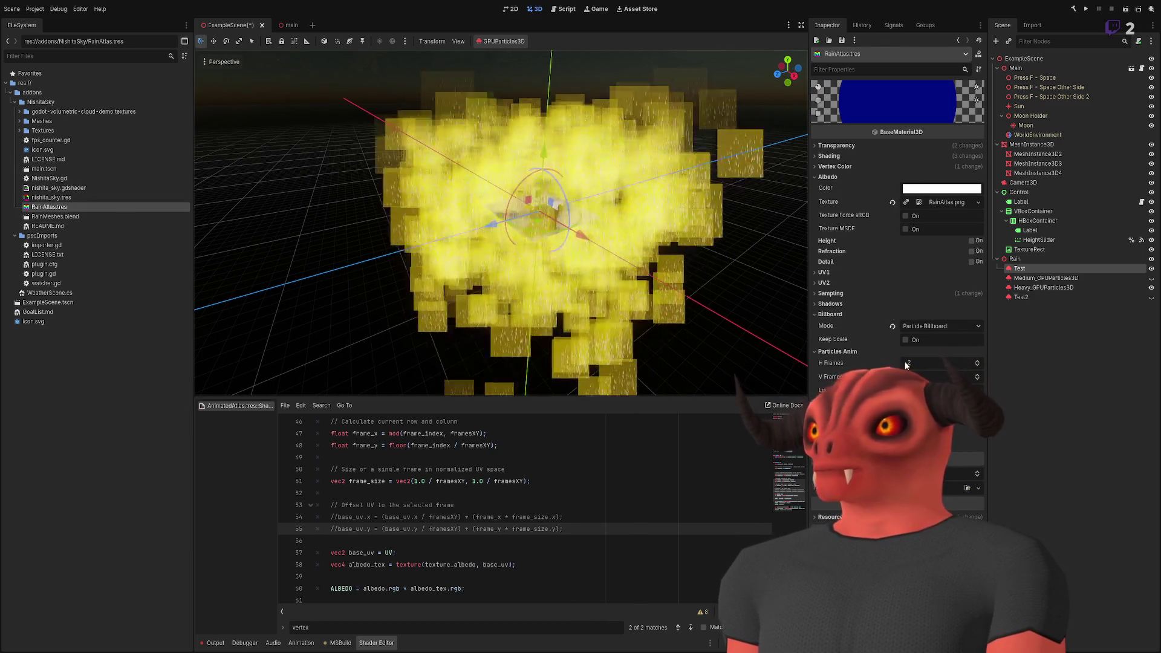
- Set RainAtlas H Frames to 2 and Test's process material Animation Speed to min 0, max 1
{"action": "mouse_move", "coordinate": [915, 362]}
{"action": "left_mouse_down"}
{"action": "mouse_move", "coordinate": [952, 363]}
{"action": "mouse_move", "coordinate": [915, 363]}
{"action": "left_mouse_up"}
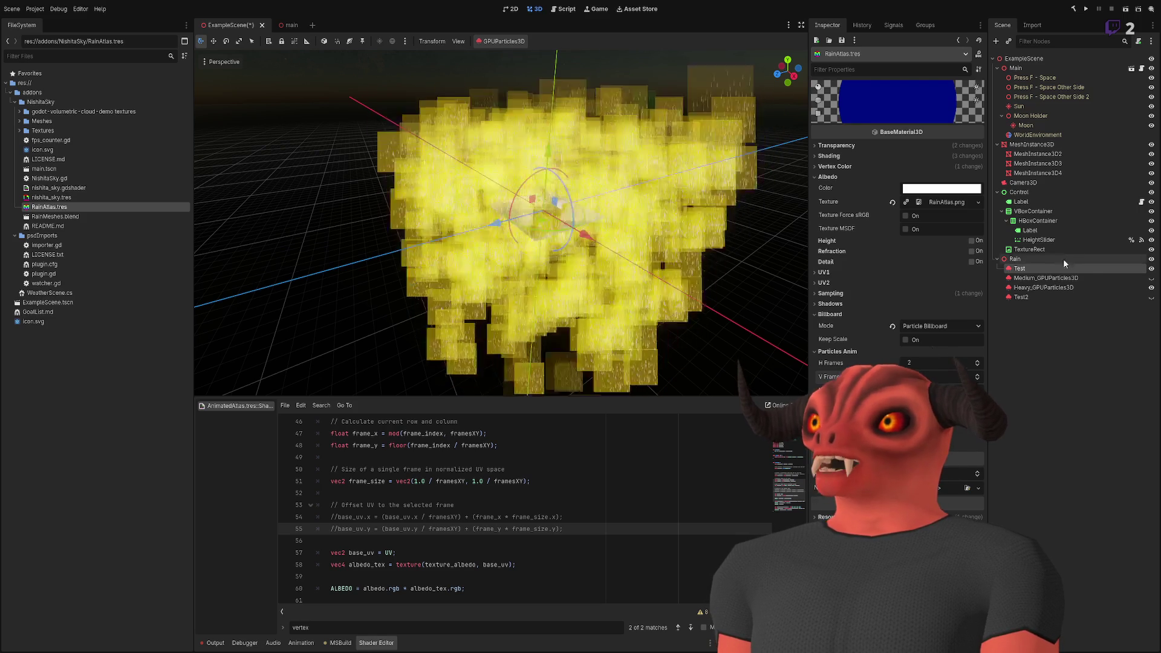
{"action": "left_click", "coordinate": [1036, 268]}
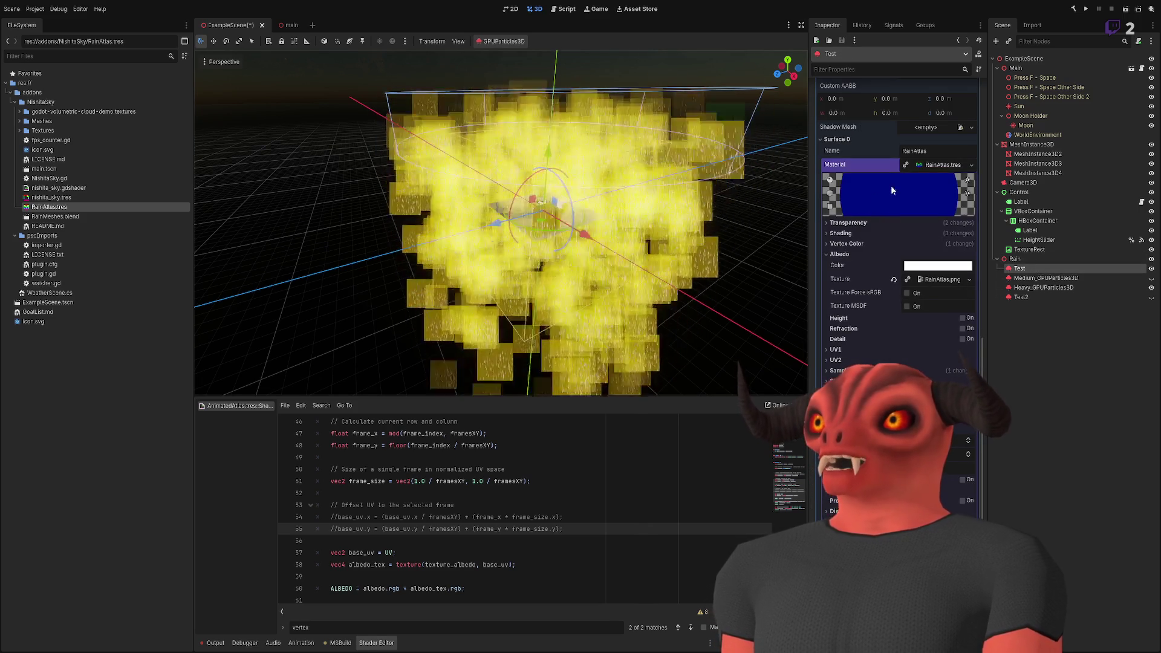
{"action": "scroll", "coordinate": [937, 168], "scroll_direction": "up", "scroll_amount": 8}
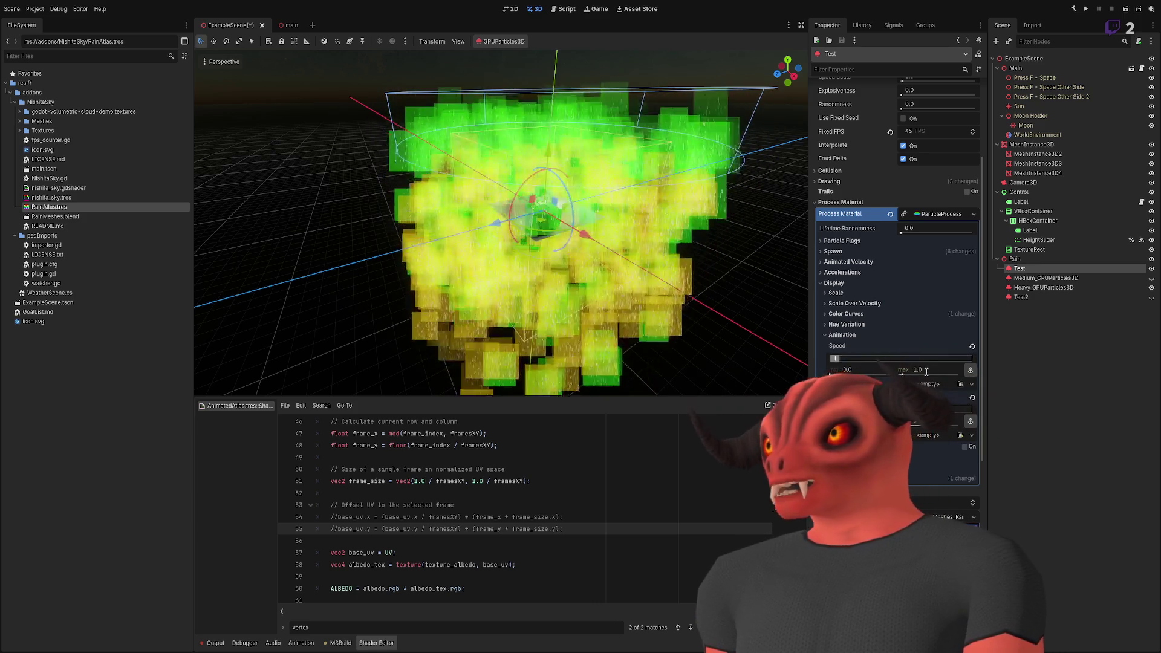
{"action": "scroll", "coordinate": [500, 222], "scroll_direction": "up", "scroll_amount": 10}
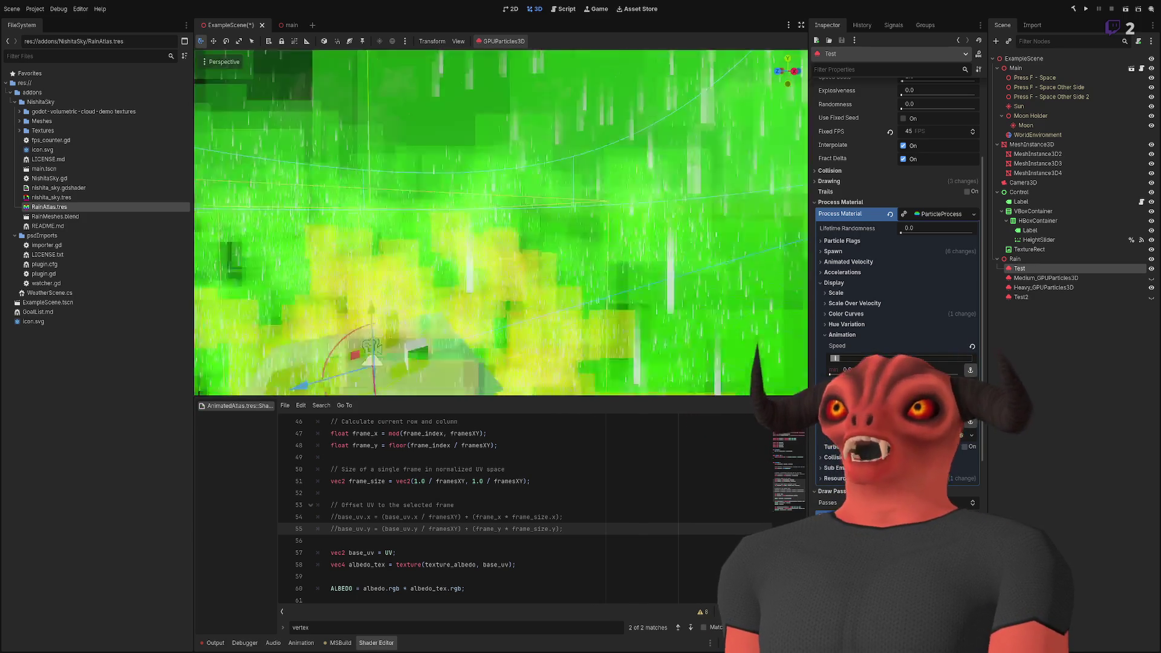
{"action": "scroll", "coordinate": [501, 223], "scroll_direction": "down", "scroll_amount": 10}
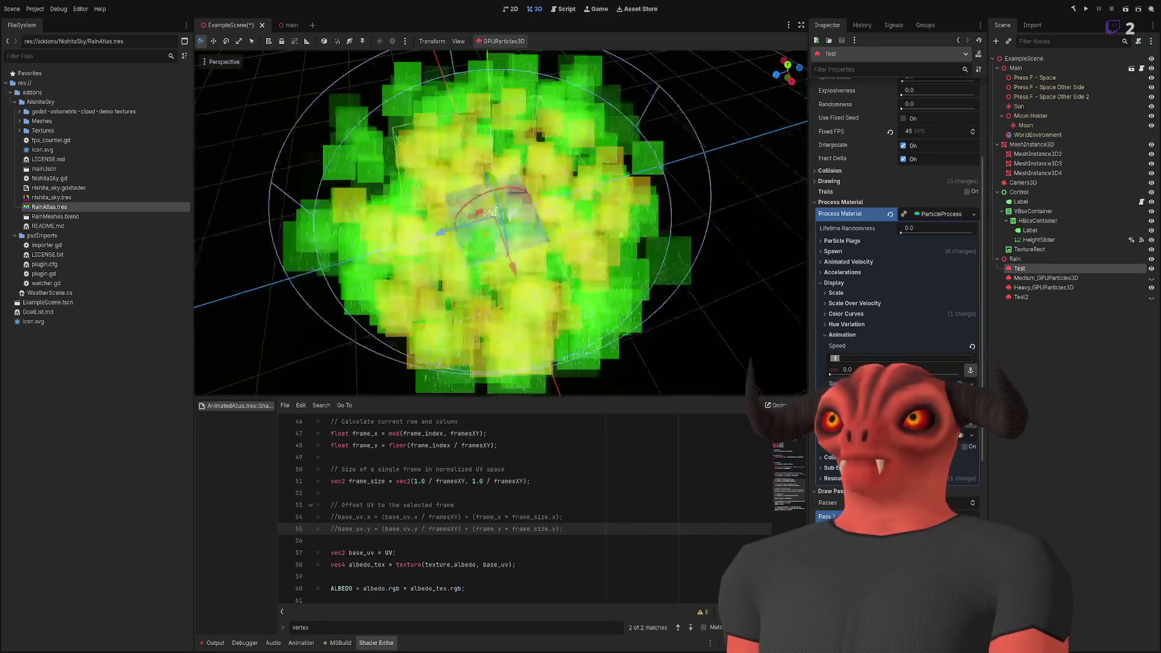
{"action": "scroll", "coordinate": [501, 222], "scroll_direction": "up", "scroll_amount": 5}
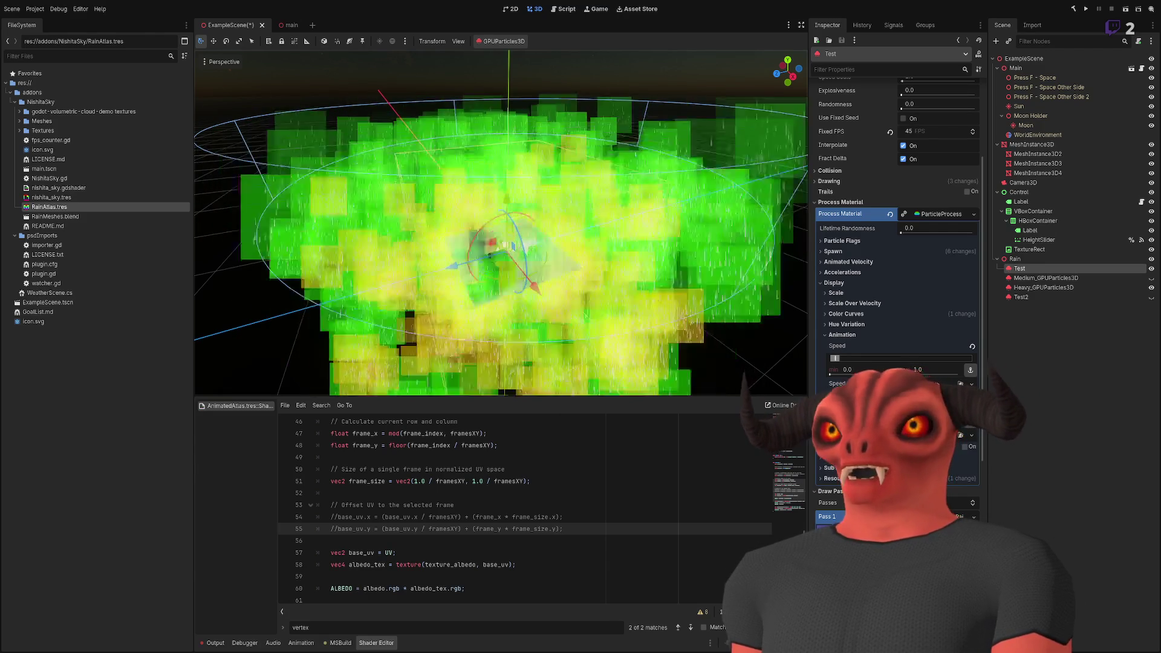
{"action": "scroll", "coordinate": [500, 223], "scroll_direction": "down", "scroll_amount": 3}
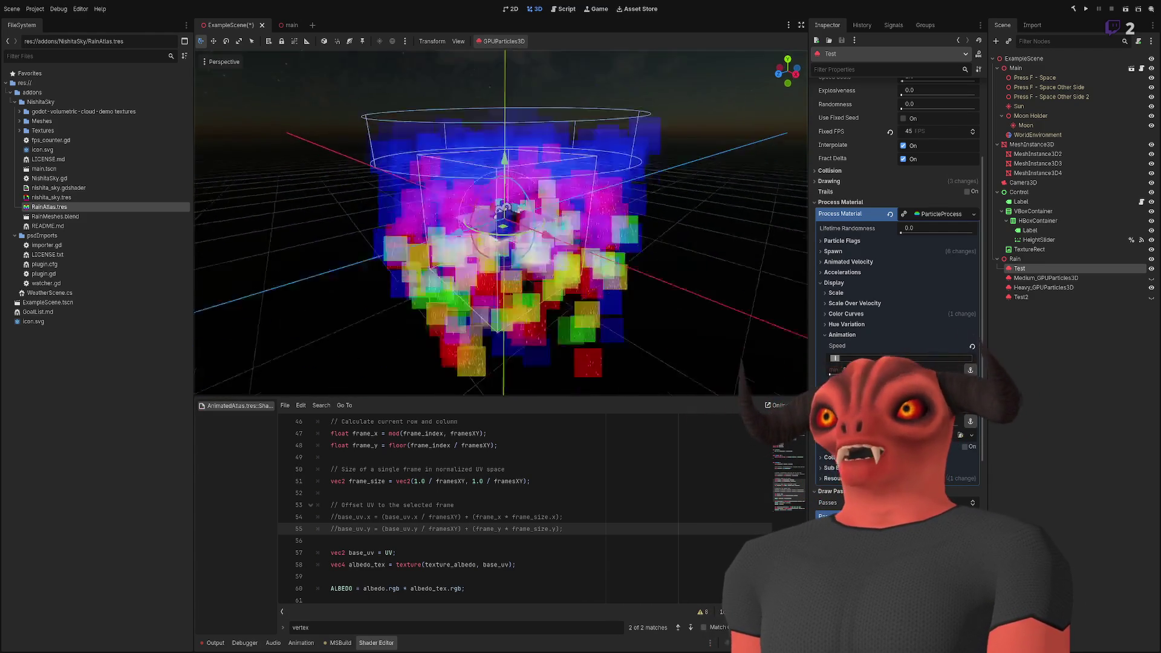
{"action": "scroll", "coordinate": [501, 223], "scroll_direction": "up", "scroll_amount": 4}
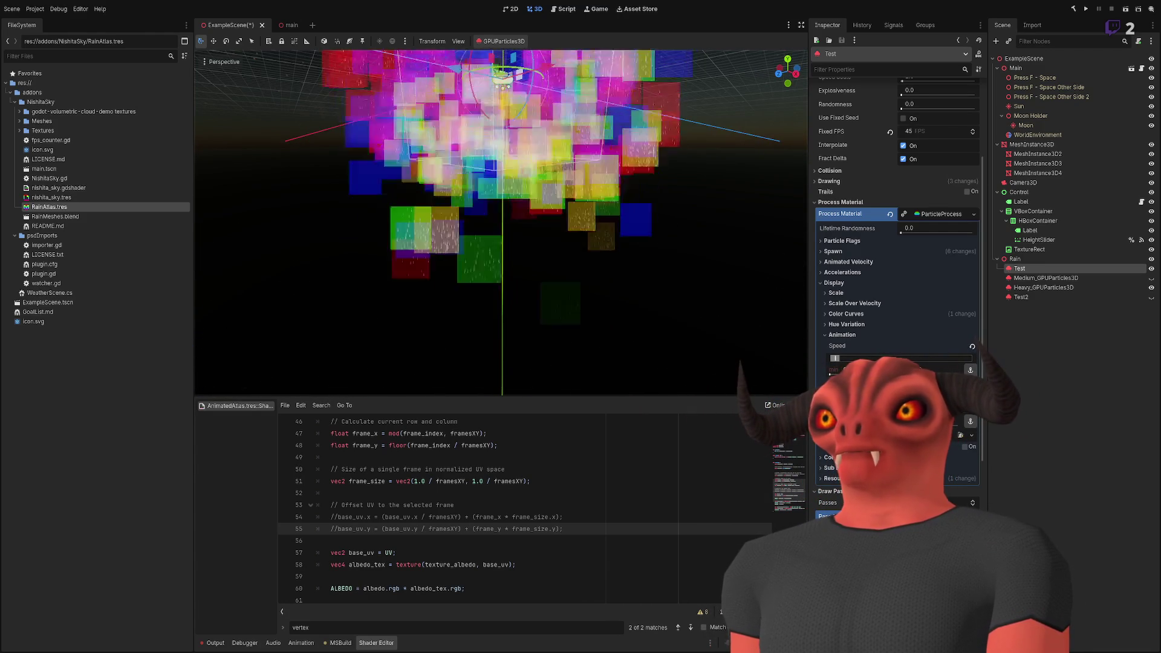
{"action": "left_click_drag", "start_coordinate": [500, 222], "coordinate": [507, 169]}
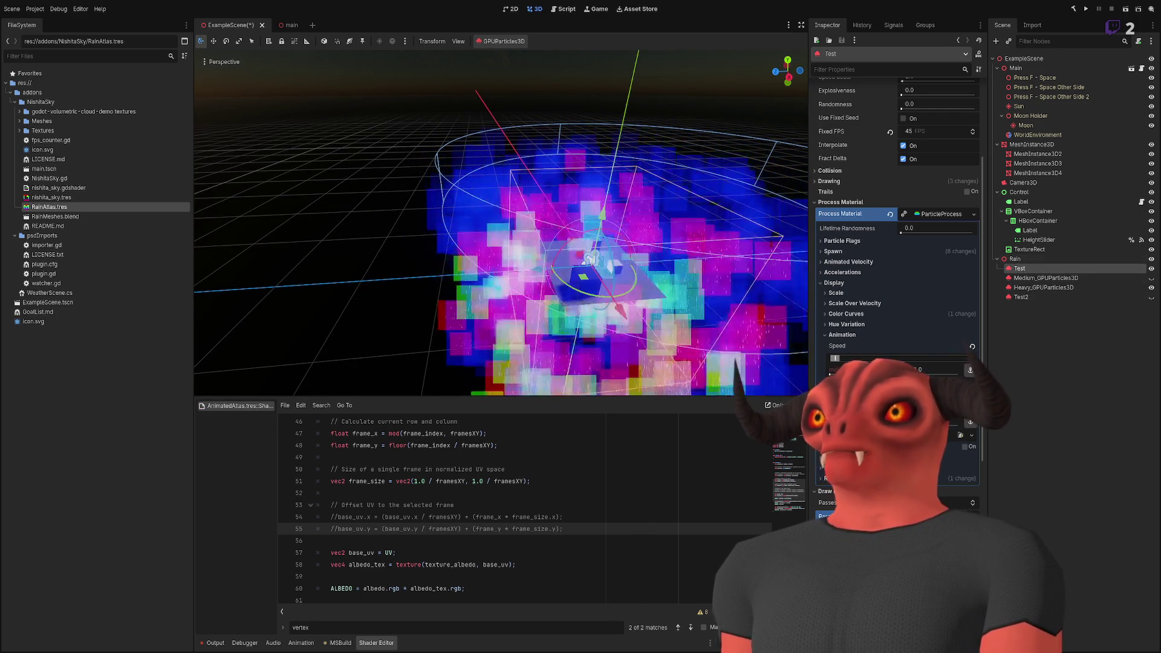
{"action": "left_click", "coordinate": [843, 335]}
{"action": "left_click", "coordinate": [923, 213]}
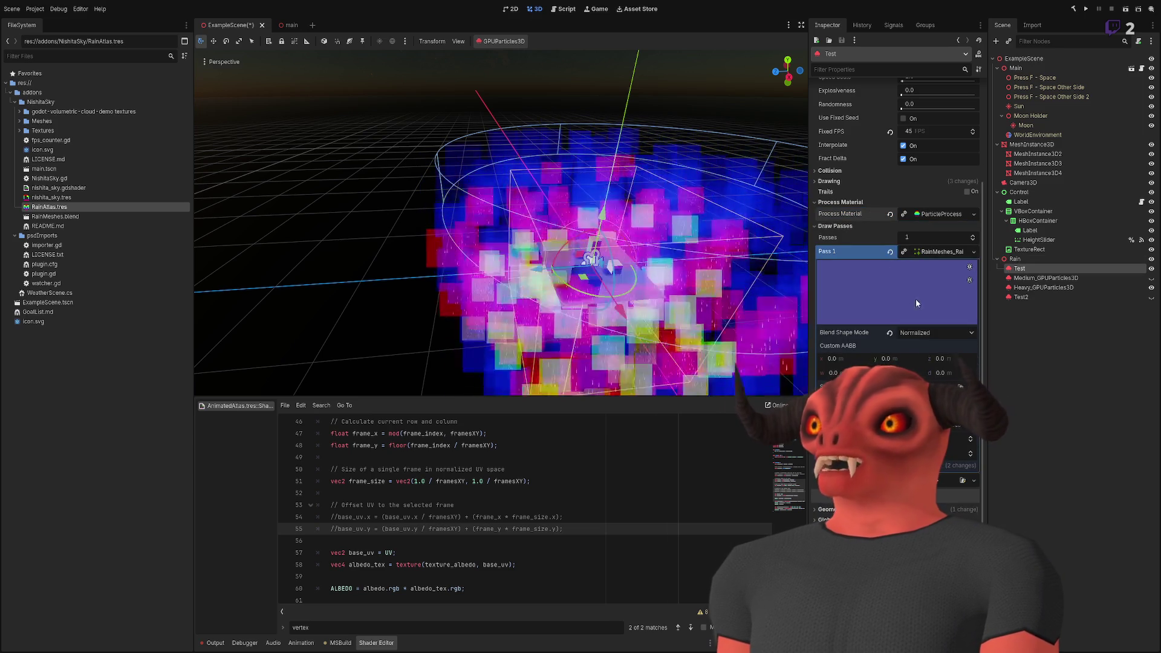
- Enter 0 in Pass 1 RainAtlas material's Particles Anim V Frames, which clamps to 1
{"action": "left_click", "coordinate": [955, 425]}
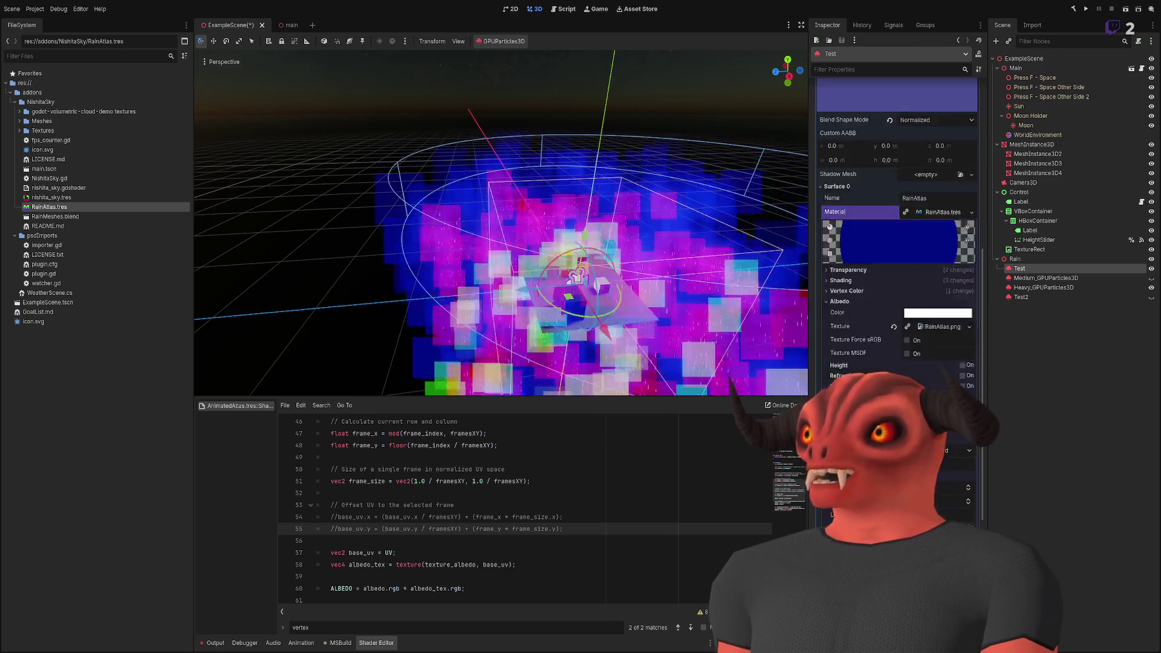
{"action": "scroll", "coordinate": [955, 425], "scroll_direction": "down", "scroll_amount": 5}
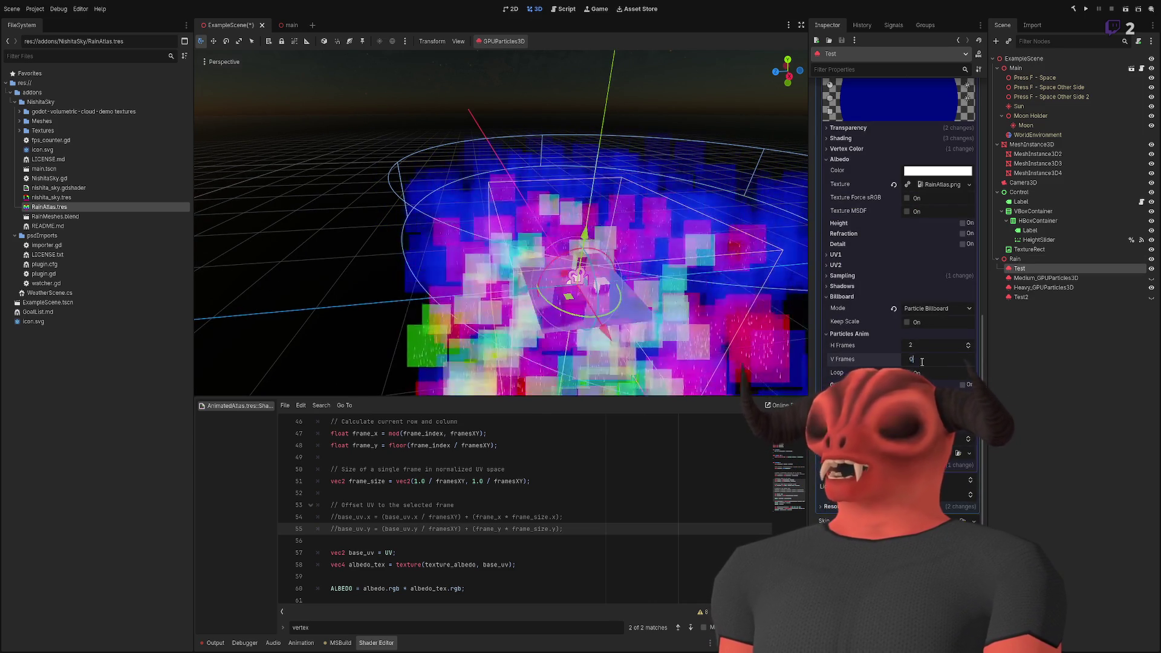
{"action": "key", "text": "Return"}
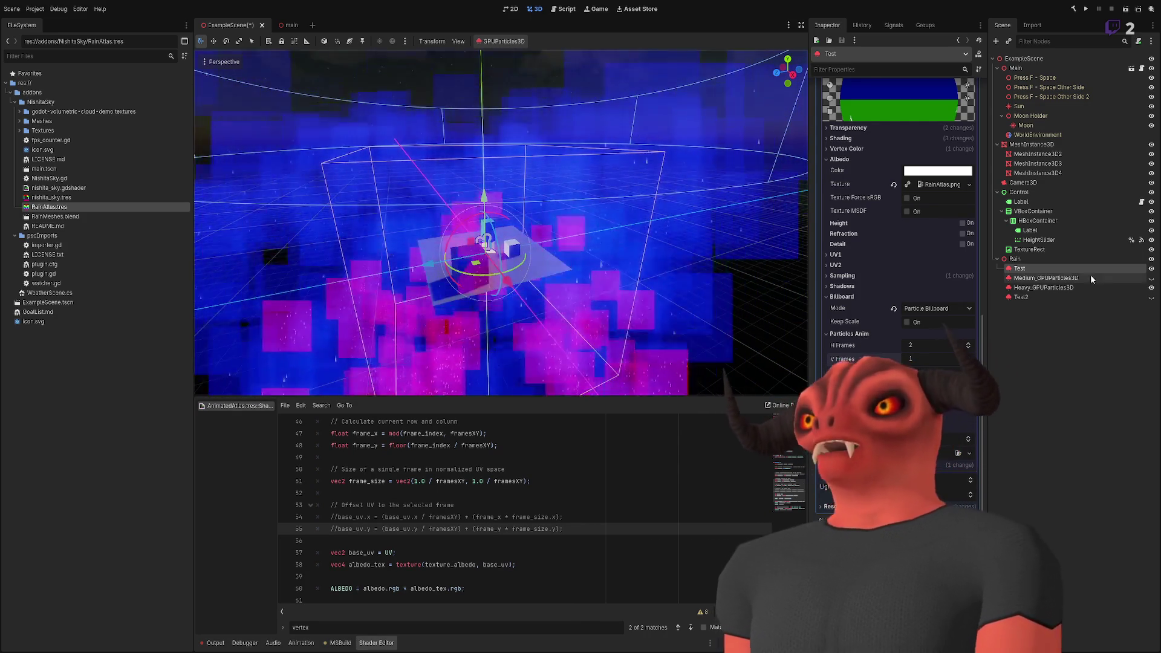
{"action": "scroll", "coordinate": [876, 304], "scroll_direction": "up", "scroll_amount": 10}
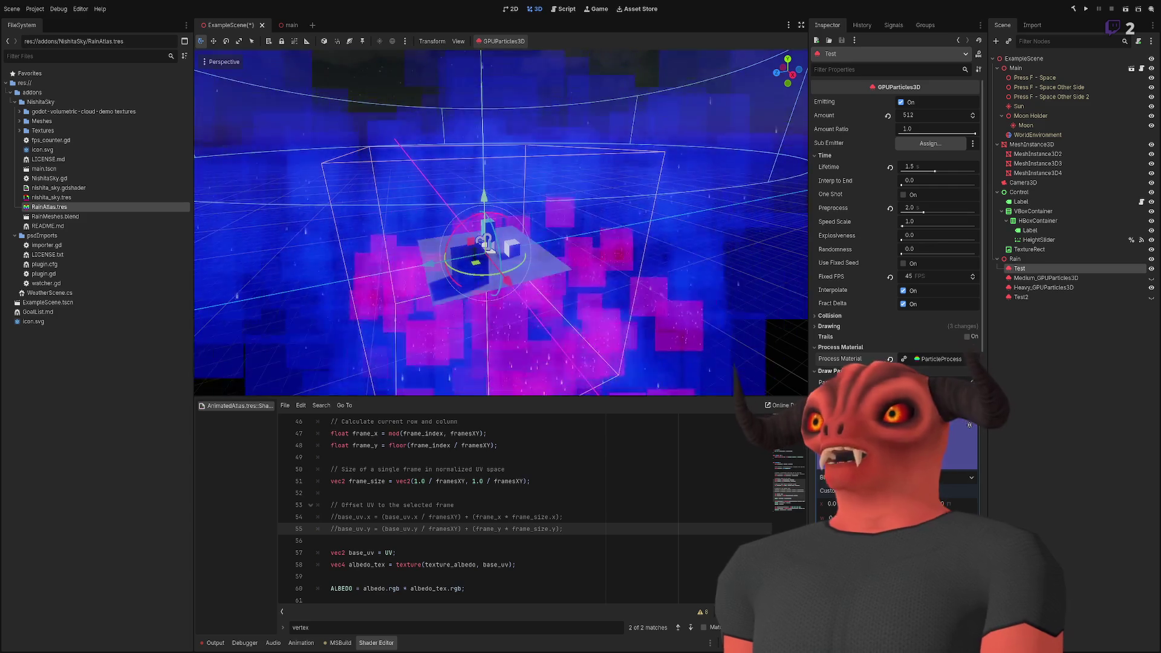
- Raise the process material's Animation Speed to about 5.45
{"action": "left_click", "coordinate": [940, 358]}
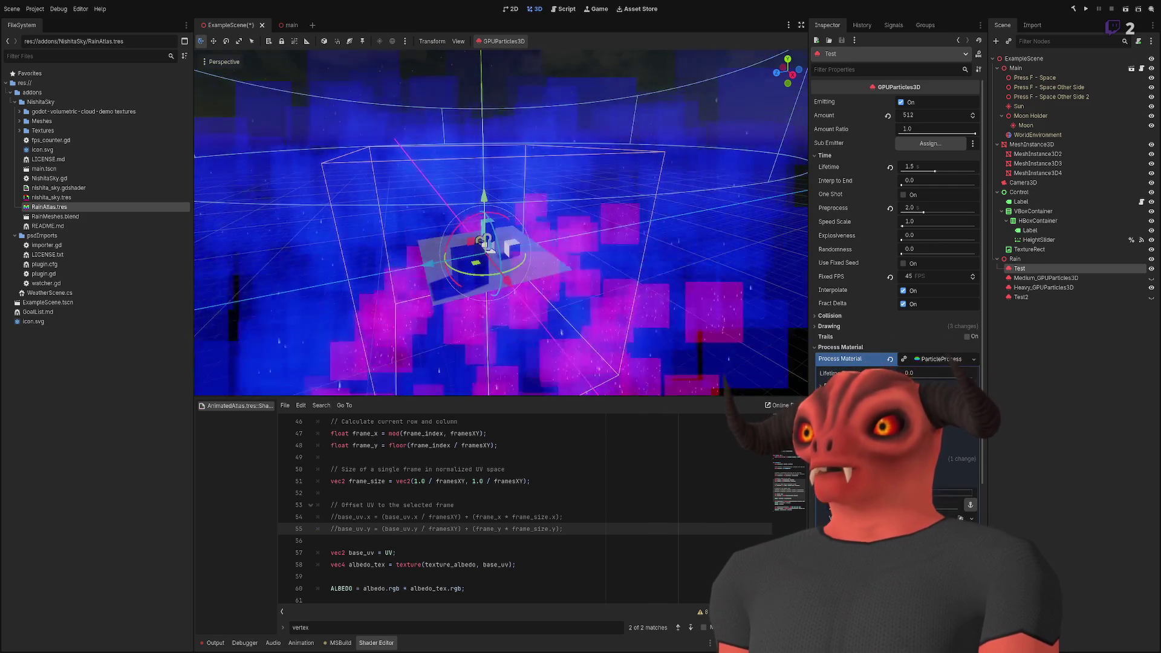
{"action": "scroll", "coordinate": [894, 272], "scroll_direction": "down", "scroll_amount": 5}
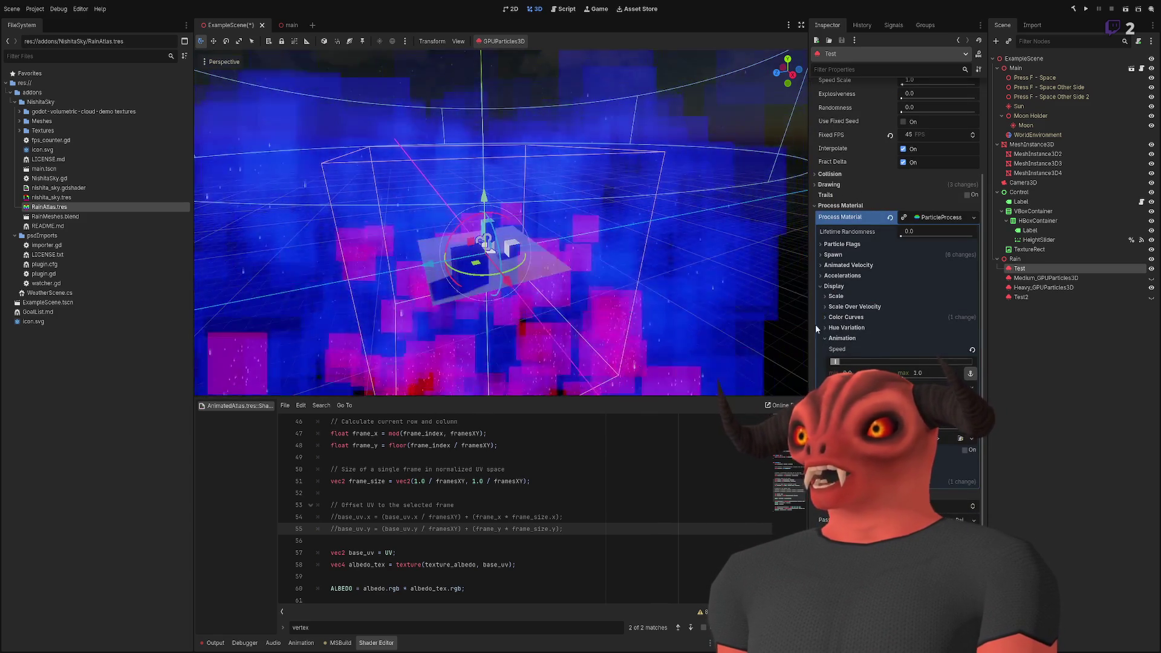
{"action": "key", "text": "f"}
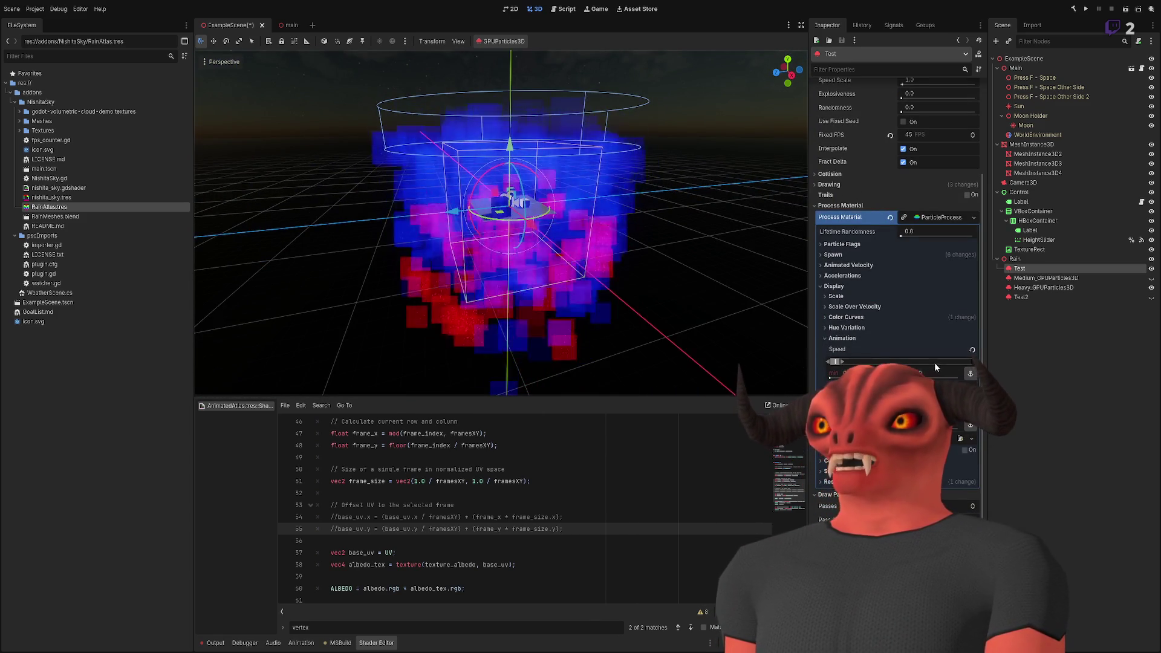
{"action": "left_click", "coordinate": [972, 350]}
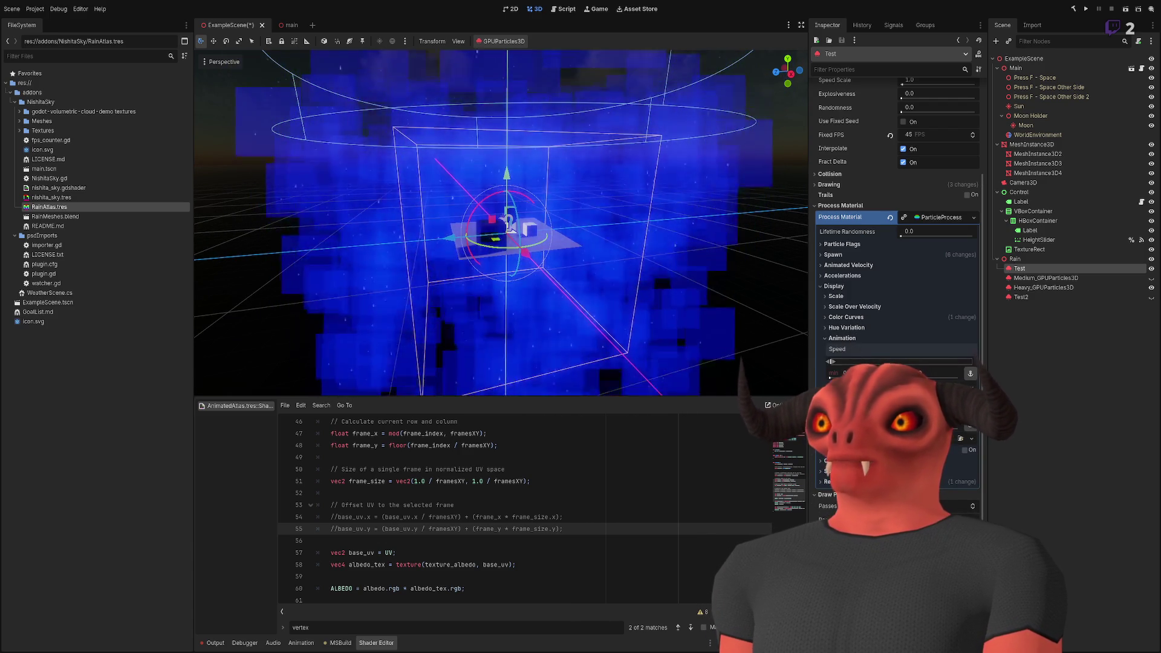
{"action": "mouse_move", "coordinate": [830, 360]}
{"action": "left_mouse_down"}
{"action": "mouse_move", "coordinate": [878, 361]}
{"action": "mouse_move", "coordinate": [865, 362]}
{"action": "left_mouse_up"}
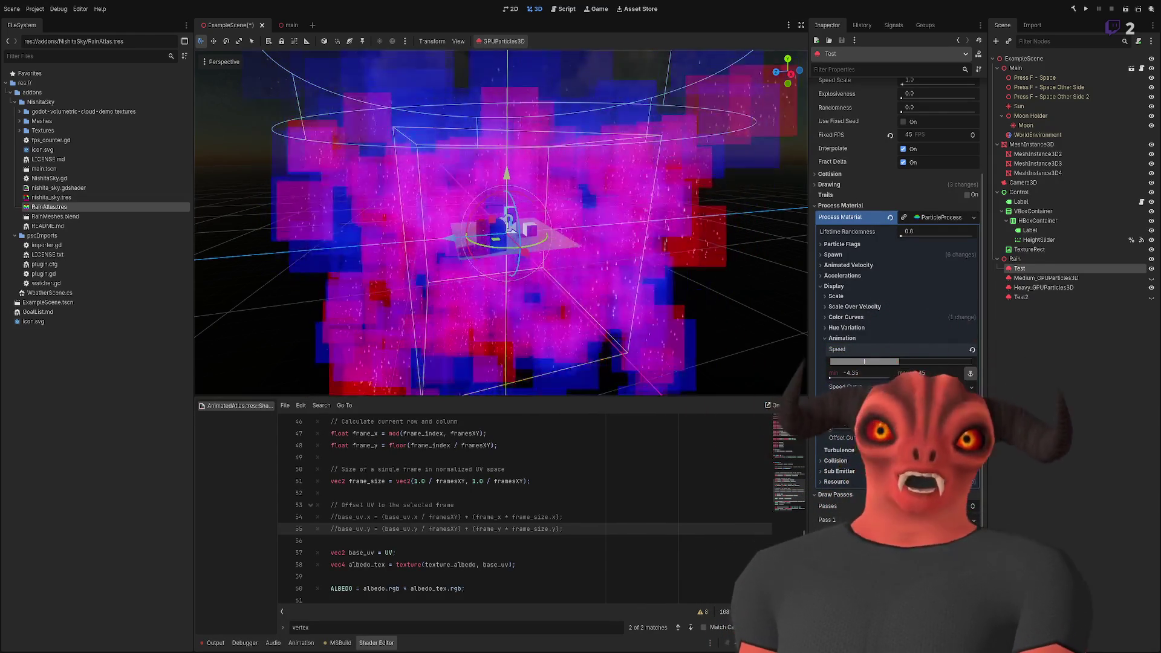
{"action": "mouse_move", "coordinate": [919, 372]}
{"action": "left_mouse_down"}
{"action": "mouse_move", "coordinate": [907, 372]}
{"action": "mouse_move", "coordinate": [918, 373]}
{"action": "left_mouse_up"}
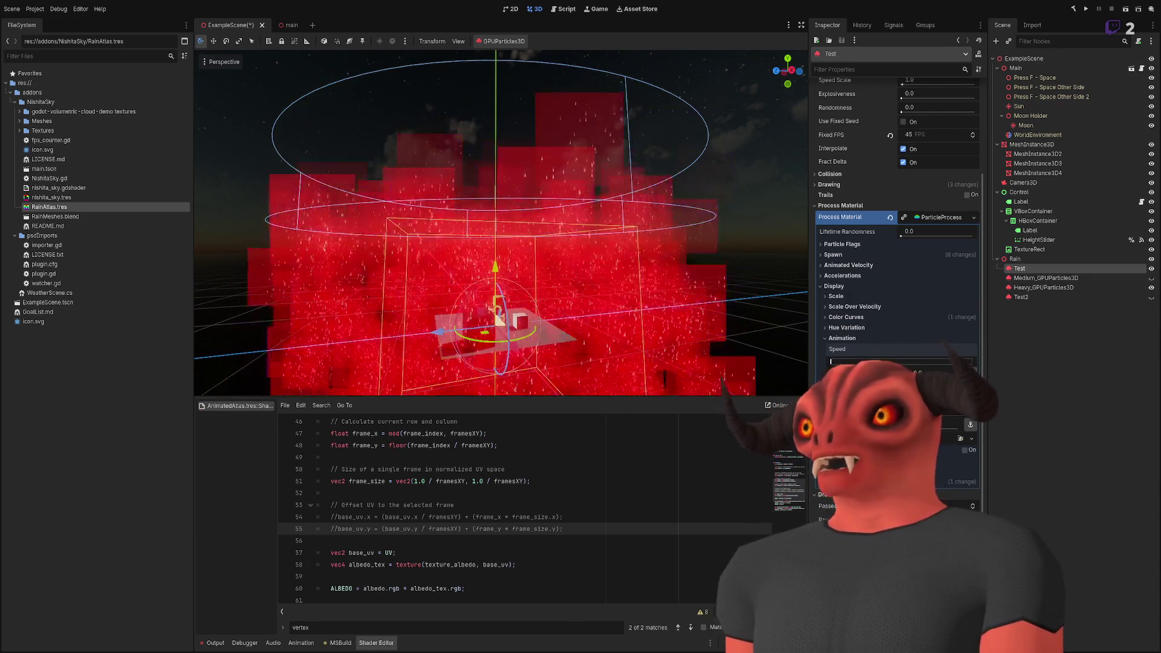
- Lower the GPUParticles3D Speed Scale from 1.0 to 0.1
{"action": "mouse_move", "coordinate": [573, 255]}
{"action": "left_mouse_down"}
{"action": "mouse_move", "coordinate": [439, 256]}
{"action": "mouse_move", "coordinate": [440, 201]}
{"action": "left_mouse_up"}
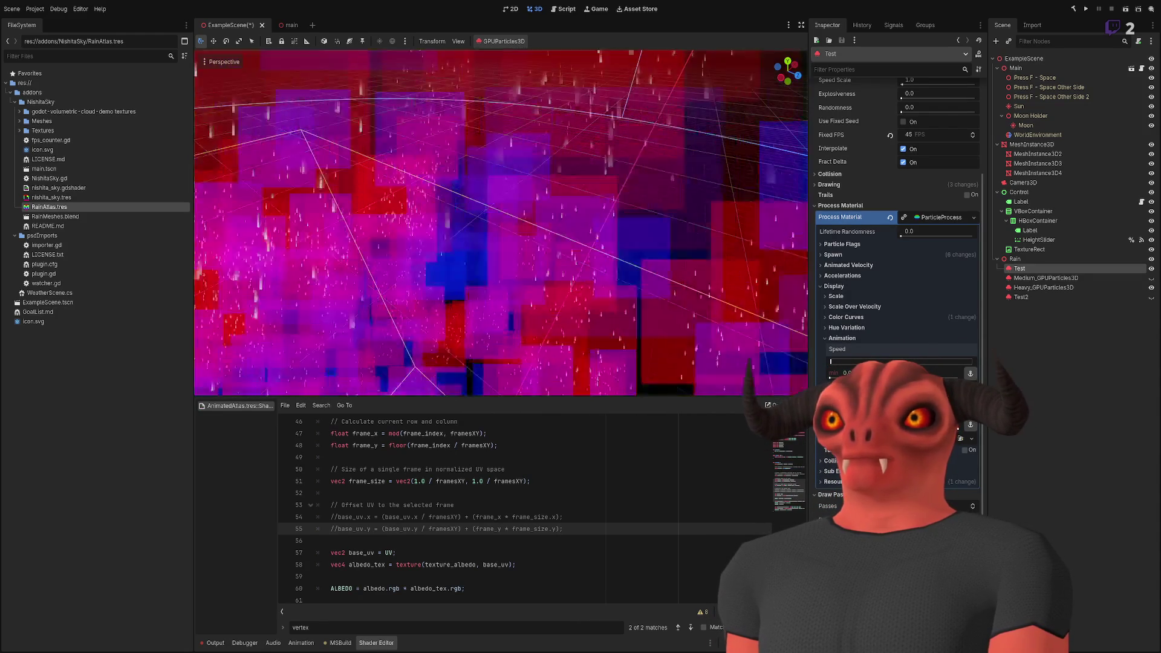
{"action": "scroll", "coordinate": [414, 291], "scroll_direction": "down", "scroll_amount": 5}
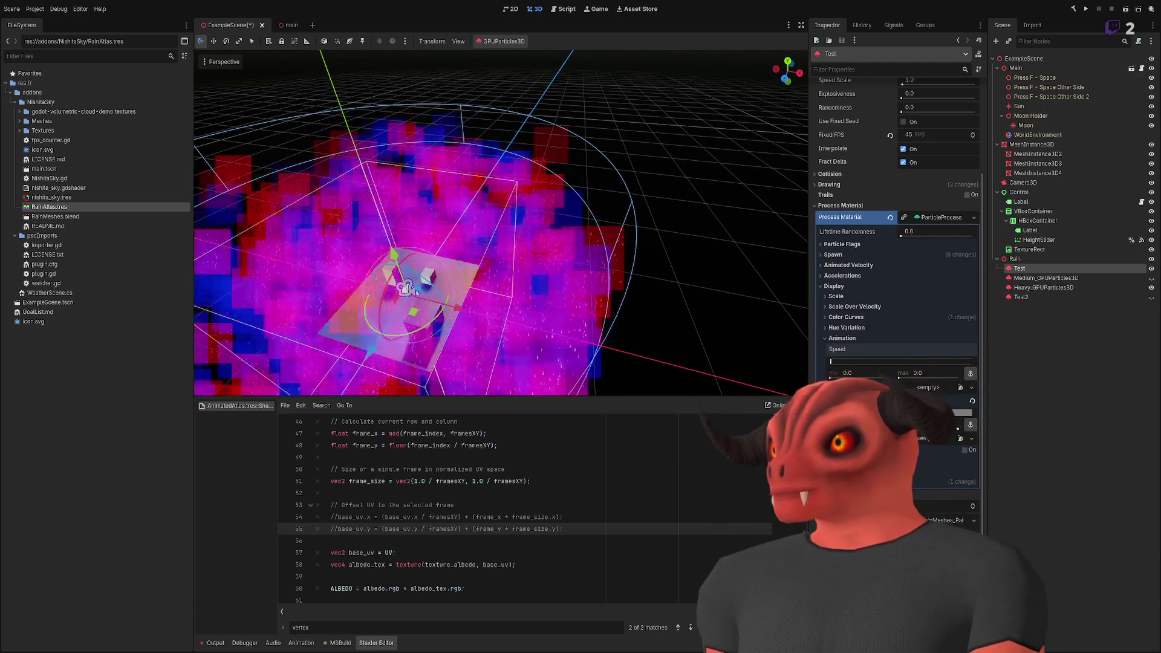
{"action": "scroll", "coordinate": [414, 290], "scroll_direction": "up", "scroll_amount": 3}
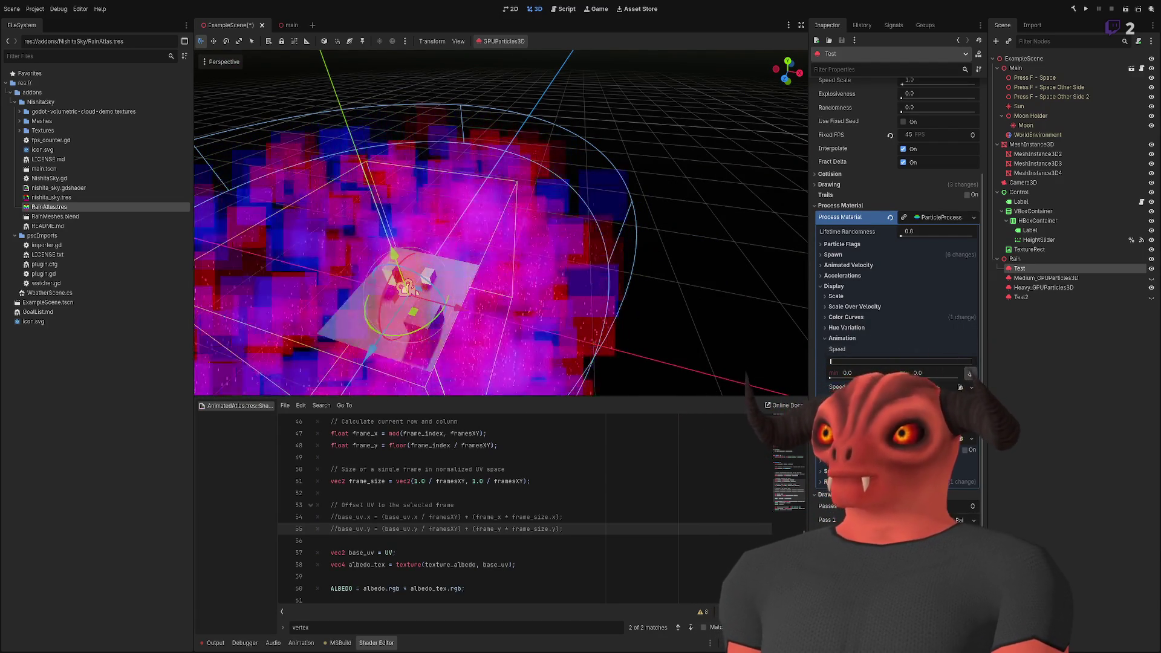
{"action": "scroll", "coordinate": [500, 223], "scroll_direction": "up", "scroll_amount": 5}
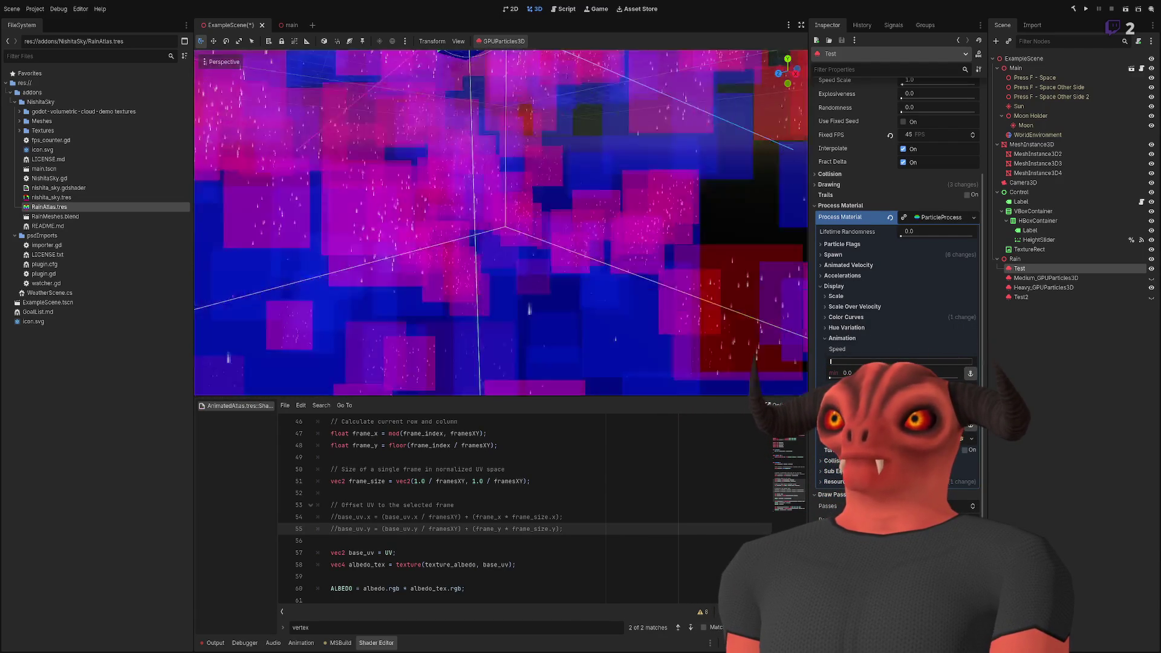
{"action": "scroll", "coordinate": [500, 223], "scroll_direction": "down", "scroll_amount": 6}
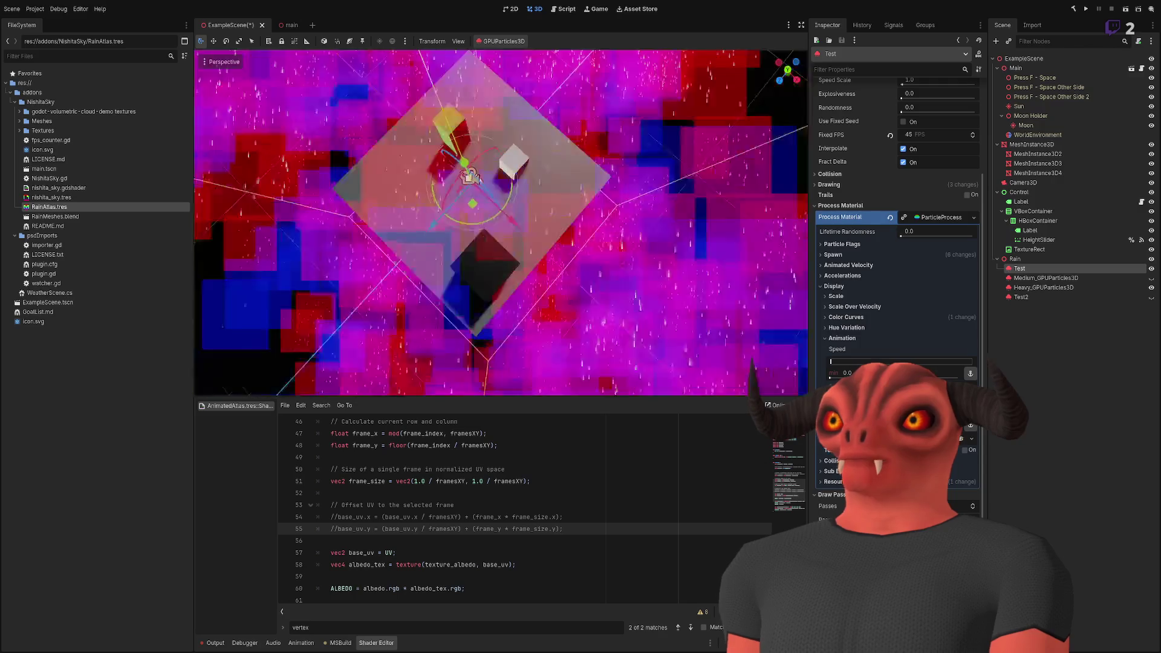
{"action": "left_click_drag", "start_coordinate": [485, 199], "coordinate": [488, 145]}
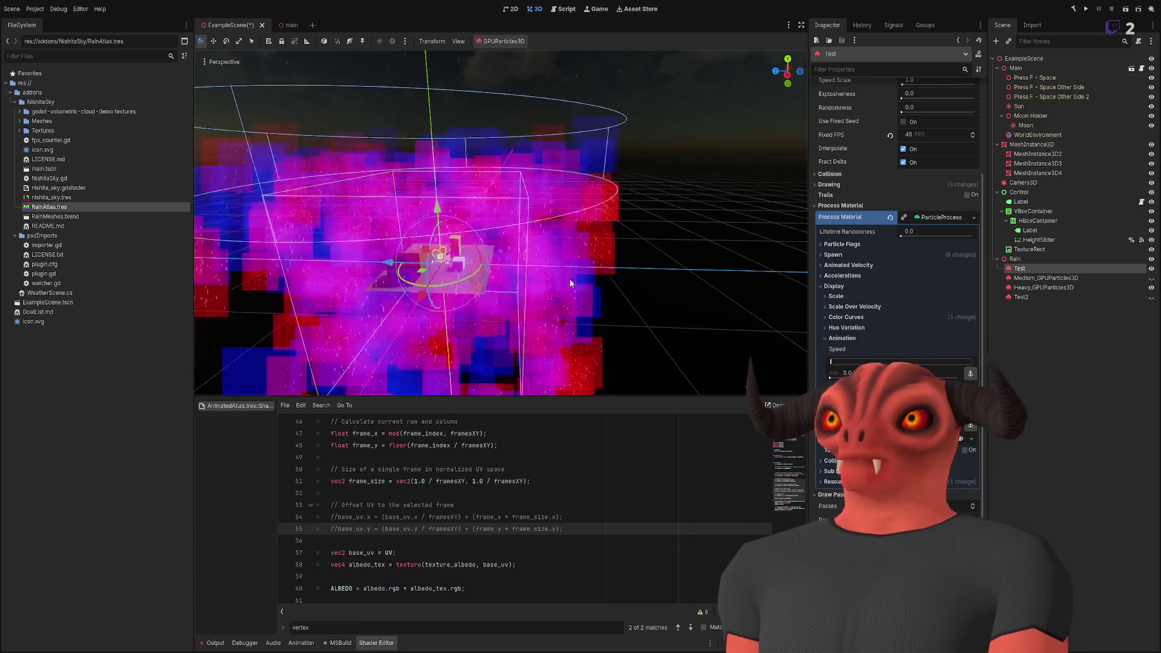
{"action": "scroll", "coordinate": [908, 199], "scroll_direction": "up", "scroll_amount": 5}
{"action": "left_click_drag", "start_coordinate": [923, 224], "coordinate": [907, 224]}
{"action": "scroll", "coordinate": [500, 223], "scroll_direction": "up", "scroll_amount": 6}
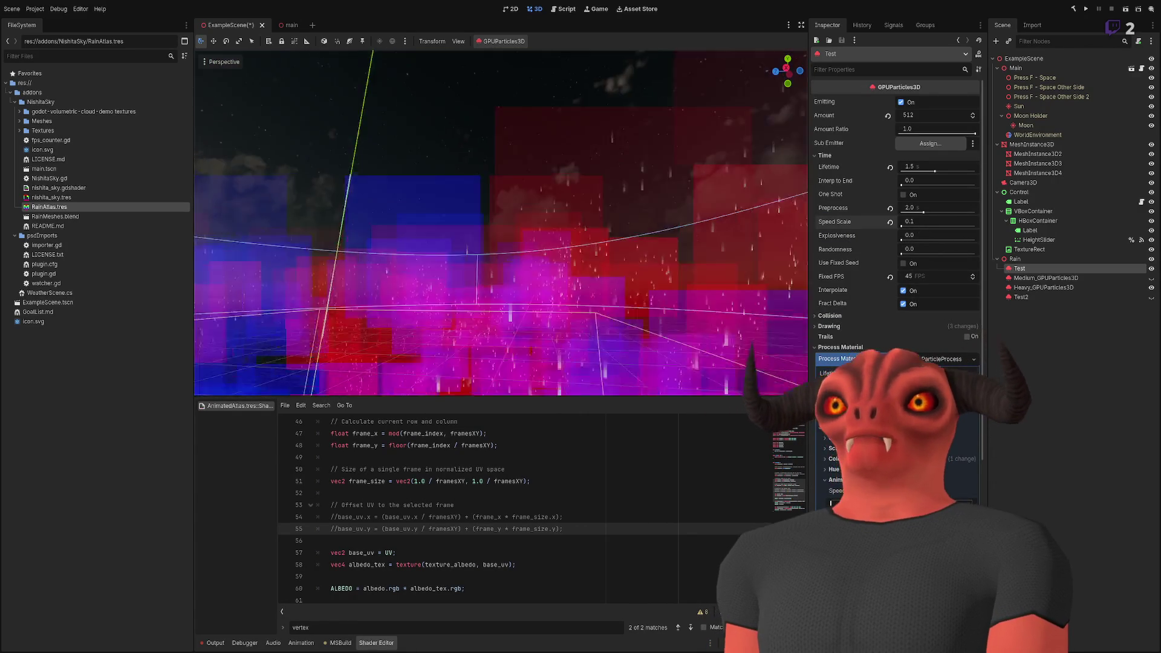
- Orbit around the slowed rain emitter, then switch to Blender and deselect Rain_0
{"action": "mouse_move", "coordinate": [500, 223]}
{"action": "left_mouse_down"}
{"action": "mouse_move", "coordinate": [466, 187]}
{"action": "mouse_move", "coordinate": [602, 224]}
{"action": "left_mouse_up"}
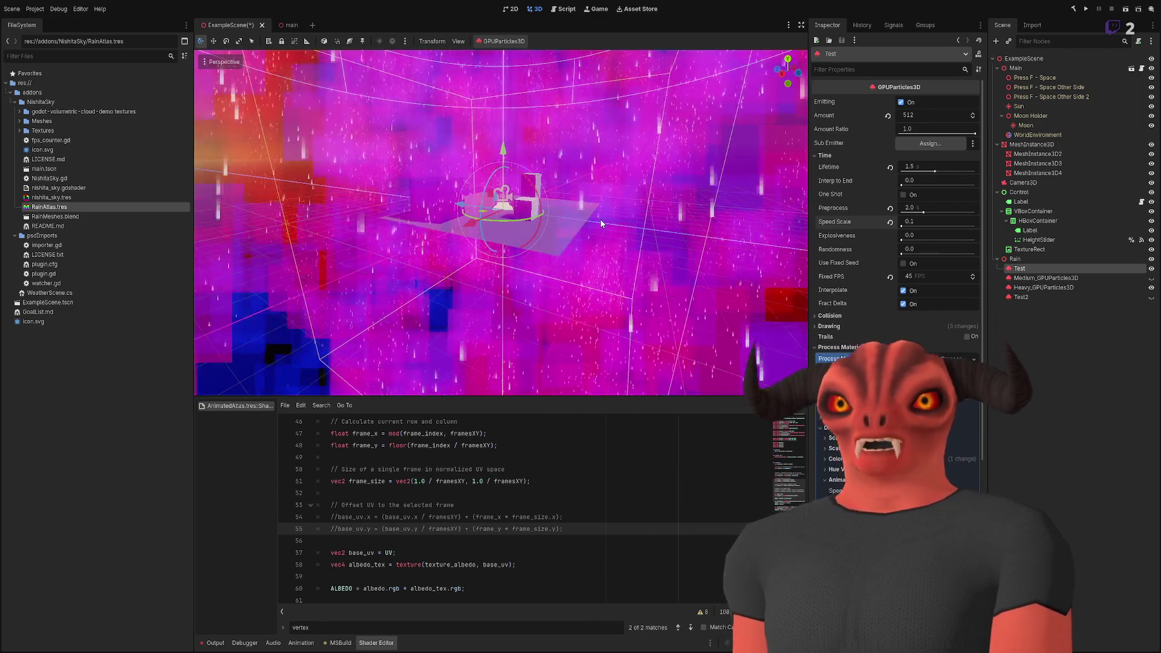
{"action": "mouse_move", "coordinate": [600, 224]}
{"action": "left_mouse_down"}
{"action": "mouse_move", "coordinate": [598, 181]}
{"action": "mouse_move", "coordinate": [598, 243]}
{"action": "mouse_move", "coordinate": [598, 230]}
{"action": "left_mouse_up"}
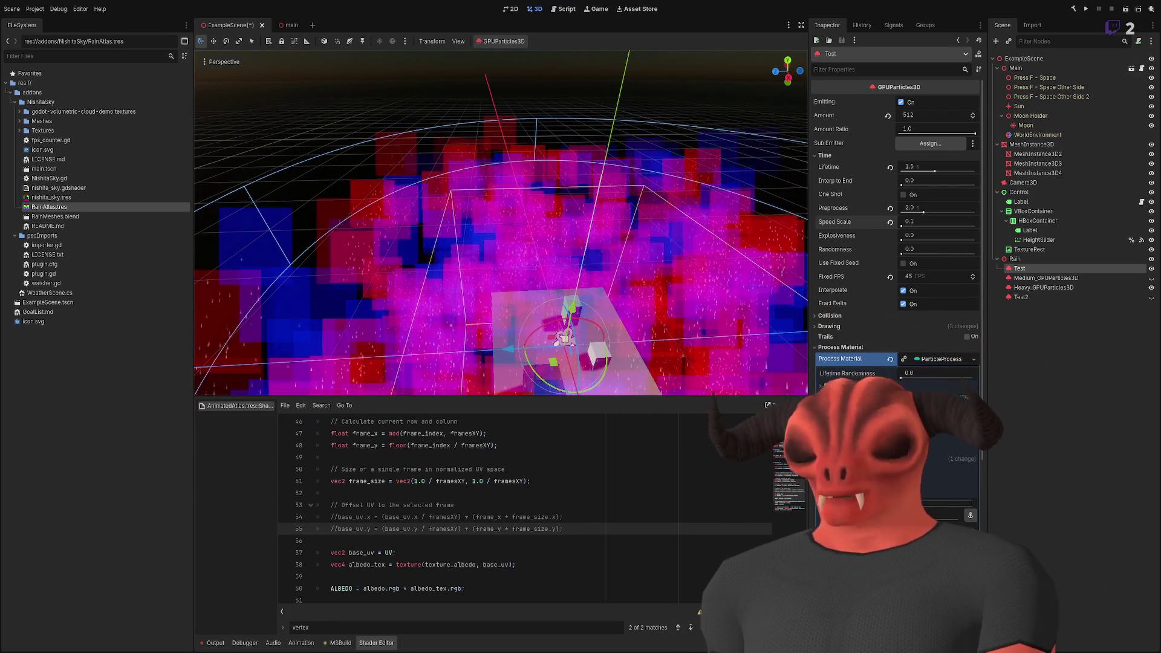
{"action": "key", "text": "alt+Tab"}
{"action": "left_click", "coordinate": [694, 129]}
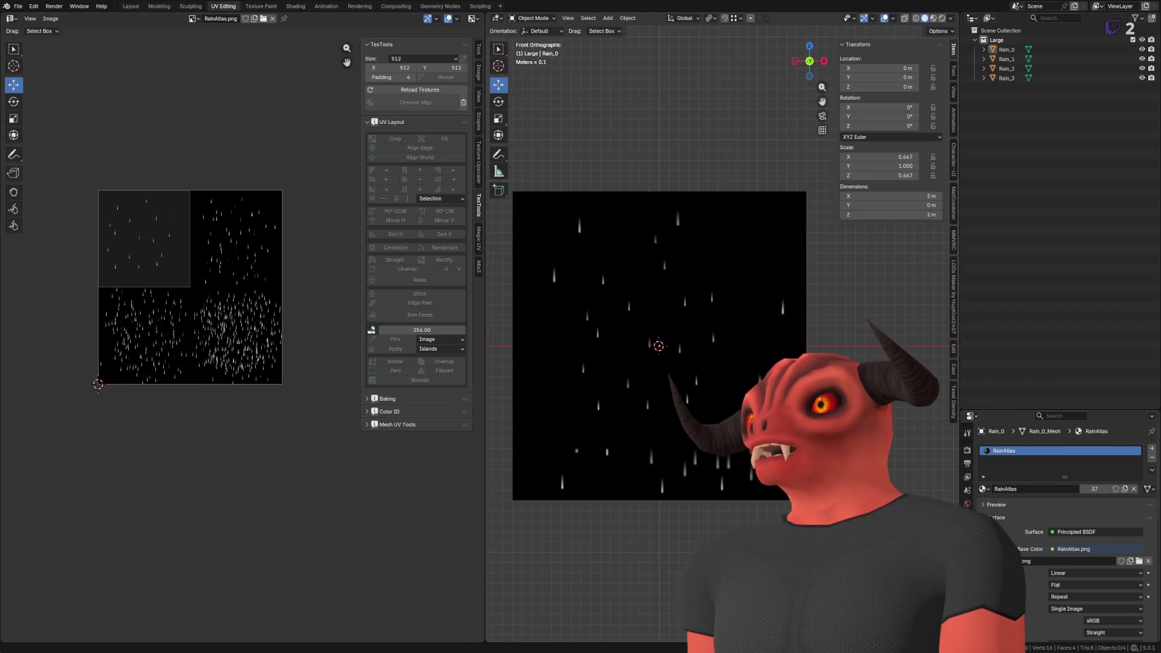
- In Photoshop, double the rain atlas canvas size and fit it in view
{"action": "key", "text": "alt+Tab"}
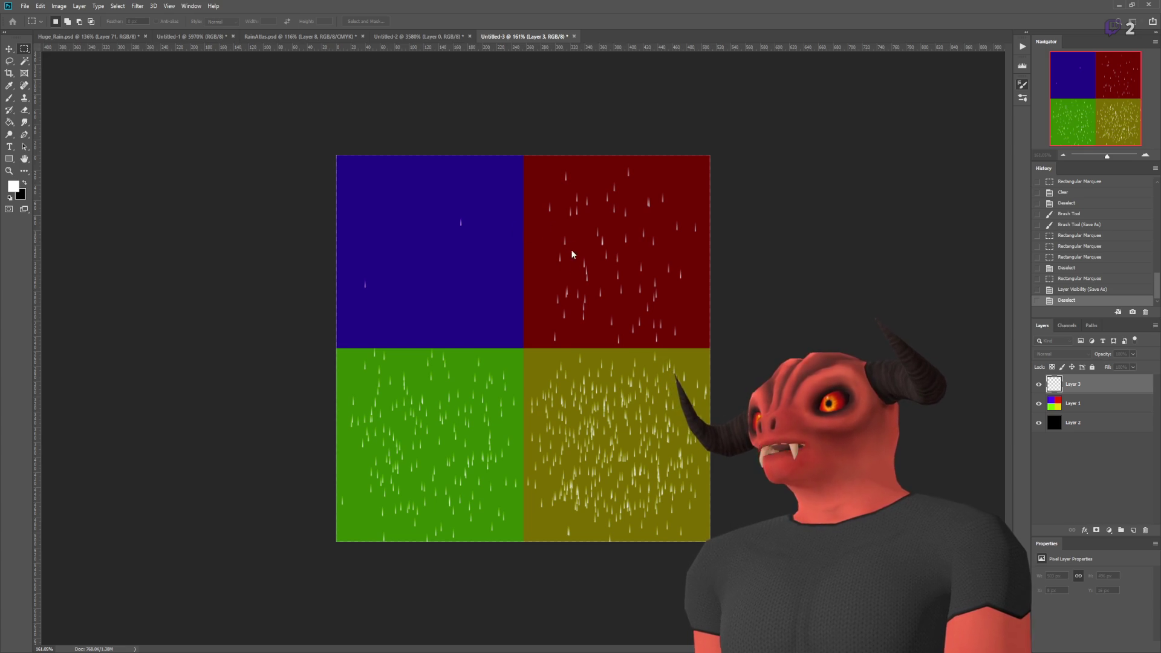
{"action": "key", "text": "ctrl+alt+c"}
{"action": "key", "text": "Return"}
{"action": "key", "text": "v"}
{"action": "key", "text": "ctrl+0"}
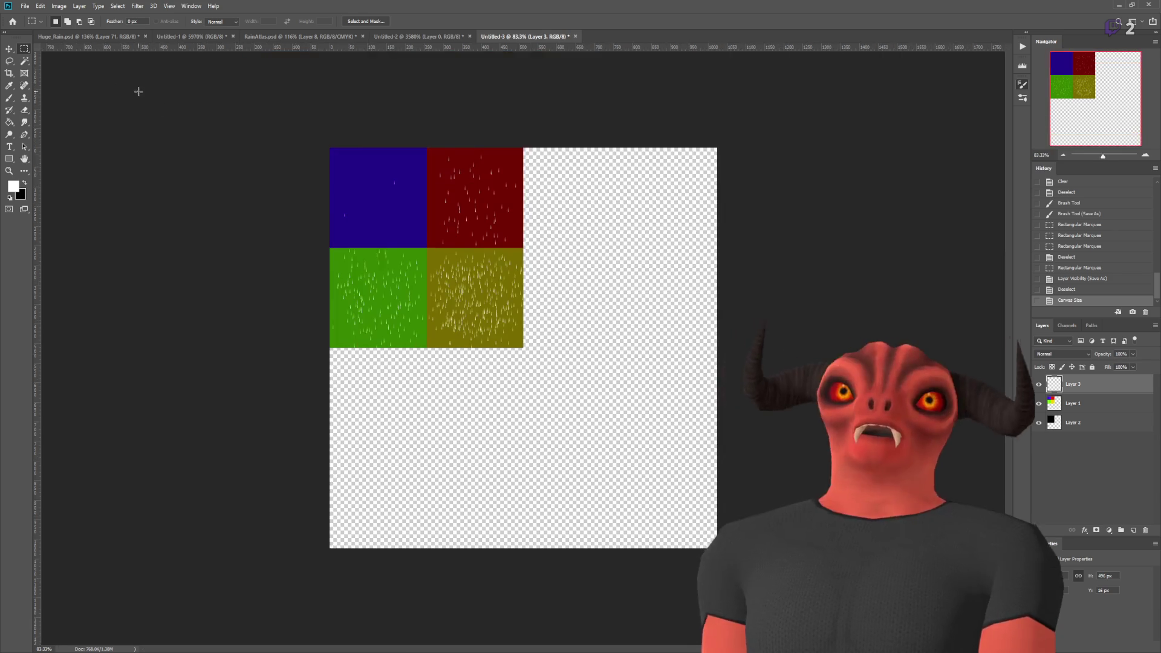
{"action": "scroll", "coordinate": [403, 272], "scroll_direction": "up", "scroll_amount": 3}
{"action": "scroll", "coordinate": [1016, 437], "scroll_direction": "up", "scroll_amount": 3}
- Cut the red and green rain quadrants from Layer 2 onto their own layers
{"action": "left_click", "coordinate": [1070, 424]}
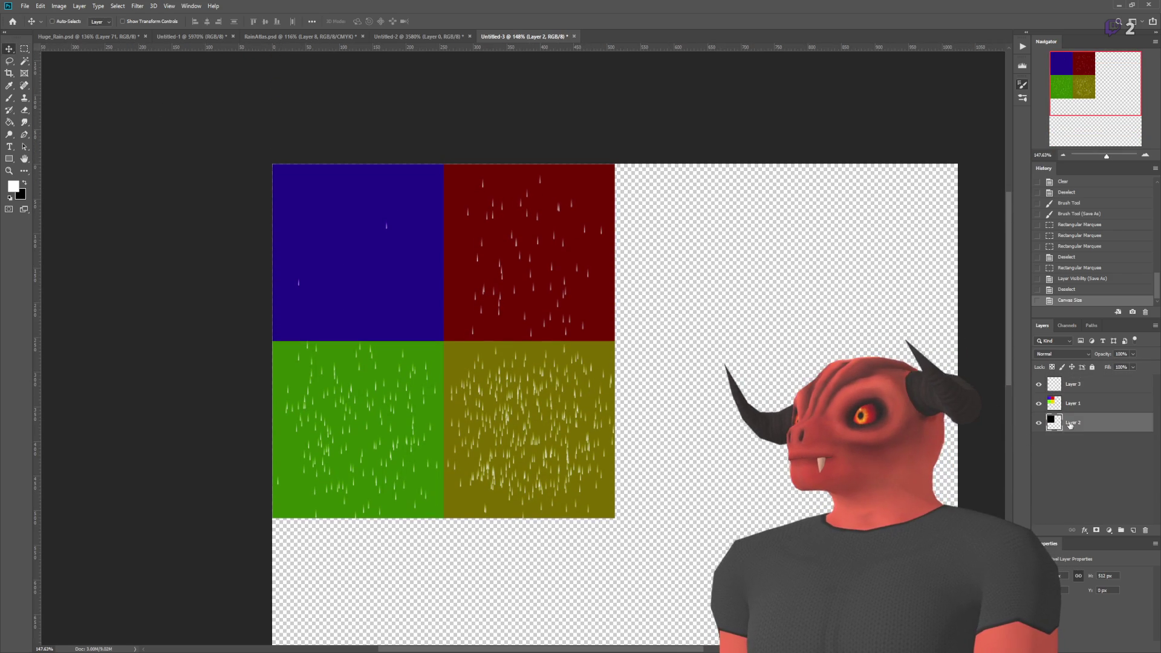
{"action": "key", "text": "m"}
{"action": "scroll", "coordinate": [508, 118], "scroll_direction": "up", "scroll_amount": 5}
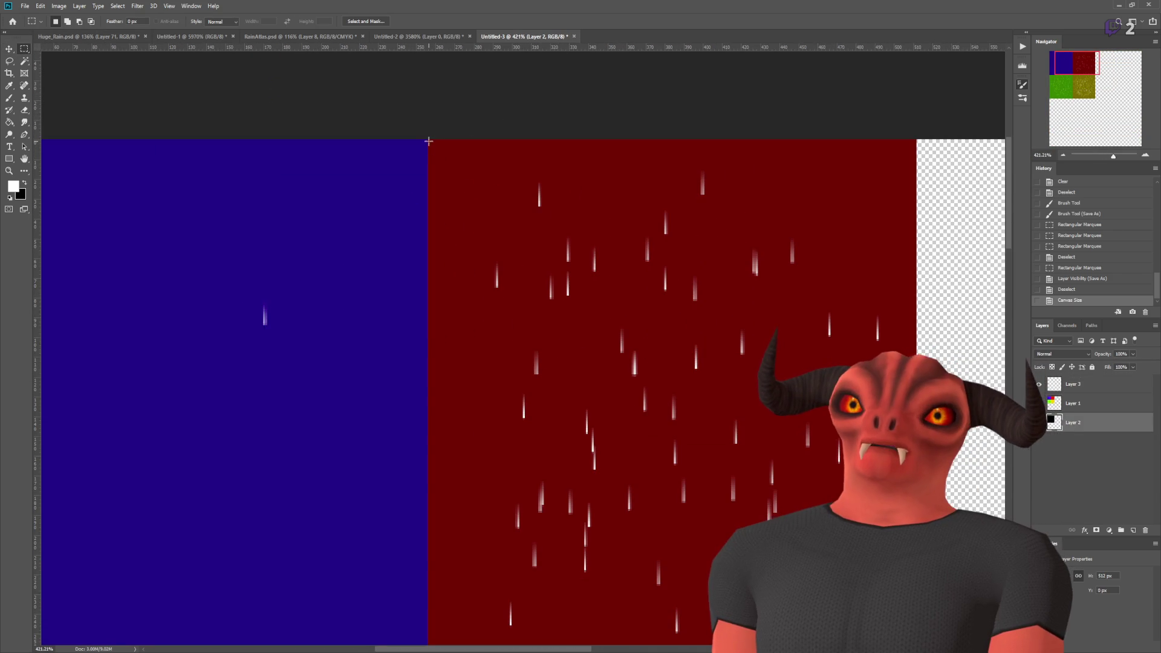
{"action": "scroll", "coordinate": [523, 347], "scroll_direction": "down", "scroll_amount": 3}
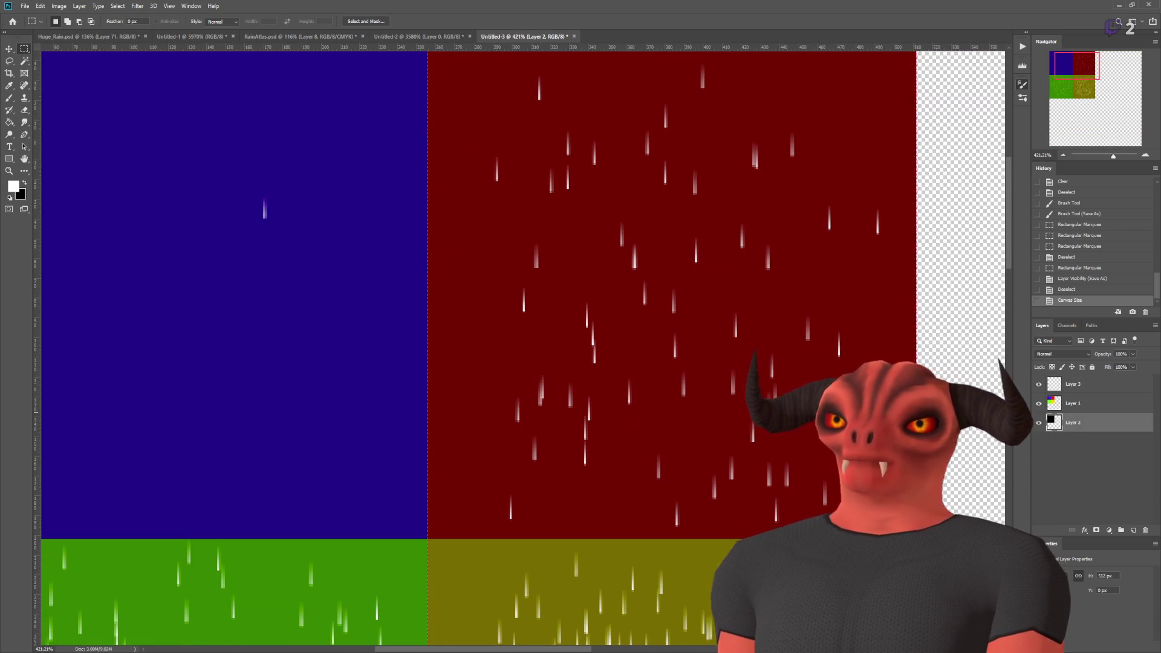
{"action": "left_click_drag", "start_coordinate": [904, 559], "coordinate": [916, 538]}
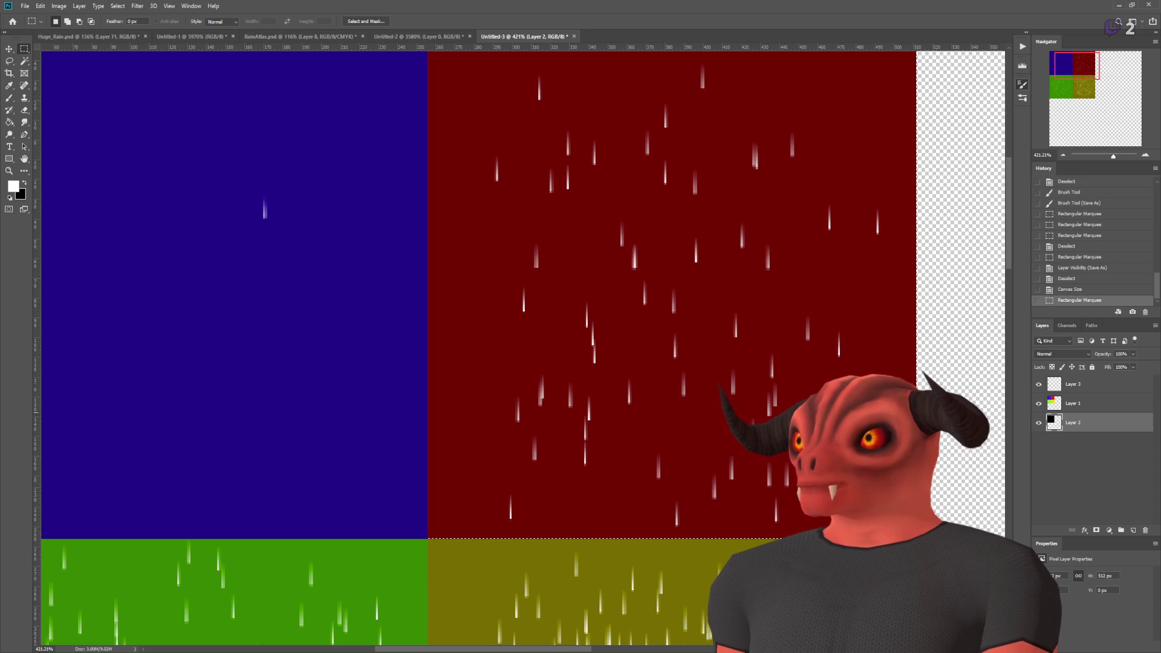
{"action": "key", "text": "ctrl+shift+j"}
{"action": "scroll", "coordinate": [496, 337], "scroll_direction": "down", "scroll_amount": 5}
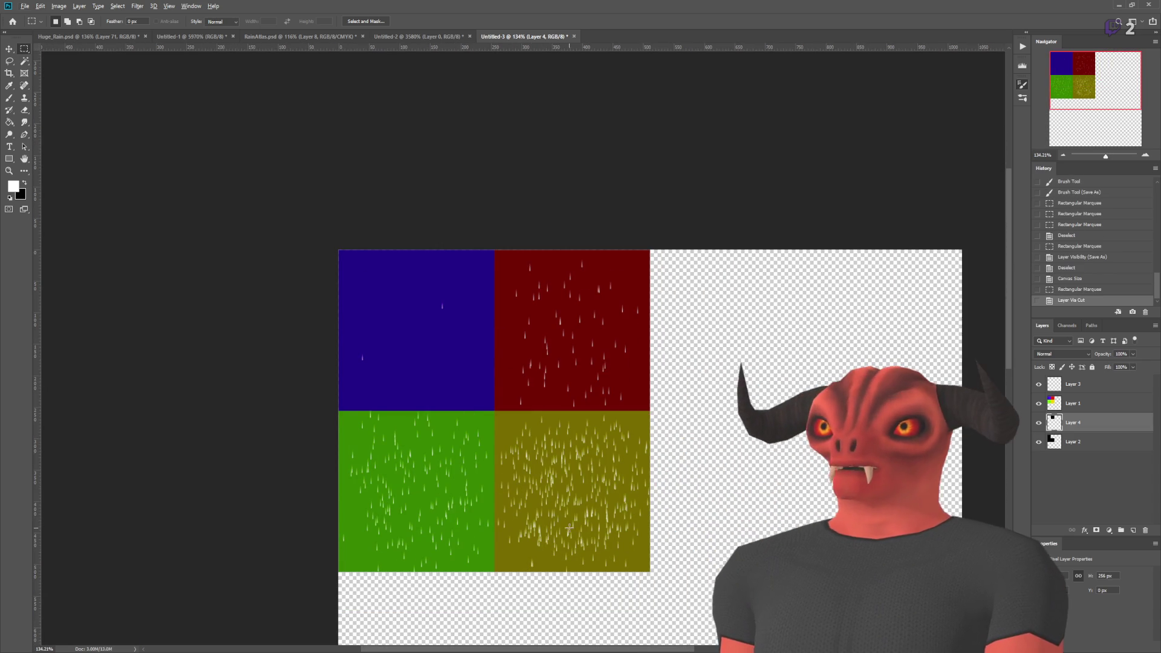
{"action": "left_click", "coordinate": [1072, 442]}
{"action": "scroll", "coordinate": [363, 565], "scroll_direction": "up", "scroll_amount": 5}
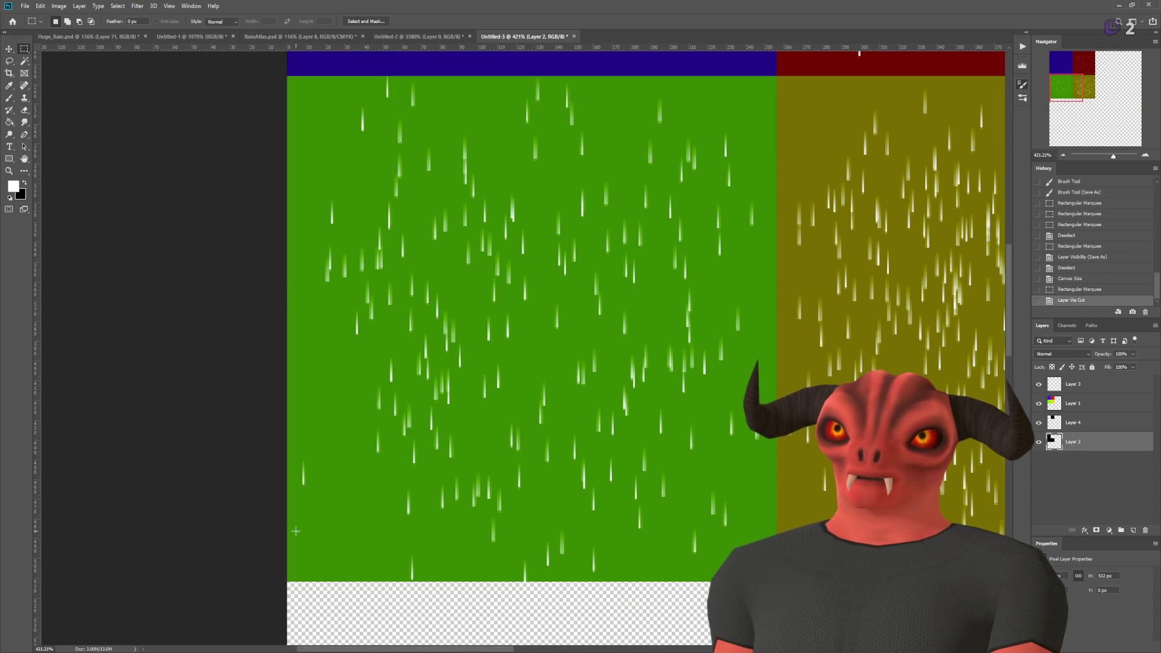
{"action": "left_click_drag", "start_coordinate": [462, 392], "coordinate": [685, 156]}
{"action": "scroll", "coordinate": [685, 156], "scroll_direction": "up", "scroll_amount": 2}
{"action": "left_click_drag", "start_coordinate": [779, 185], "coordinate": [776, 187]}
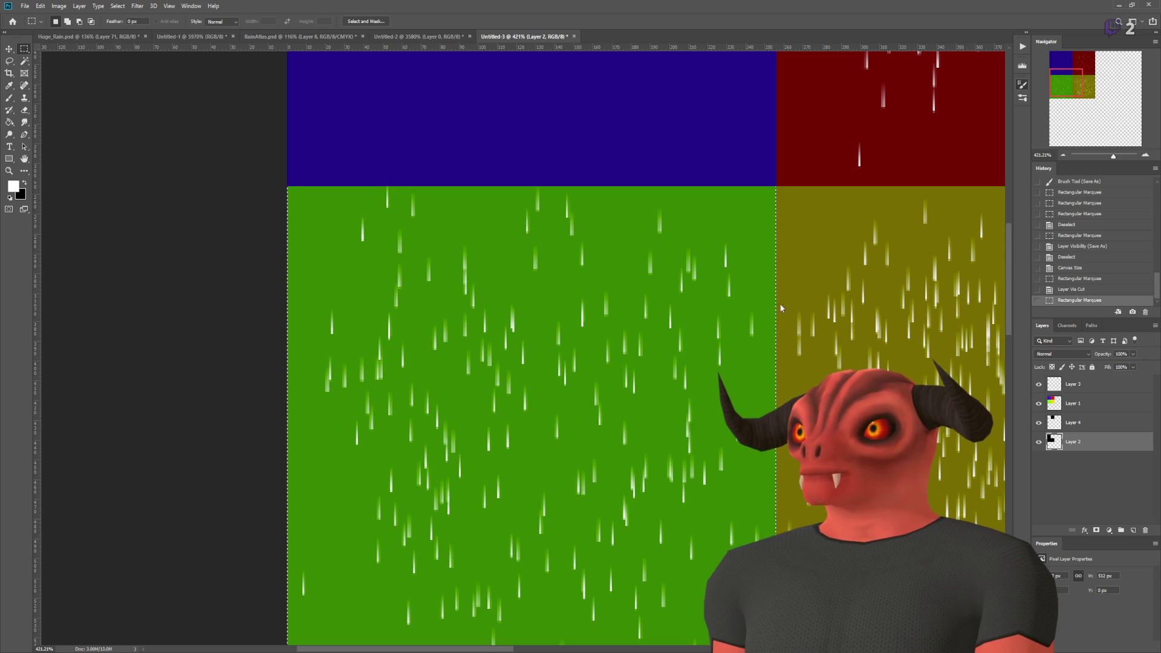
{"action": "key", "text": "ctrl+shift+j"}
- Cut the olive rain quadrant onto its own layer
{"action": "left_click", "coordinate": [1087, 462]}
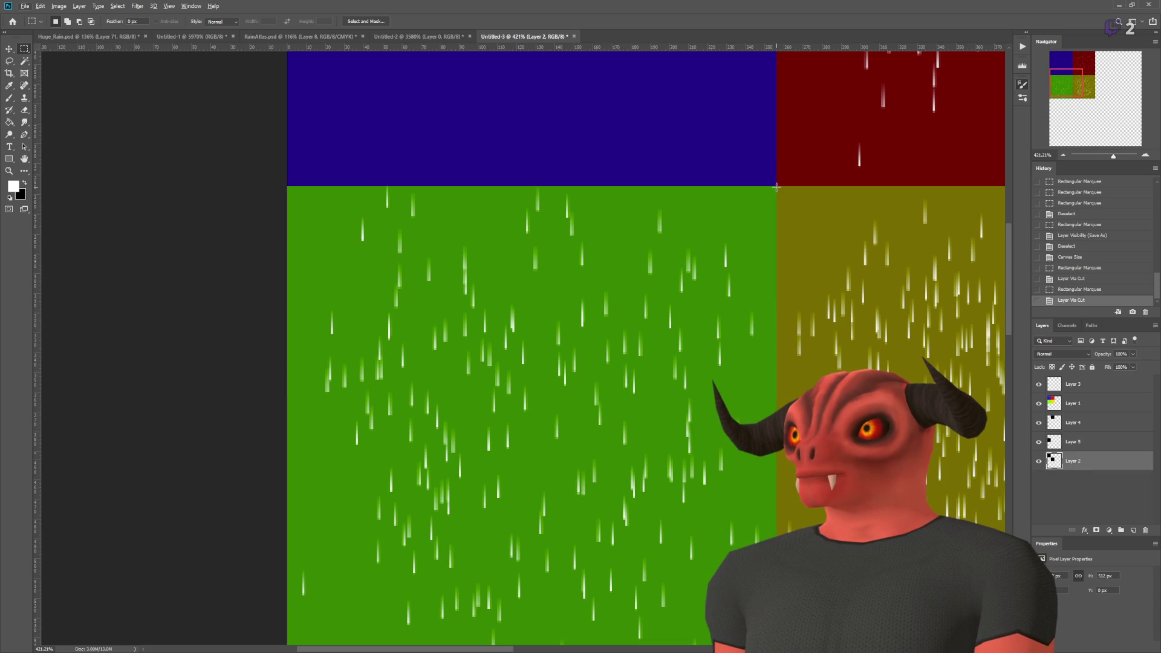
{"action": "left_click_drag", "start_coordinate": [874, 278], "coordinate": [778, 187]}
{"action": "scroll", "coordinate": [786, 178], "scroll_direction": "up", "scroll_amount": 1}
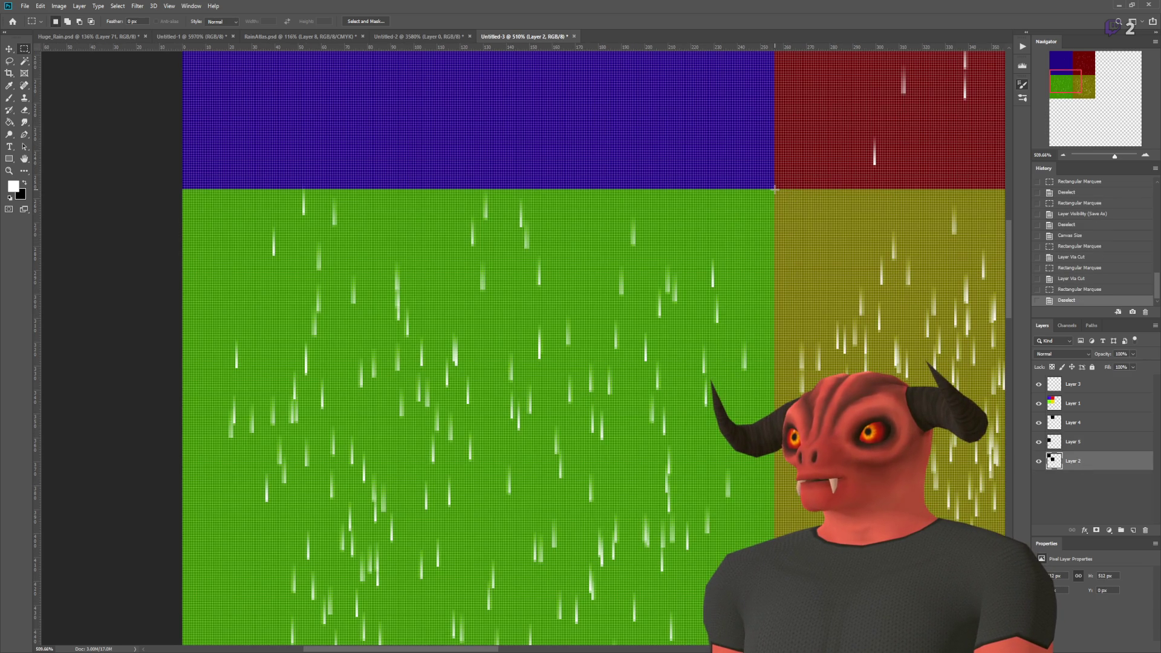
{"action": "mouse_move", "coordinate": [664, 423]}
{"action": "left_mouse_down"}
{"action": "mouse_move", "coordinate": [455, 381]}
{"action": "mouse_move", "coordinate": [169, 143]}
{"action": "mouse_move", "coordinate": [139, 148]}
{"action": "left_mouse_up"}
{"action": "left_click_drag", "start_coordinate": [247, 544], "coordinate": [247, 545]}
{"action": "scroll", "coordinate": [644, 263], "scroll_direction": "down", "scroll_amount": 3}
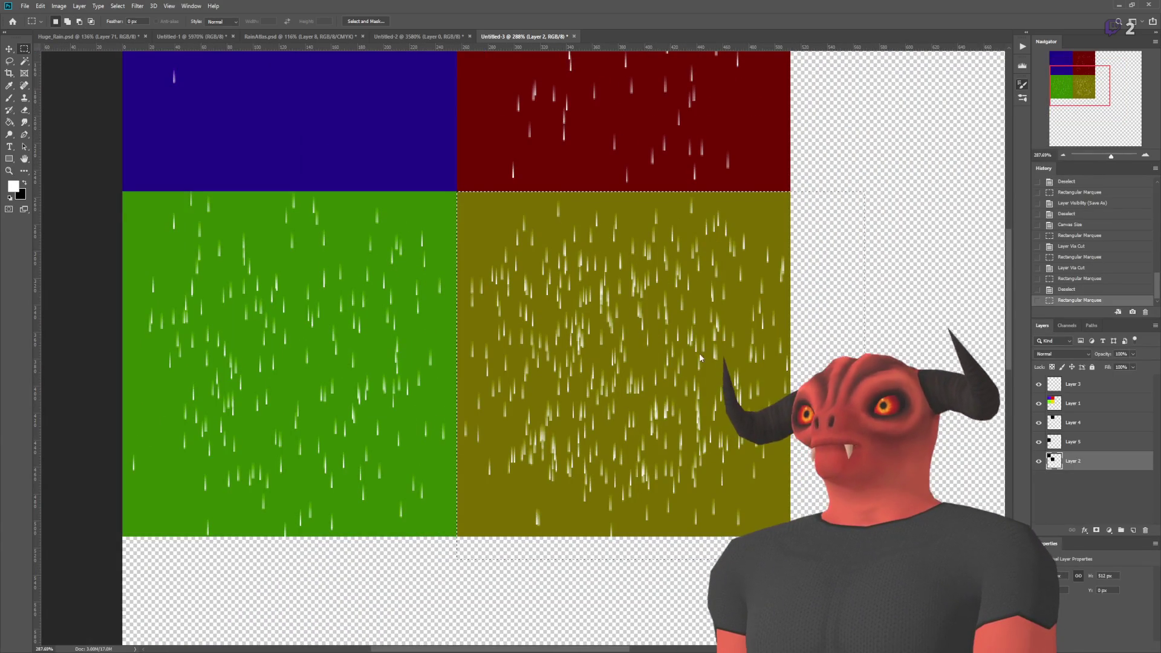
{"action": "key", "text": "ctrl+shift+j"}
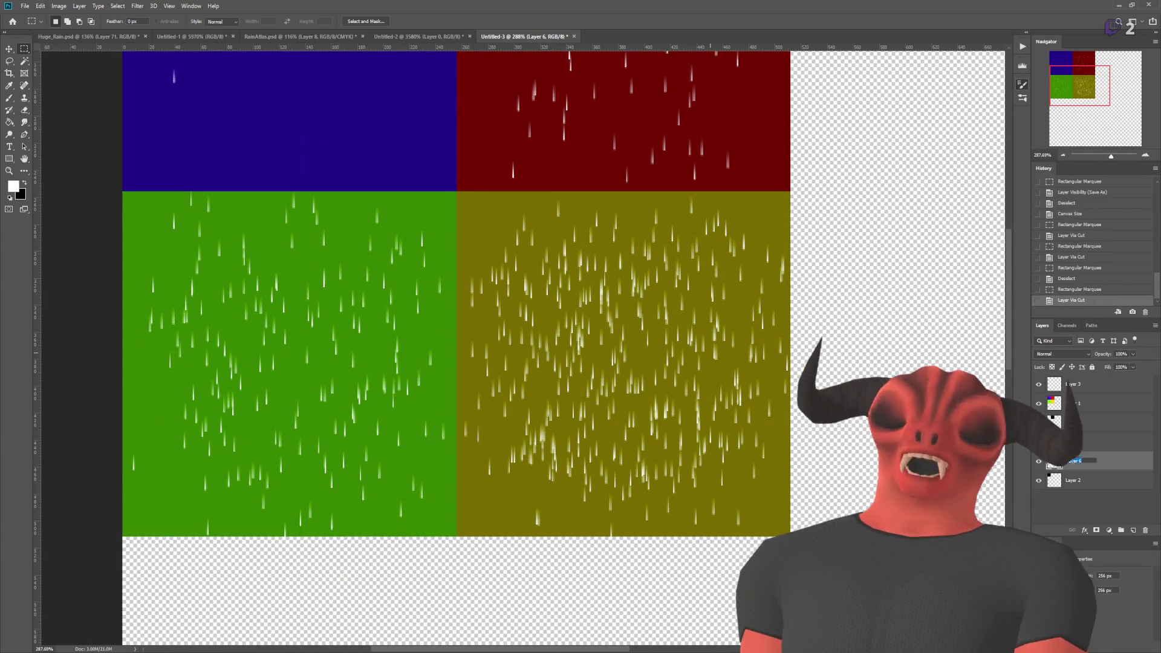
{"action": "type", "text": "Heavy"}
- Name the olive layer Heavy and move the Heavy, Layer 5 and Layer 4 tiles around
{"action": "key", "text": "Return"}
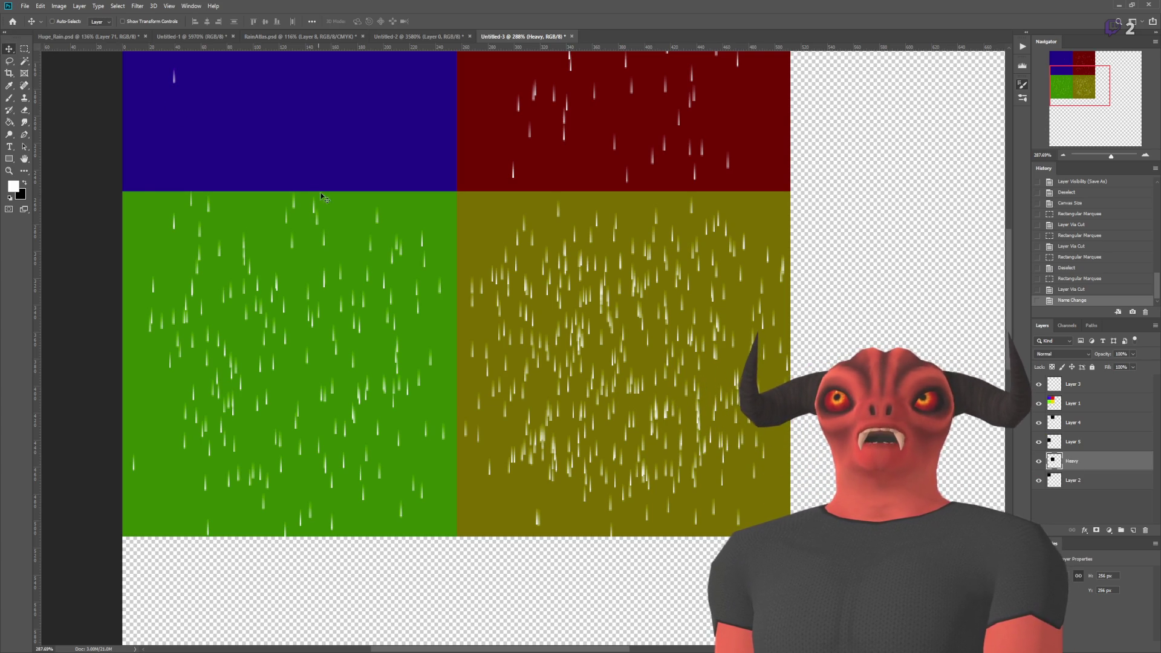
{"action": "scroll", "coordinate": [324, 197], "scroll_direction": "down", "scroll_amount": 5}
{"action": "mouse_move", "coordinate": [461, 289]}
{"action": "left_mouse_down"}
{"action": "mouse_move", "coordinate": [431, 518]}
{"action": "mouse_move", "coordinate": [337, 549]}
{"action": "left_mouse_up"}
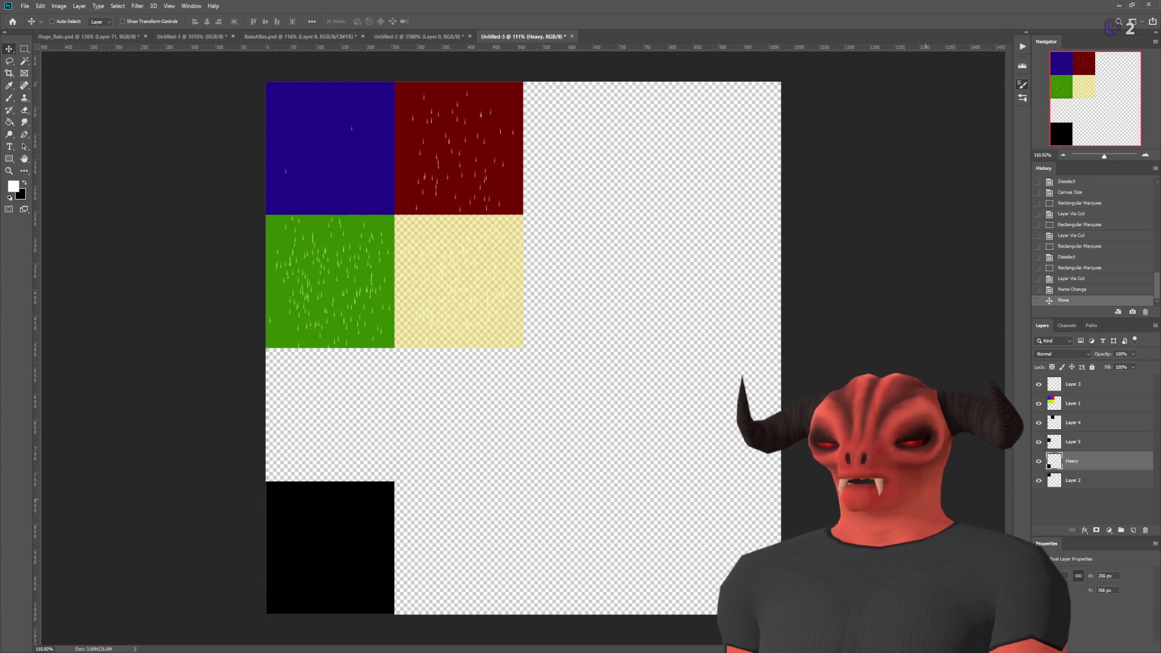
{"action": "left_click", "coordinate": [1070, 440]}
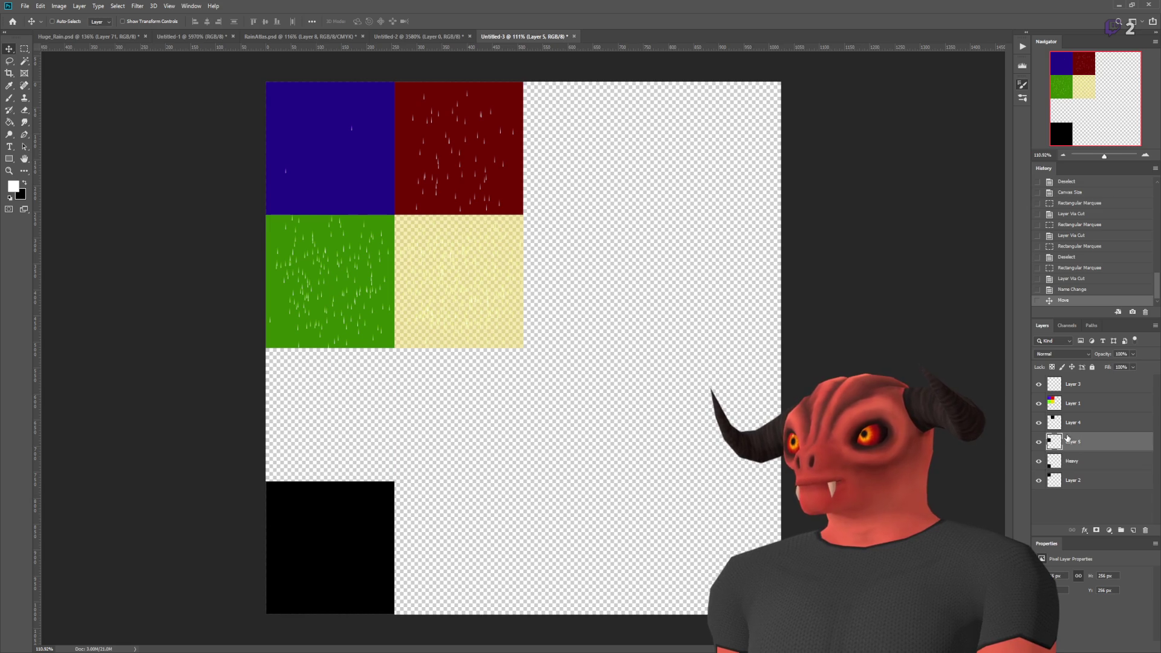
{"action": "mouse_move", "coordinate": [370, 253]}
{"action": "left_mouse_down"}
{"action": "mouse_move", "coordinate": [376, 375]}
{"action": "mouse_move", "coordinate": [359, 389]}
{"action": "left_mouse_up"}
{"action": "left_click", "coordinate": [1067, 422]}
{"action": "mouse_move", "coordinate": [424, 193]}
{"action": "left_mouse_down"}
{"action": "mouse_move", "coordinate": [360, 324]}
{"action": "mouse_move", "coordinate": [297, 327]}
{"action": "left_mouse_up"}
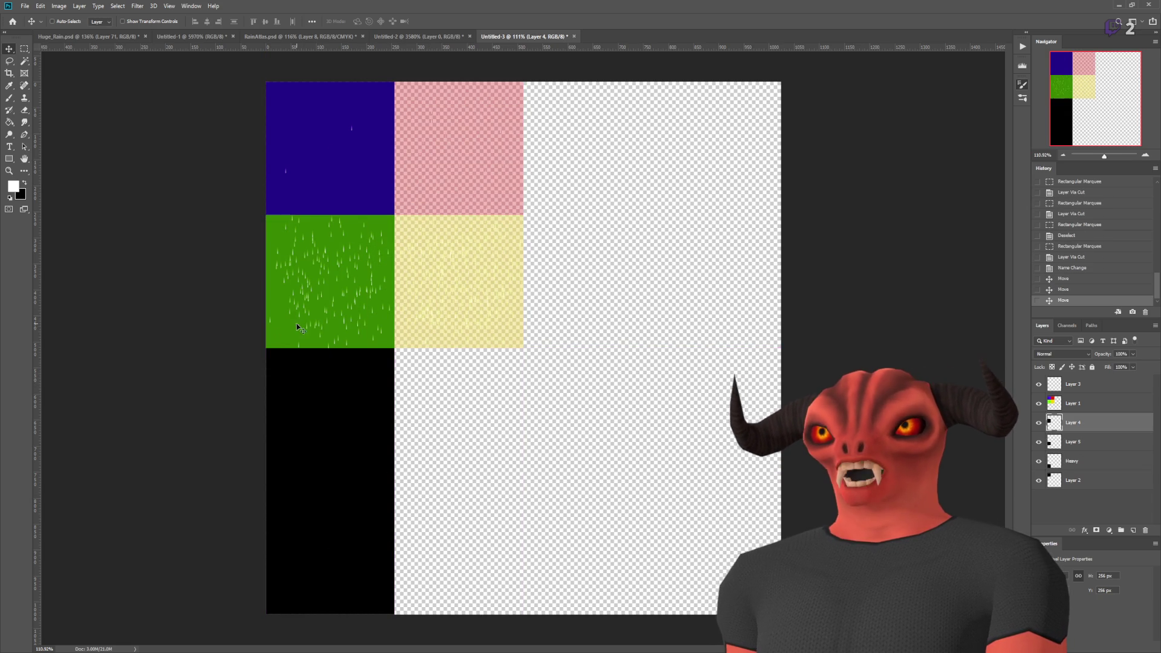
- Undo the tile moves while keeping the olive layer named Heavy
{"action": "left_click", "coordinate": [1081, 390]}
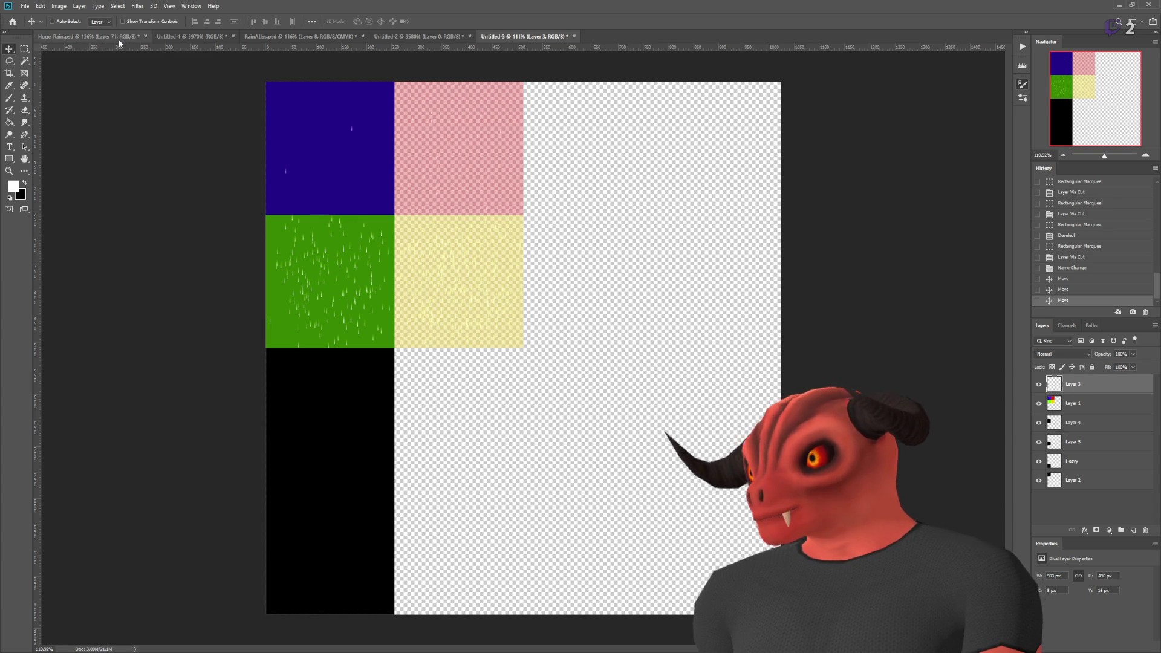
{"action": "key", "text": "m"}
{"action": "scroll", "coordinate": [398, 97], "scroll_direction": "up", "scroll_amount": 3}
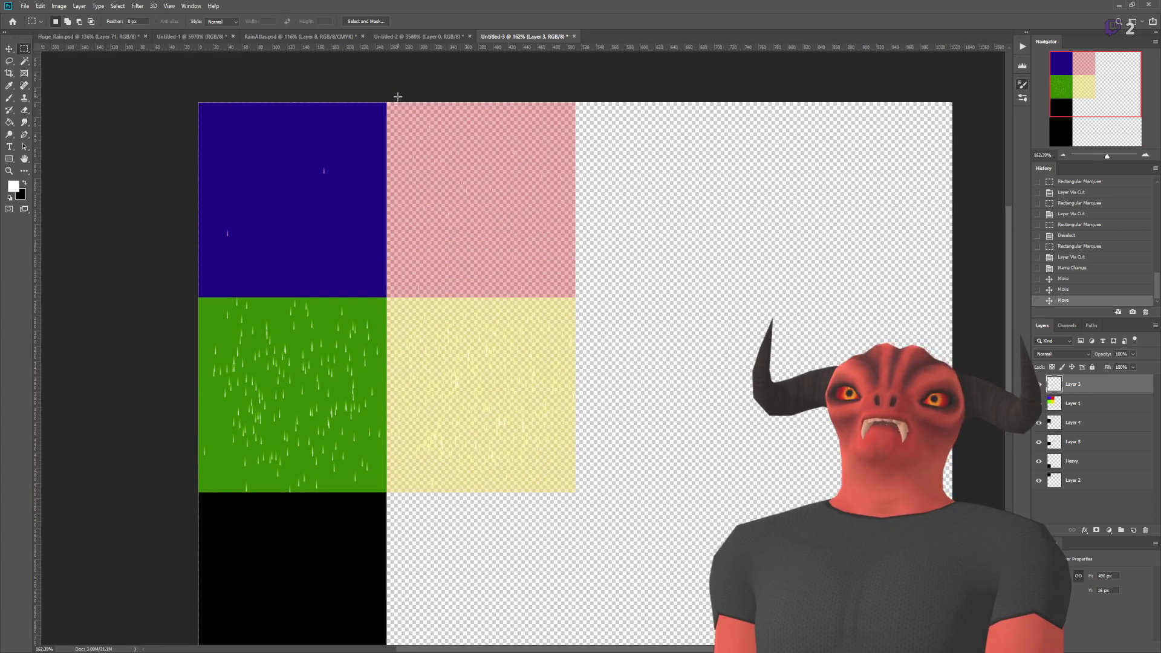
{"action": "key", "text": "ctrl+z"}
{"action": "key", "text": "ctrl+z"}
{"action": "key", "text": "ctrl+z"}
{"action": "key", "text": "ctrl+shift+z"}
- Cut the red tile's rain from Layer 3 onto a new layer named 1
{"action": "left_click", "coordinate": [1071, 421]}
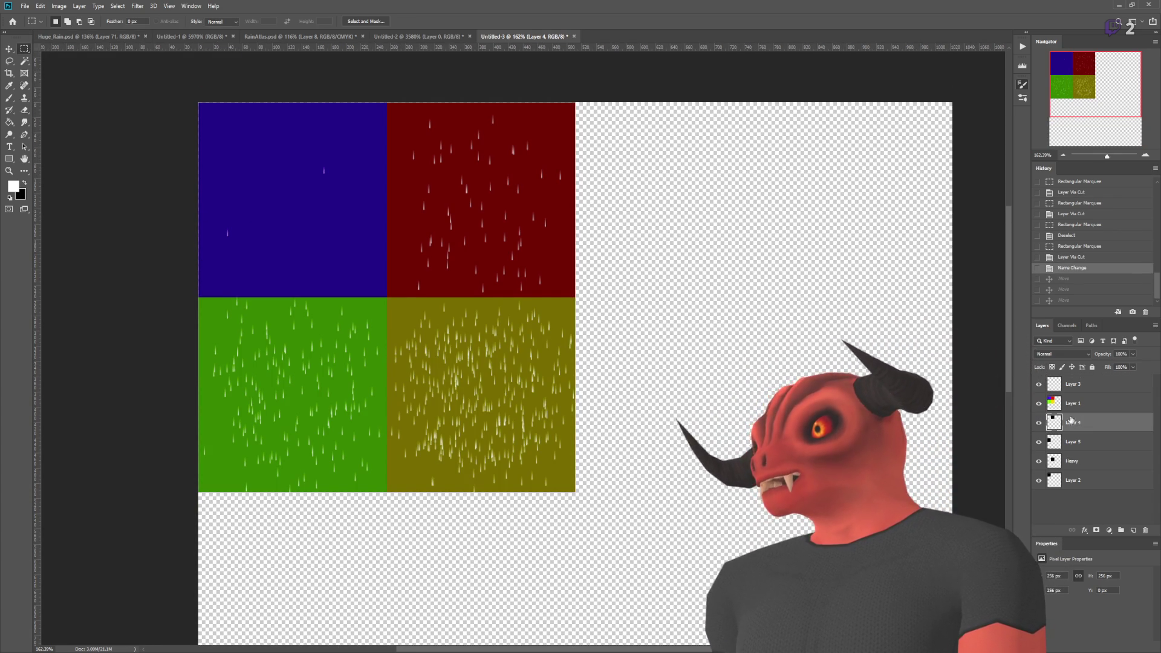
{"action": "left_click", "coordinate": [25, 61]}
{"action": "left_click", "coordinate": [481, 199]}
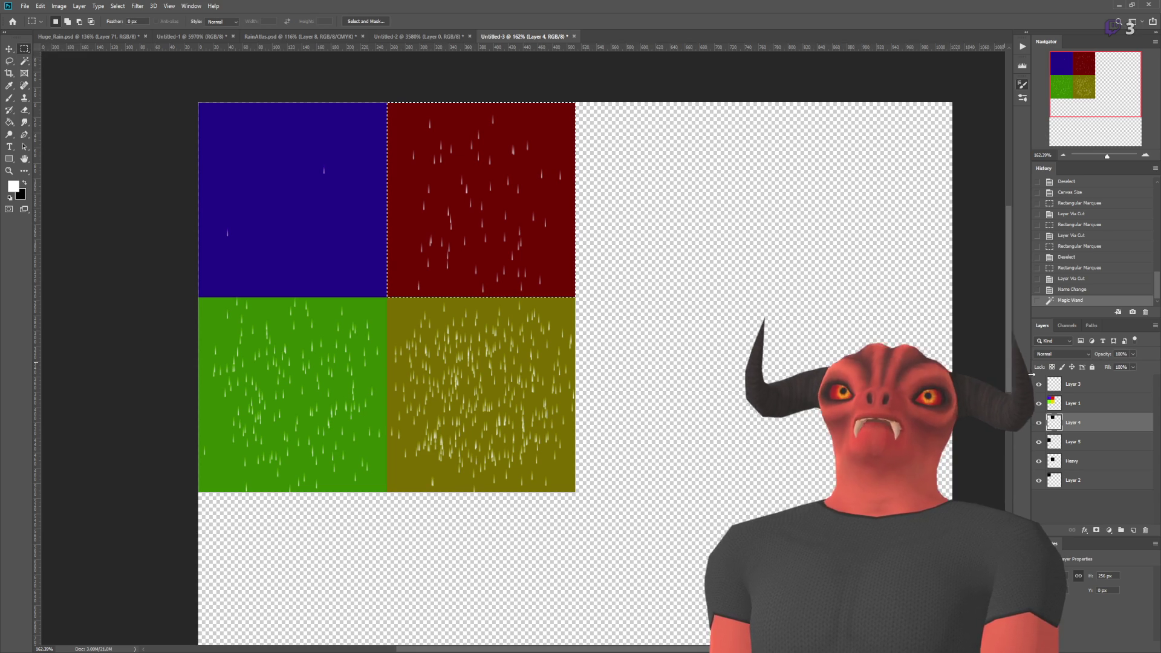
{"action": "left_click", "coordinate": [1072, 384]}
{"action": "key", "text": "ctrl+shift+j"}
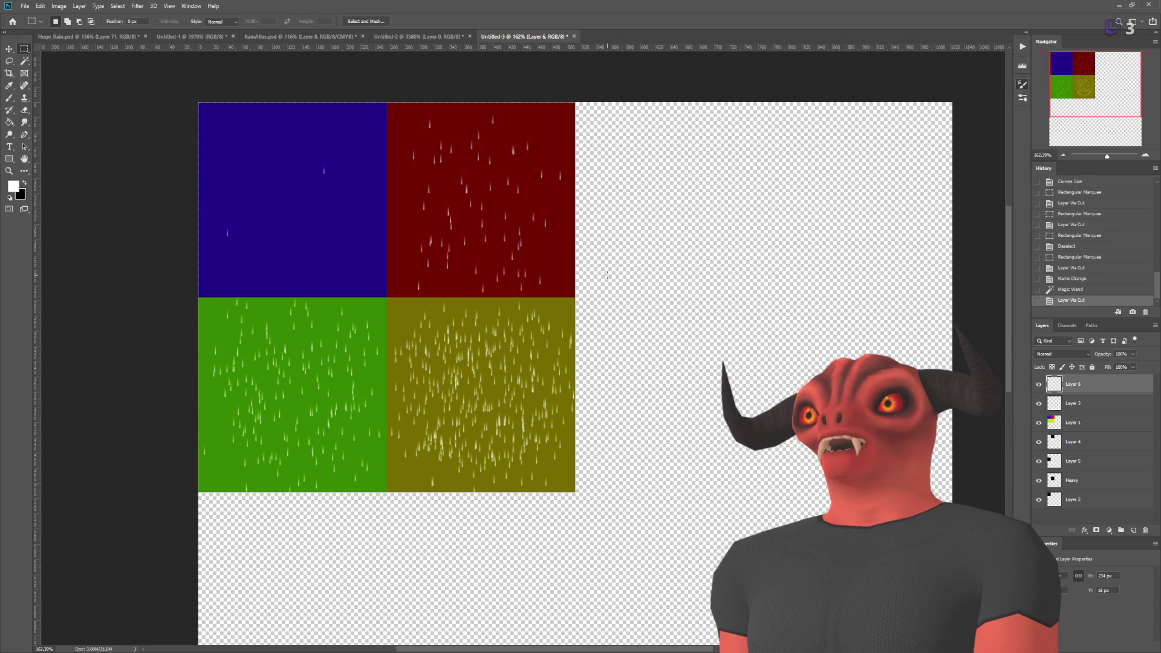
{"action": "type", "text": "1"}
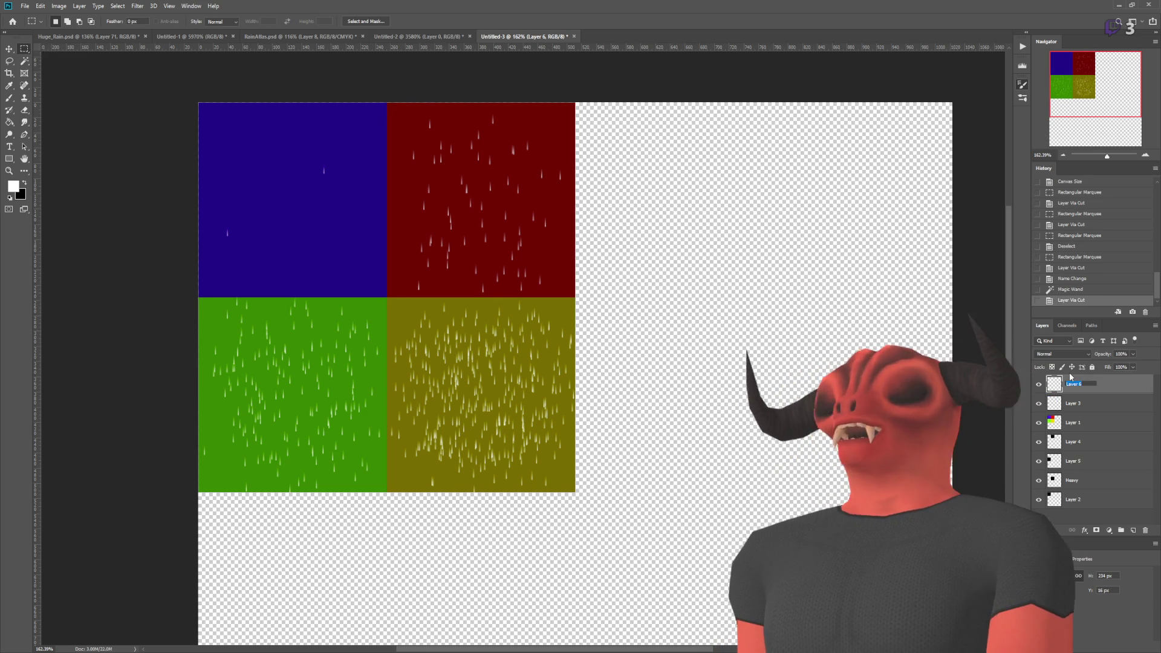
{"action": "key", "text": "Tab"}
{"action": "key", "text": "Return"}
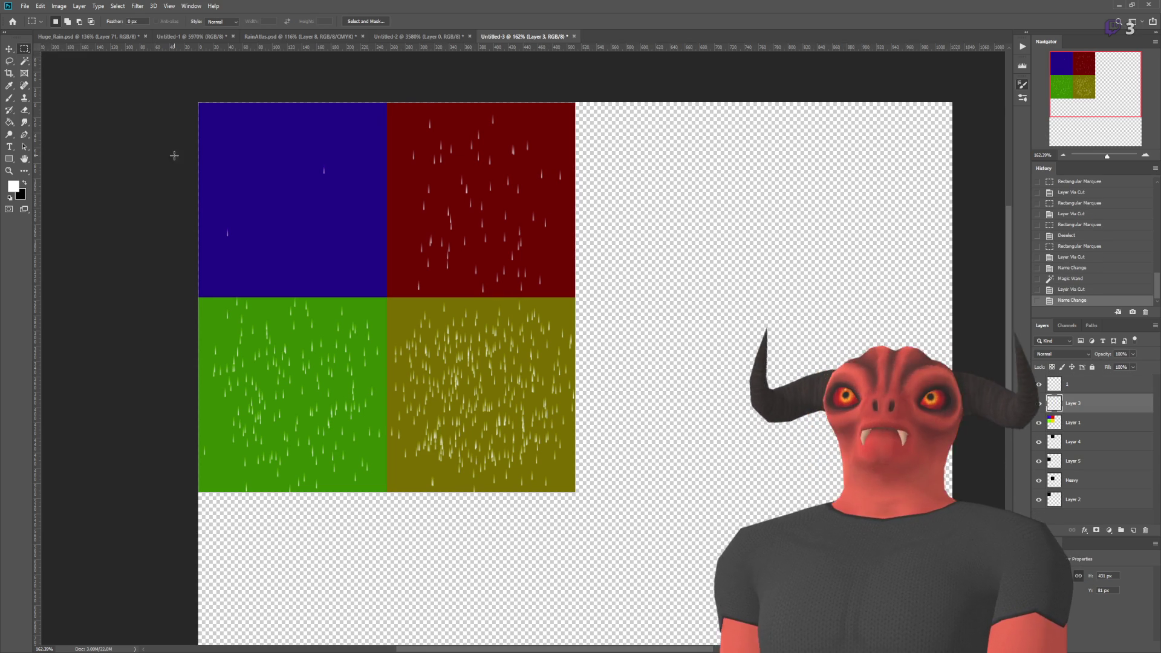
- Cut the yellow tile's rain onto a new layer named 3
{"action": "key", "text": "w"}
{"action": "left_click", "coordinate": [1074, 422]}
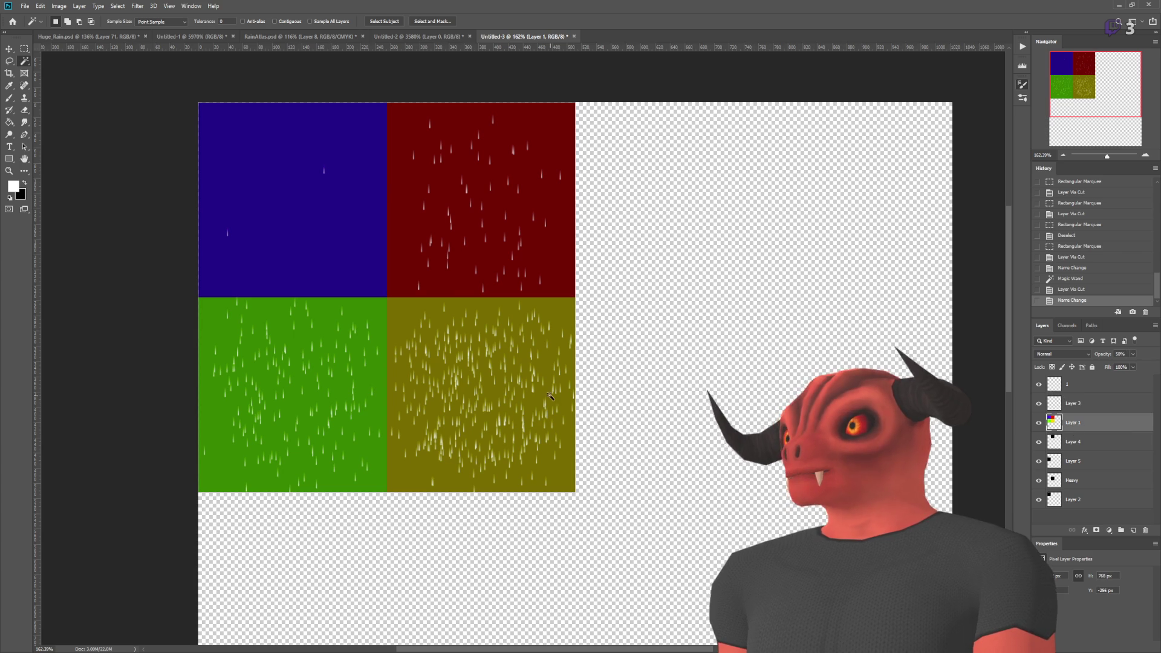
{"action": "left_click", "coordinate": [480, 393]}
{"action": "key", "text": "m"}
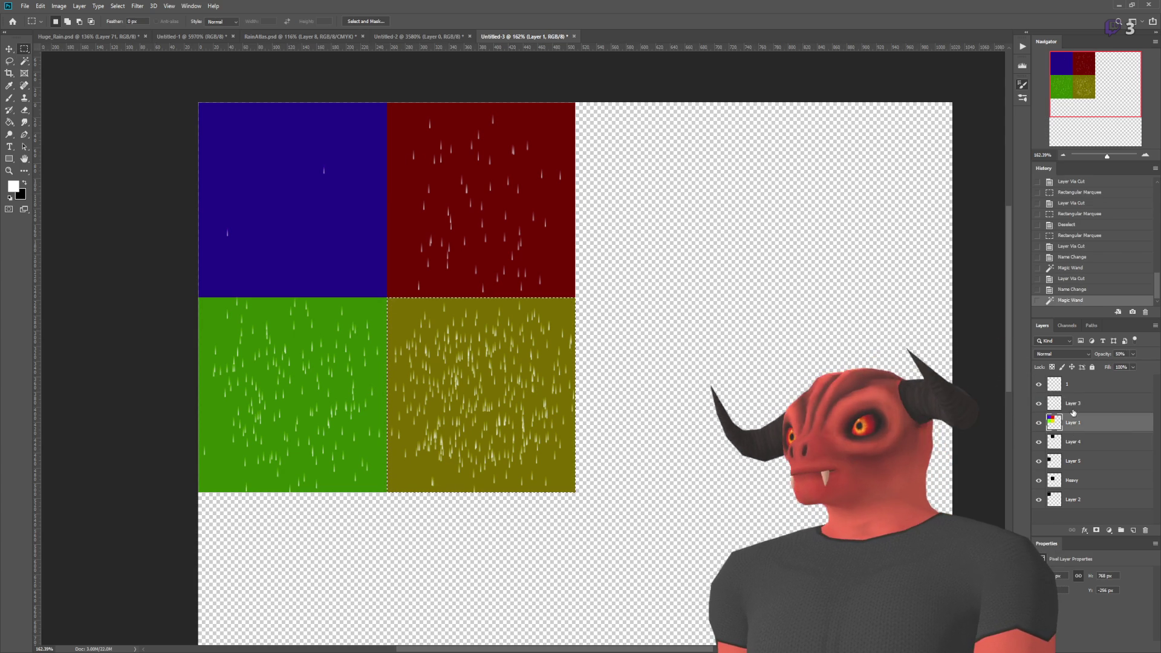
{"action": "left_click", "coordinate": [1073, 404]}
{"action": "left_click", "coordinate": [1039, 404]}
{"action": "left_click", "coordinate": [1039, 404]}
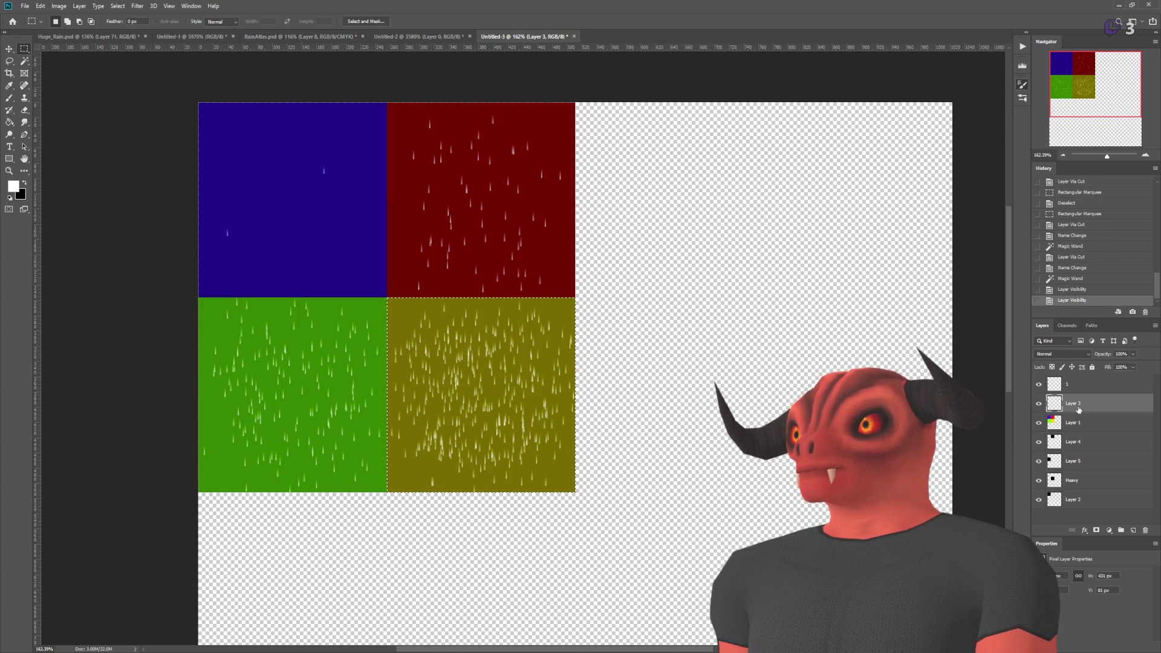
{"action": "key", "text": "ctrl+shift+j"}
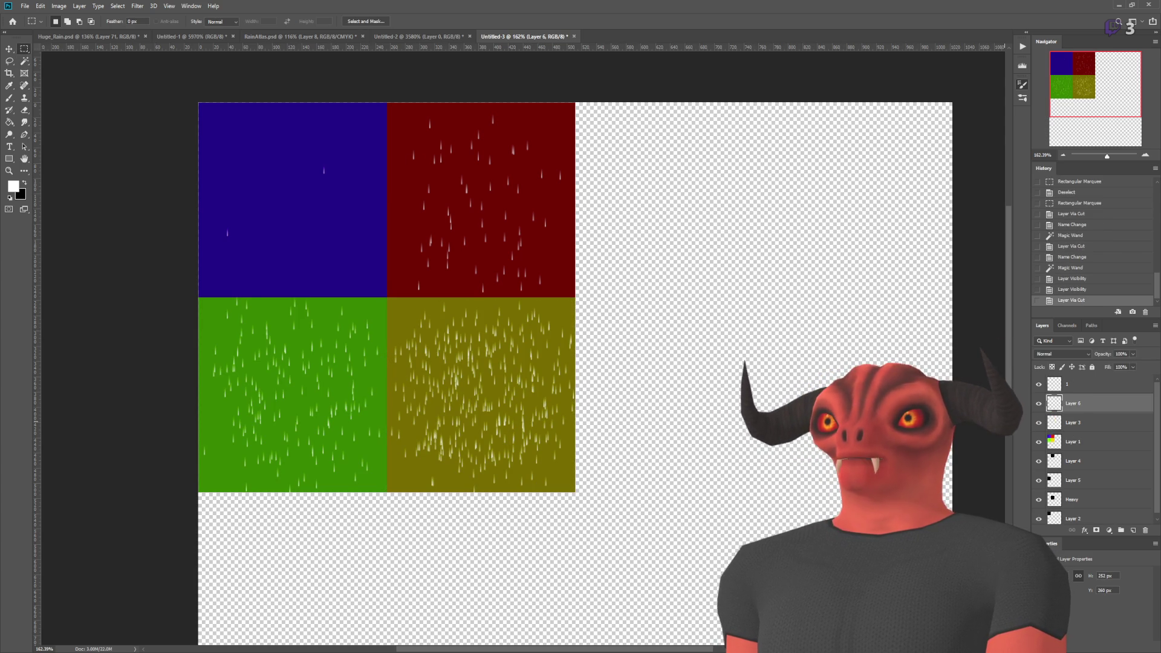
{"action": "type", "text": "3"}
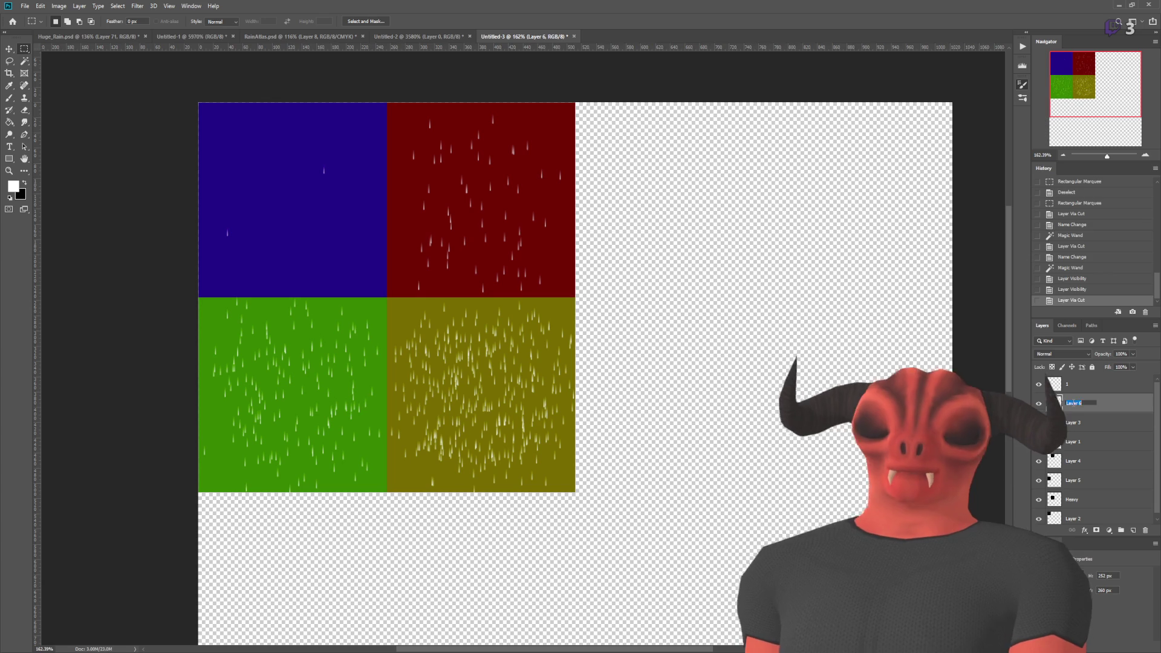
{"action": "left_click", "coordinate": [1076, 422]}
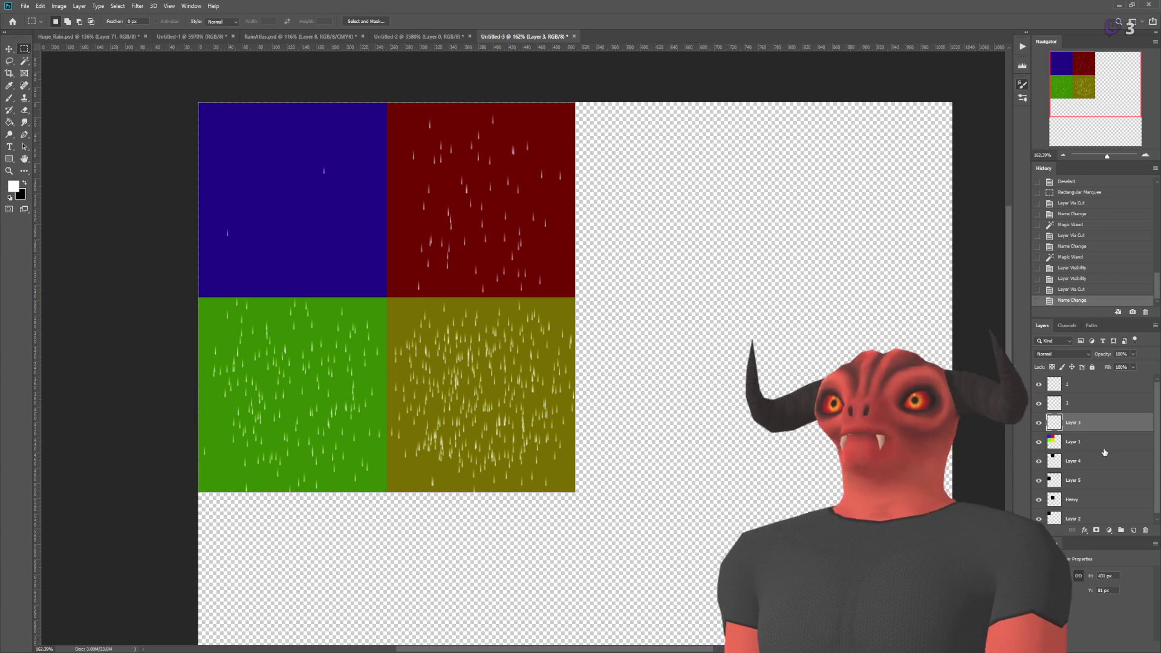
- Cut the green tile's rain onto a layer named 2 and begin renaming the remaining layer
{"action": "key", "text": "alt+bracketleft"}
{"action": "left_click", "coordinate": [24, 61]}
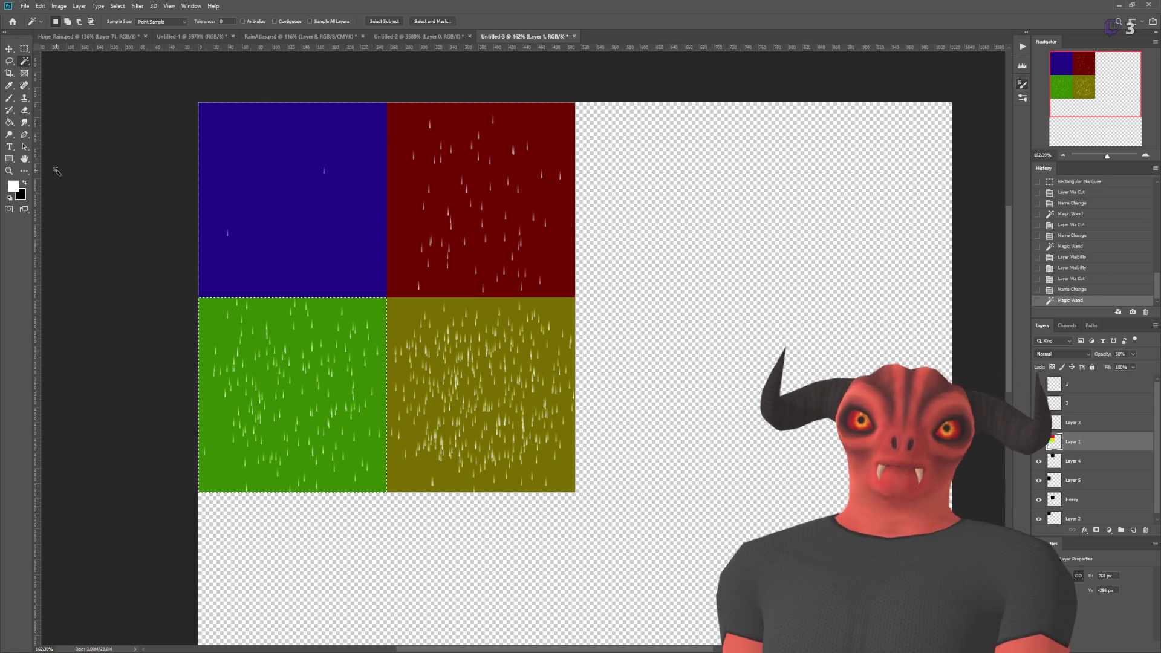
{"action": "left_click", "coordinate": [11, 42]}
{"action": "key", "text": "m"}
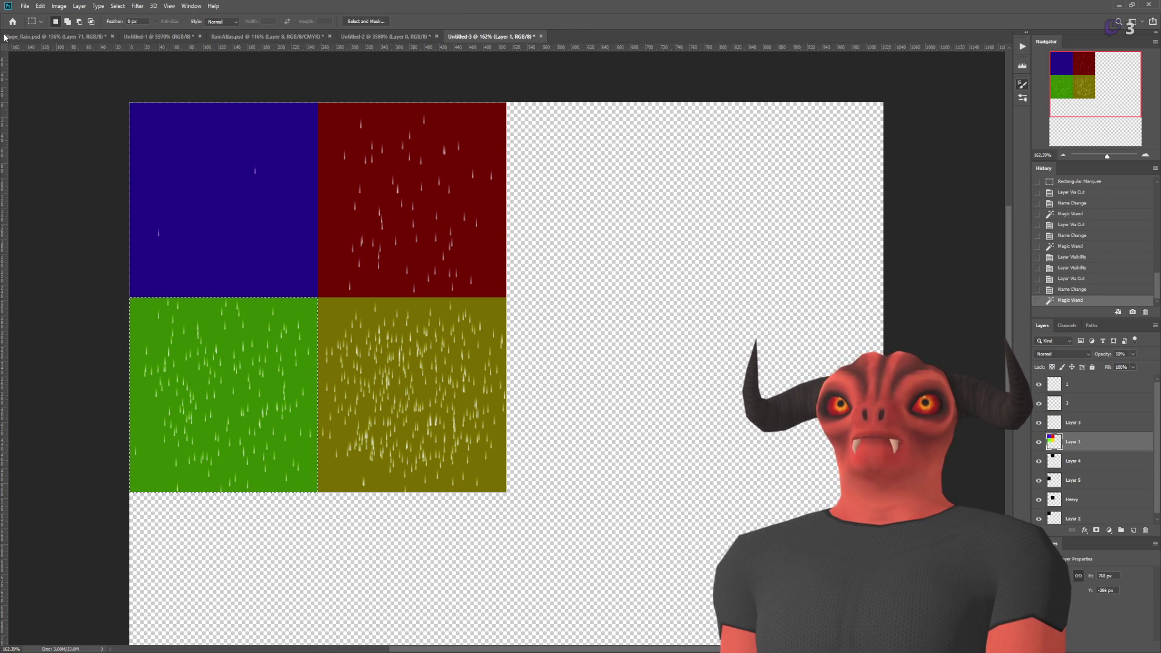
{"action": "left_click", "coordinate": [5, 71]}
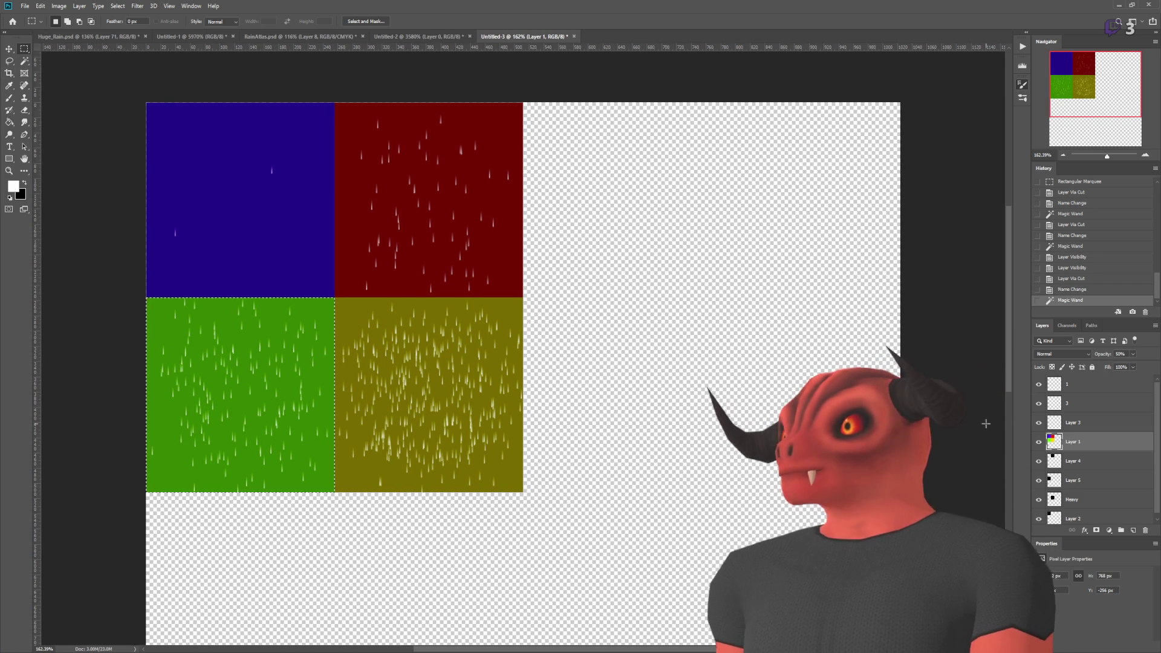
{"action": "left_click", "coordinate": [1061, 416]}
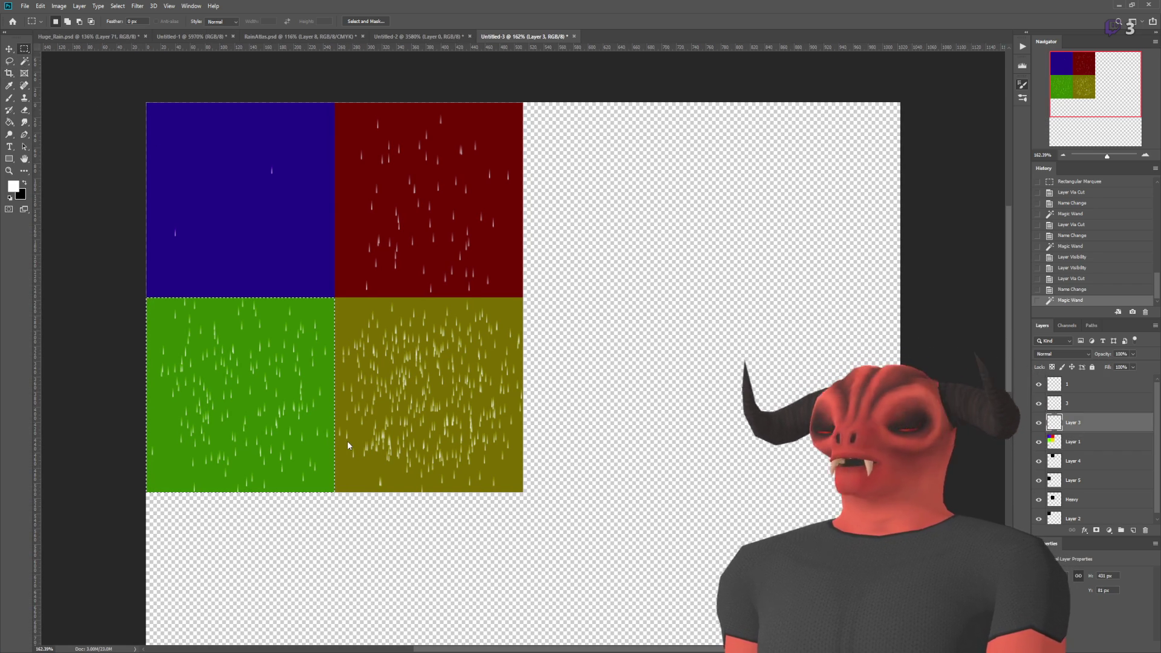
{"action": "type", "text": "2"}
{"action": "key", "text": "Return"}
{"action": "double_click", "coordinate": [1079, 442]}
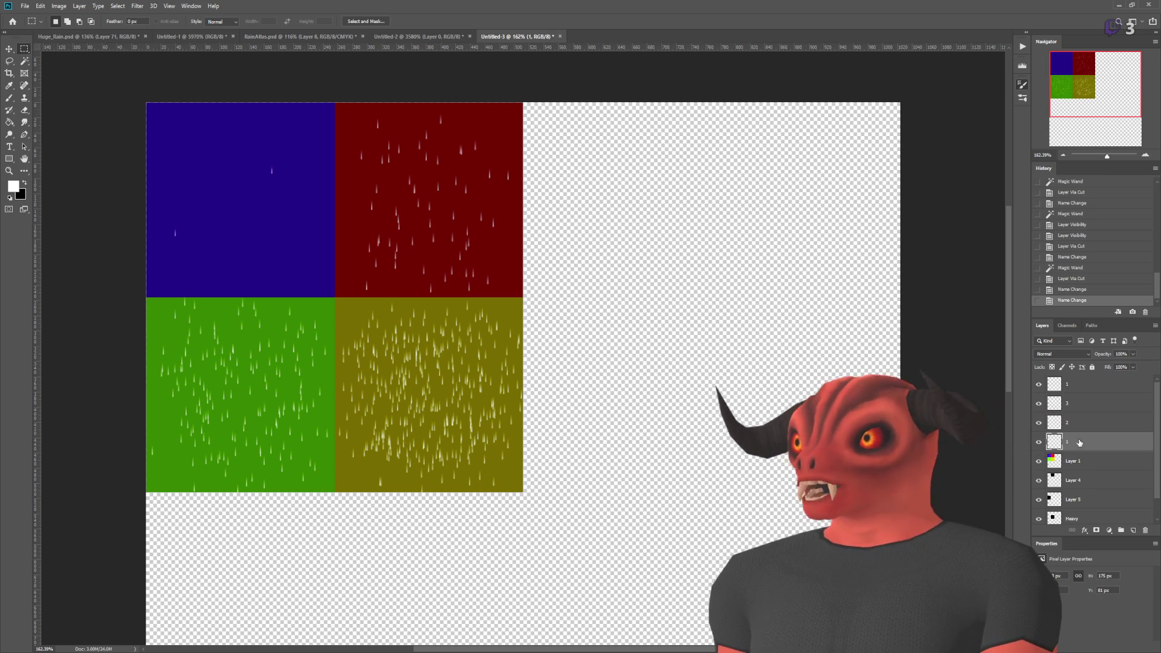
{"action": "scroll", "coordinate": [578, 439], "scroll_direction": "down", "scroll_amount": 3}
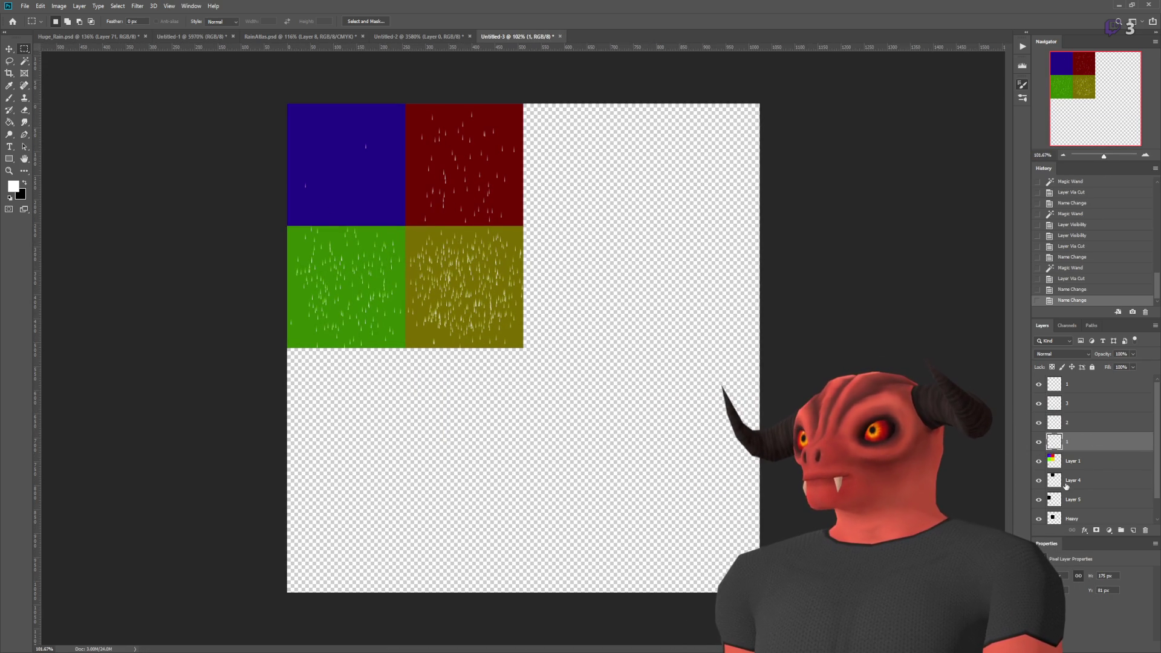
- Rename the leftover blue-tile rain layer to 0 and order the rain layers 0–3 from the top
{"action": "left_click", "coordinate": [1066, 408]}
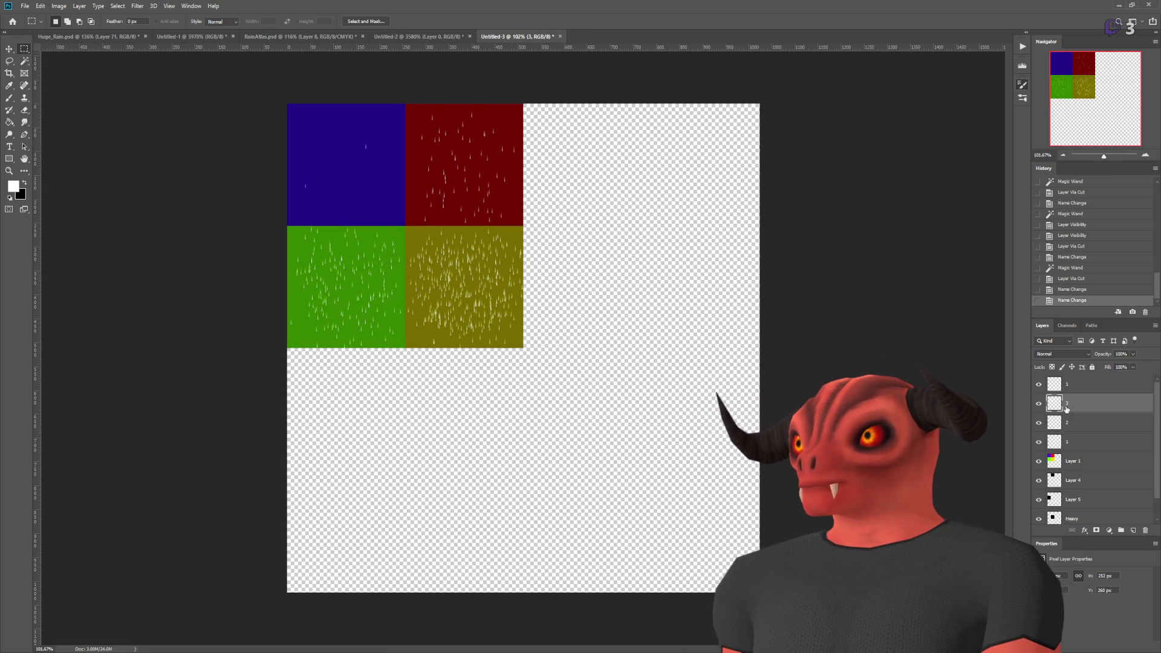
{"action": "left_click_drag", "start_coordinate": [1068, 437], "coordinate": [1076, 441]}
{"action": "left_click", "coordinate": [1077, 388]}
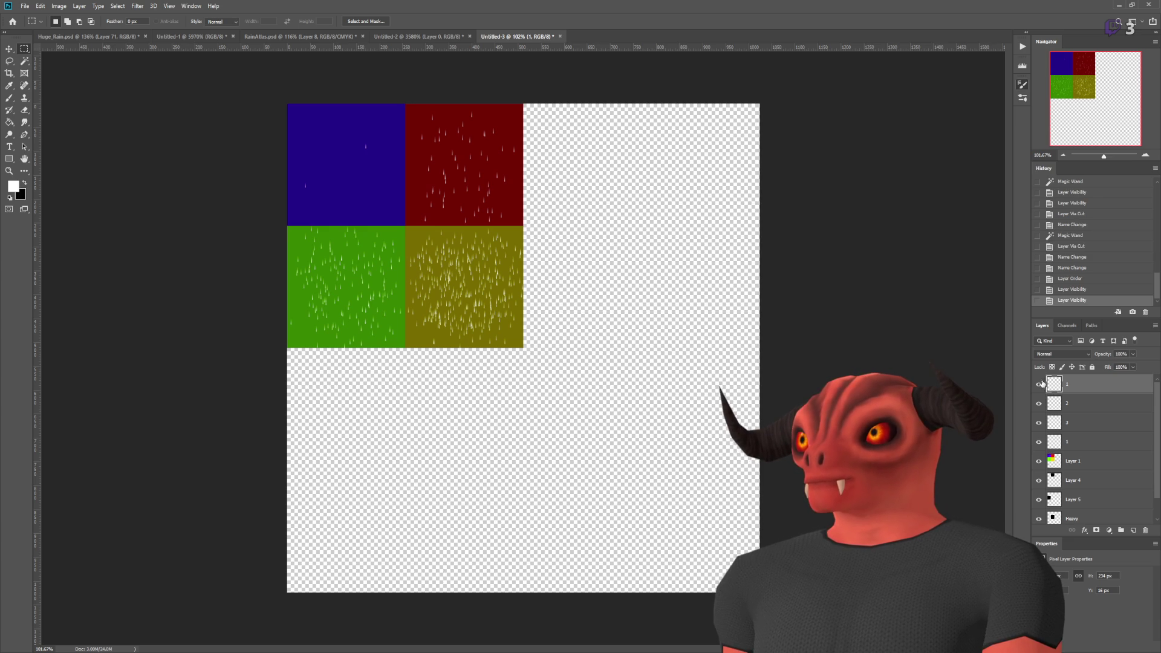
{"action": "double_click", "coordinate": [1063, 442]}
{"action": "type", "text": "0"}
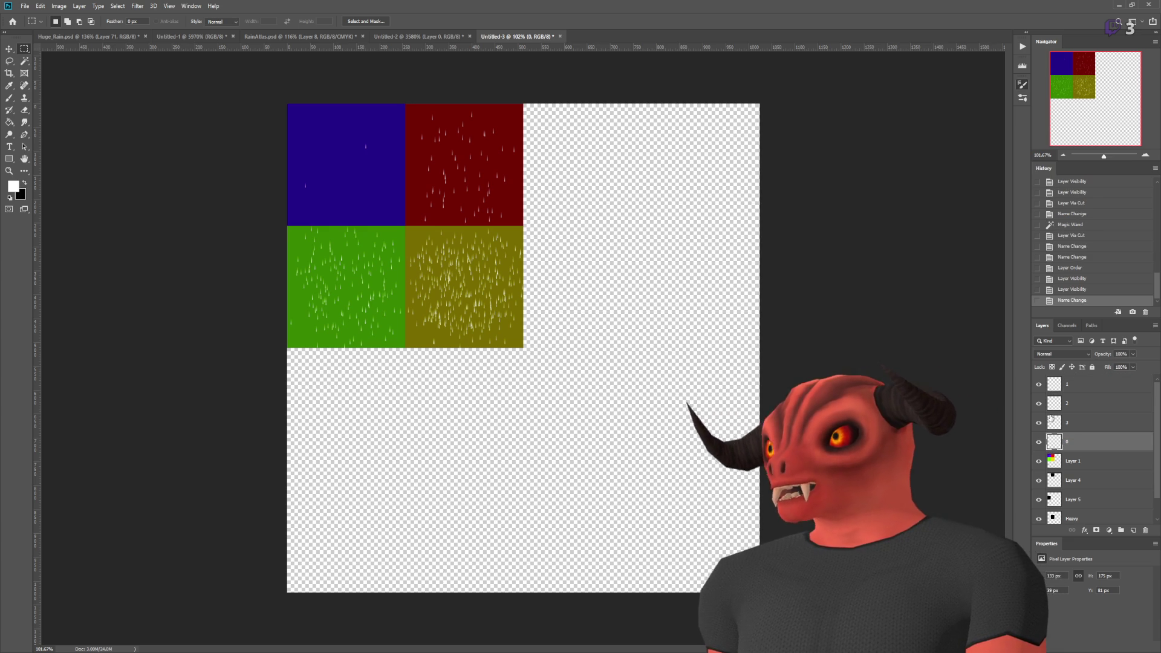
{"action": "left_click_drag", "start_coordinate": [1064, 389], "coordinate": [1074, 397]}
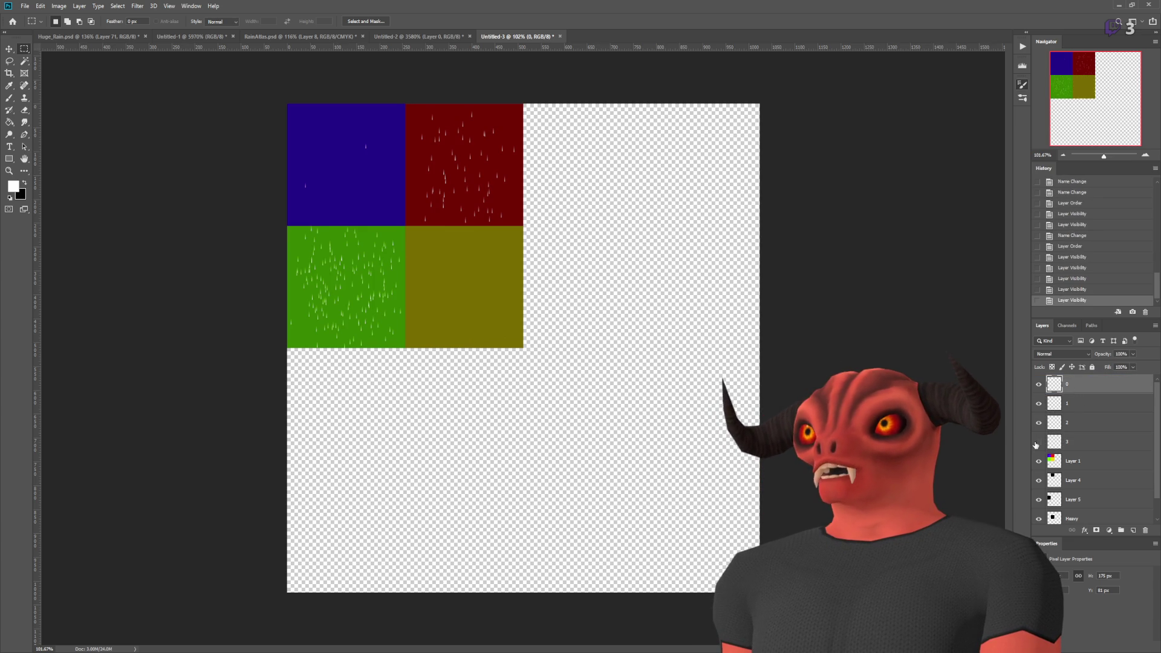
- Stack rain frames 1, 2 and 3 below frame 0 down the canvas's left column
{"action": "left_click", "coordinate": [1086, 427]}
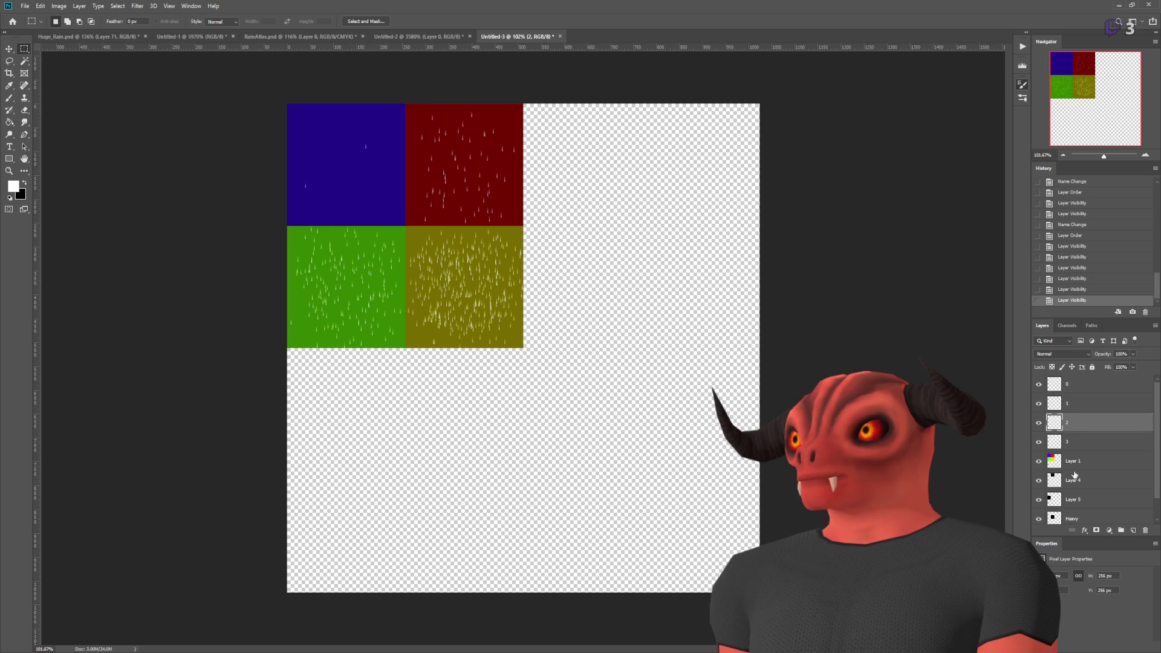
{"action": "left_click", "coordinate": [1074, 404]}
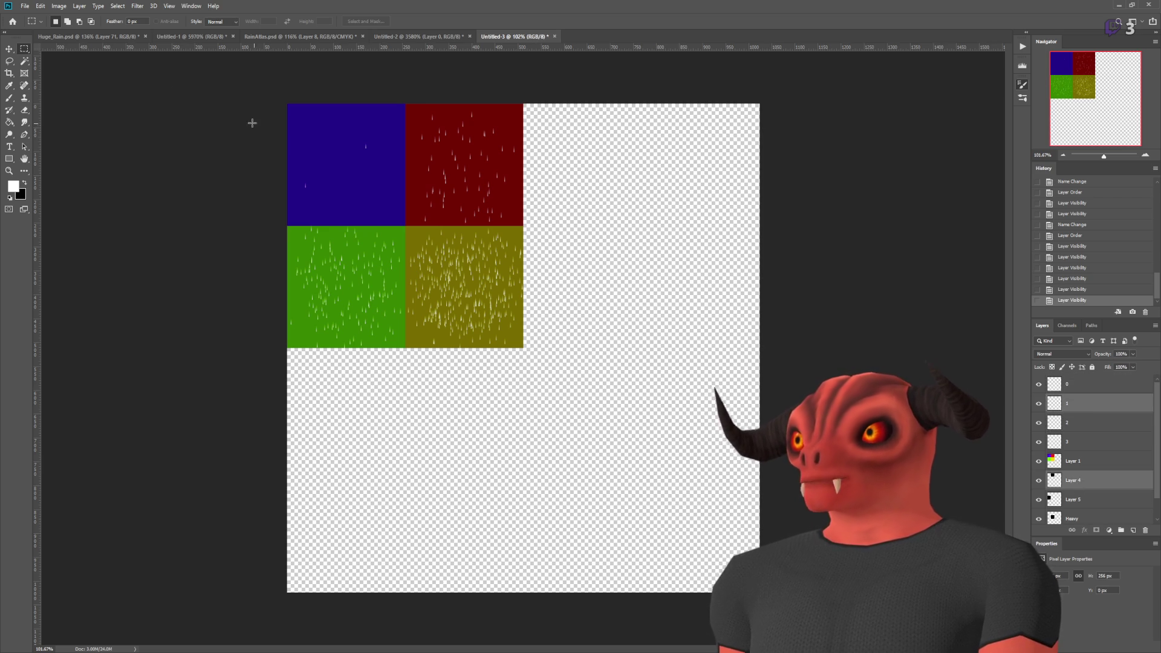
{"action": "key", "text": "v"}
{"action": "mouse_move", "coordinate": [482, 190]}
{"action": "left_mouse_down"}
{"action": "mouse_move", "coordinate": [530, 251]}
{"action": "mouse_move", "coordinate": [365, 312]}
{"action": "mouse_move", "coordinate": [376, 316]}
{"action": "left_mouse_up"}
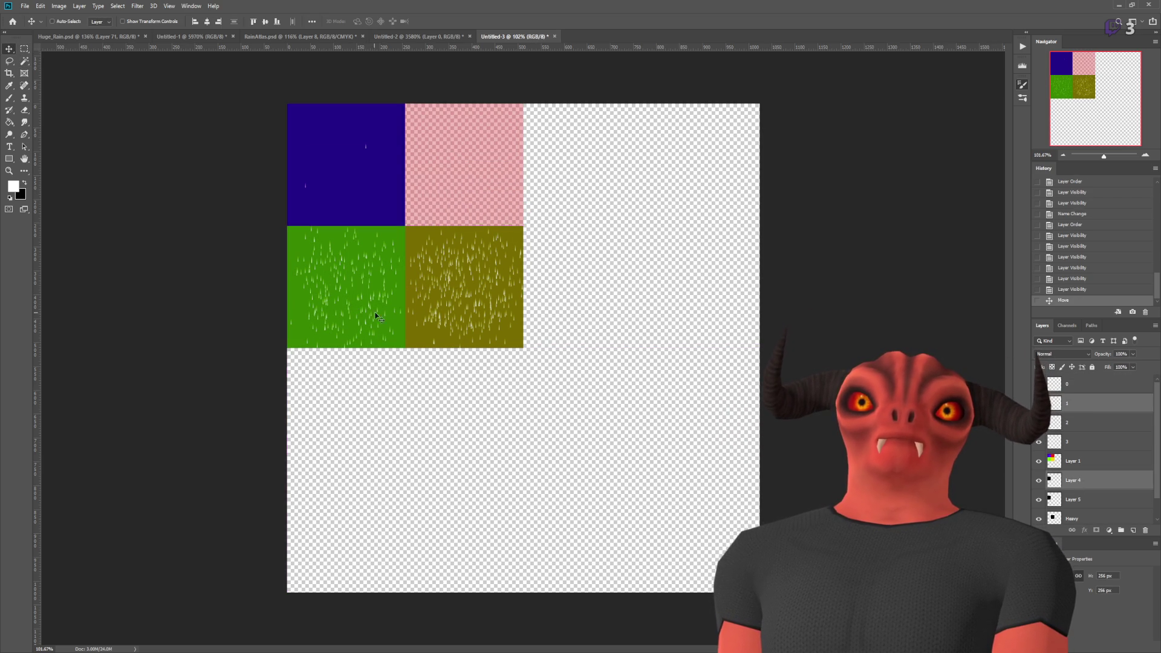
{"action": "left_click", "coordinate": [1067, 421]}
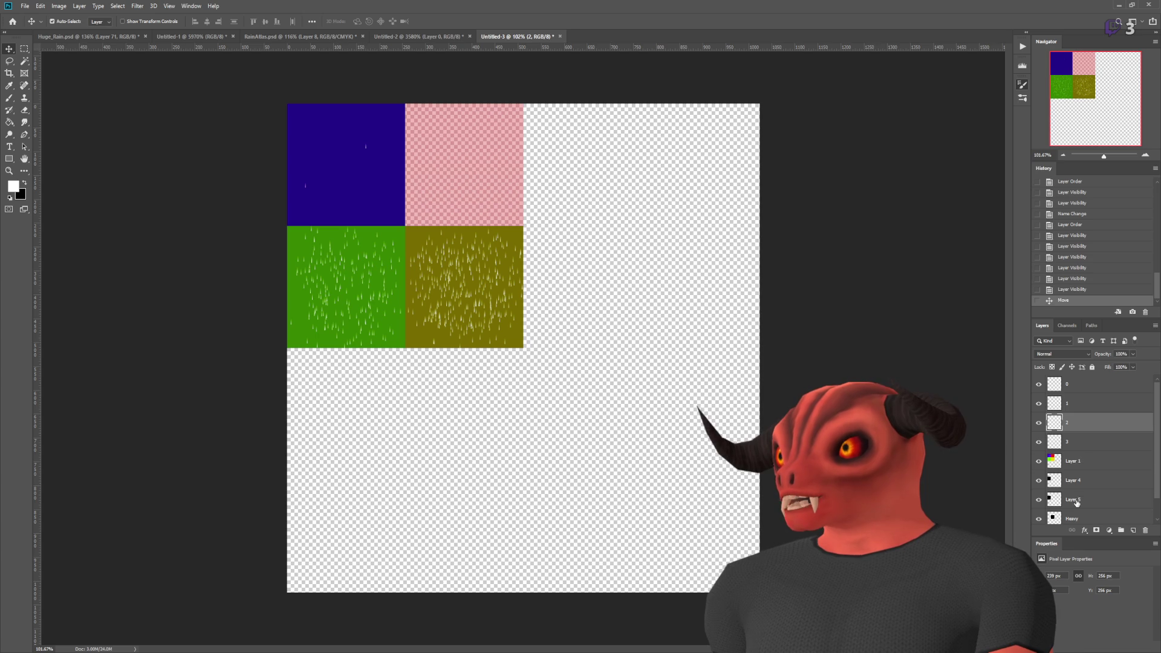
{"action": "mouse_move", "coordinate": [336, 294]}
{"action": "left_mouse_down"}
{"action": "mouse_move", "coordinate": [364, 418]}
{"action": "mouse_move", "coordinate": [335, 417]}
{"action": "left_mouse_up"}
{"action": "scroll", "coordinate": [1089, 474], "scroll_direction": "down", "scroll_amount": 1}
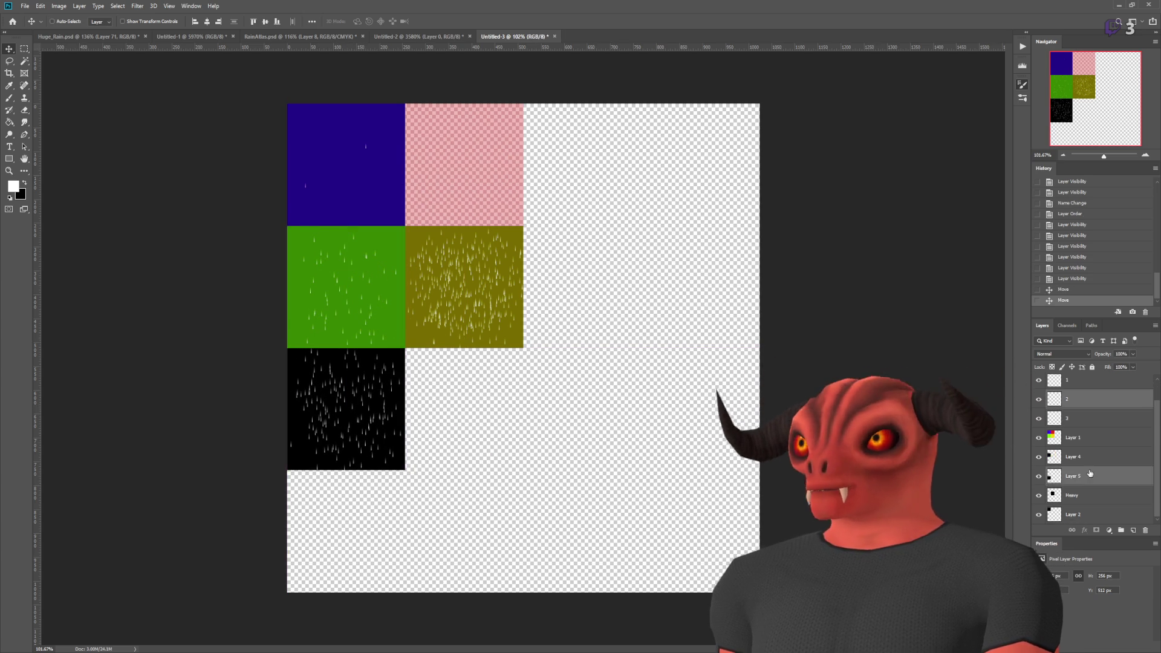
{"action": "left_click", "coordinate": [1070, 418]}
{"action": "mouse_move", "coordinate": [465, 316]}
{"action": "left_mouse_down"}
{"action": "mouse_move", "coordinate": [496, 445]}
{"action": "mouse_move", "coordinate": [345, 551]}
{"action": "mouse_move", "coordinate": [348, 560]}
{"action": "left_mouse_up"}
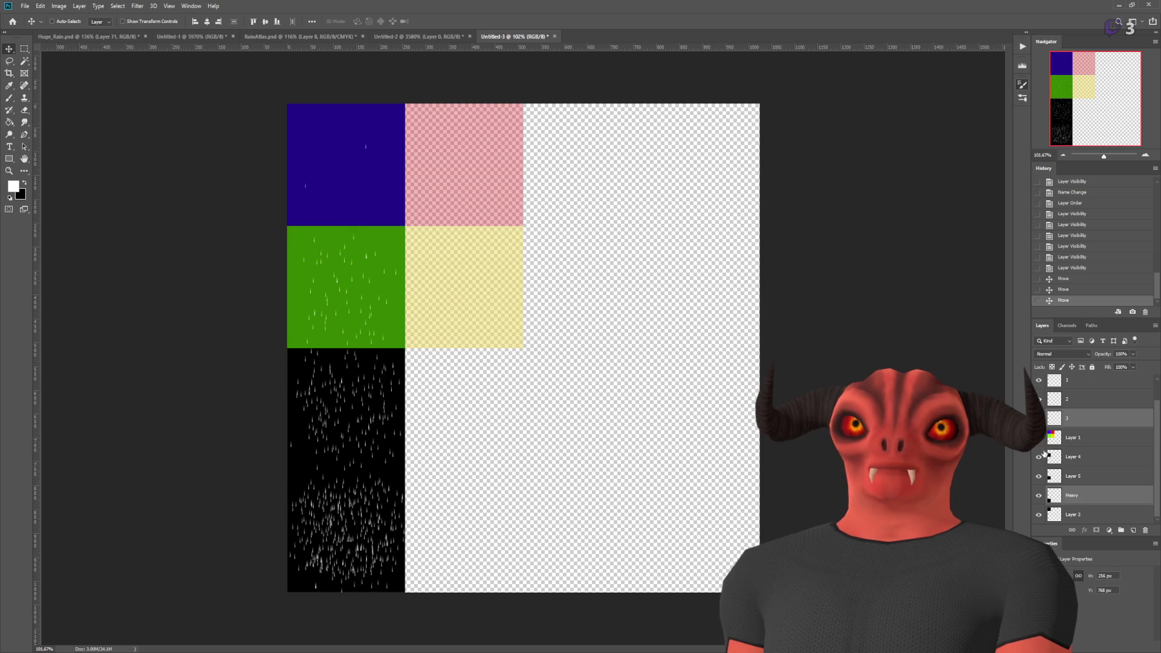
- Merge the black background layers into one hidden layer and show the coloured guide layer
{"action": "left_click", "coordinate": [1058, 434]}
{"action": "left_click", "coordinate": [1039, 438]}
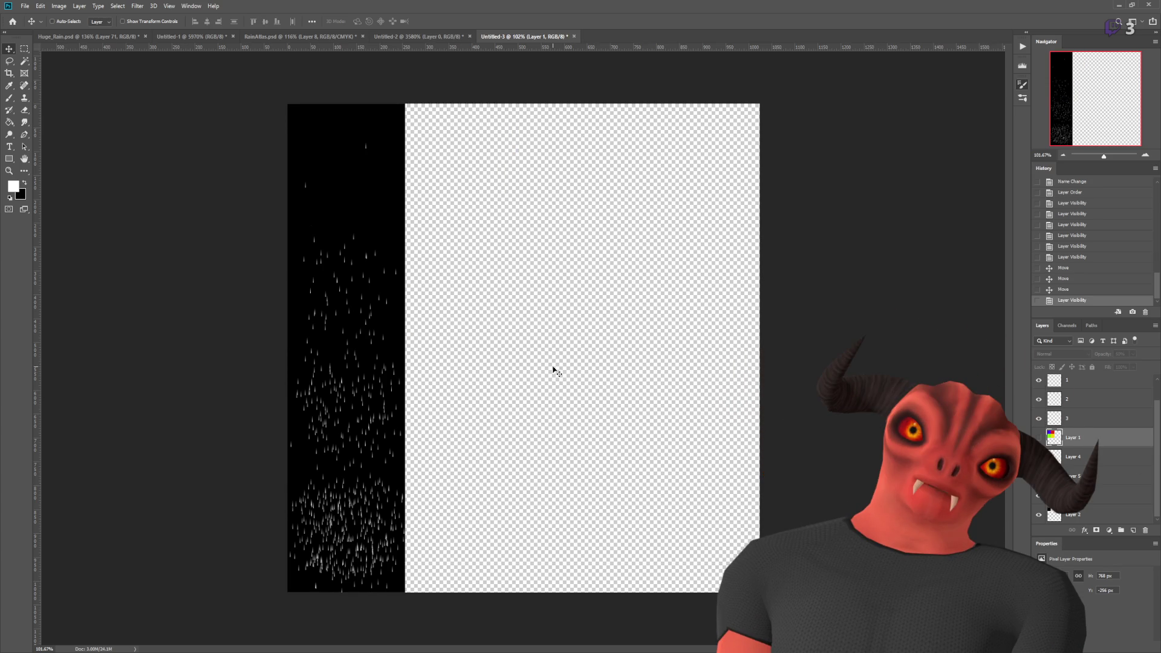
{"action": "left_click", "coordinate": [1073, 514]}
{"action": "left_click", "coordinate": [1076, 444], "text": "shift"}
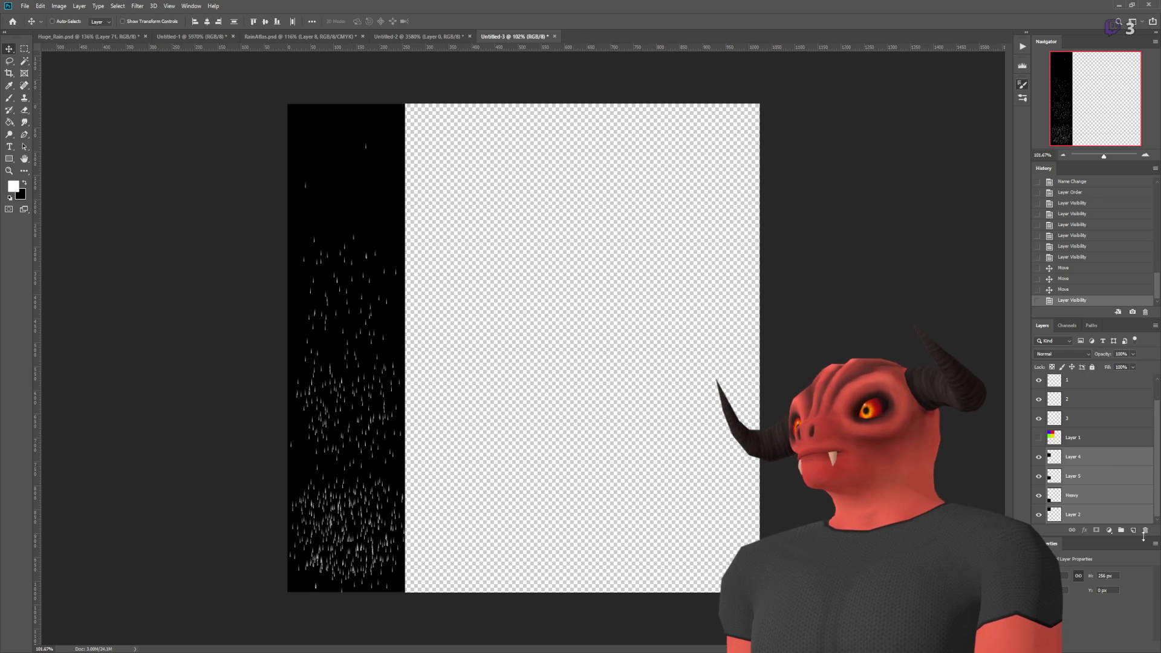
{"action": "key", "text": "ctrl+e"}
{"action": "left_click", "coordinate": [1038, 480]}
{"action": "left_click", "coordinate": [1039, 460]}
{"action": "left_click", "coordinate": [480, 207], "text": "ctrl"}
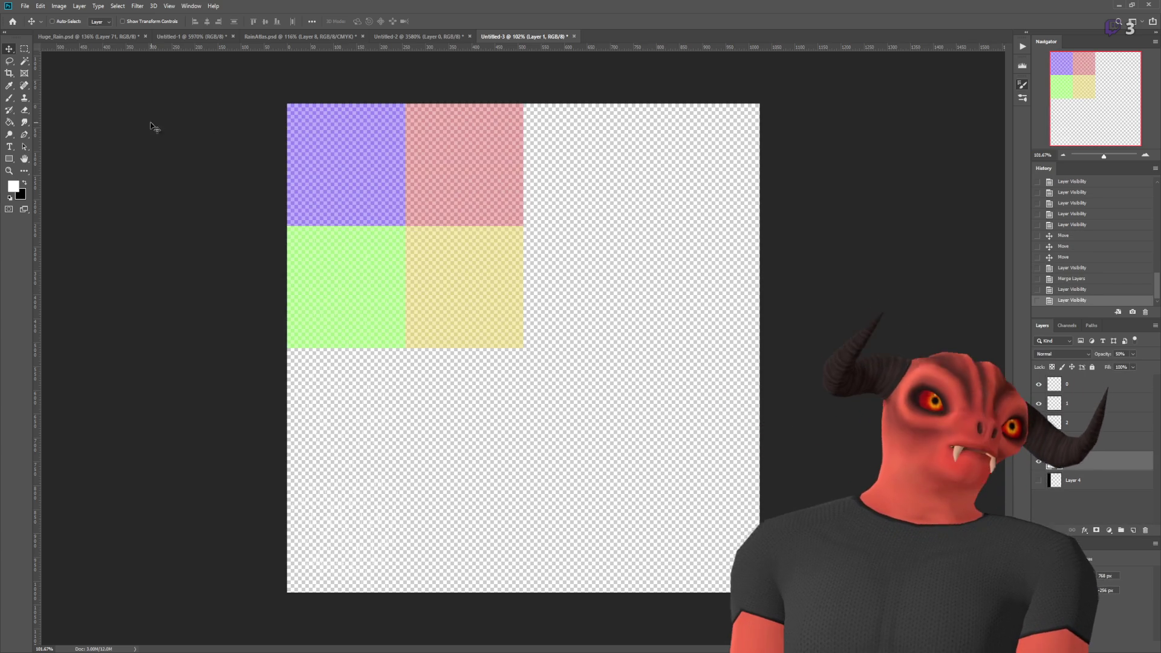
- Move the green and yellow squares up into the top row beside blue and red
{"action": "key", "text": "m"}
{"action": "scroll", "coordinate": [432, 221], "scroll_direction": "up", "scroll_amount": 3}
{"action": "left_click_drag", "start_coordinate": [737, 307], "coordinate": [676, 230]}
{"action": "scroll", "coordinate": [681, 324], "scroll_direction": "up", "scroll_amount": 5}
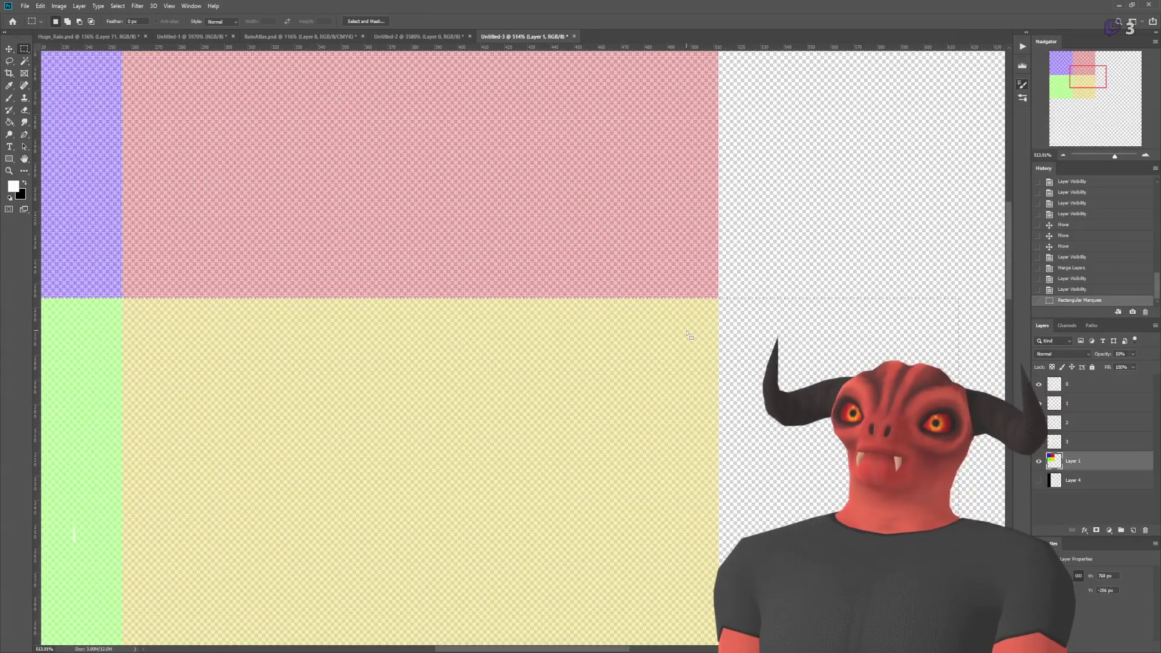
{"action": "scroll", "coordinate": [689, 334], "scroll_direction": "down", "scroll_amount": 5}
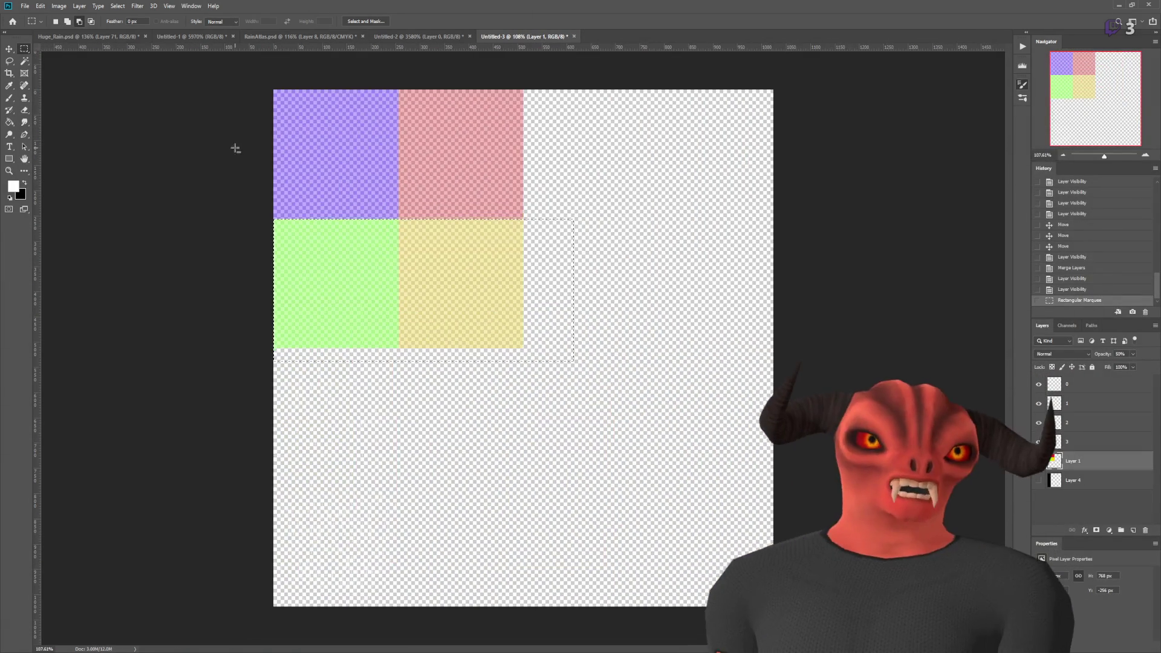
{"action": "key", "text": "v"}
{"action": "mouse_move", "coordinate": [354, 298]}
{"action": "left_mouse_down"}
{"action": "mouse_move", "coordinate": [622, 248]}
{"action": "mouse_move", "coordinate": [608, 177]}
{"action": "mouse_move", "coordinate": [612, 187]}
{"action": "left_mouse_up"}
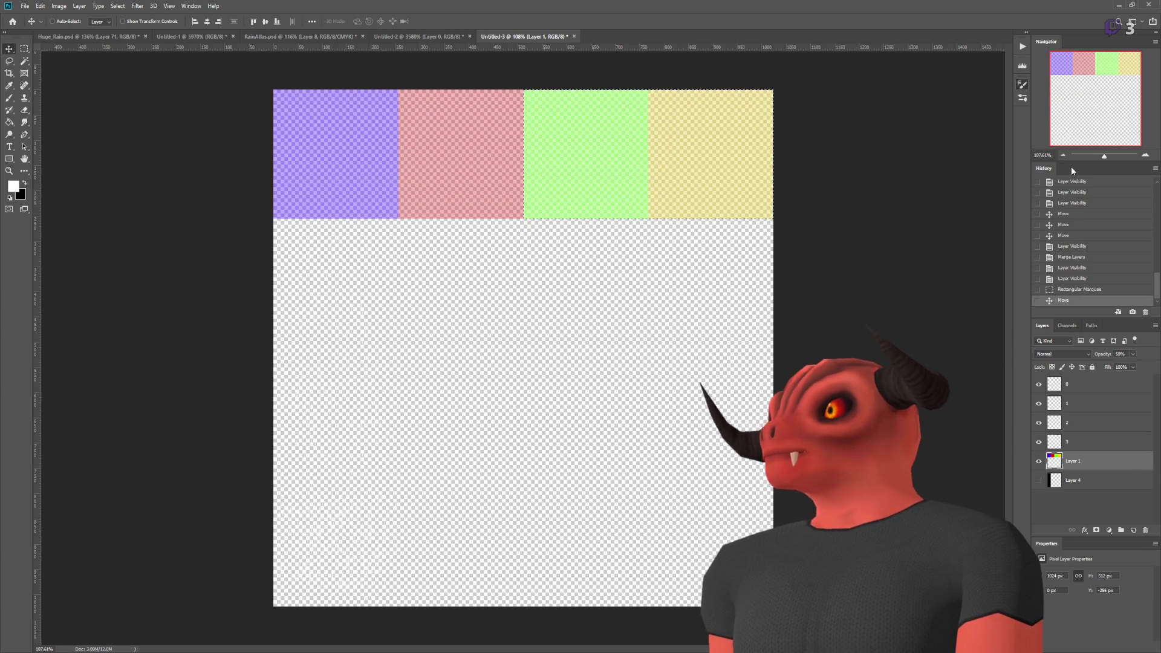
{"action": "mouse_move", "coordinate": [516, 161]}
{"action": "left_mouse_down", "text": "alt"}
{"action": "mouse_move", "coordinate": [507, 329]}
{"action": "mouse_move", "coordinate": [509, 296]}
{"action": "left_mouse_up", "text": "alt"}
{"action": "key", "text": "ctrl+z"}
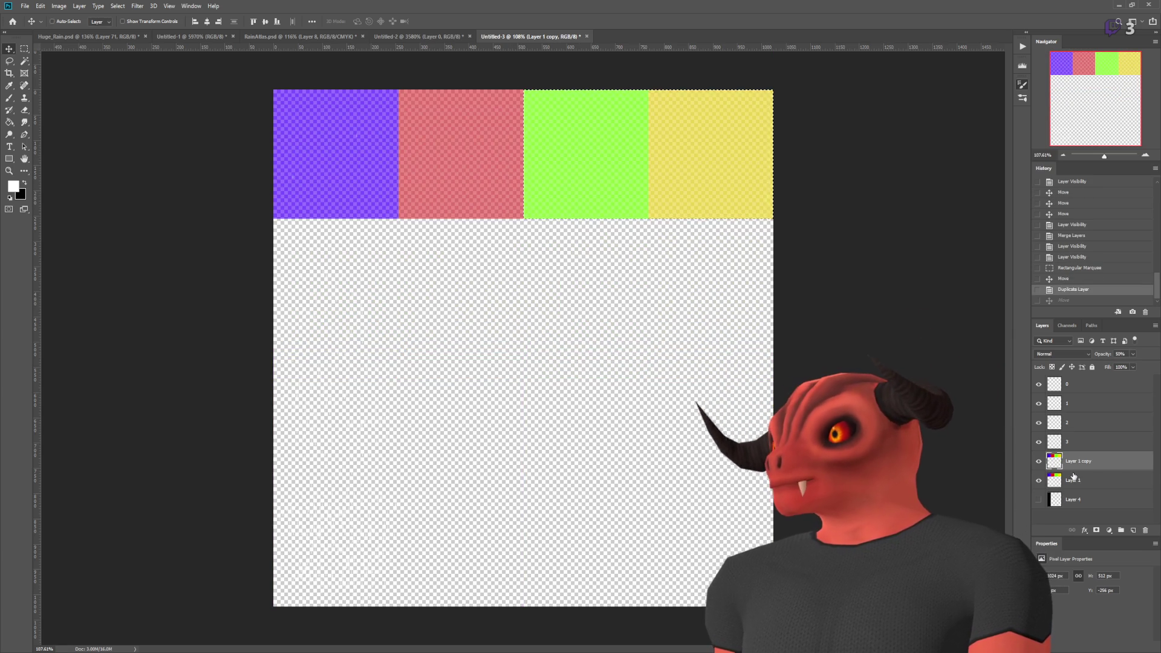
{"action": "key", "text": "ctrl+z"}
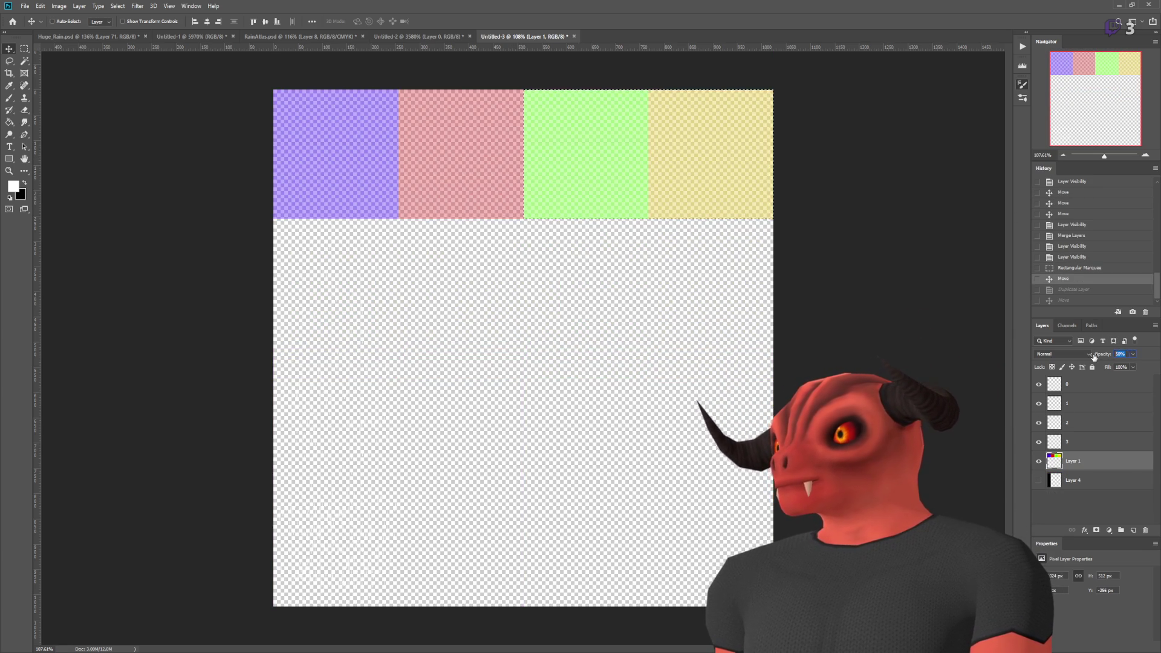
- Set the guide layer to 100% opacity and marquee-select the whole colour row
{"action": "type", "text": "100"}
{"action": "left_click", "coordinate": [24, 48]}
{"action": "left_click_drag", "start_coordinate": [181, 57], "coordinate": [844, 219]}
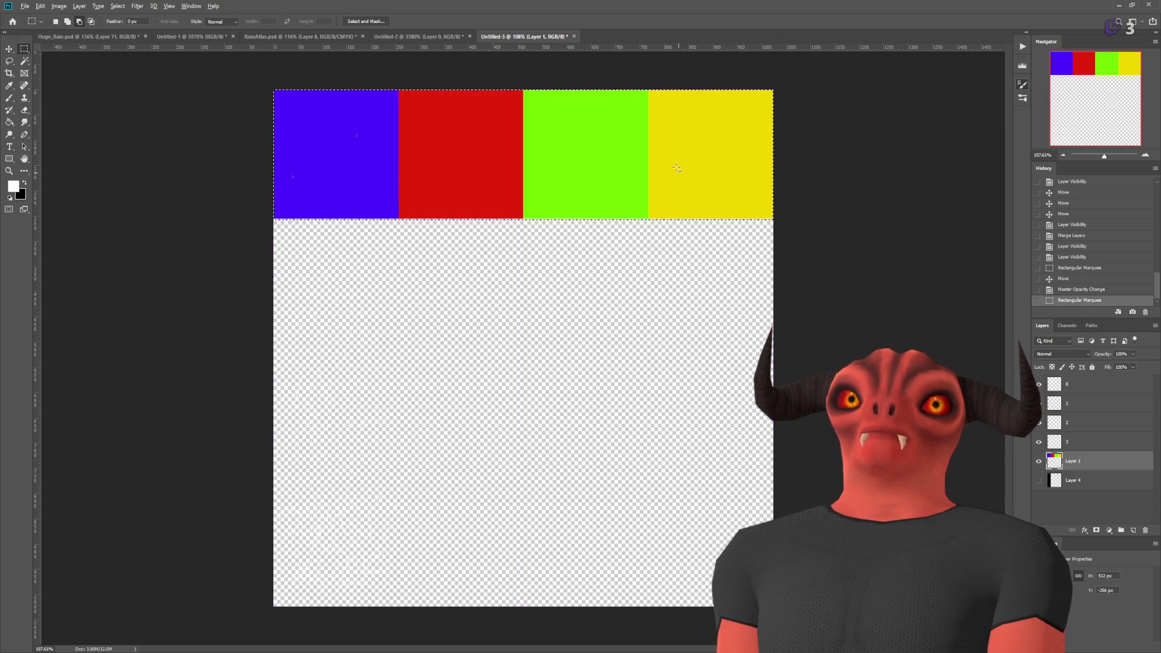
{"action": "scroll", "coordinate": [677, 167], "scroll_direction": "up", "scroll_amount": 3}
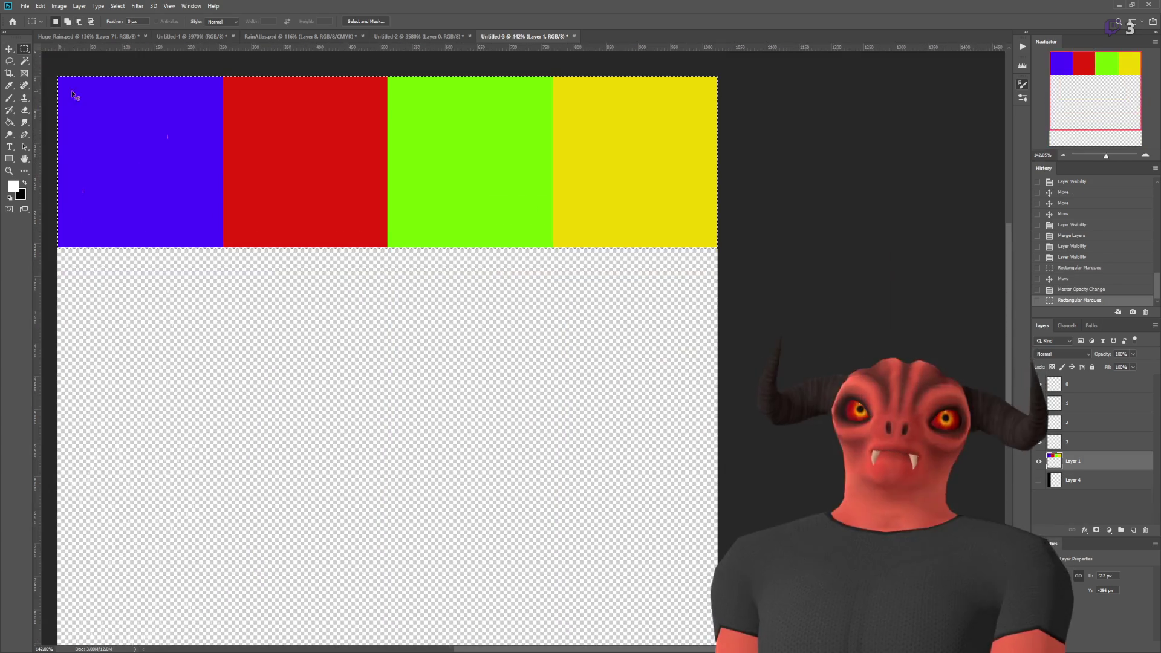
{"action": "key", "text": "w"}
{"action": "key", "text": "ctrl+a"}
{"action": "left_click", "coordinate": [314, 375]}
- Cut the colour row onto its own layer named UVSquares and delete the old Layer 1
{"action": "left_click", "coordinate": [25, 49]}
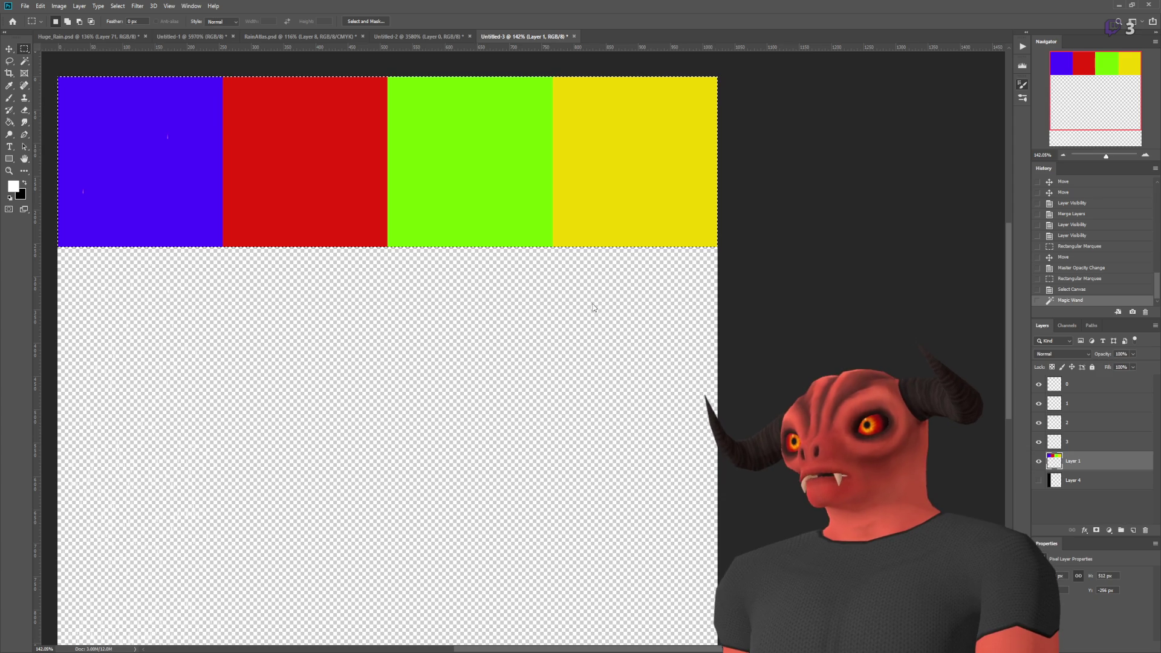
{"action": "key", "text": "ctrl+shift+j"}
{"action": "left_click", "coordinate": [1087, 481]}
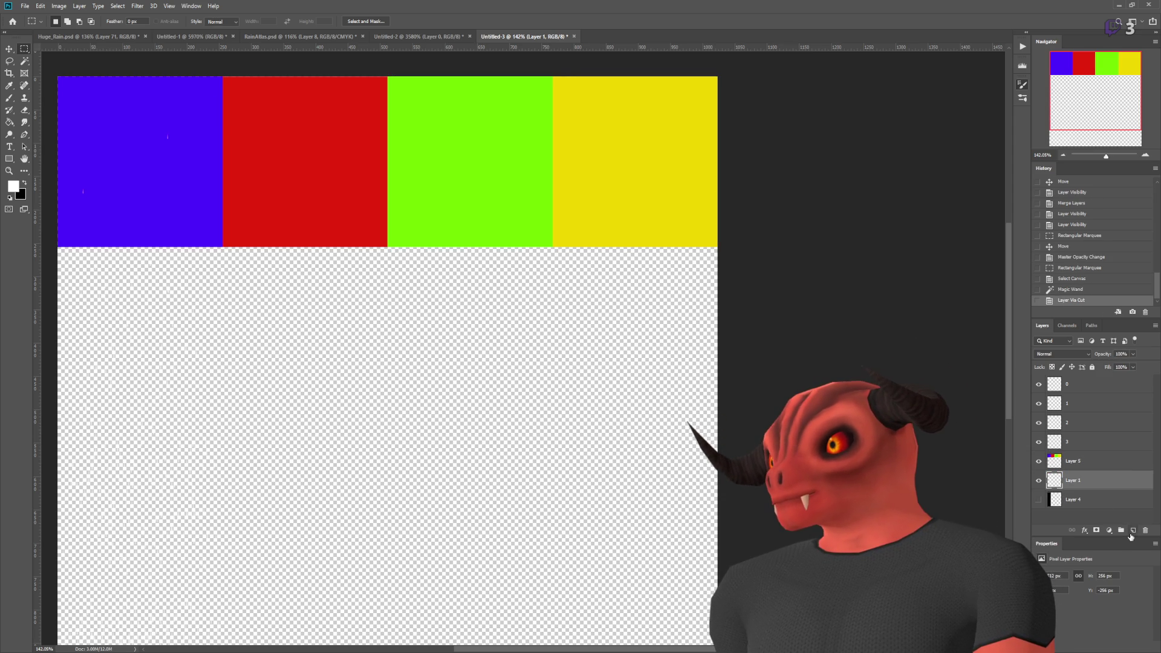
{"action": "left_click", "coordinate": [1145, 530]}
{"action": "double_click", "coordinate": [1072, 461]}
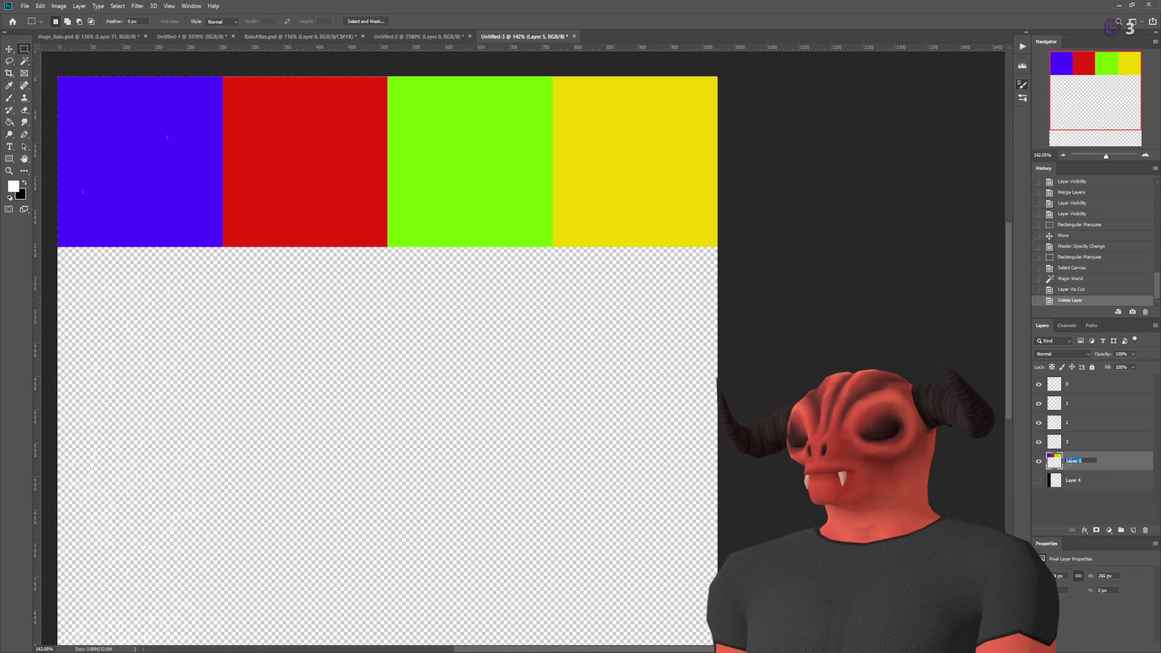
{"action": "type", "text": "UVSquares"}
{"action": "key", "text": "Return"}
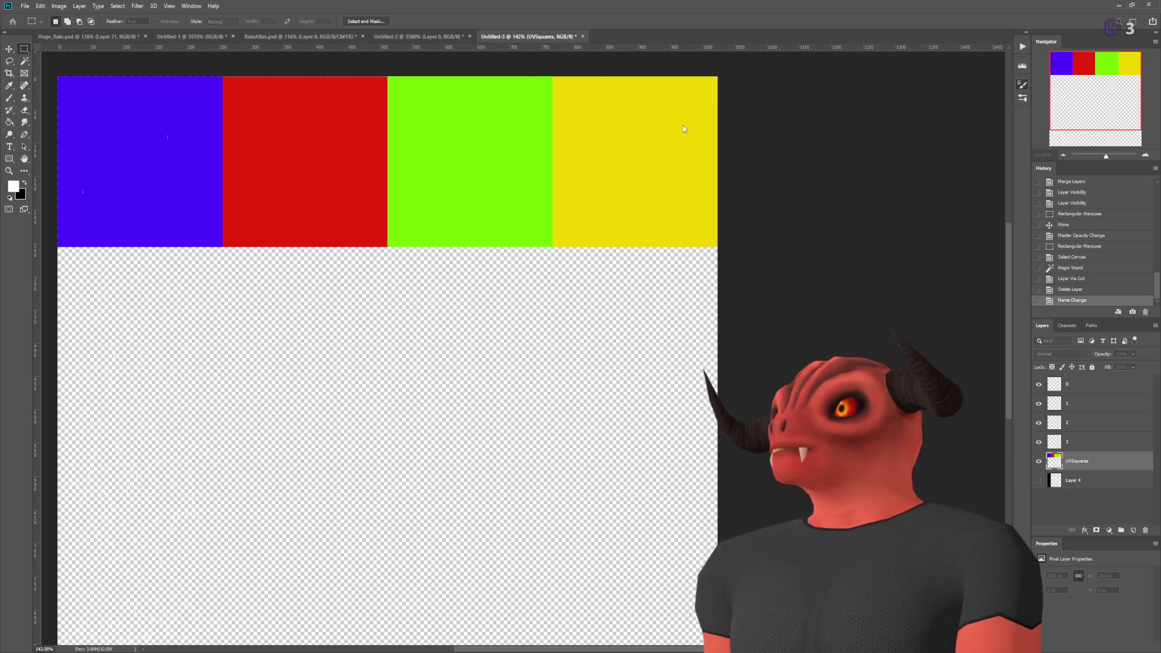
- Duplicate the row, mirror it at -100% width, place it below, and merge both rows
{"action": "key", "text": "ctrl+j"}
{"action": "key", "text": "ctrl+t"}
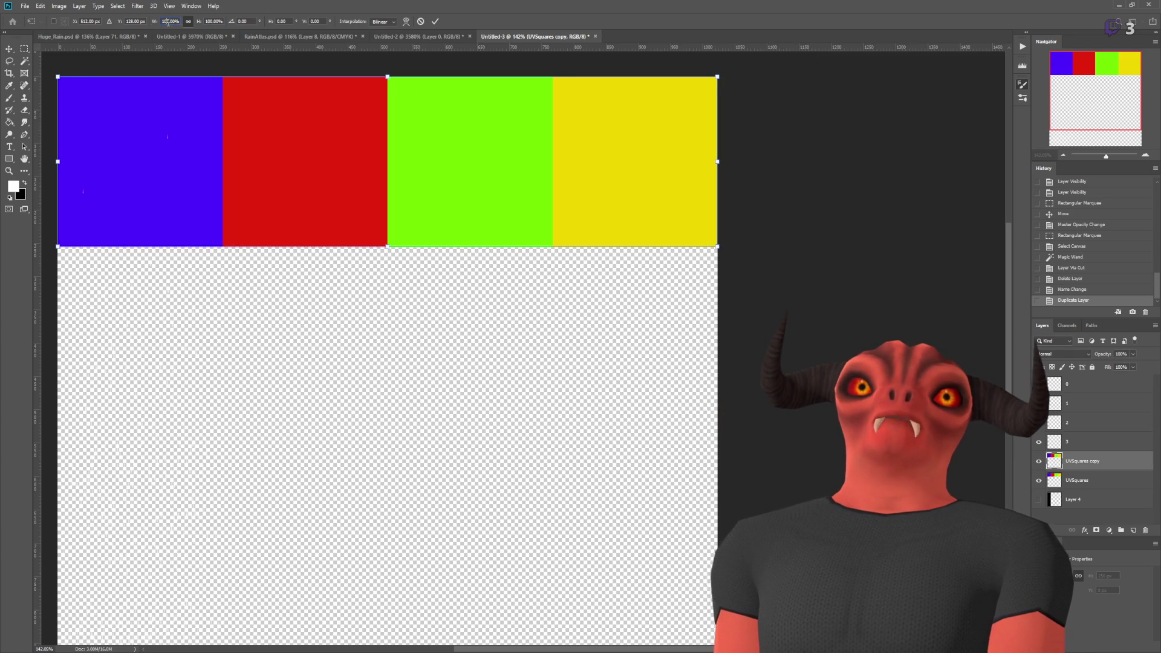
{"action": "type", "text": "-100"}
{"action": "key", "text": "Return"}
{"action": "key", "text": "Return"}
{"action": "mouse_move", "coordinate": [365, 249]}
{"action": "left_mouse_down"}
{"action": "mouse_move", "coordinate": [365, 475]}
{"action": "mouse_move", "coordinate": [371, 415]}
{"action": "left_mouse_up"}
{"action": "scroll", "coordinate": [474, 376], "scroll_direction": "down", "scroll_amount": 3}
{"action": "left_click", "coordinate": [1071, 485], "text": "ctrl"}
{"action": "key", "text": "ctrl+e"}
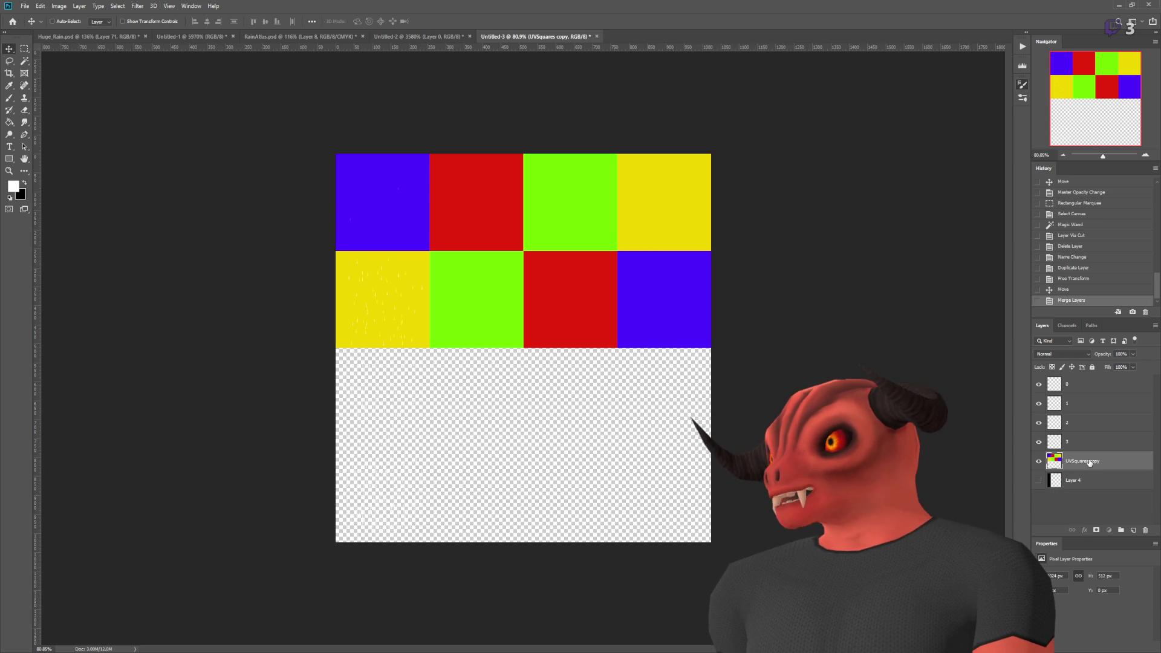
- Copy the two rows into the bottom half and merge them into a 4x4 grid named UVs
{"action": "mouse_move", "coordinate": [568, 215]}
{"action": "left_mouse_down"}
{"action": "mouse_move", "coordinate": [536, 481]}
{"action": "mouse_move", "coordinate": [549, 407]}
{"action": "left_mouse_up"}
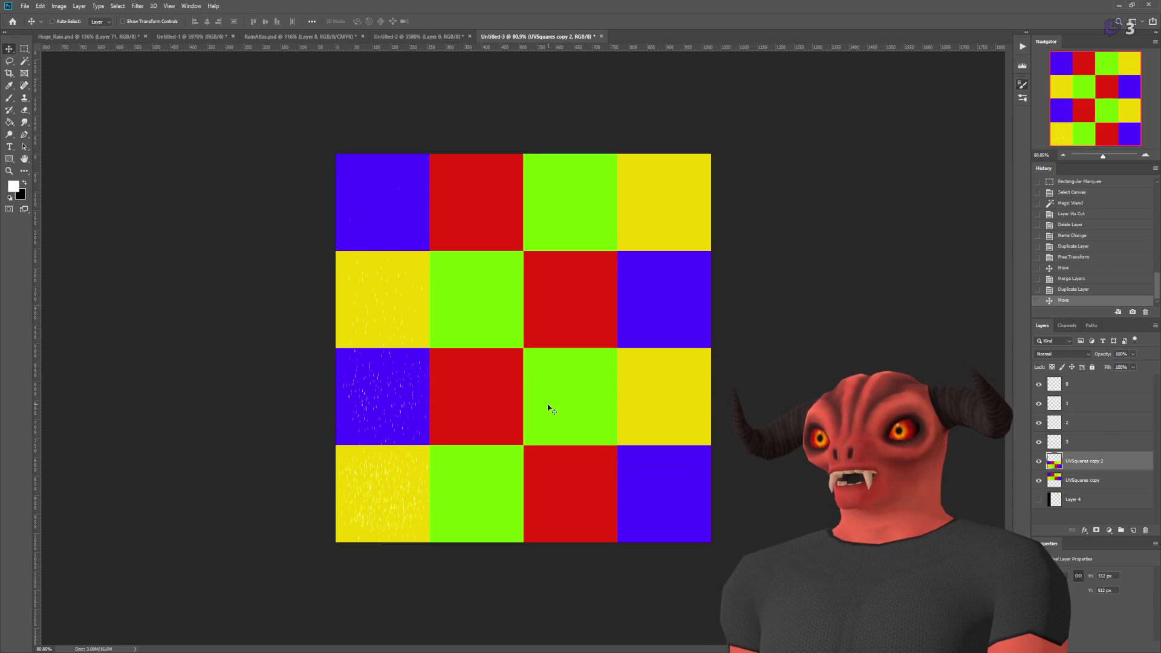
{"action": "scroll", "coordinate": [528, 364], "scroll_direction": "up", "scroll_amount": 6}
{"action": "scroll", "coordinate": [635, 409], "scroll_direction": "down", "scroll_amount": 5}
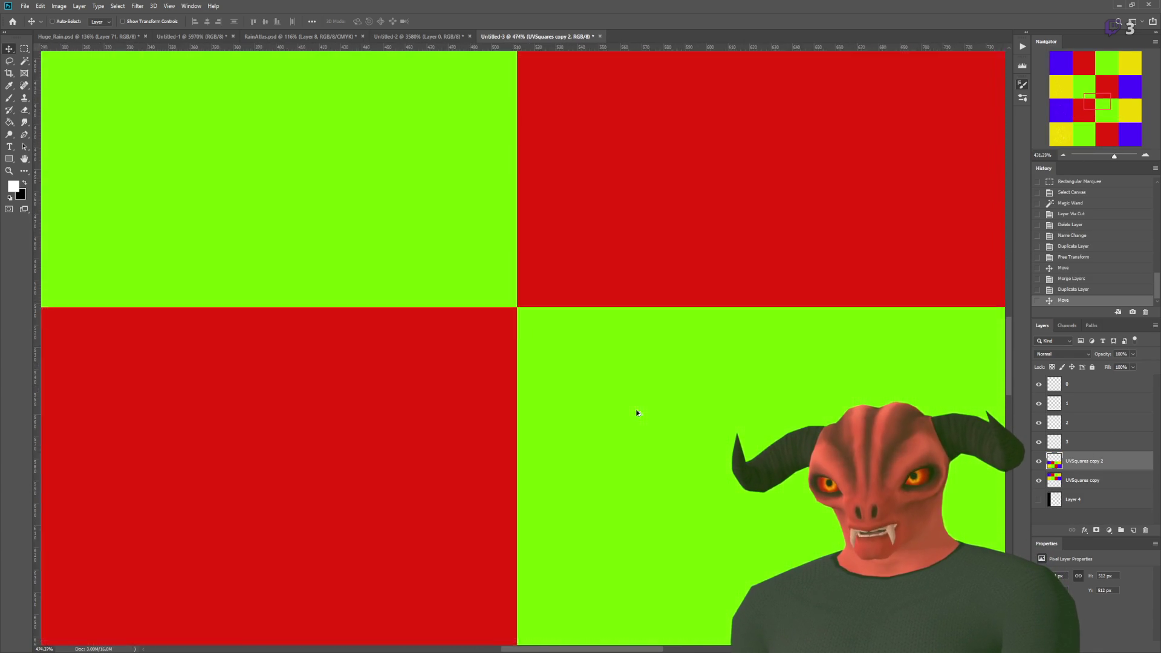
{"action": "key", "text": "ctrl+e"}
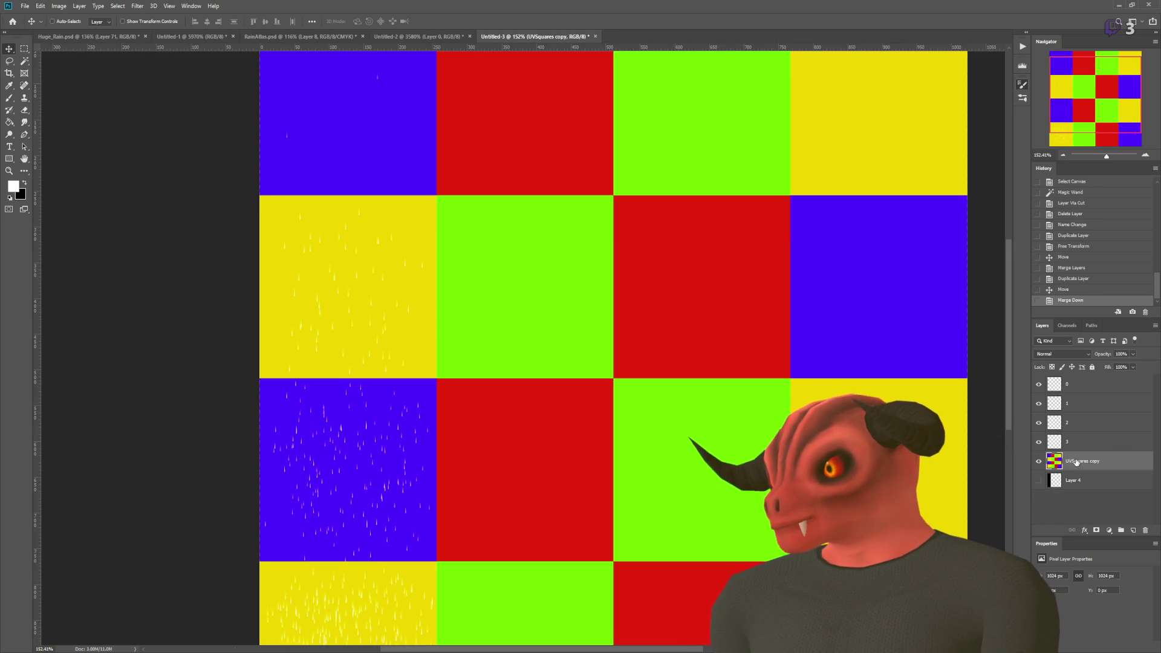
{"action": "double_click", "coordinate": [1076, 461]}
{"action": "type", "text": "UVs"}
{"action": "key", "text": "Return"}
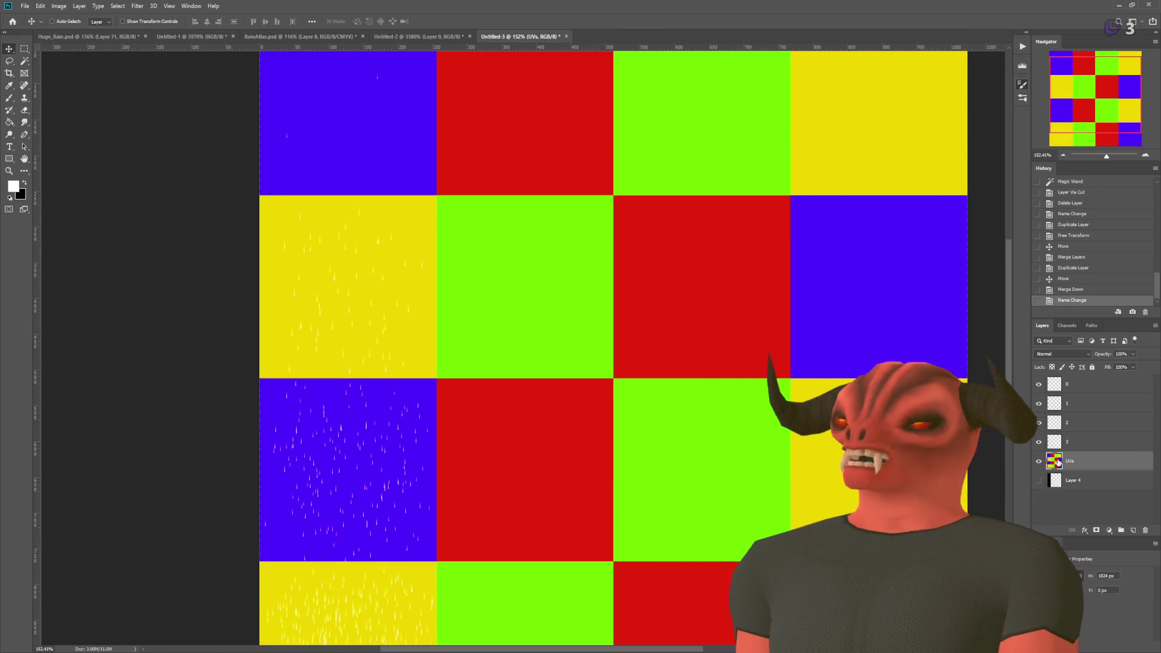
- Try Magic Wand selections of the green and red squares, with Contiguous enabled, then deselect
{"action": "scroll", "coordinate": [492, 241], "scroll_direction": "down", "scroll_amount": 1}
{"action": "key", "text": "m"}
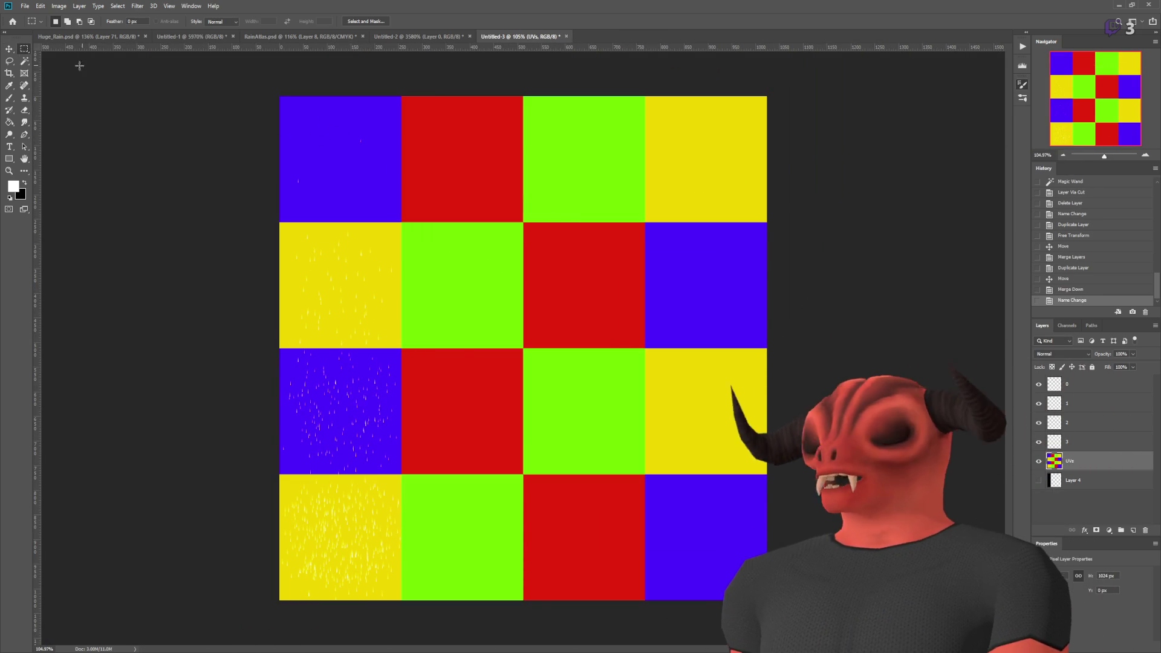
{"action": "key", "text": "w"}
{"action": "left_click", "coordinate": [485, 252]}
{"action": "key", "text": "ctrl+d"}
{"action": "left_click", "coordinate": [274, 21]}
{"action": "double_click", "coordinate": [455, 148]}
{"action": "key", "text": "ctrl+d"}
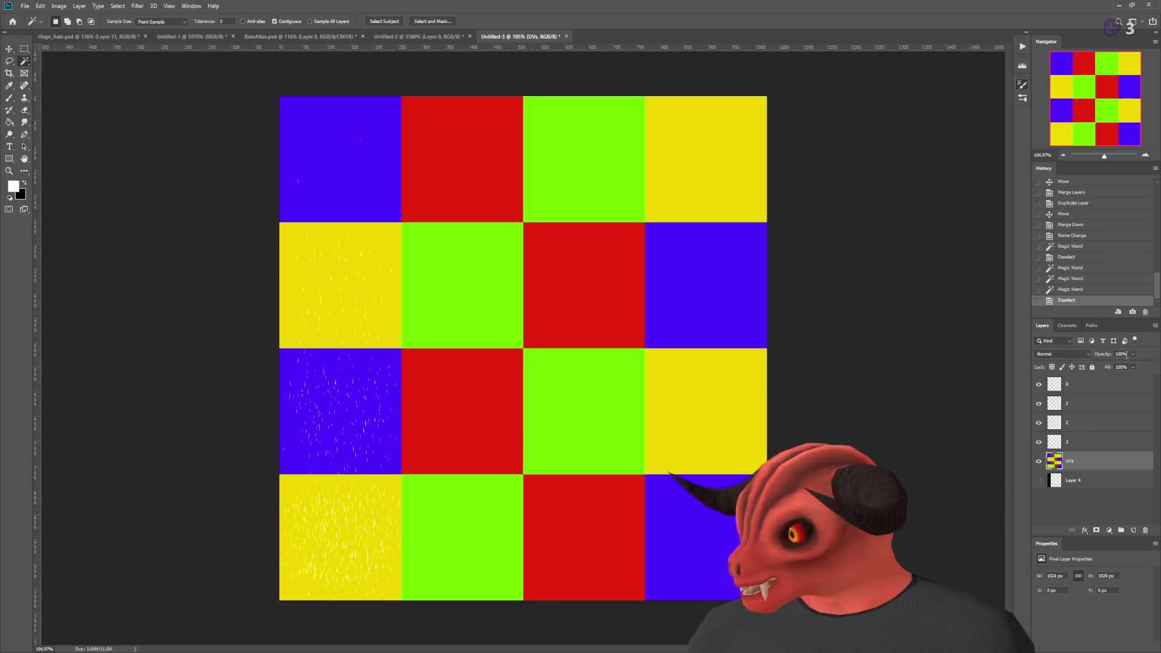
- Fade the UVs grid to 20% opacity and fill the visible Layer 4 with black
{"action": "key", "text": "2"}
{"action": "left_click", "coordinate": [1073, 480]}
{"action": "left_click", "coordinate": [1039, 480]}
{"action": "left_click", "coordinate": [10, 121]}
{"action": "key", "text": "x"}
{"action": "left_click", "coordinate": [290, 230]}
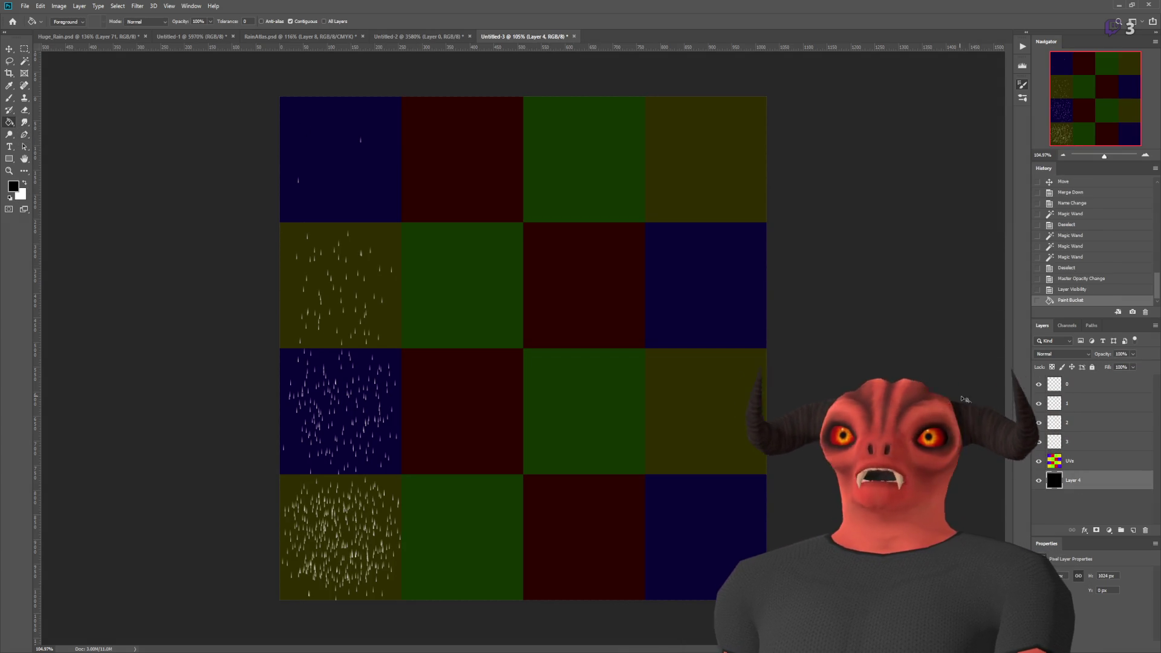
- Add a new empty layer named Debug above layer 0, undoing a stray pencil mark
{"action": "left_click", "coordinate": [25, 51]}
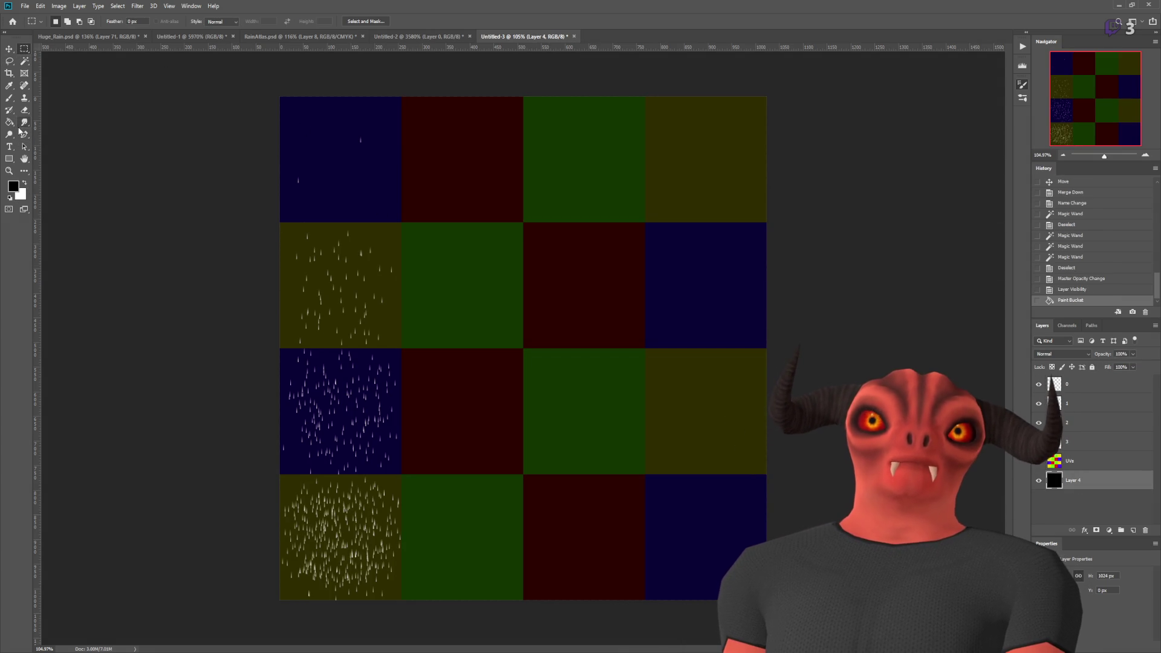
{"action": "left_click", "coordinate": [10, 98]}
{"action": "left_click", "coordinate": [1094, 384]}
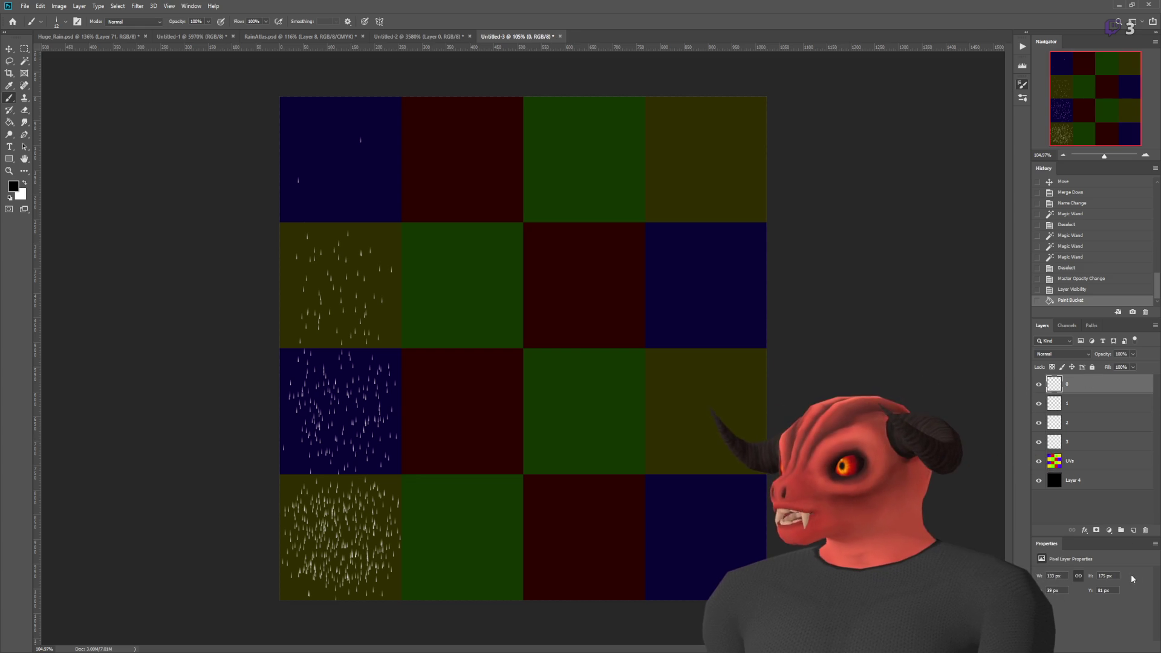
{"action": "left_click", "coordinate": [1132, 530]}
{"action": "type", "text": "ebug"}
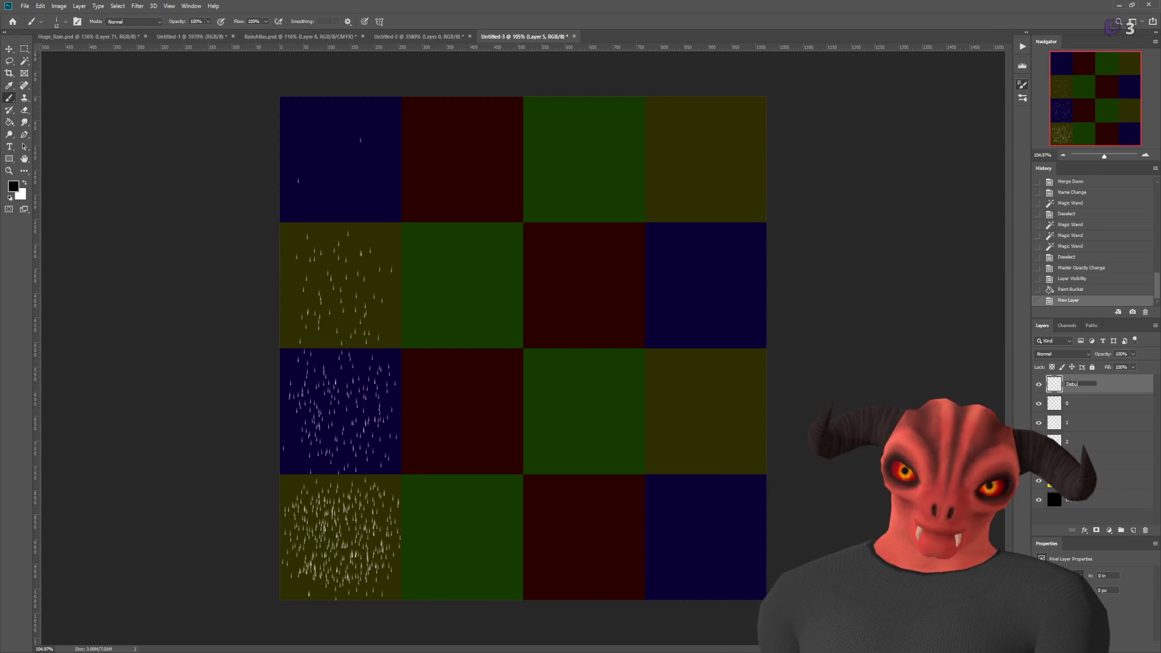
{"action": "key", "text": "Return"}
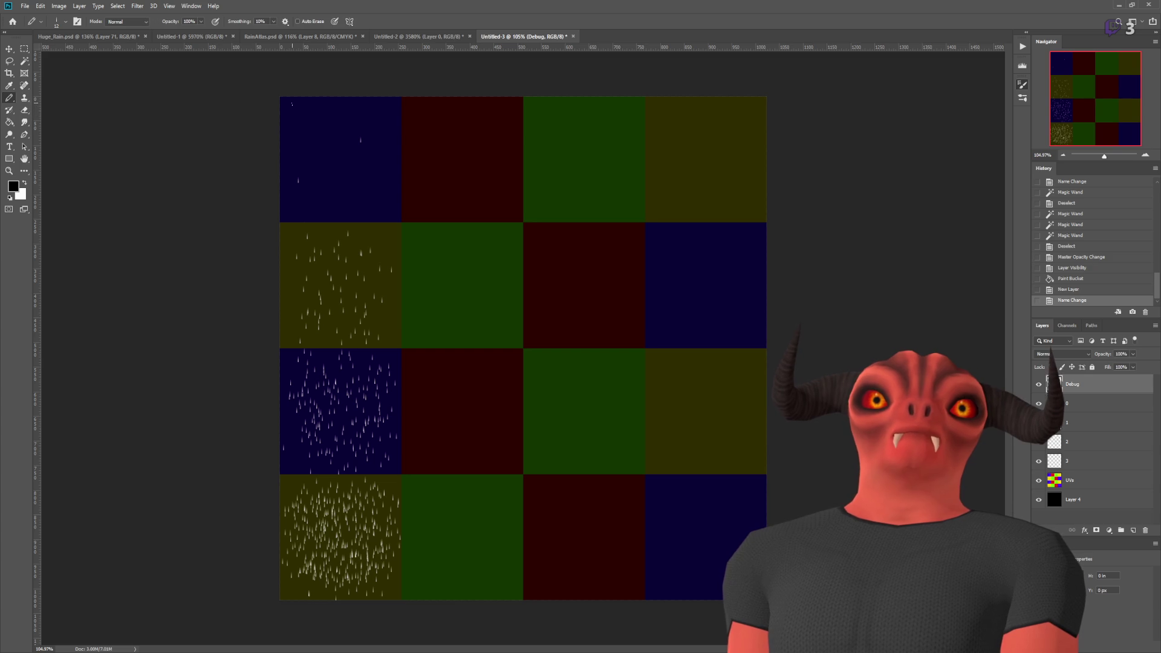
{"action": "key", "text": "ctrl+z"}
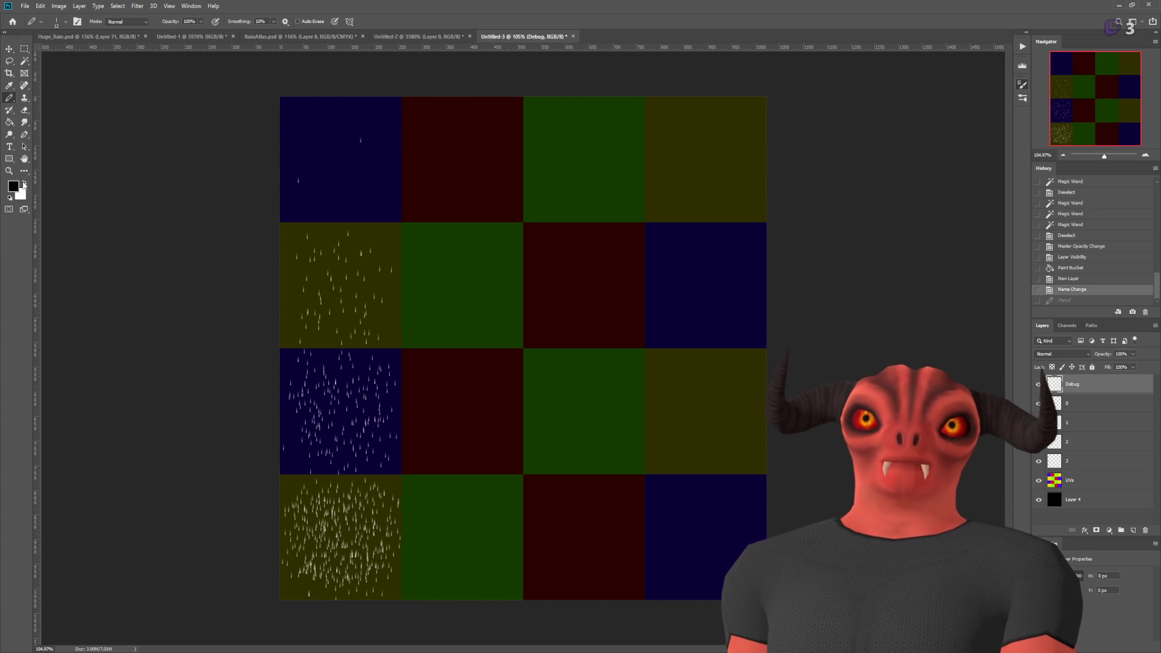
{"action": "scroll", "coordinate": [361, 55], "scroll_direction": "up", "scroll_amount": 3}
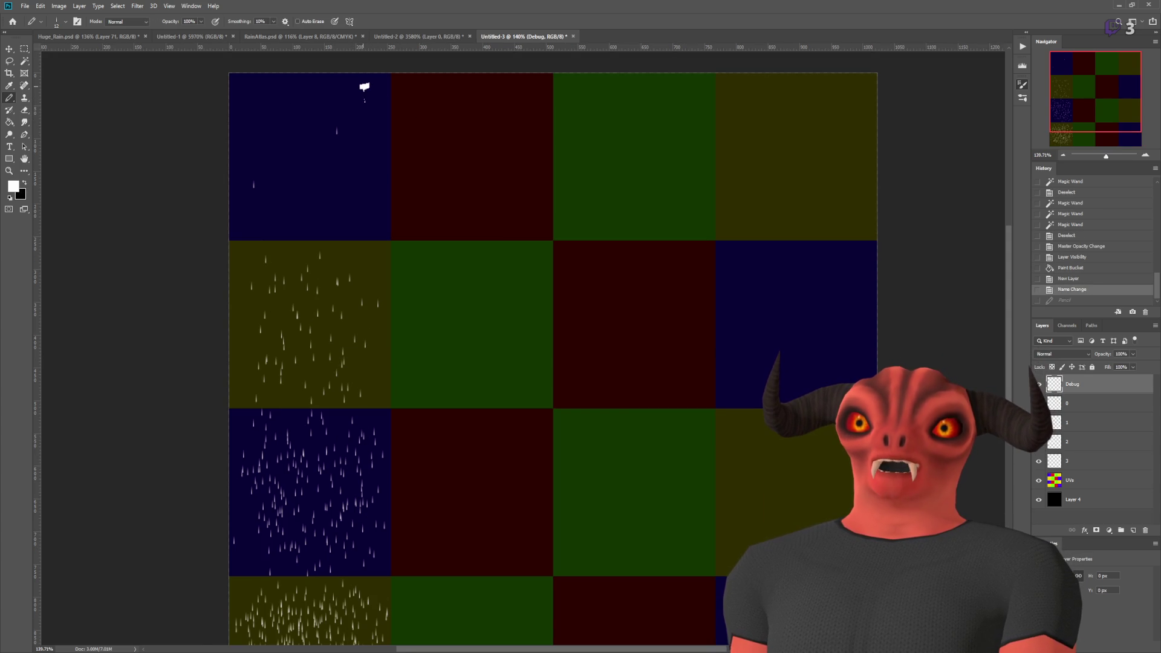
- Draw the white numbers 1 to 16, one per grid tile, on the Debug layer
{"action": "left_click_drag", "start_coordinate": [375, 115], "coordinate": [366, 116]}
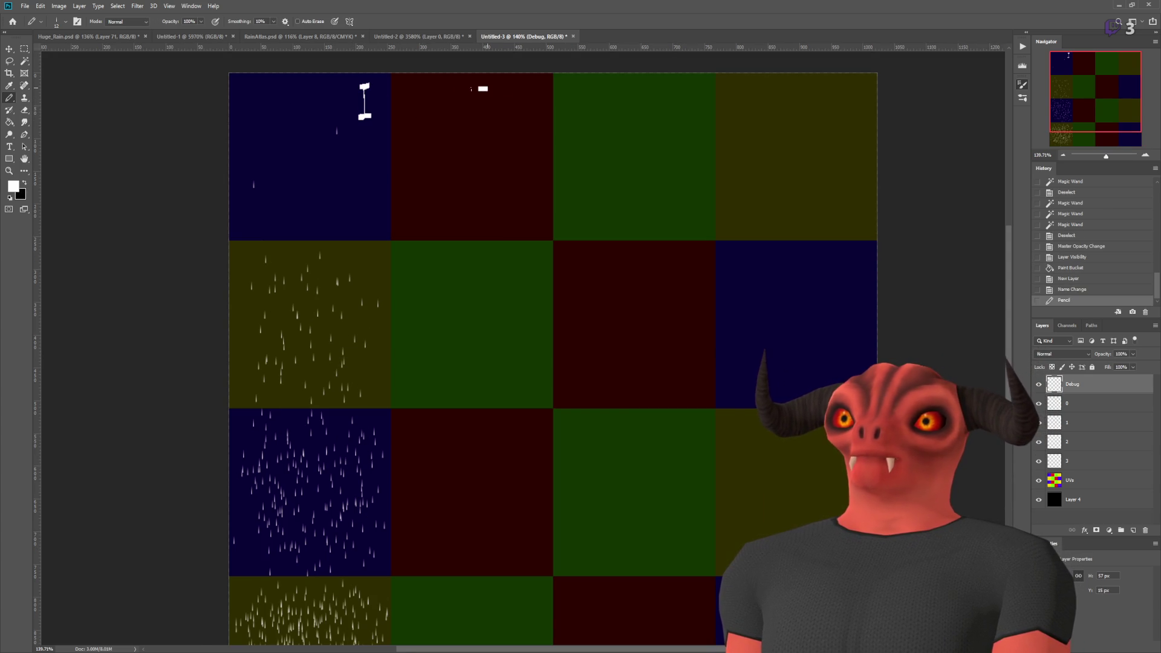
{"action": "left_click_drag", "start_coordinate": [657, 132], "coordinate": [656, 132]}
{"action": "scroll", "coordinate": [744, 118], "scroll_direction": "down", "scroll_amount": 3}
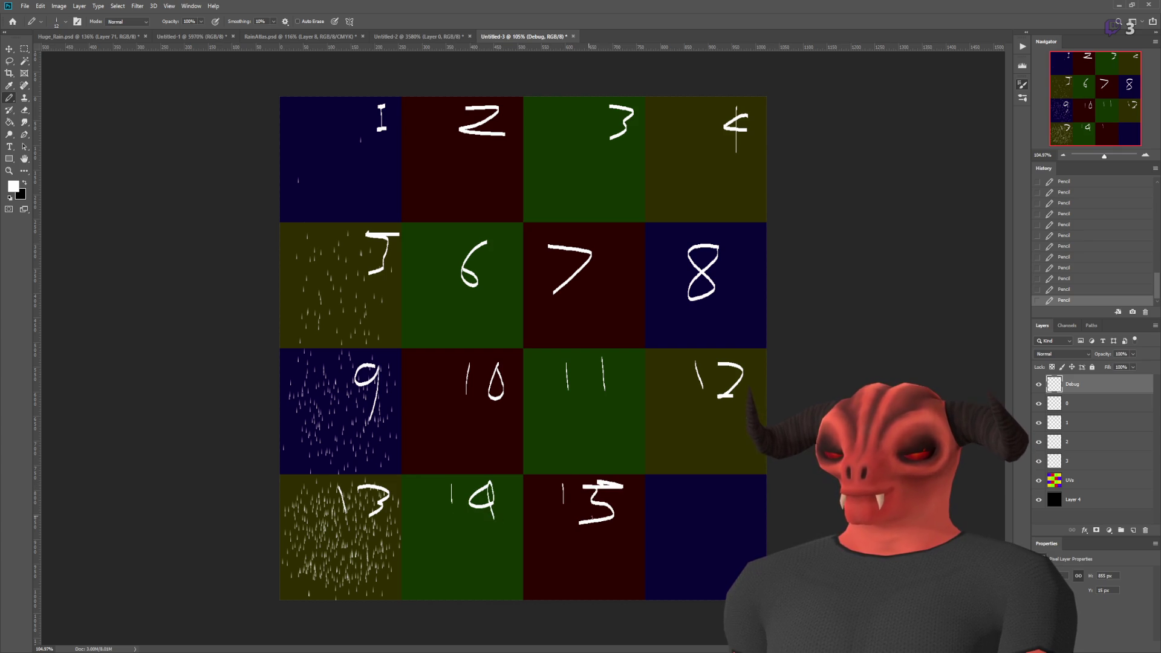
{"action": "left_click_drag", "start_coordinate": [711, 478], "coordinate": [709, 509]}
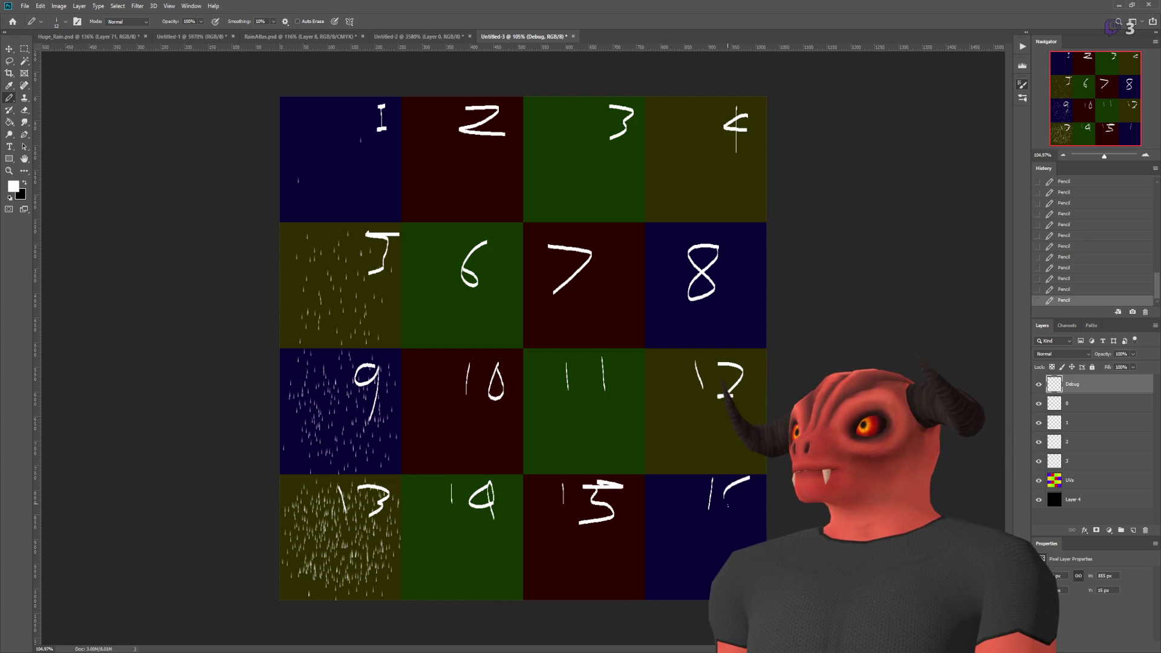
{"action": "key", "text": "m"}
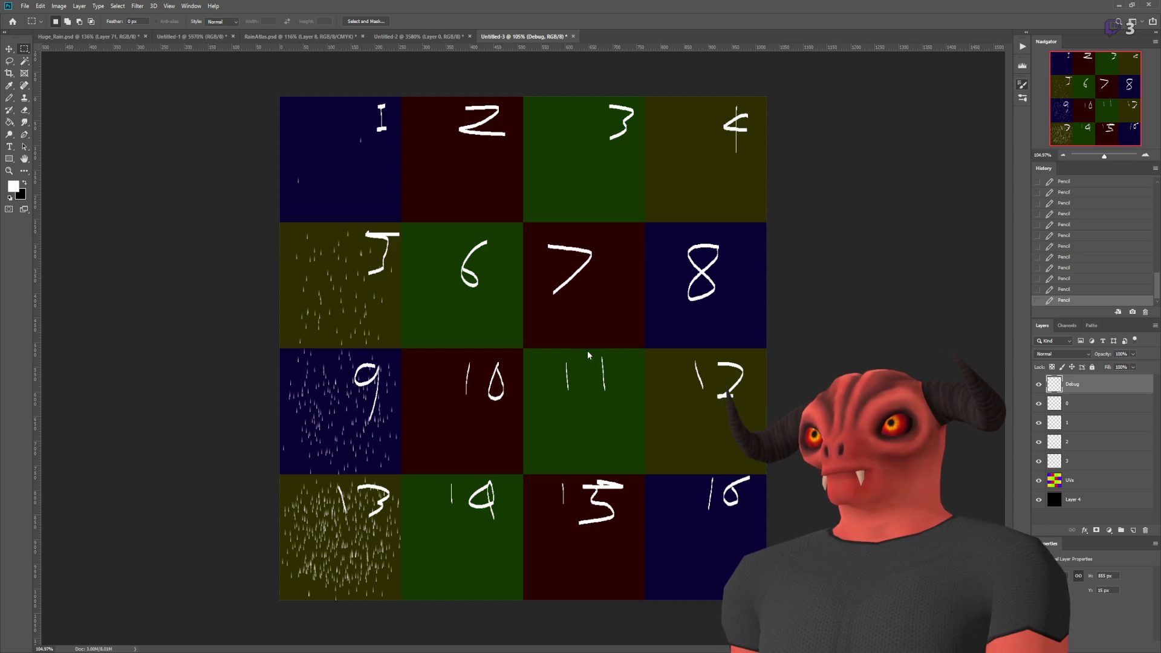
{"action": "key", "text": "alt+Tab"}
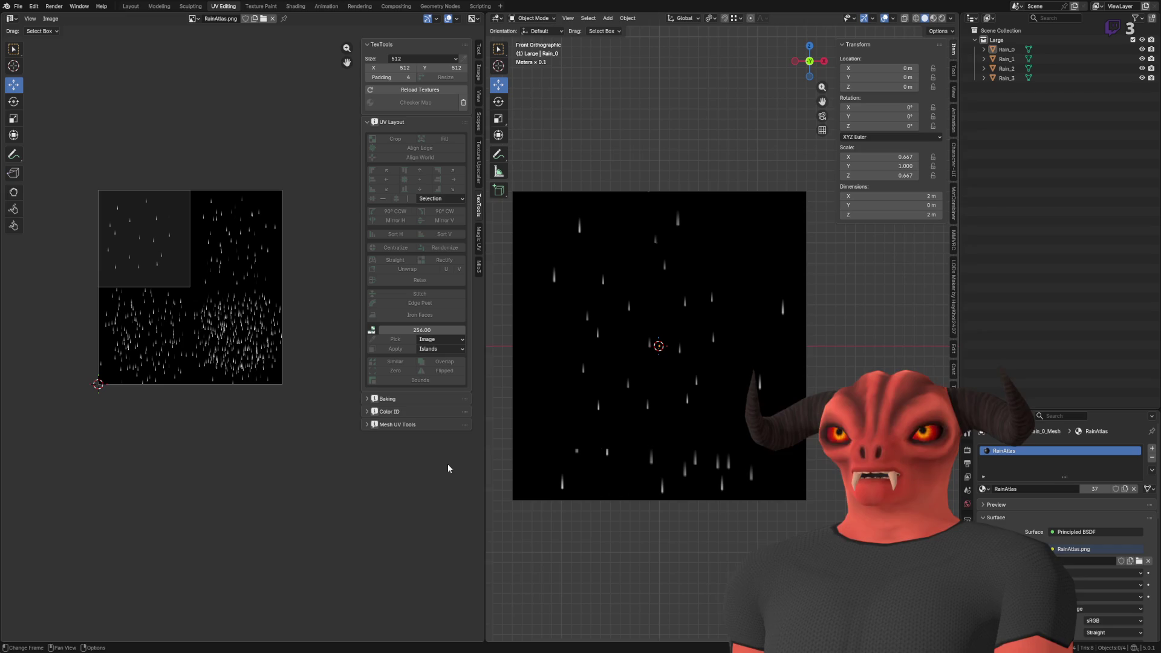
- Discard a trial 0.5 UV face scale and select all four Rain objects
{"action": "key", "text": "alt+Tab"}
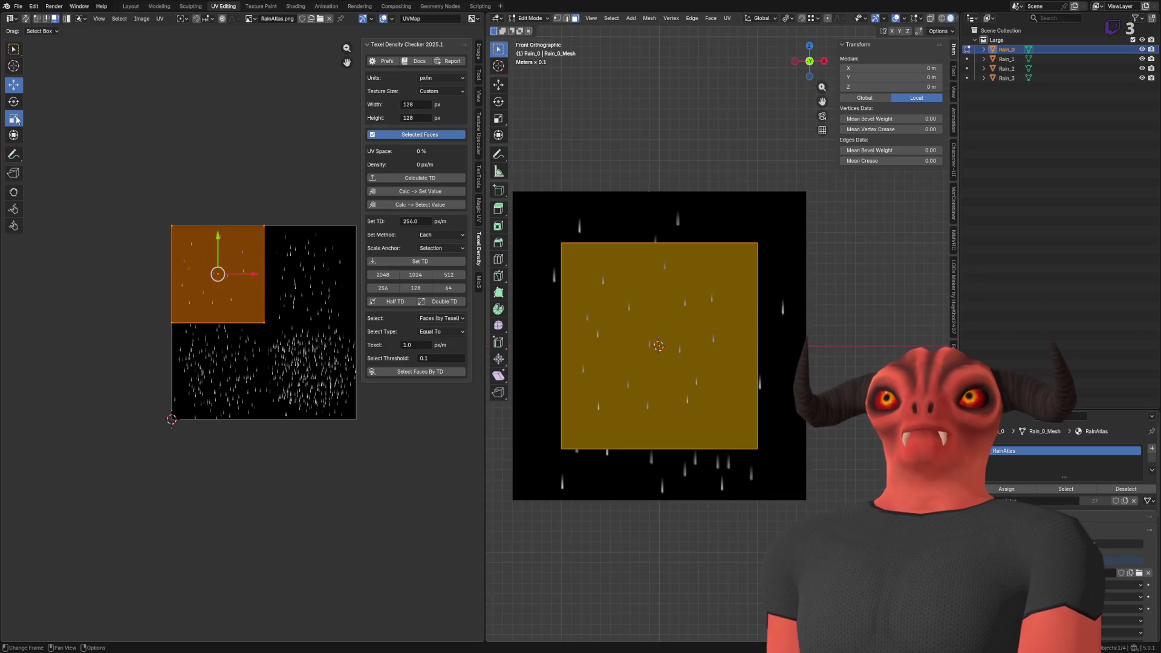
{"action": "left_click_drag", "start_coordinate": [259, 276], "coordinate": [228, 269]}
{"action": "left_click_drag", "start_coordinate": [118, 581], "coordinate": [123, 599]}
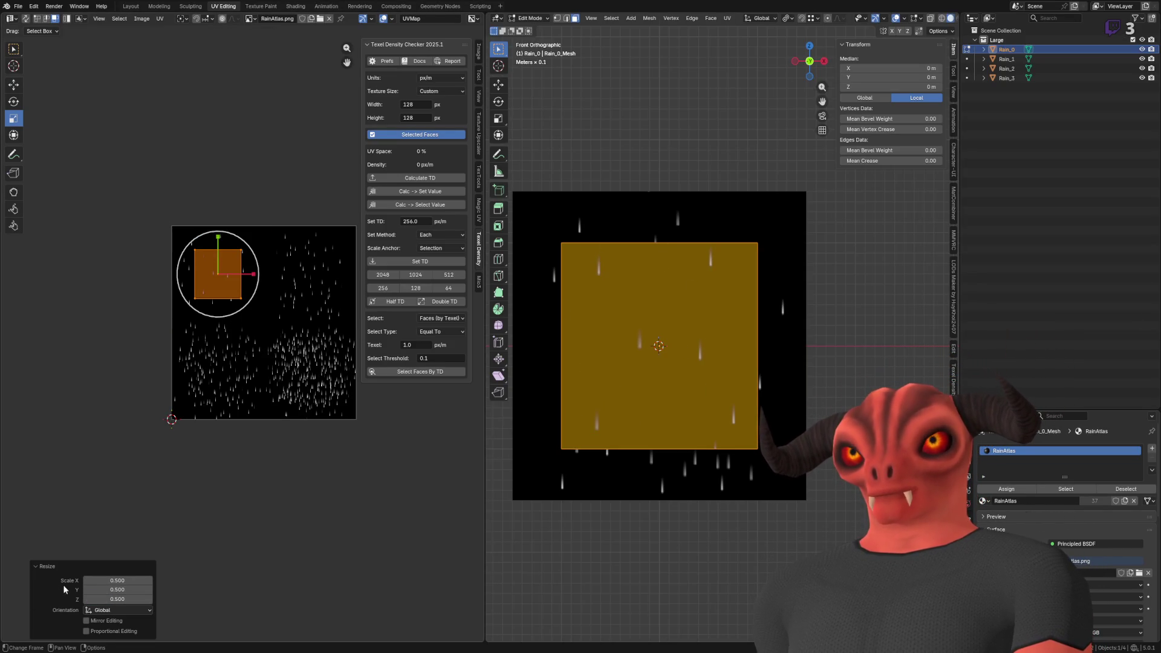
{"action": "key", "text": "ctrl+z"}
{"action": "key", "text": "ctrl+z"}
{"action": "key", "text": "ctrl+z"}
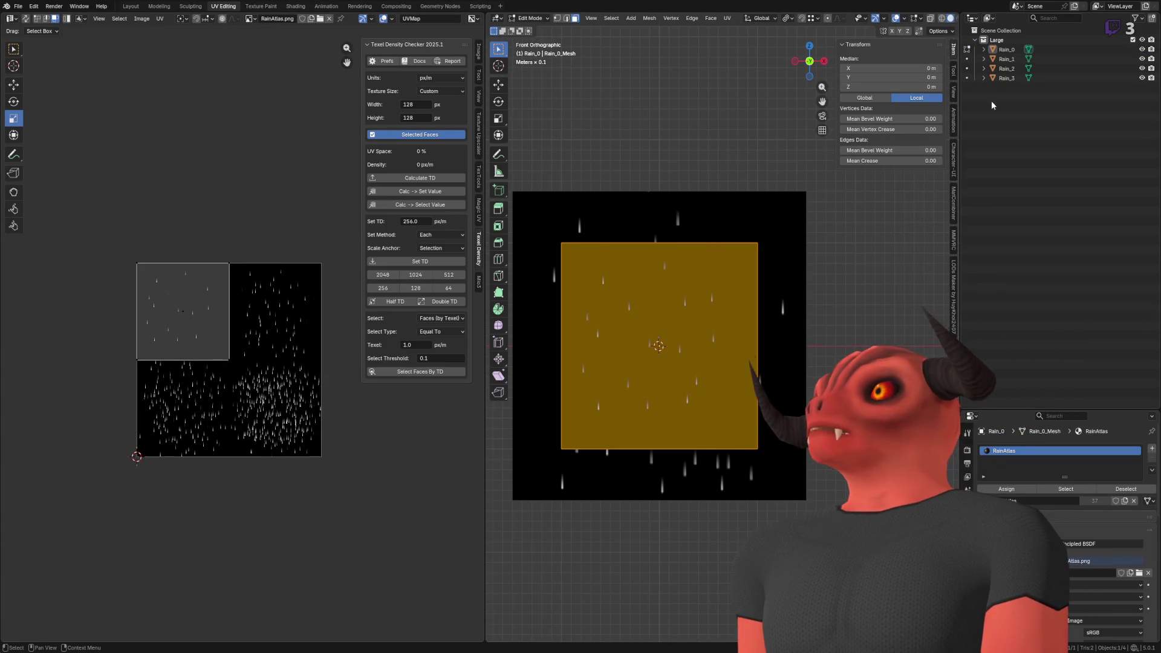
{"action": "left_click_drag", "start_coordinate": [991, 106], "coordinate": [995, 46]}
{"action": "scroll", "coordinate": [728, 260], "scroll_direction": "up", "scroll_amount": 1}
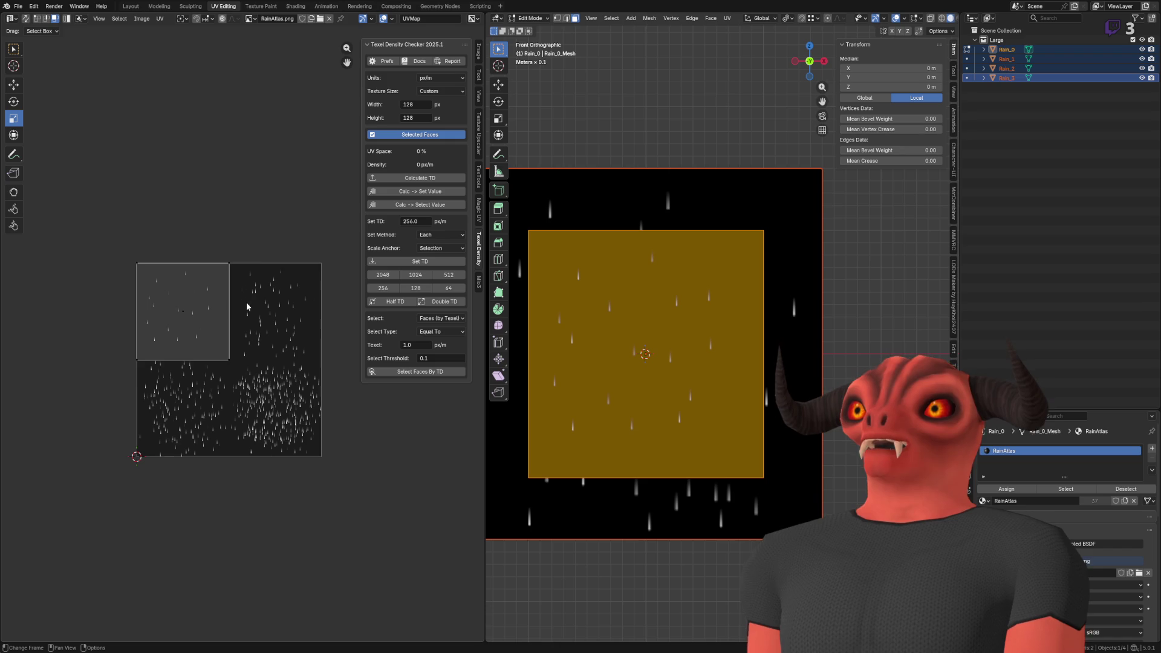
{"action": "key", "text": "Tab"}
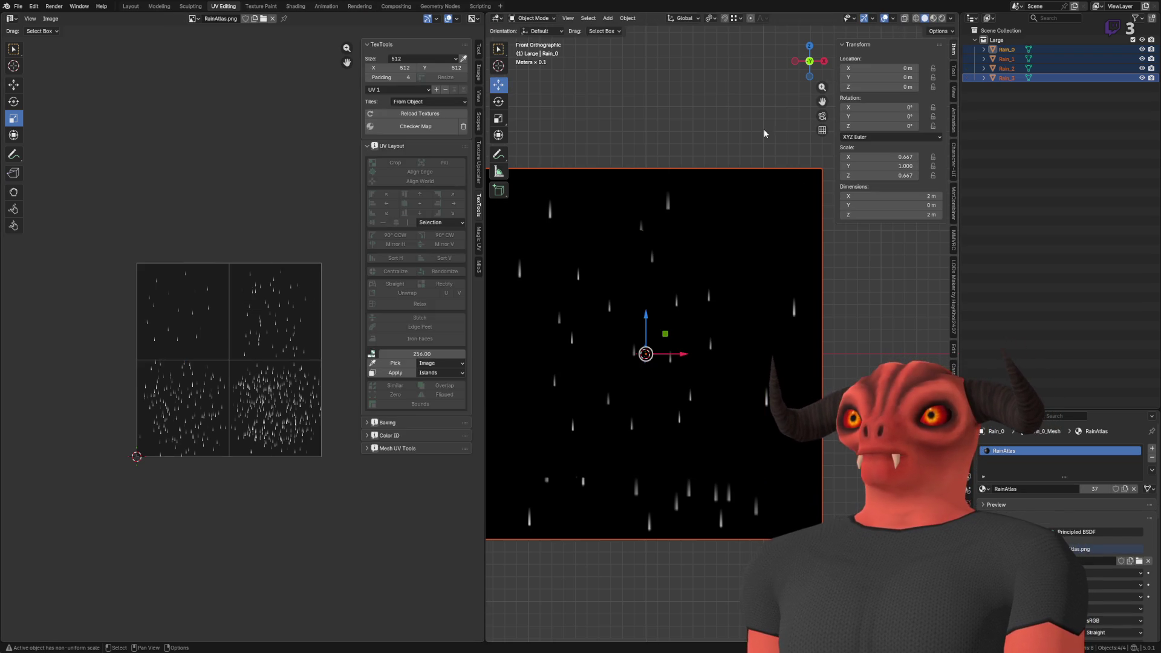
- Scale the rain UVs to 0.5 and move Rain_0's UVs into the atlas's top-left quarter
{"action": "key", "text": "Tab"}
{"action": "key", "text": "a"}
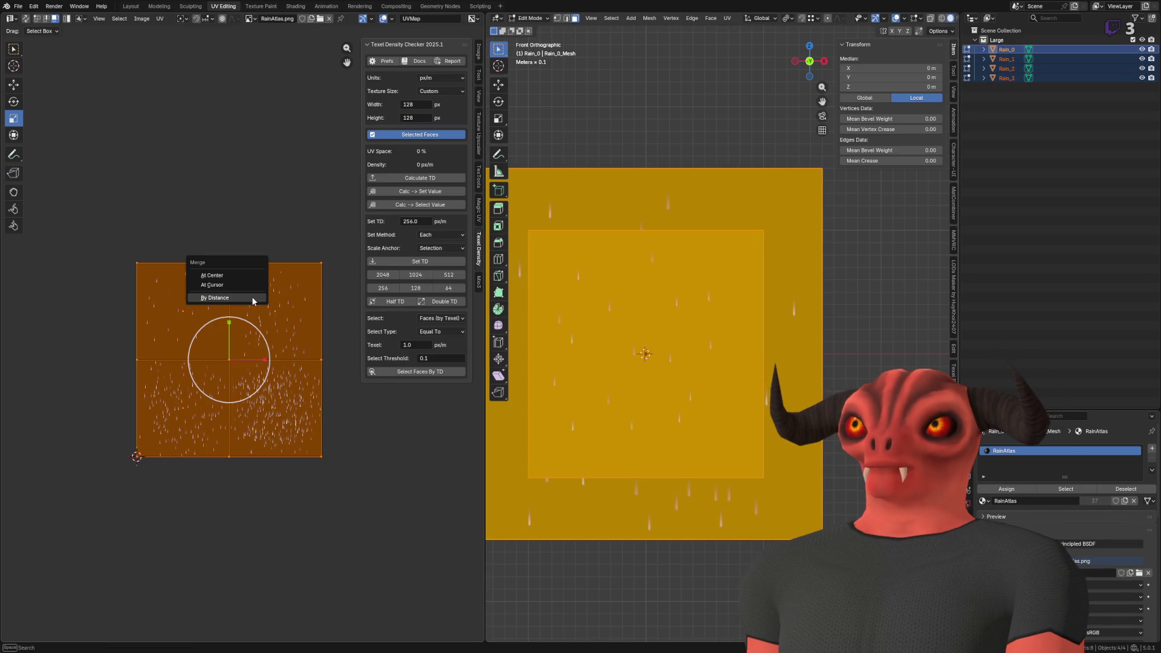
{"action": "type", "text": "s0.6"}
{"action": "key", "text": "Return"}
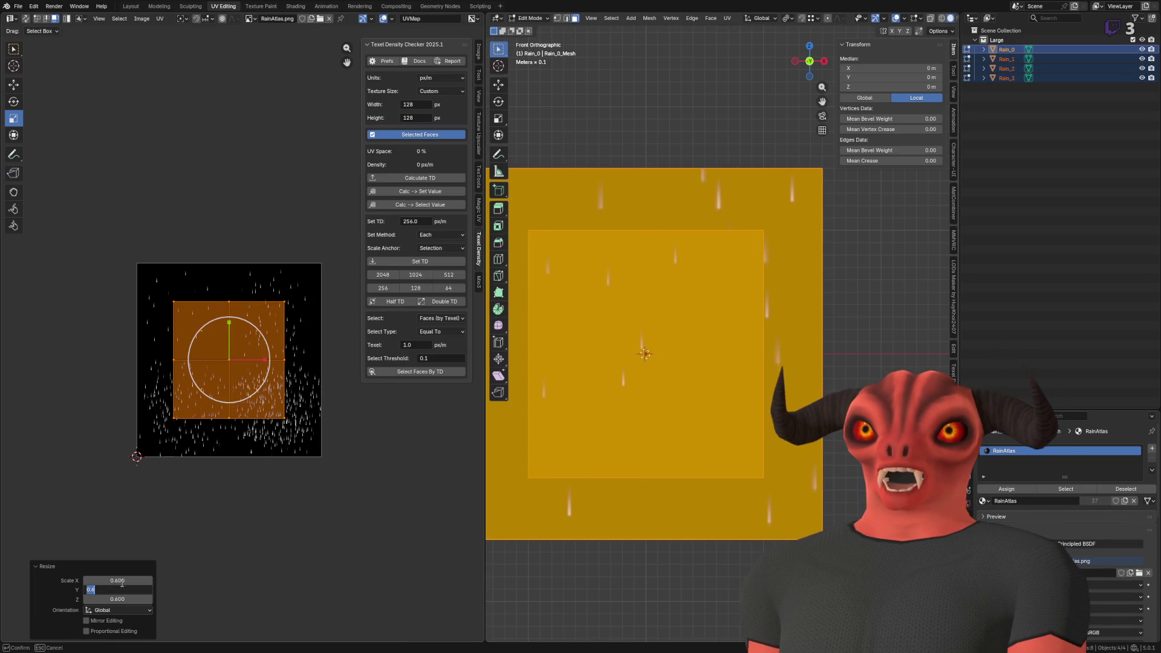
{"action": "left_click", "coordinate": [119, 589]}
{"action": "type", "text": ".5"}
{"action": "key", "text": "Return"}
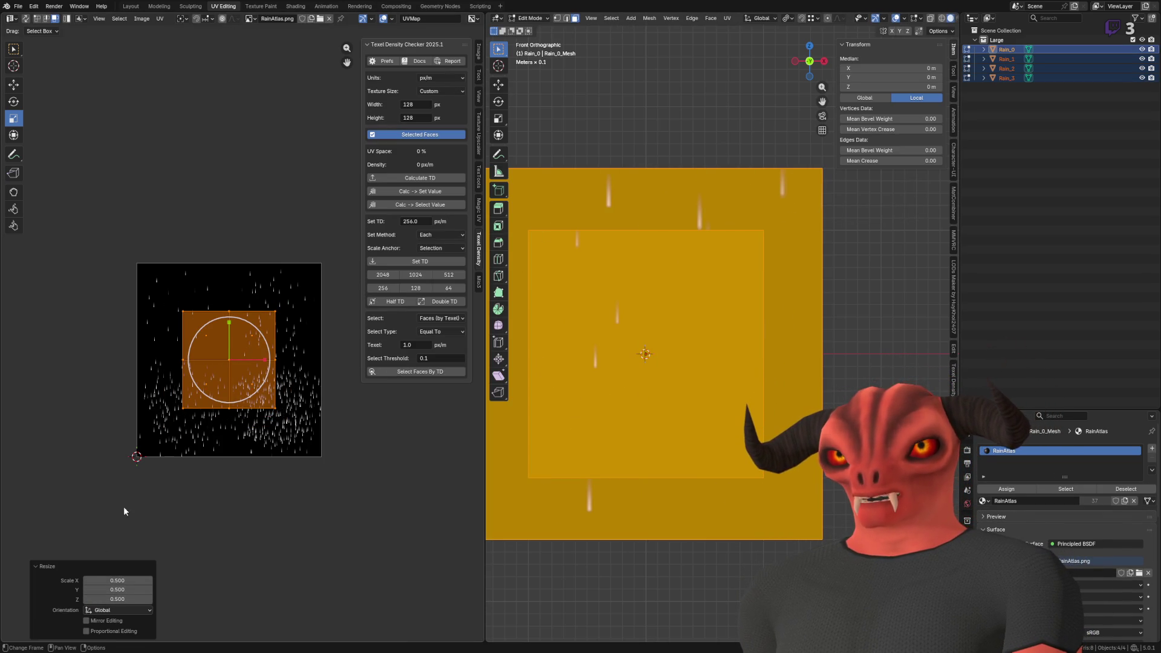
{"action": "left_click", "coordinate": [13, 101]}
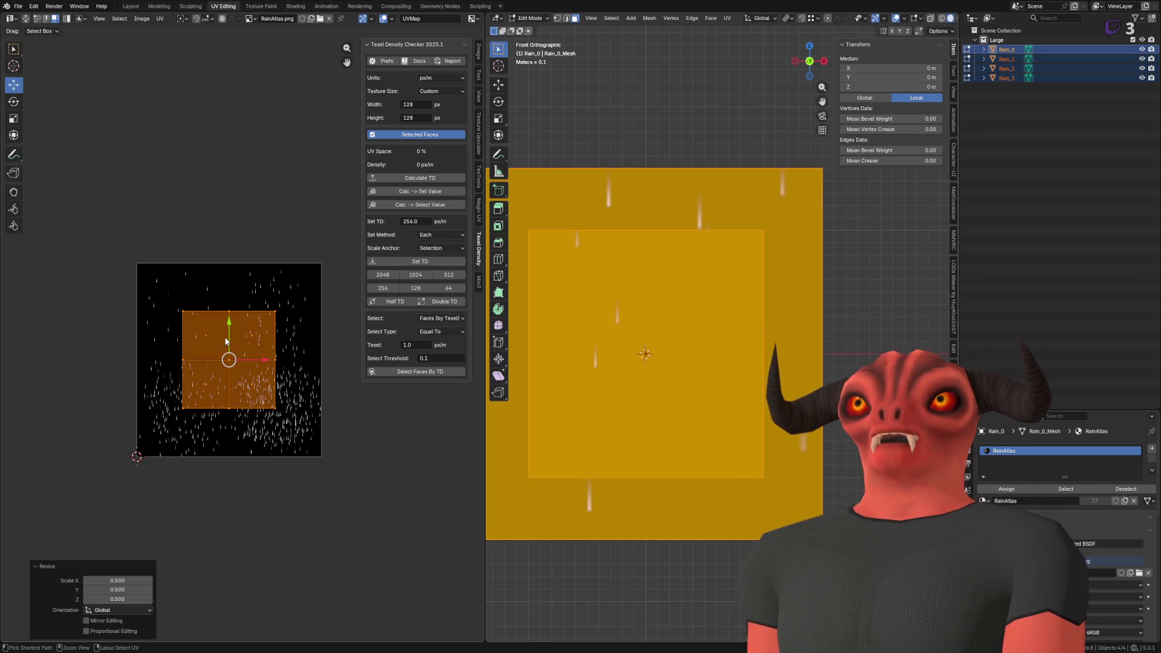
{"action": "left_click_drag", "start_coordinate": [229, 361], "coordinate": [182, 311]}
{"action": "left_click", "coordinate": [1004, 54]}
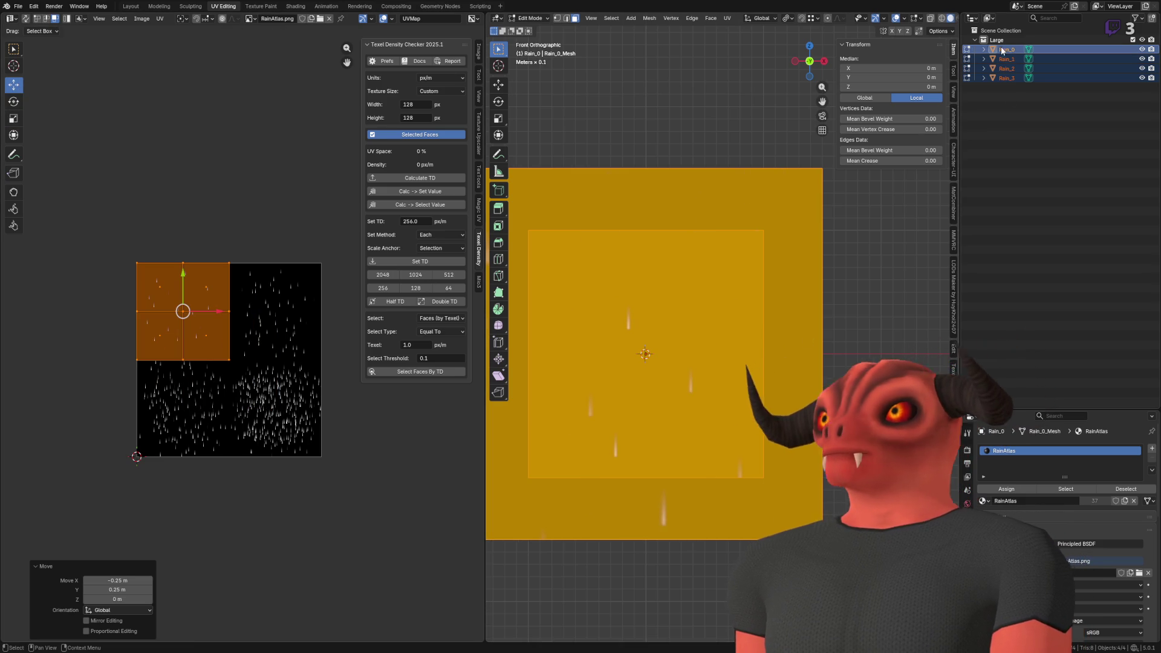
- On Rain_1, split off the bottom two UV faces and move them downward
{"action": "left_click", "coordinate": [1006, 59]}
{"action": "left_click", "coordinate": [533, 117]}
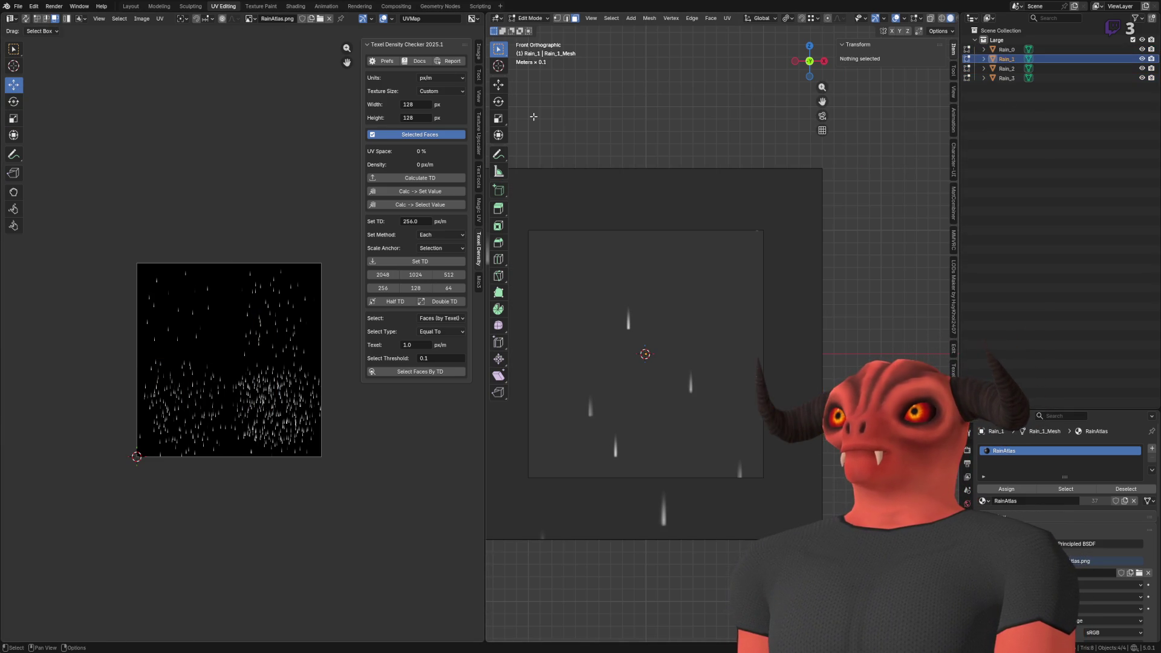
{"action": "key", "text": "a"}
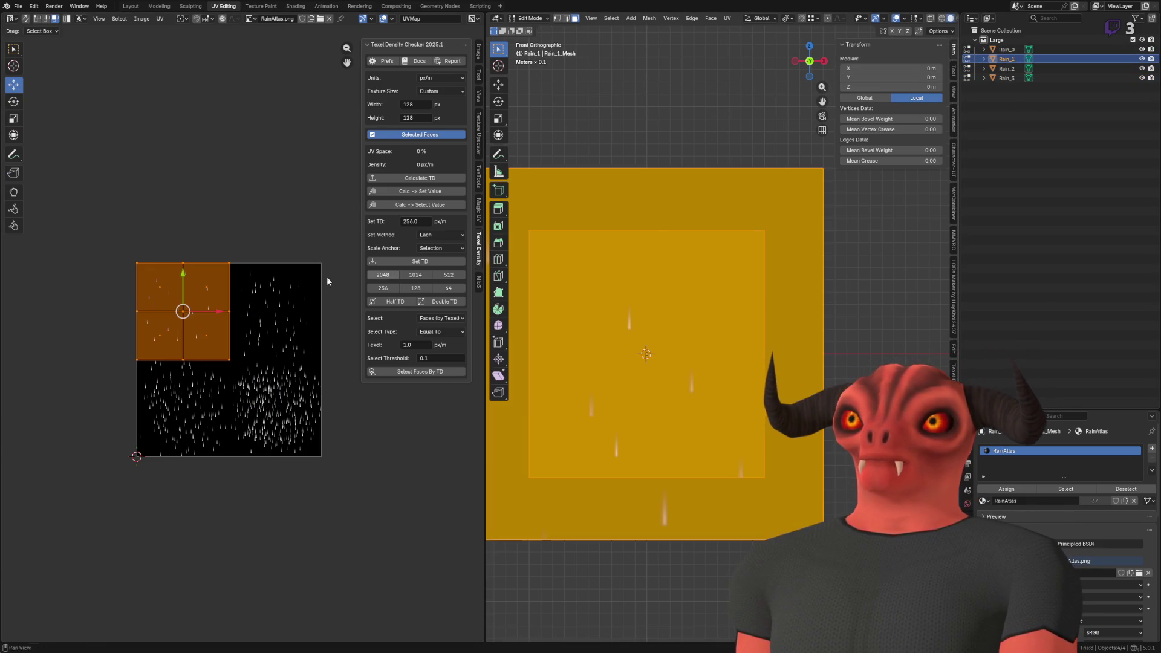
{"action": "left_click", "coordinate": [219, 283]}
{"action": "scroll", "coordinate": [199, 315], "scroll_direction": "up", "scroll_amount": 3}
{"action": "left_click", "coordinate": [151, 356], "text": "shift"}
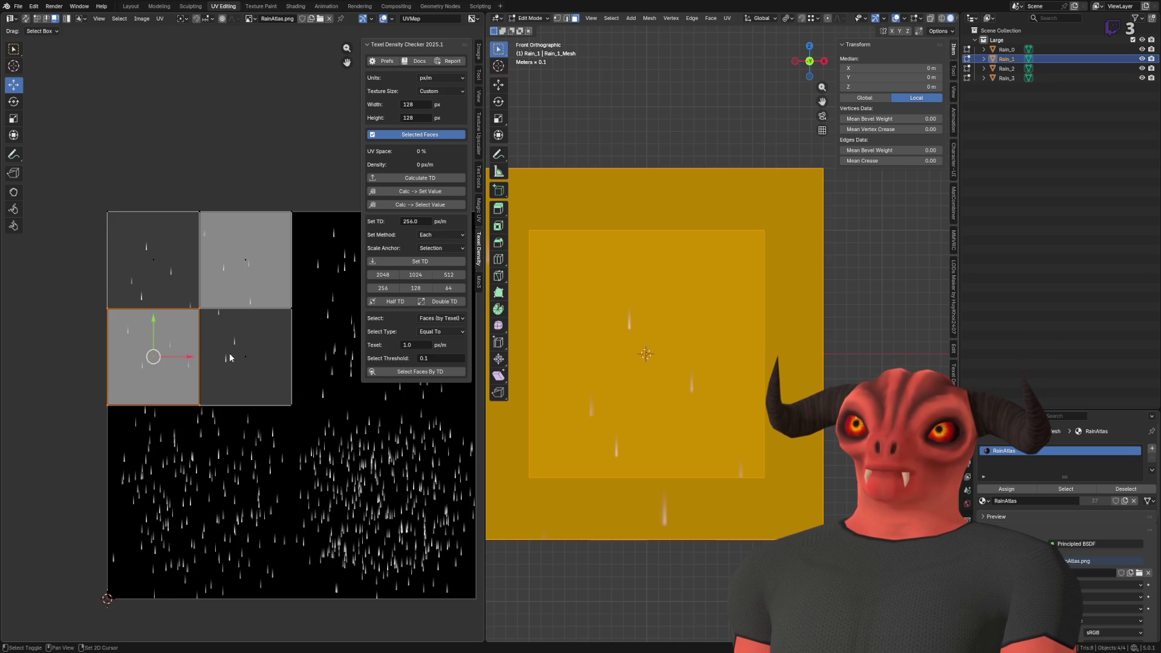
{"action": "left_click", "coordinate": [266, 354], "text": "shift"}
{"action": "key", "text": "u"}
{"action": "mouse_move", "coordinate": [277, 512]}
{"action": "left_click", "coordinate": [343, 513]}
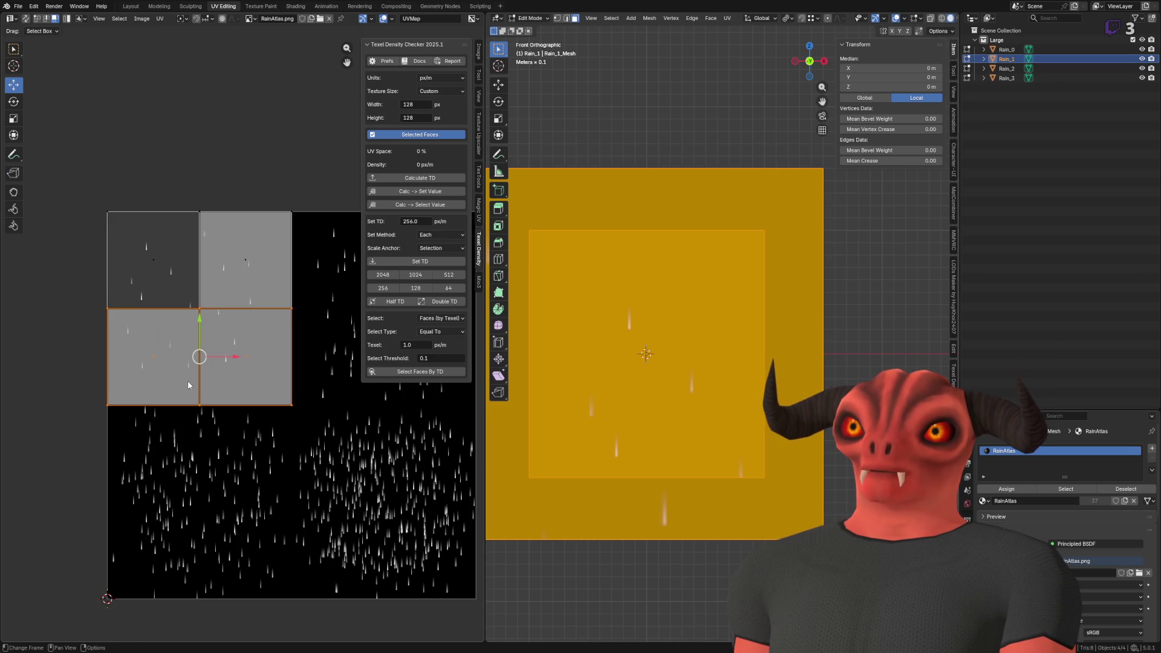
{"action": "mouse_move", "coordinate": [199, 325]}
{"action": "left_mouse_down"}
{"action": "mouse_move", "coordinate": [202, 519]}
{"action": "mouse_move", "coordinate": [202, 436]}
{"action": "mouse_move", "coordinate": [203, 492]}
{"action": "left_mouse_up"}
- Restack Rain_1's upper-right and bottom UV faces into the left column, then return to Object Mode
{"action": "left_click", "coordinate": [246, 248]}
{"action": "mouse_move", "coordinate": [246, 259]}
{"action": "left_mouse_down"}
{"action": "mouse_move", "coordinate": [221, 307]}
{"action": "mouse_move", "coordinate": [153, 357]}
{"action": "left_mouse_up"}
{"action": "left_click", "coordinate": [154, 514]}
{"action": "left_click_drag", "start_coordinate": [154, 515], "coordinate": [153, 454]}
{"action": "left_click", "coordinate": [247, 519]}
{"action": "left_click_drag", "start_coordinate": [246, 518], "coordinate": [155, 552]}
{"action": "scroll", "coordinate": [677, 242], "scroll_direction": "down", "scroll_amount": 3}
{"action": "key", "text": "Tab"}
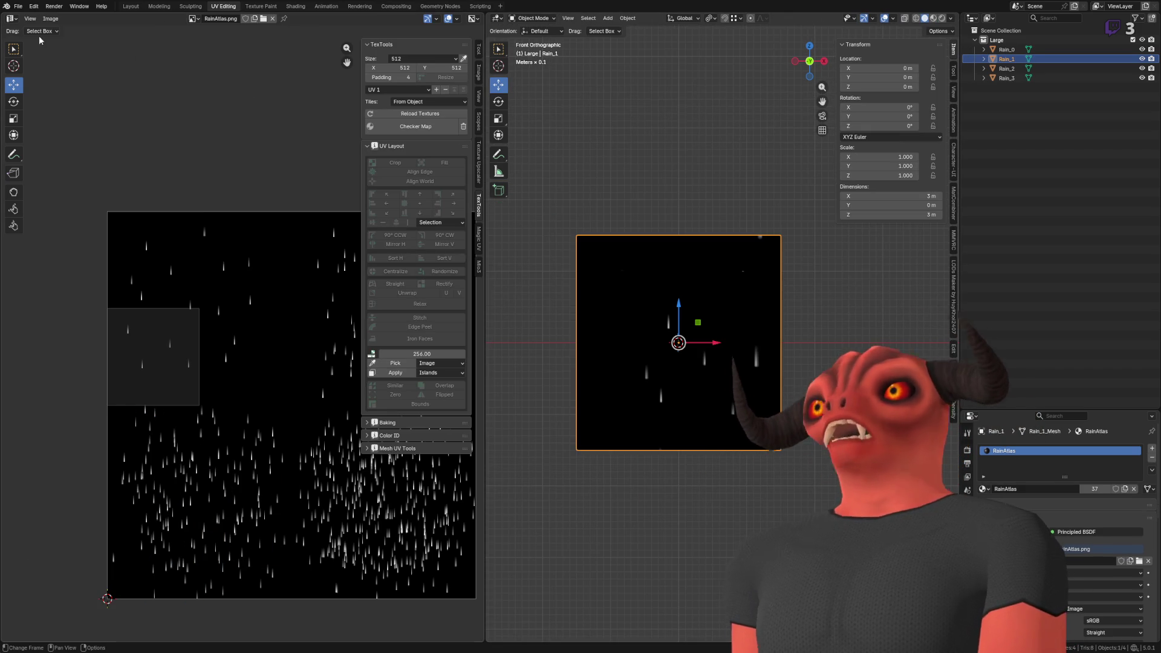
- Back in Godot, frame the Test particles and set the material's H Frames to 1
{"action": "key", "text": "alt+Tab"}
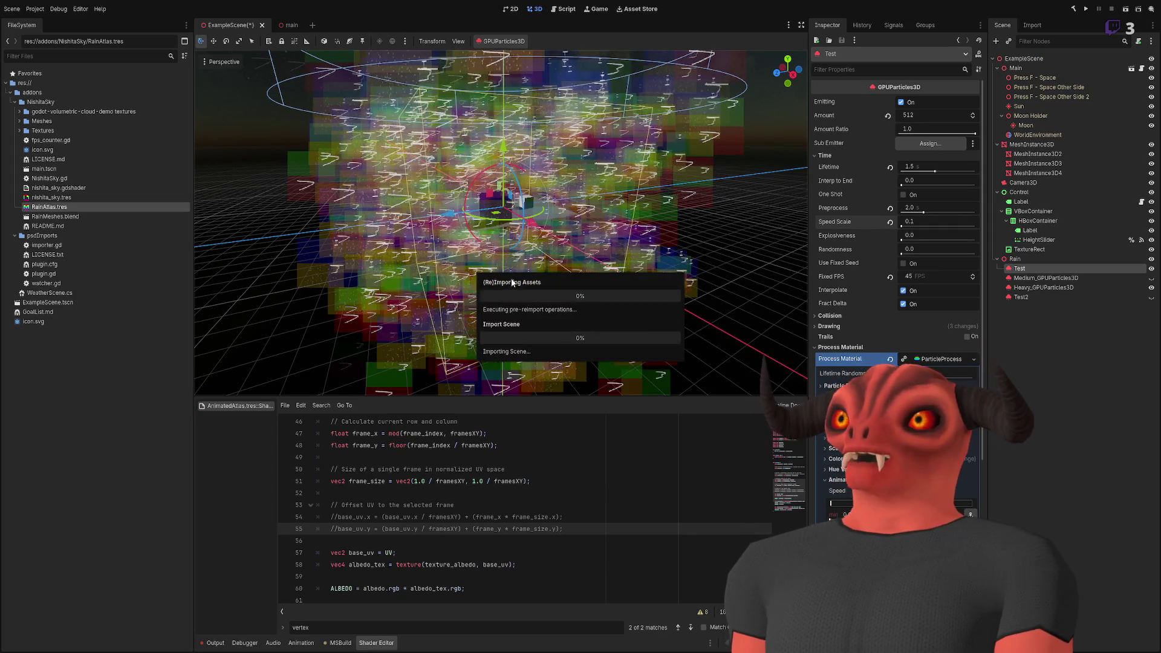
{"action": "scroll", "coordinate": [510, 278], "scroll_direction": "up", "scroll_amount": 5}
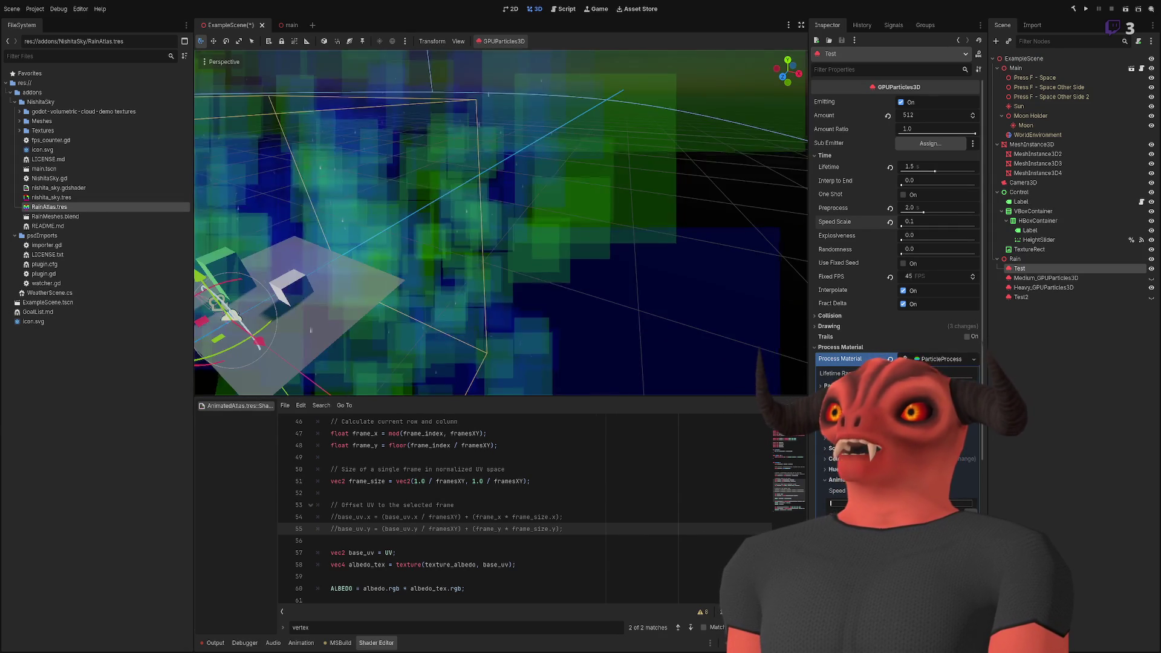
{"action": "key", "text": "f"}
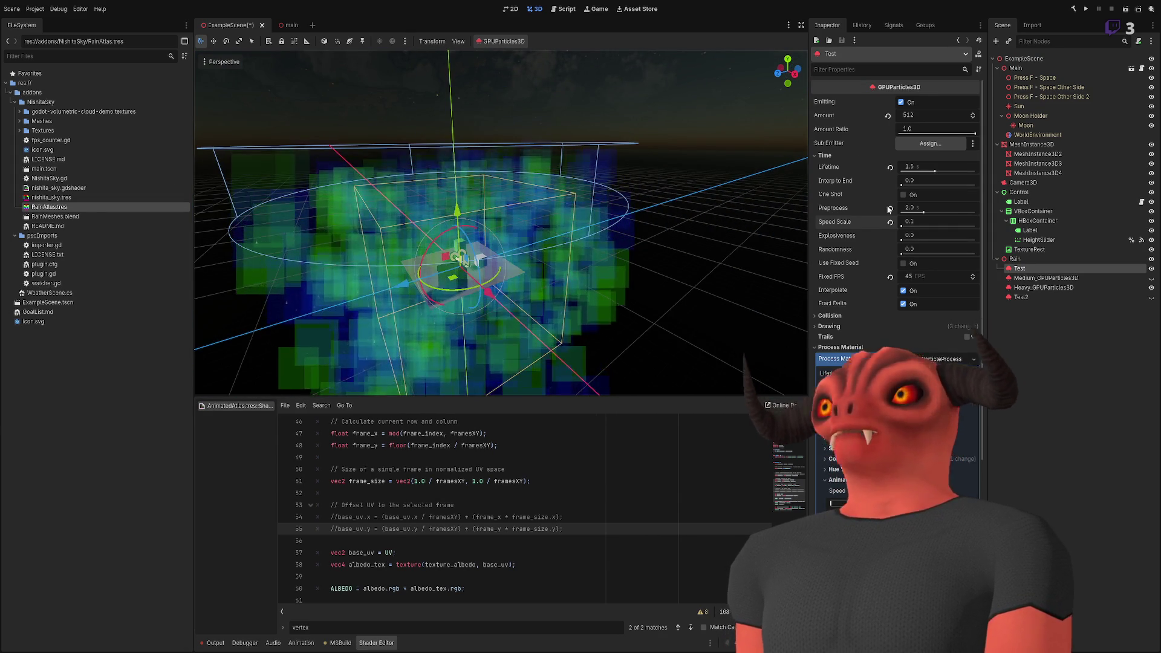
{"action": "scroll", "coordinate": [887, 289], "scroll_direction": "down", "scroll_amount": 5}
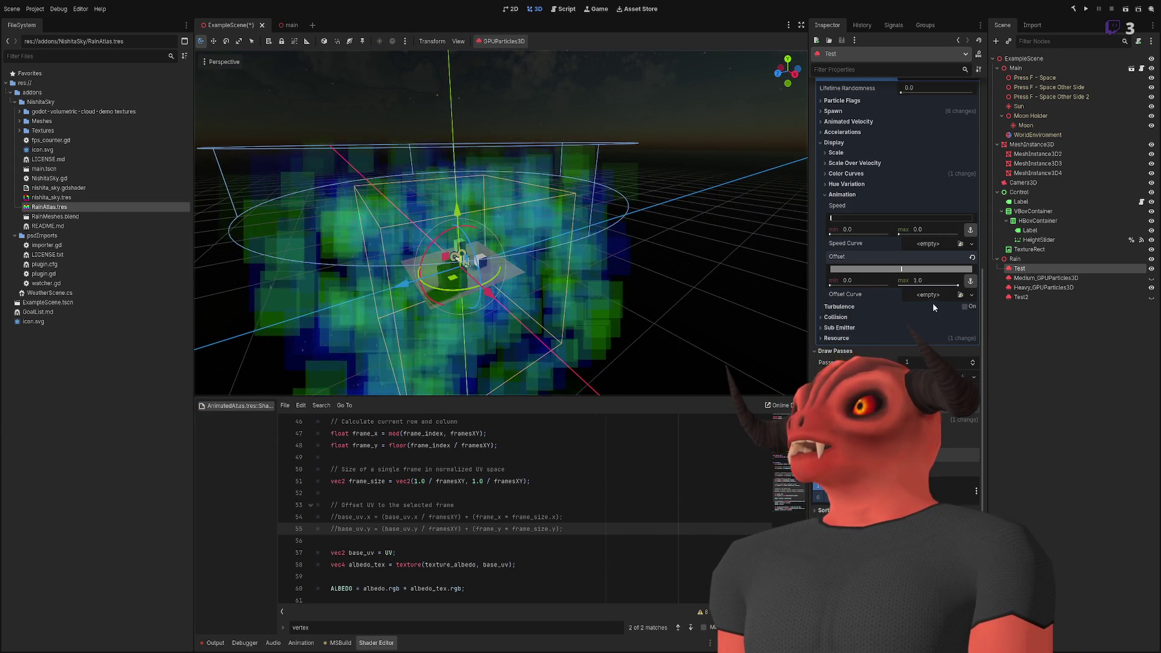
{"action": "scroll", "coordinate": [934, 245], "scroll_direction": "up", "scroll_amount": 2}
{"action": "scroll", "coordinate": [933, 244], "scroll_direction": "down", "scroll_amount": 2}
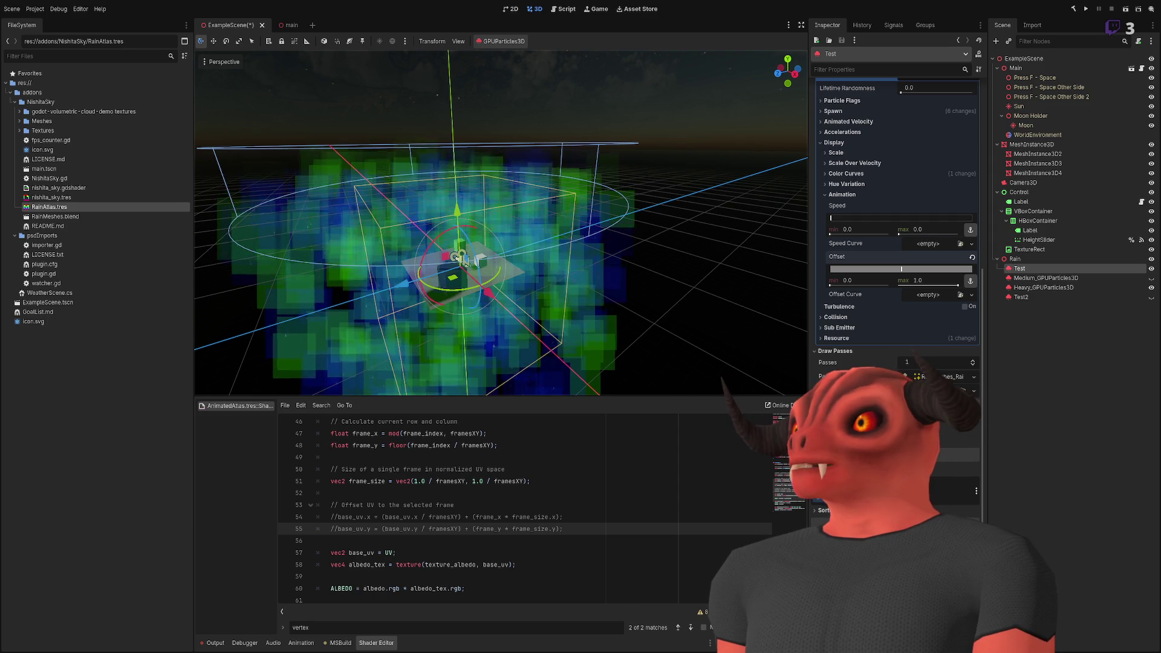
{"action": "scroll", "coordinate": [926, 350], "scroll_direction": "down", "scroll_amount": 5}
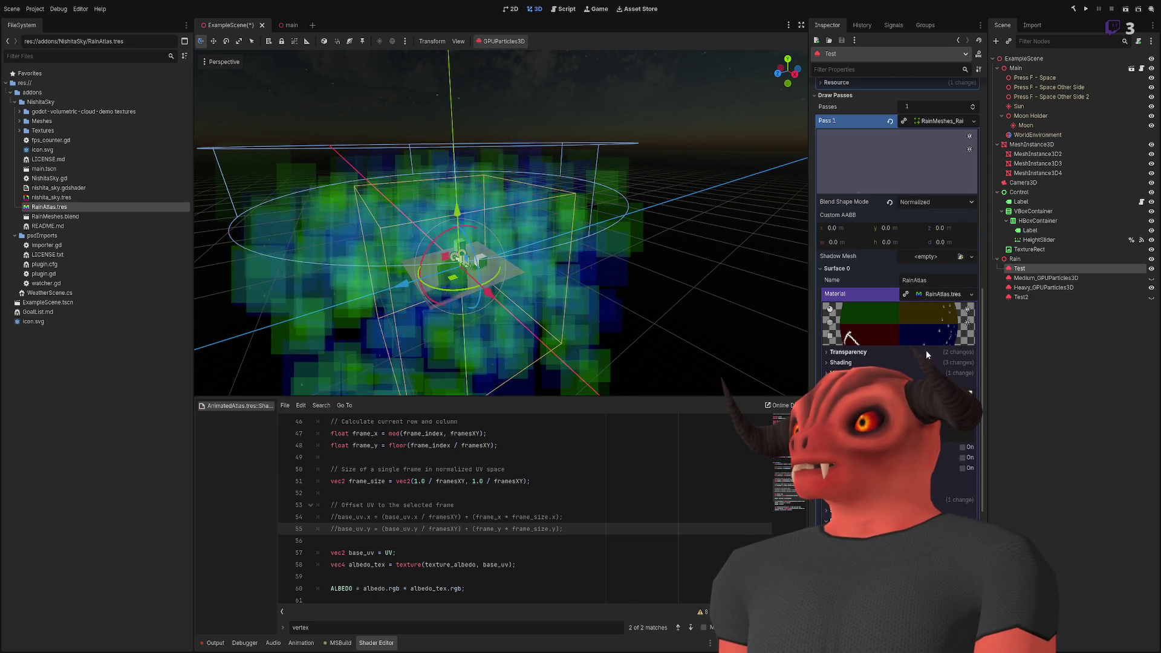
{"action": "scroll", "coordinate": [931, 339], "scroll_direction": "down", "scroll_amount": 5}
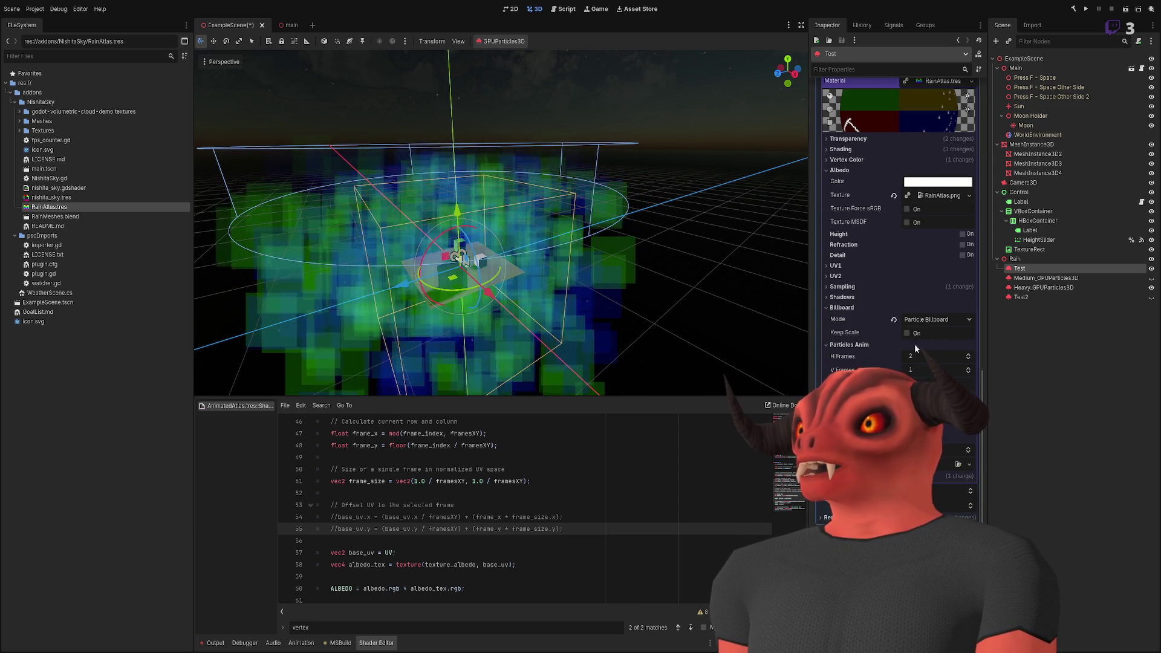
{"action": "left_click", "coordinate": [917, 357]}
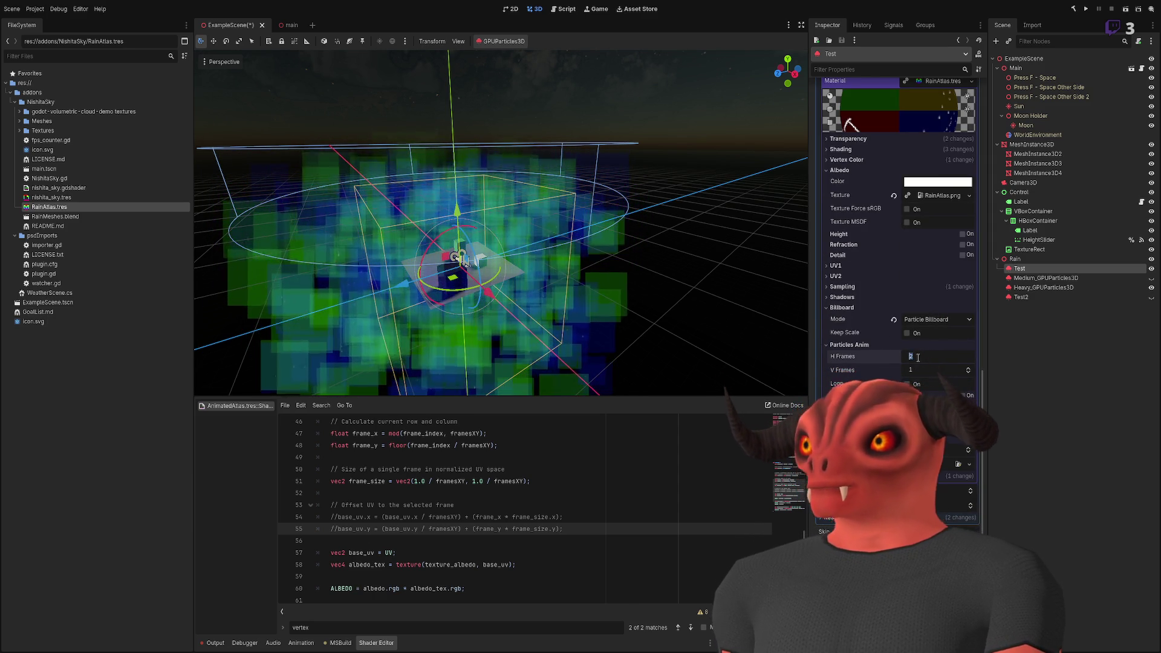
{"action": "type", "text": "1"}
{"action": "key", "text": "Return"}
- Re-centre on the Test particles and set the material's V Frames to 4
{"action": "scroll", "coordinate": [912, 343], "scroll_direction": "up", "scroll_amount": 5}
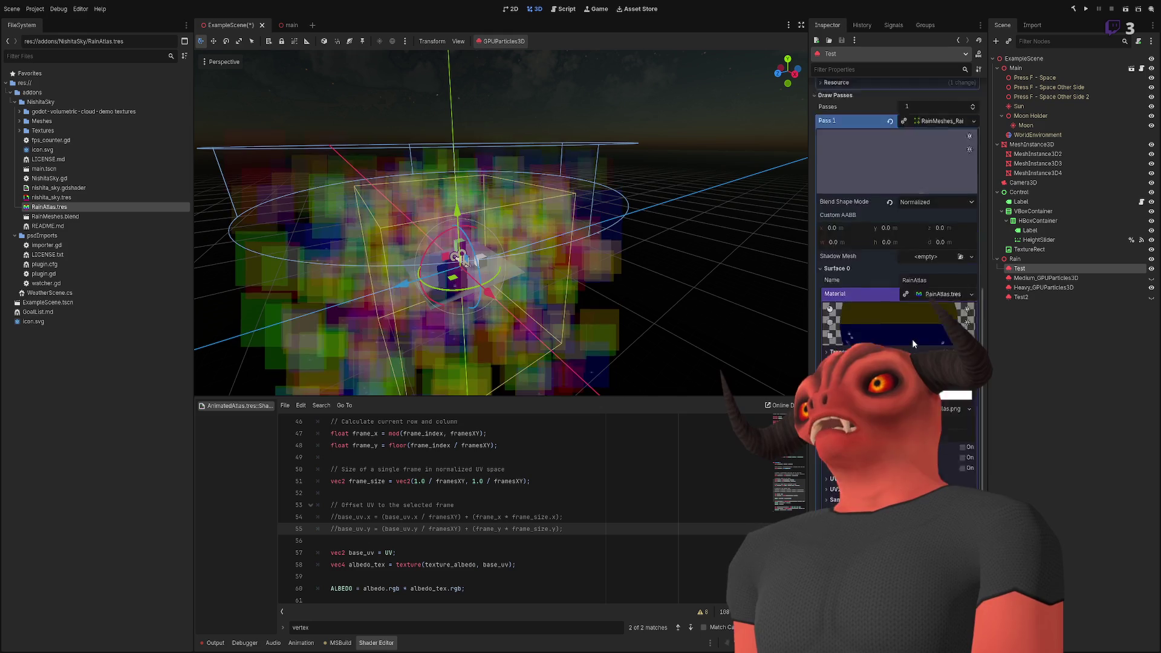
{"action": "scroll", "coordinate": [911, 339], "scroll_direction": "up", "scroll_amount": 3}
{"action": "scroll", "coordinate": [502, 224], "scroll_direction": "up", "scroll_amount": 5}
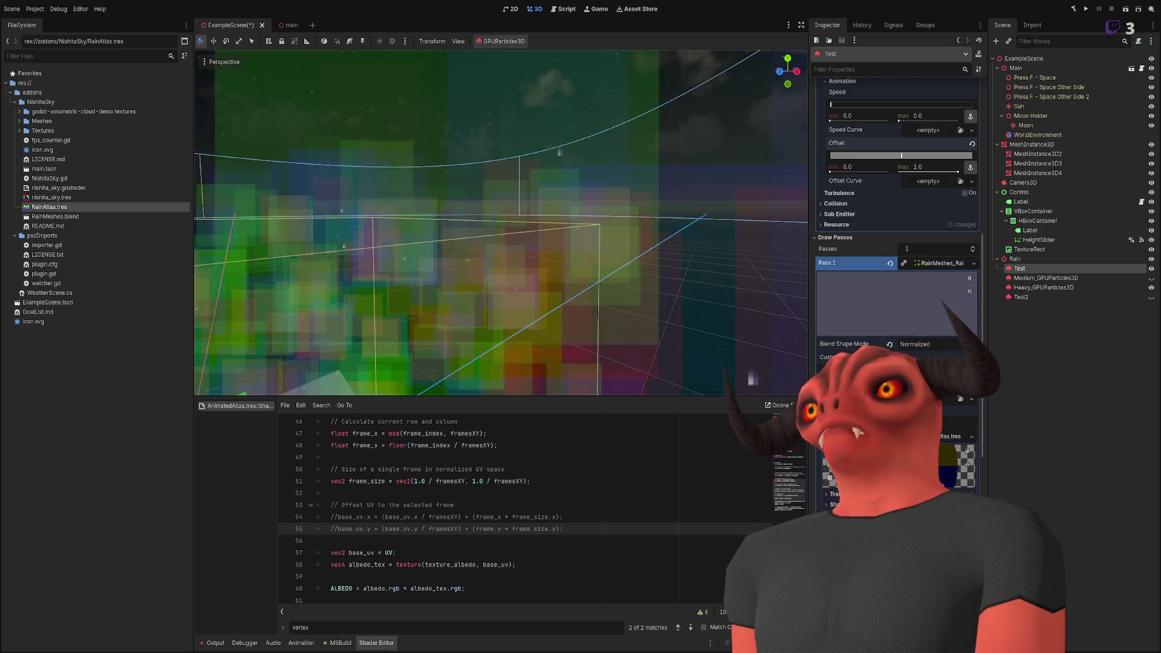
{"action": "scroll", "coordinate": [502, 224], "scroll_direction": "down", "scroll_amount": 6}
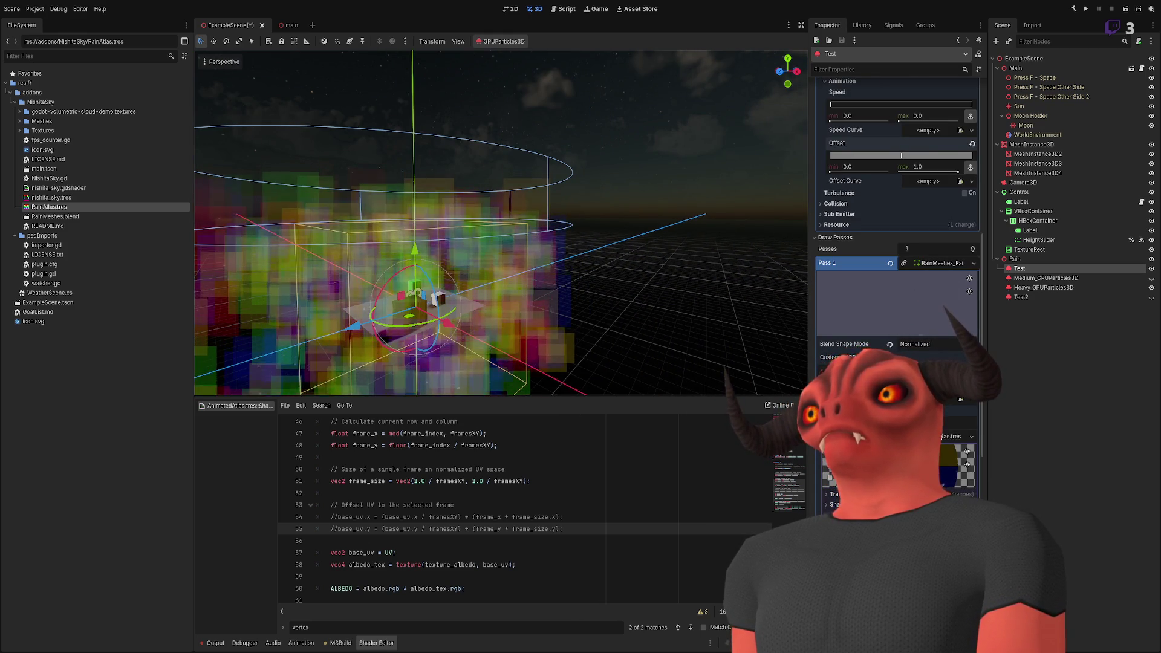
{"action": "scroll", "coordinate": [895, 242], "scroll_direction": "down", "scroll_amount": 10}
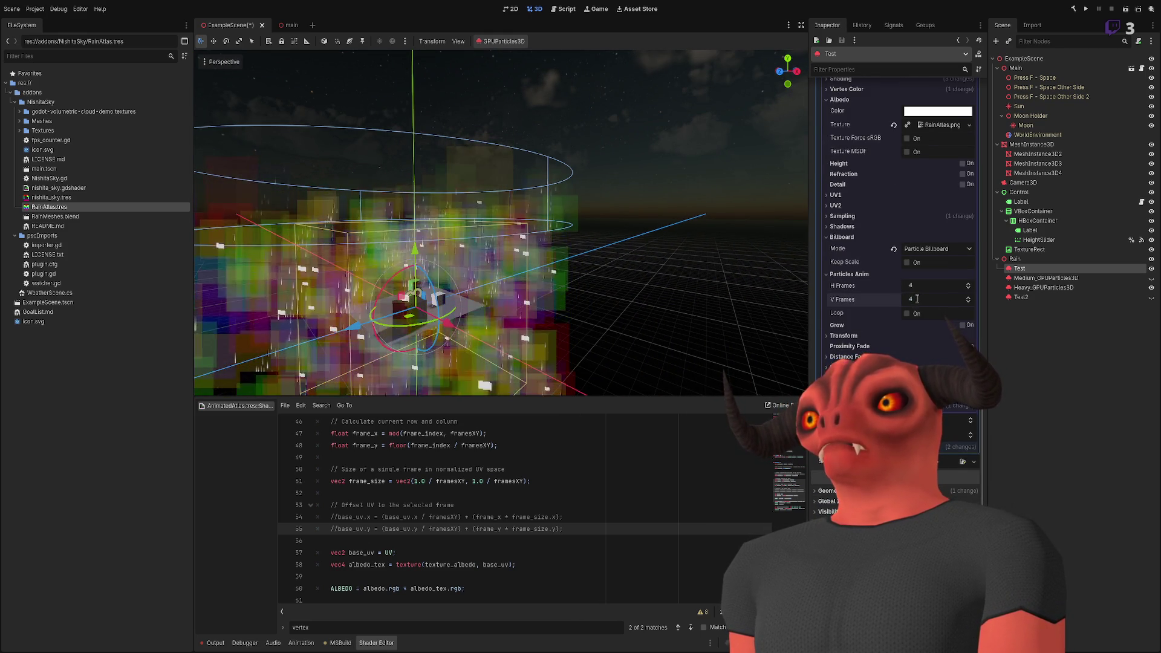
{"action": "key", "text": "f"}
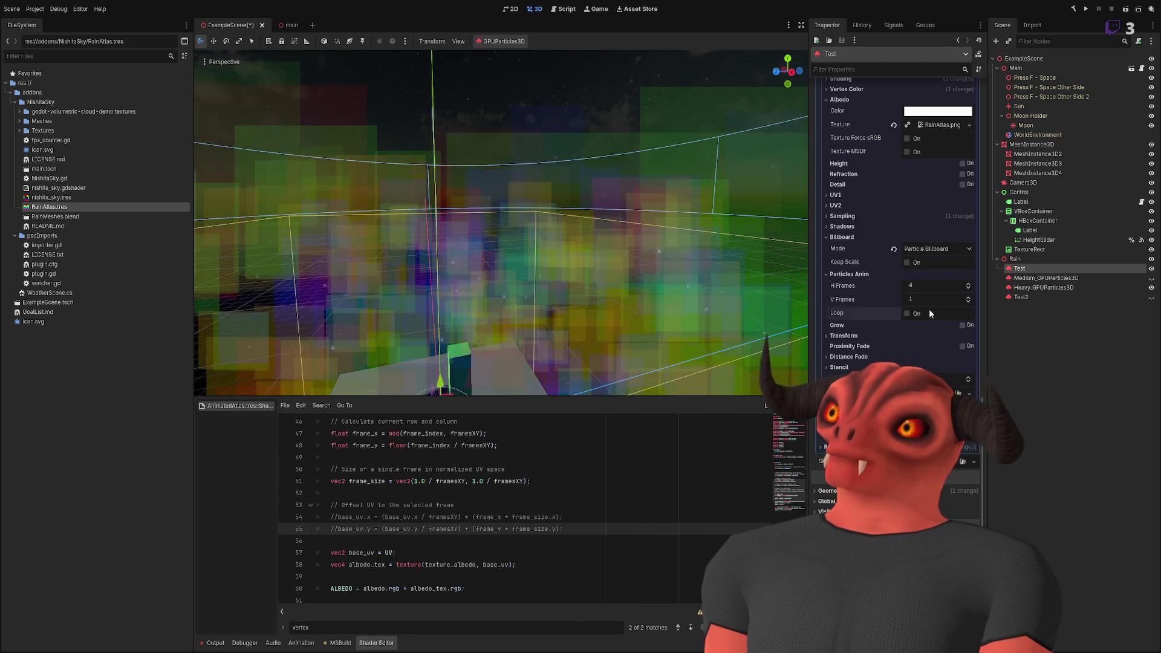
{"action": "type", "text": "4"}
{"action": "key", "text": "Return"}
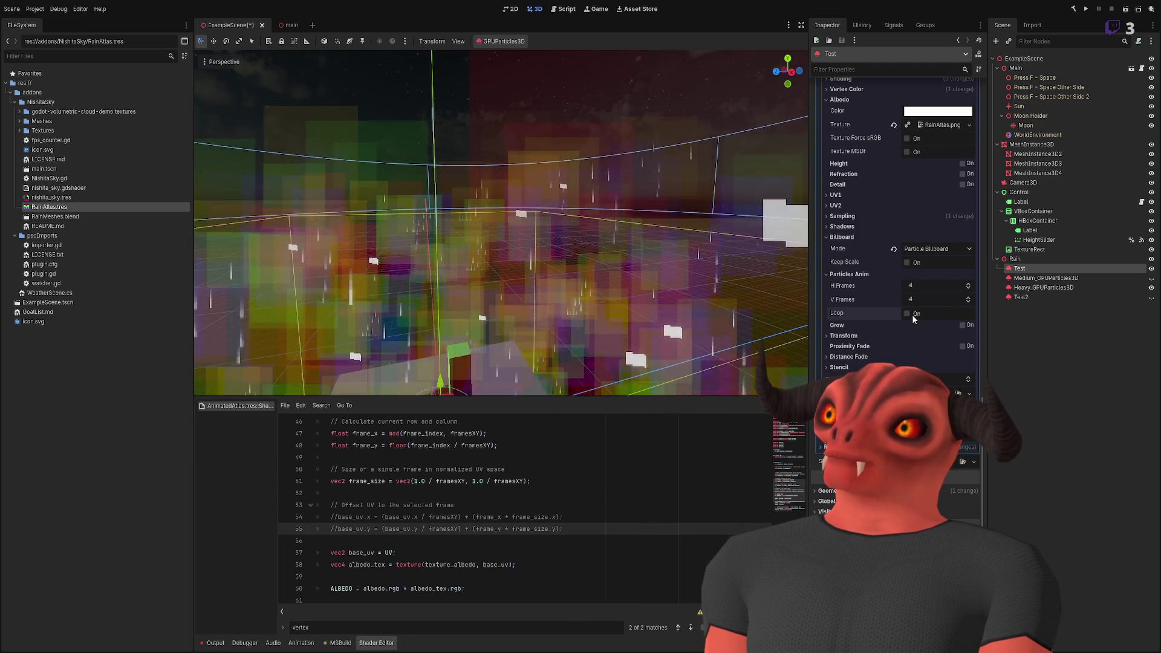
- Set both H Frames and V Frames to 1 so the particles show the whole debug atlas
{"action": "left_click", "coordinate": [923, 288]}
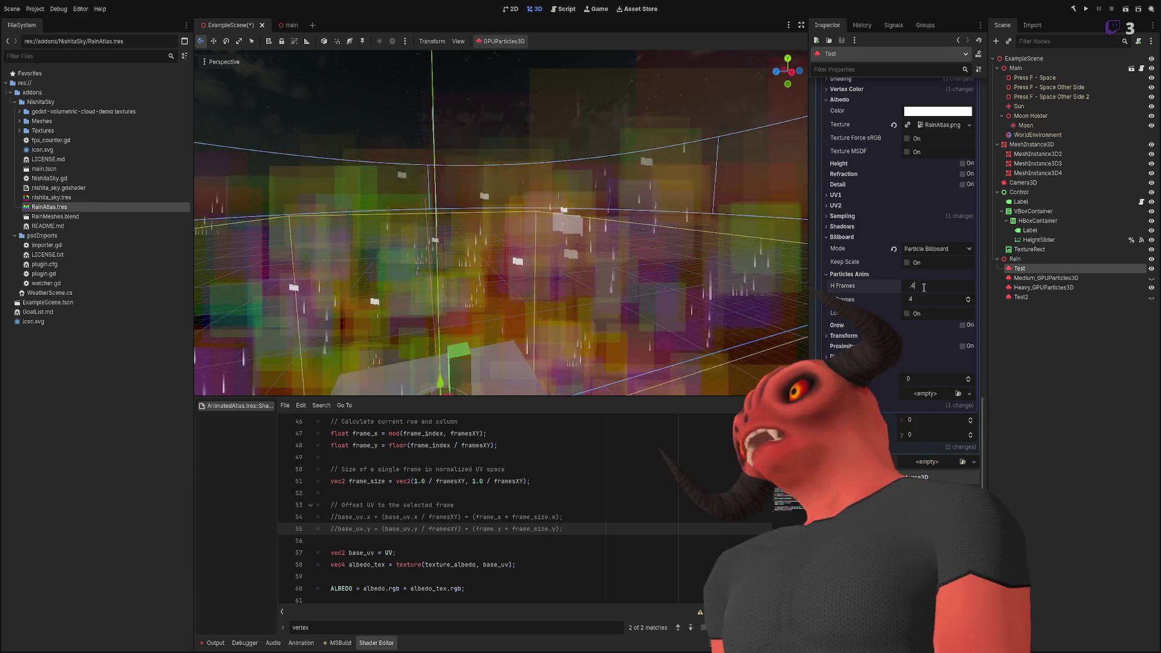
{"action": "type", "text": "1"}
{"action": "key", "text": "Return"}
{"action": "left_click", "coordinate": [921, 299]}
{"action": "type", "text": "1"}
{"action": "key", "text": "Return"}
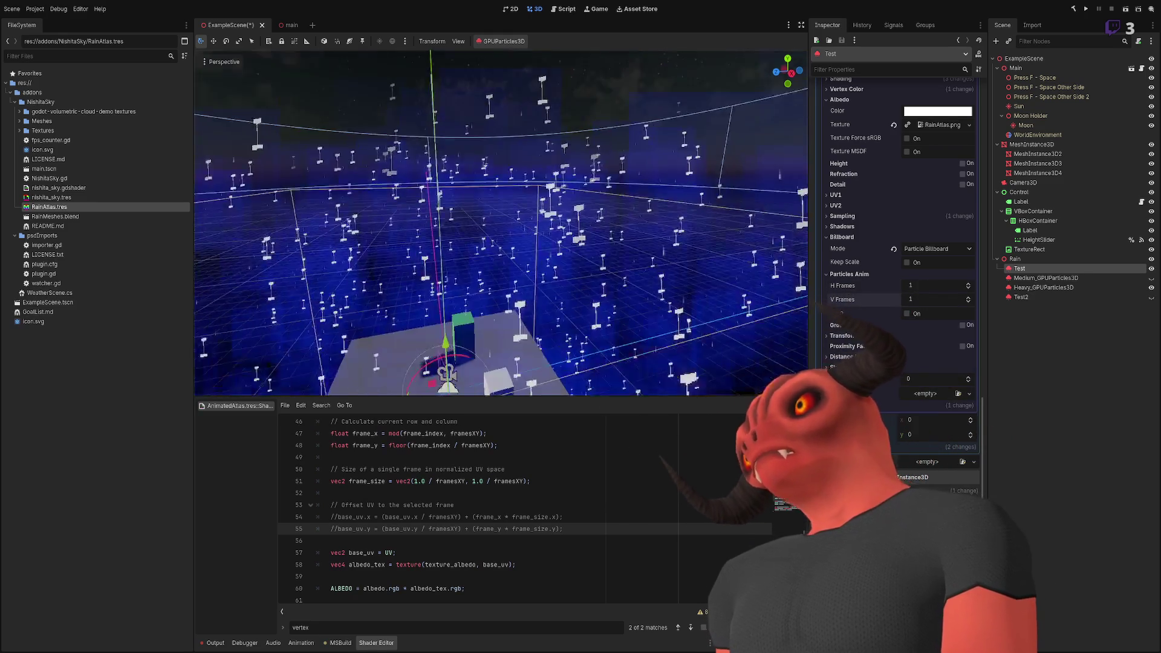
{"action": "key", "text": "f"}
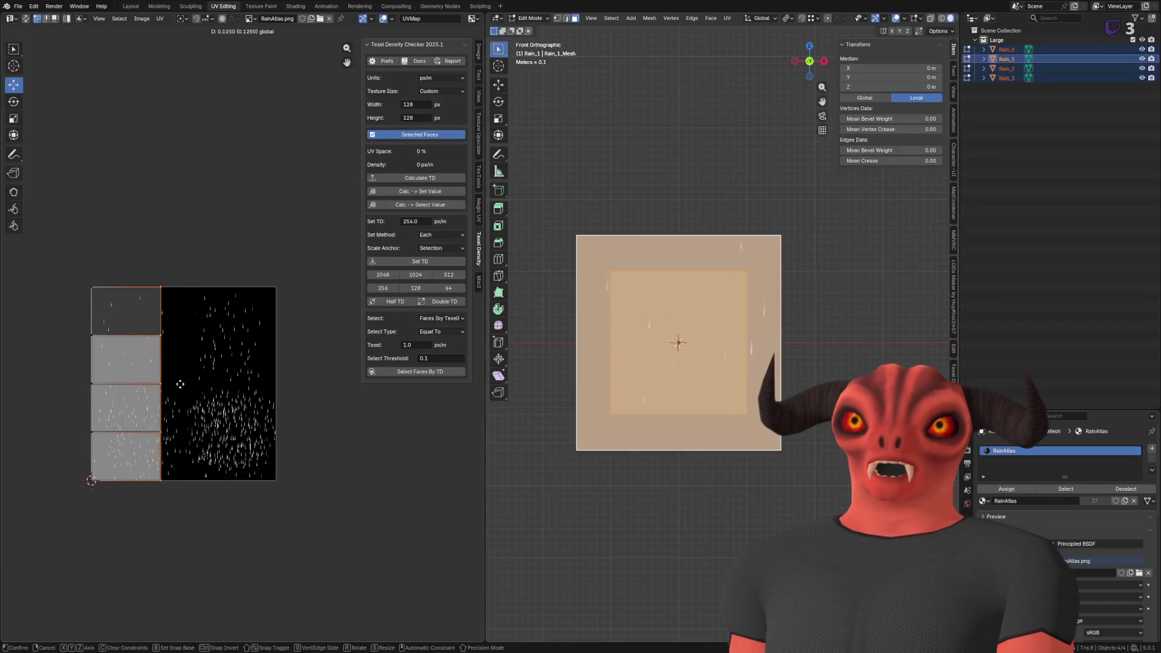
{"action": "left_click_drag", "start_coordinate": [182, 386], "coordinate": [285, 388]}
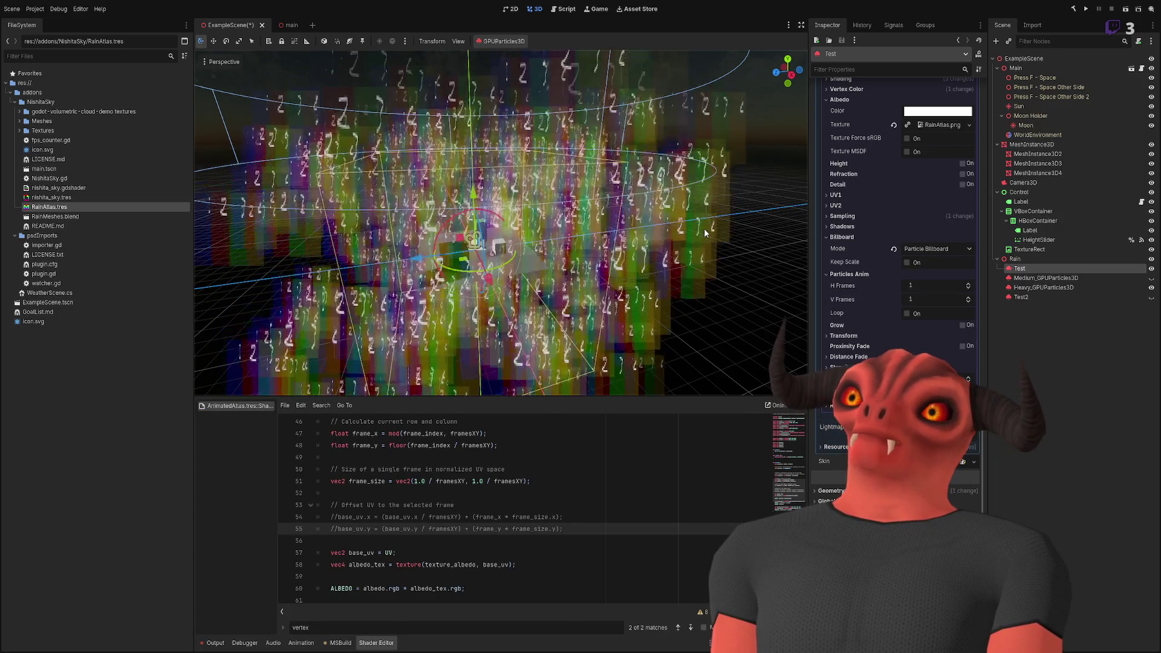
{"action": "left_click", "coordinate": [932, 281]}
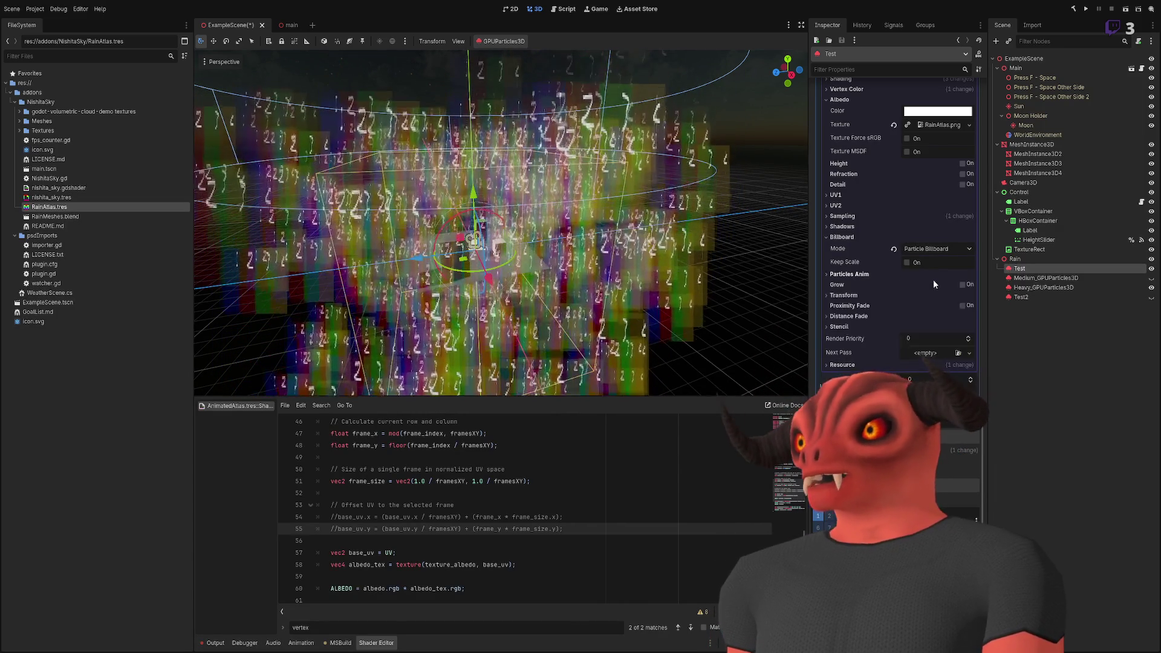
- Set the rain material's H Frames to 4 and reframe the particle emitter
{"action": "type", "text": "4"}
{"action": "key", "text": "Return"}
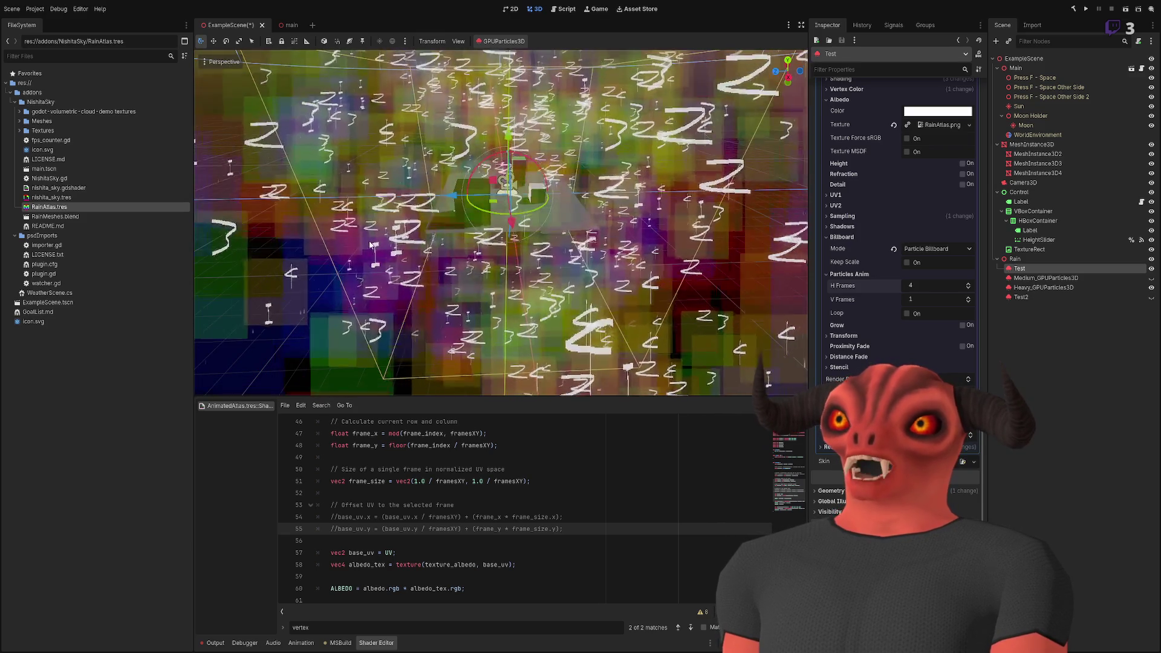
{"action": "left_click_drag", "start_coordinate": [355, 224], "coordinate": [260, 93]}
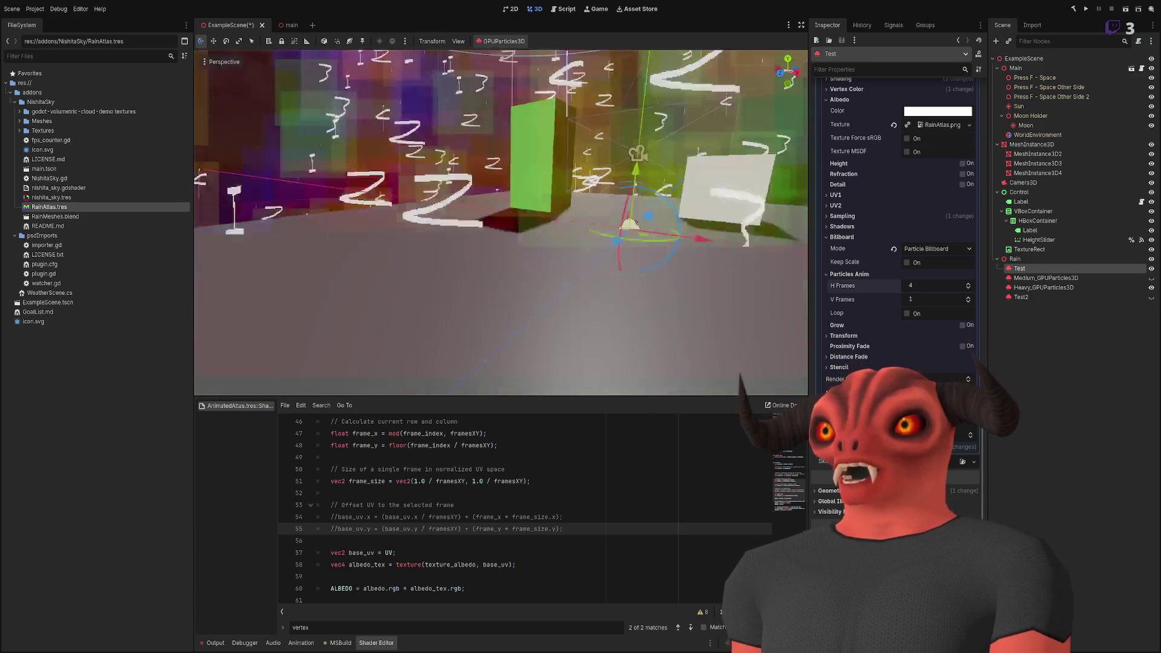
{"action": "key", "text": "f"}
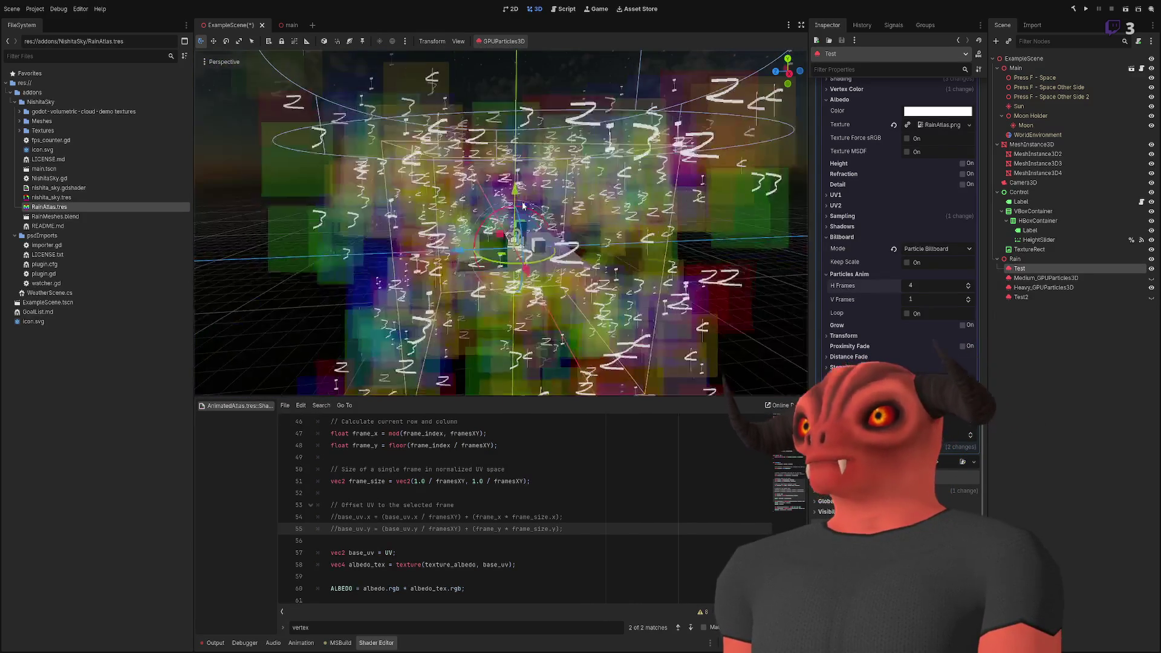
- Collapse the draw pass's Material and Surface 0 sections in the Inspector
{"action": "scroll", "coordinate": [882, 235], "scroll_direction": "up", "scroll_amount": 5}
{"action": "left_click", "coordinate": [942, 294]}
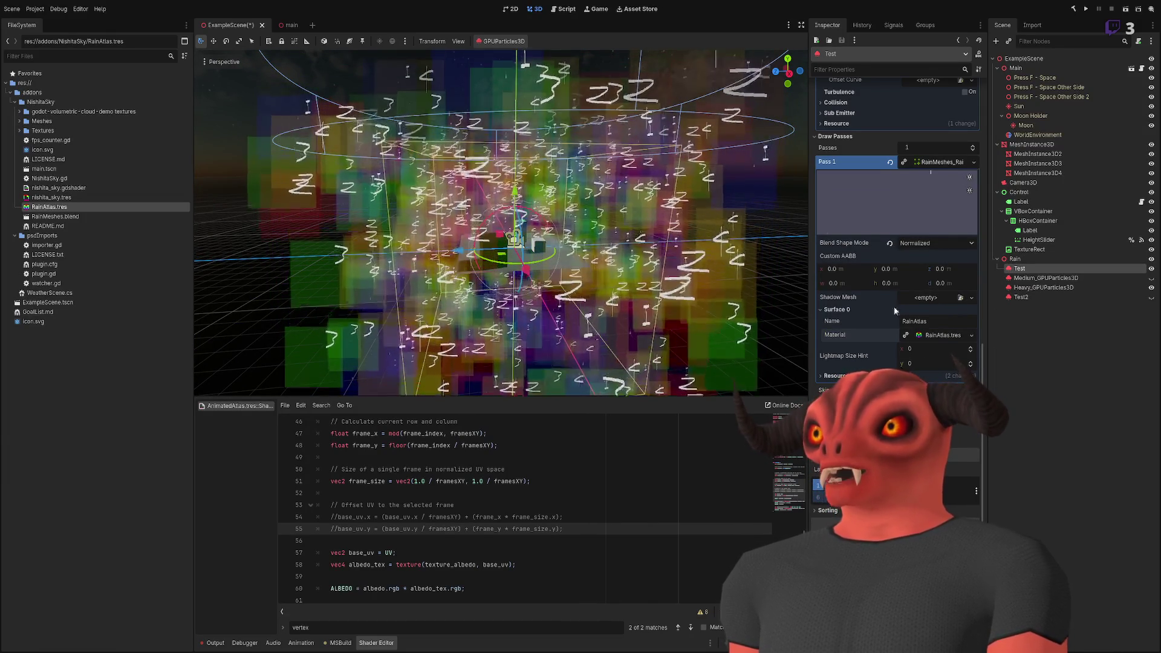
{"action": "left_click", "coordinate": [893, 308]}
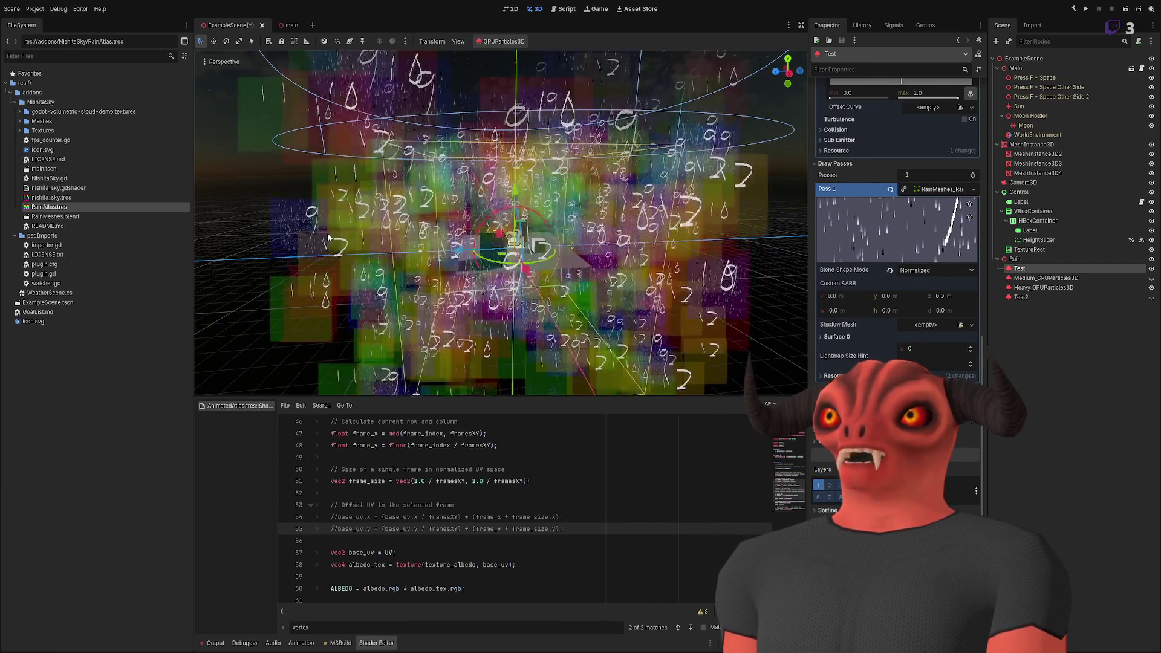
{"action": "scroll", "coordinate": [948, 257], "scroll_direction": "up", "scroll_amount": 5}
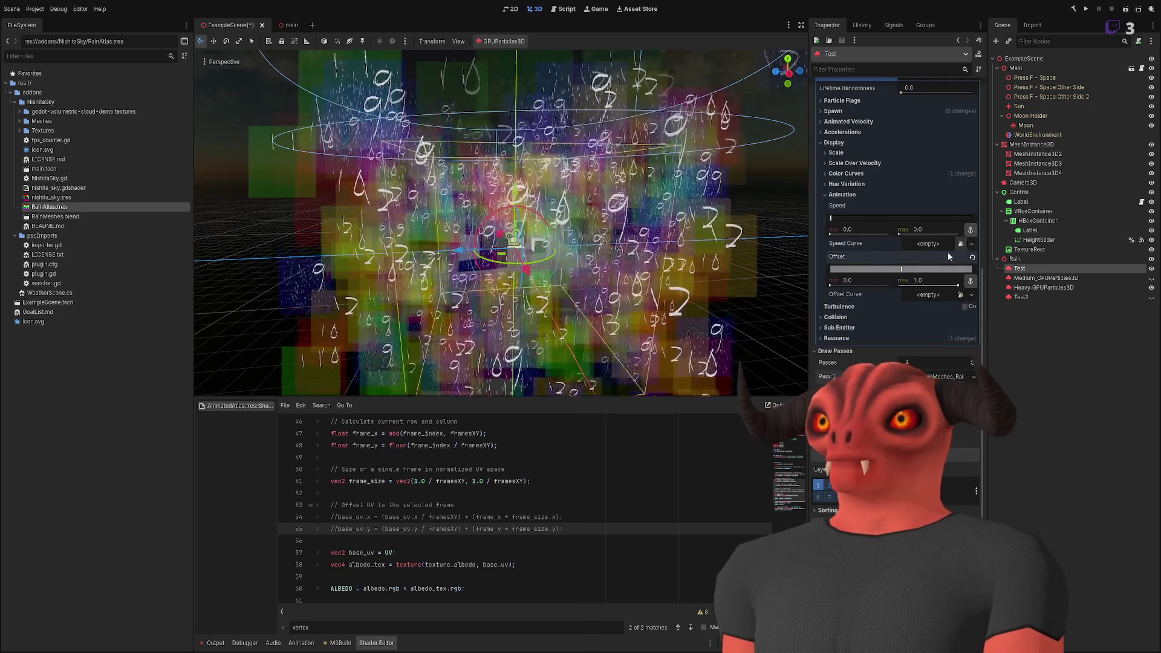
- Collapse Process Material, expand the Pass 1 rain mesh and view the particles from a new angle
{"action": "scroll", "coordinate": [948, 257], "scroll_direction": "up", "scroll_amount": 10}
{"action": "left_click", "coordinate": [948, 257]}
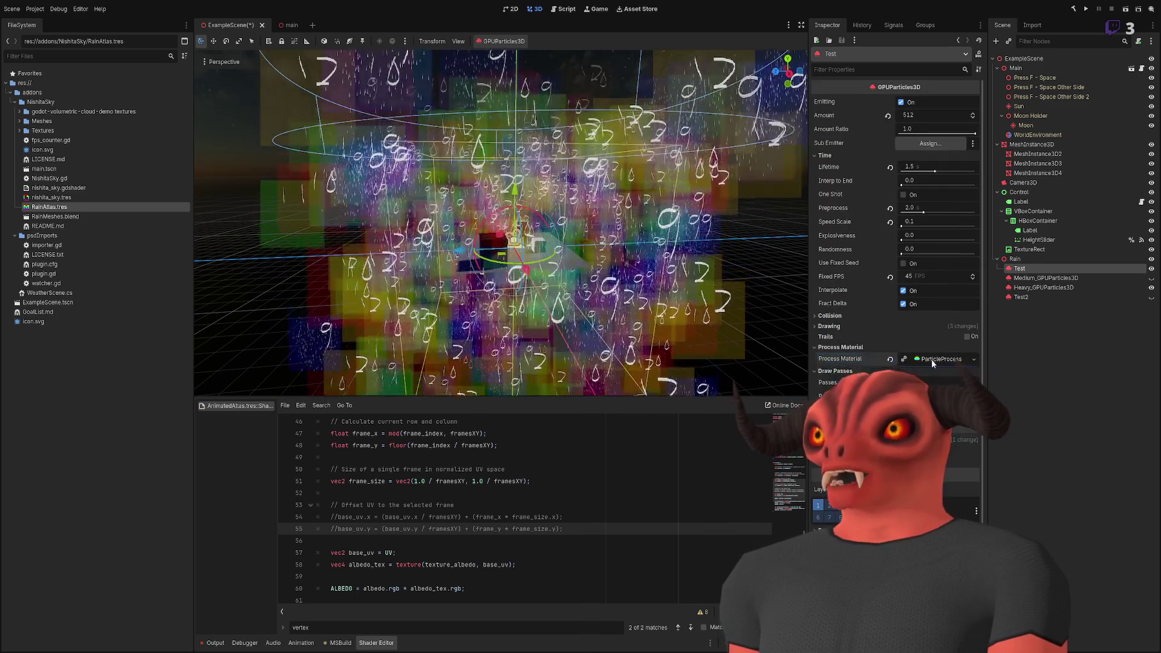
{"action": "left_click", "coordinate": [937, 396]}
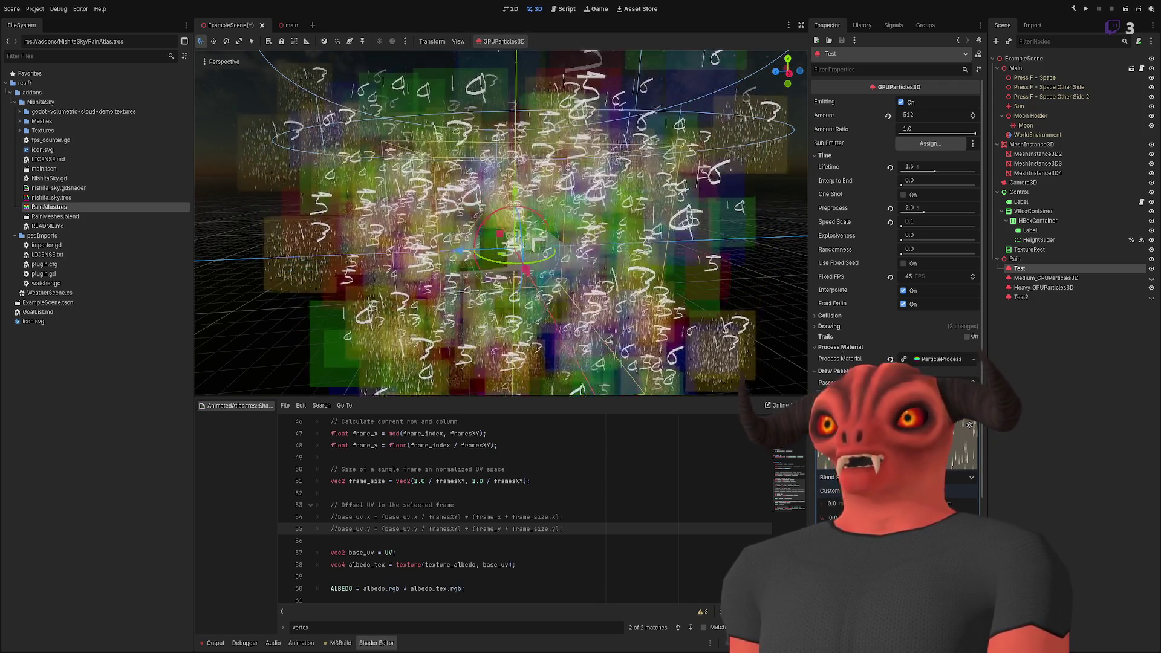
{"action": "scroll", "coordinate": [501, 223], "scroll_direction": "up", "scroll_amount": 5}
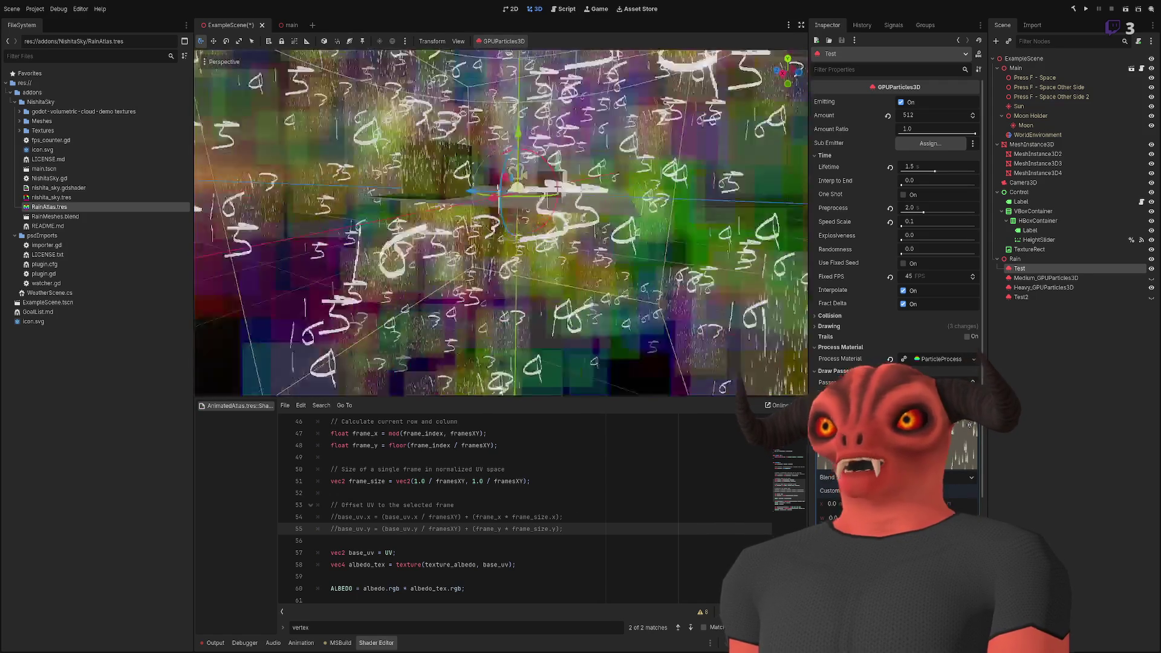
{"action": "scroll", "coordinate": [501, 222], "scroll_direction": "down", "scroll_amount": 5}
{"action": "scroll", "coordinate": [500, 223], "scroll_direction": "up", "scroll_amount": 5}
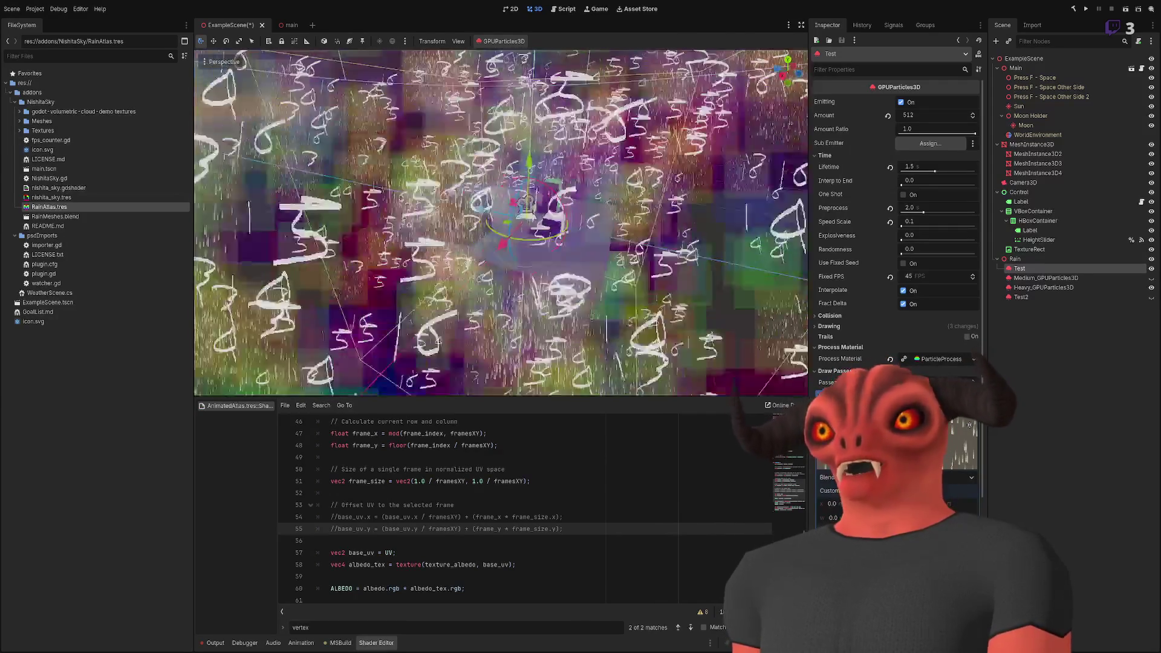
{"action": "scroll", "coordinate": [677, 289], "scroll_direction": "up", "scroll_amount": 3}
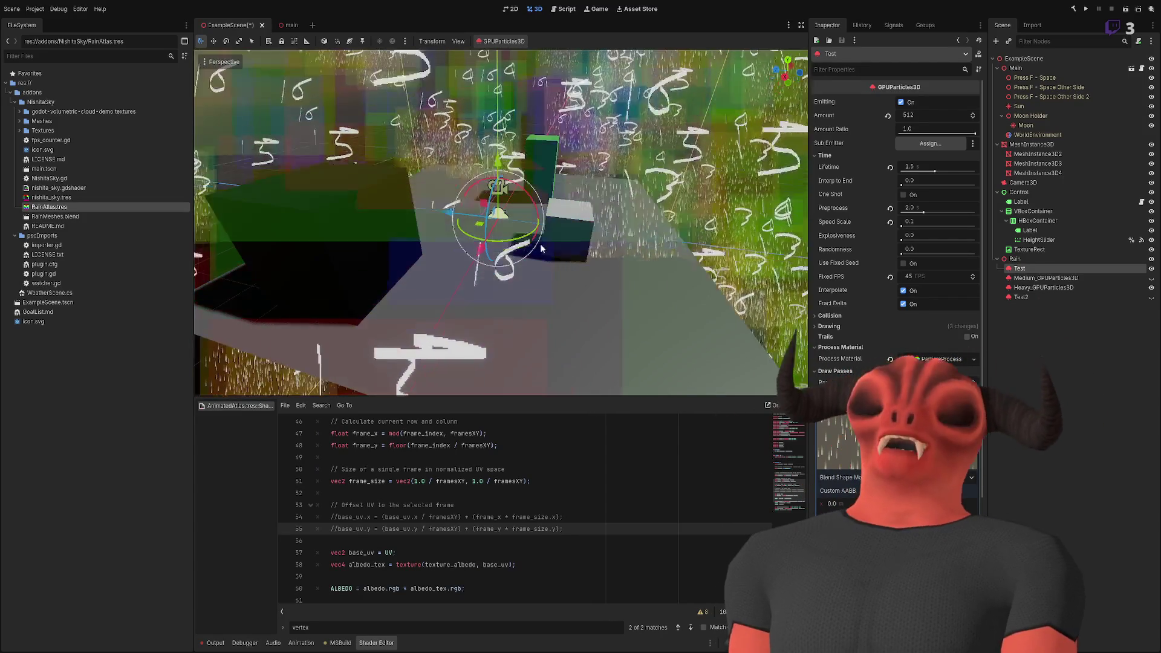
{"action": "mouse_move", "coordinate": [543, 242]}
{"action": "left_mouse_down"}
{"action": "mouse_move", "coordinate": [536, 182]}
{"action": "mouse_move", "coordinate": [520, 190]}
{"action": "left_mouse_up"}
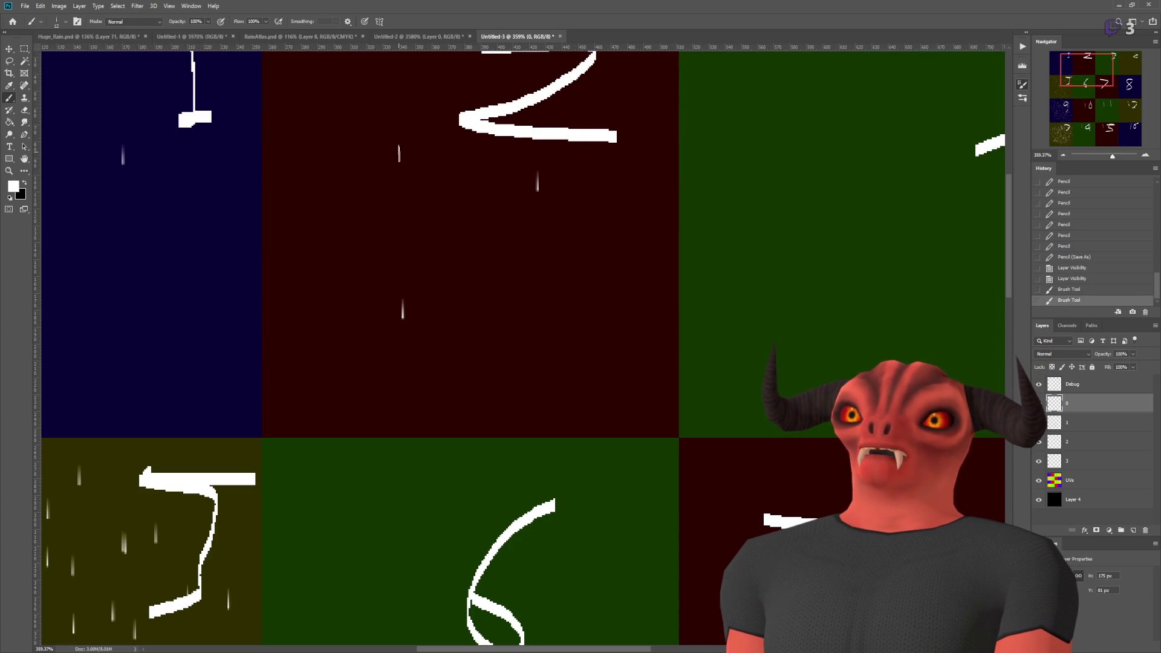
- Hide the UVs and Debug layers of the rain atlas so only raindrops remain
{"action": "scroll", "coordinate": [430, 228], "scroll_direction": "down", "scroll_amount": 3}
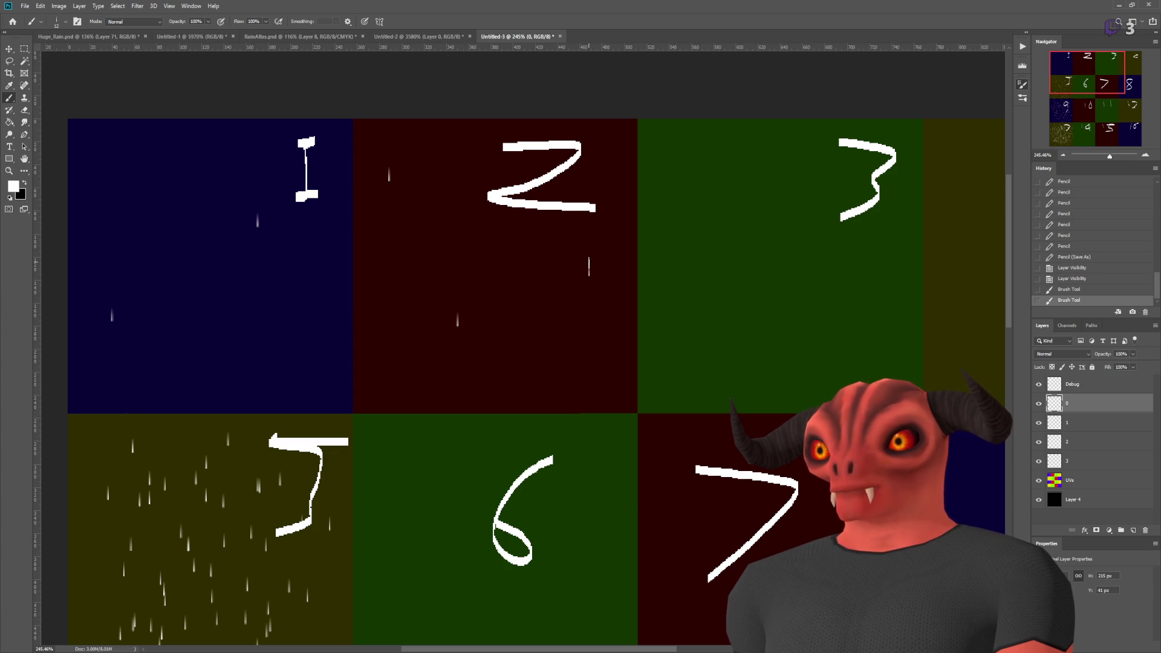
{"action": "scroll", "coordinate": [754, 223], "scroll_direction": "down", "scroll_amount": 3}
{"action": "scroll", "coordinate": [754, 223], "scroll_direction": "up", "scroll_amount": 4}
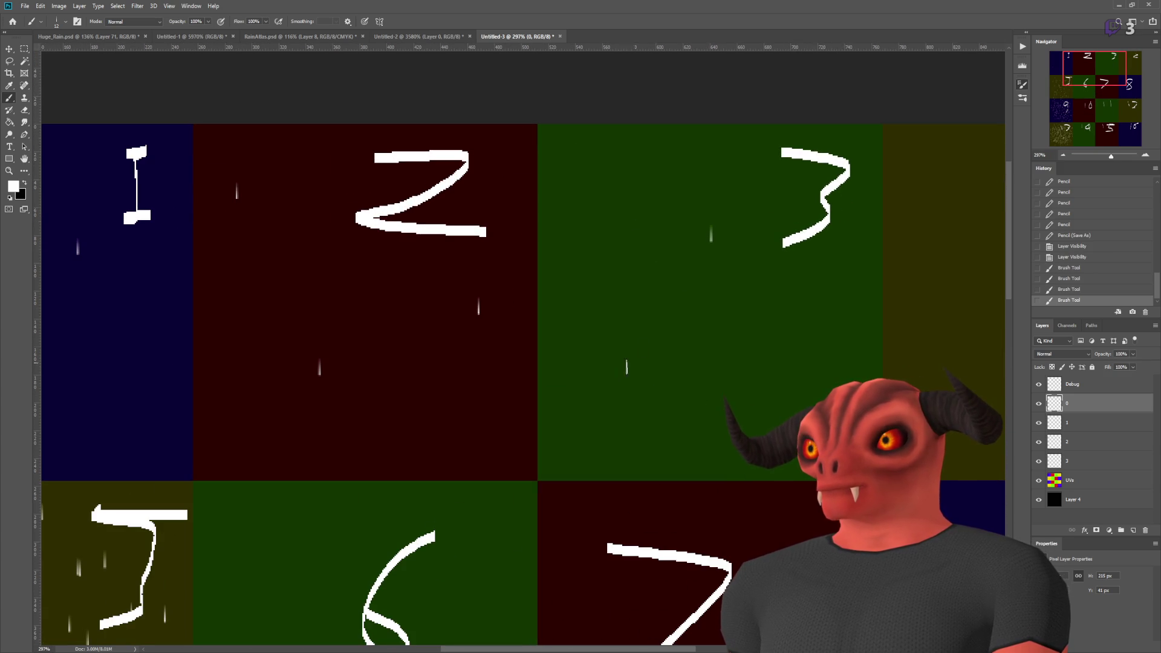
{"action": "scroll", "coordinate": [577, 346], "scroll_direction": "down", "scroll_amount": 4}
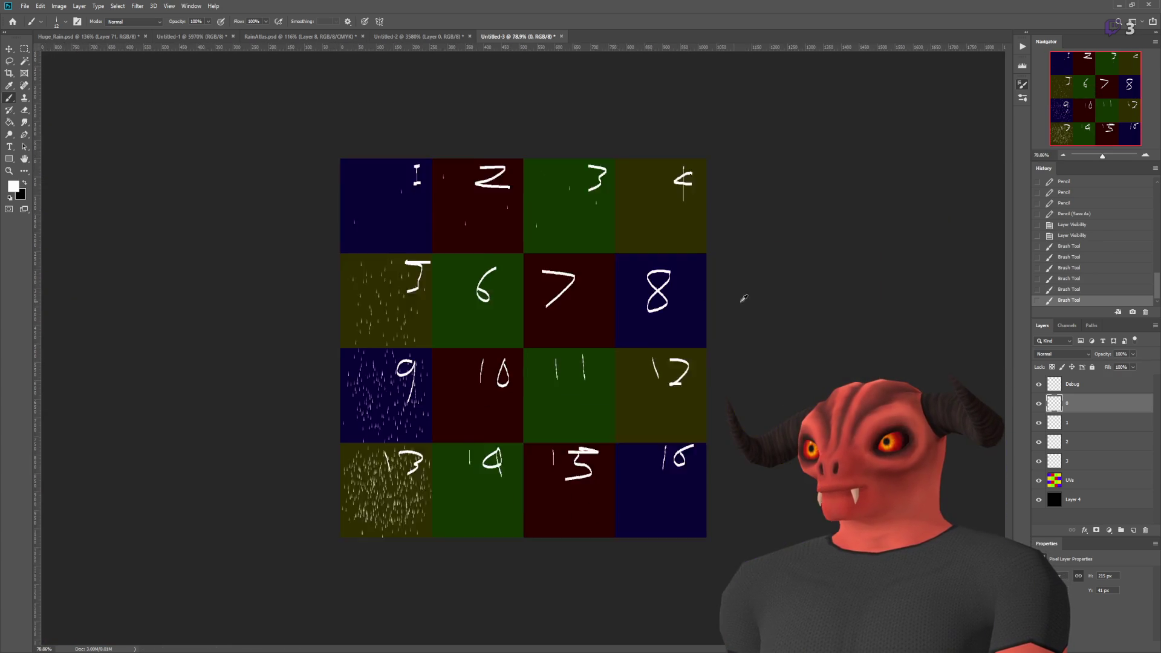
{"action": "scroll", "coordinate": [744, 296], "scroll_direction": "up", "scroll_amount": 5}
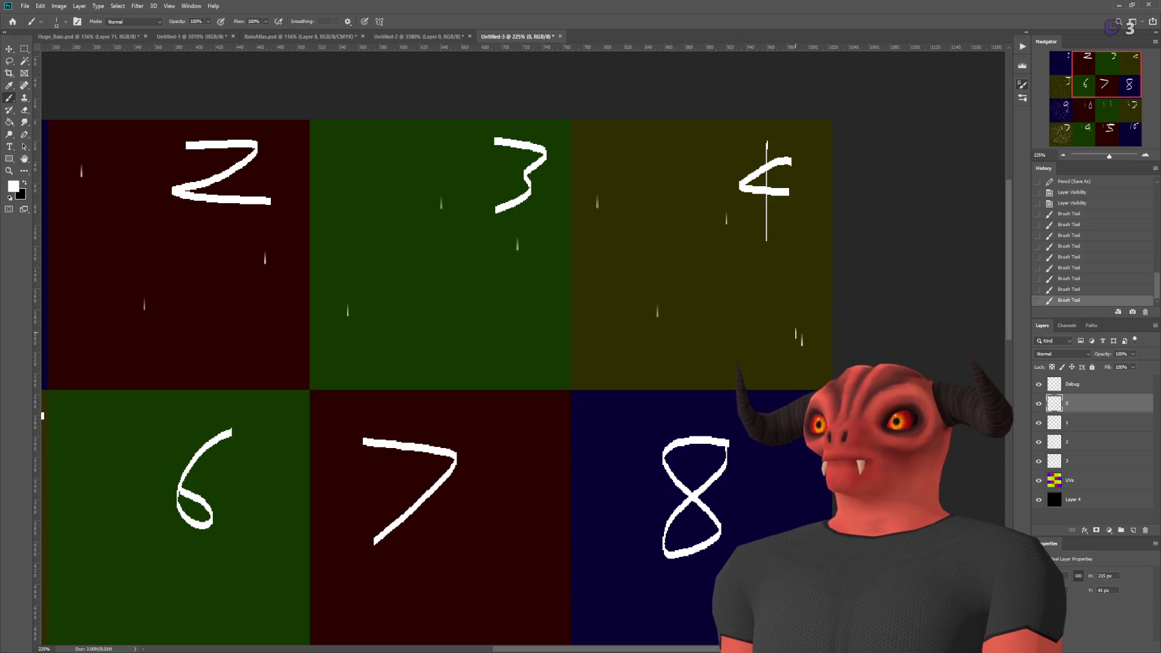
{"action": "scroll", "coordinate": [504, 351], "scroll_direction": "down", "scroll_amount": 1}
{"action": "scroll", "coordinate": [661, 230], "scroll_direction": "up", "scroll_amount": 1}
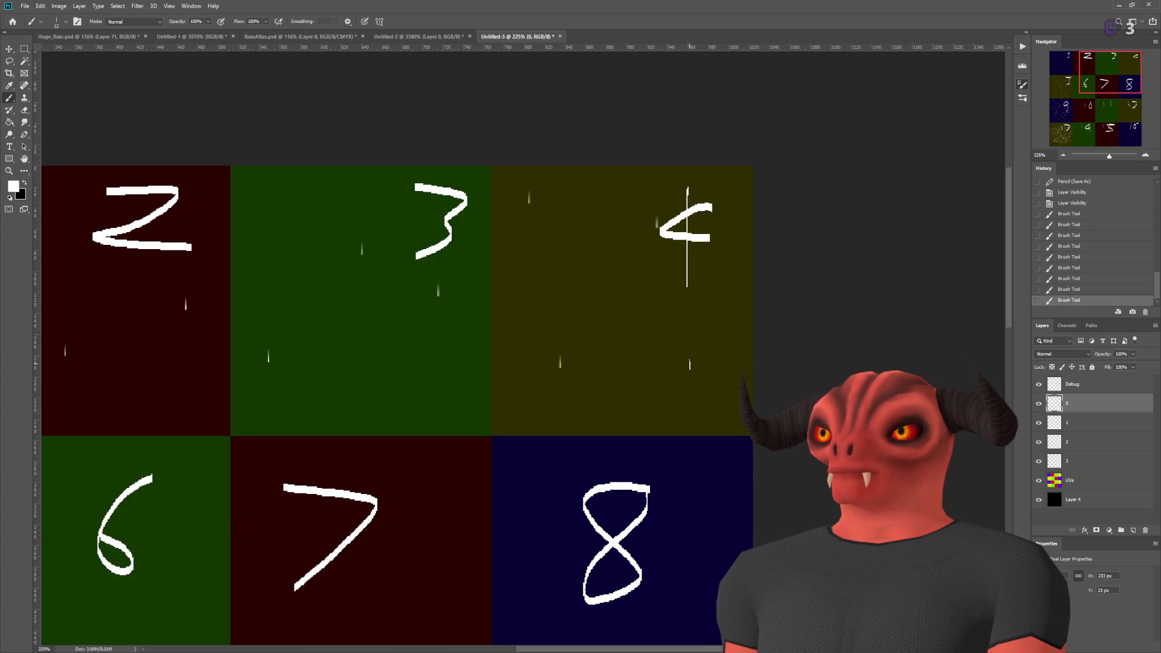
{"action": "scroll", "coordinate": [750, 203], "scroll_direction": "down", "scroll_amount": 4}
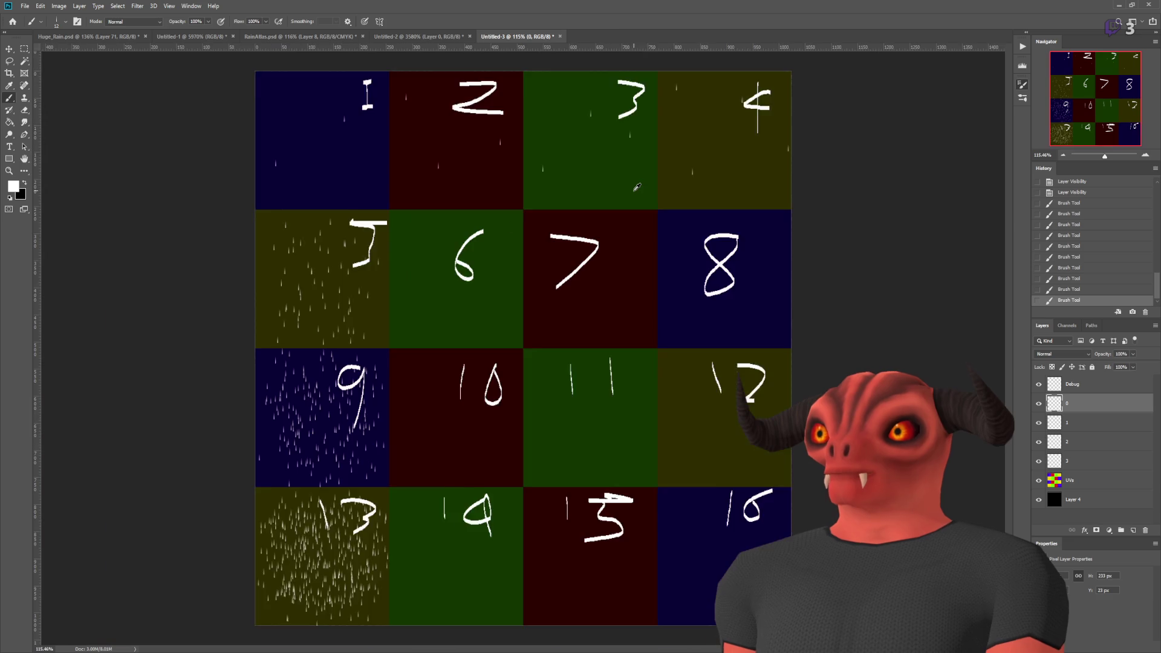
{"action": "scroll", "coordinate": [750, 203], "scroll_direction": "up", "scroll_amount": 1}
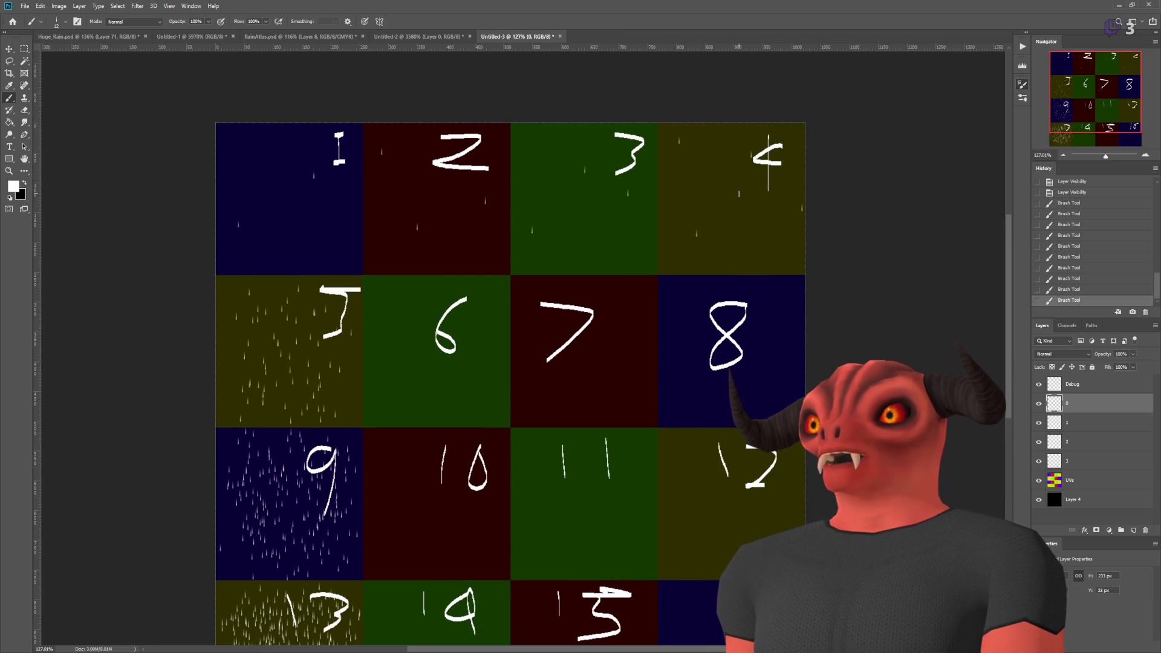
{"action": "left_click", "coordinate": [1039, 479]}
{"action": "left_click", "coordinate": [1039, 384]}
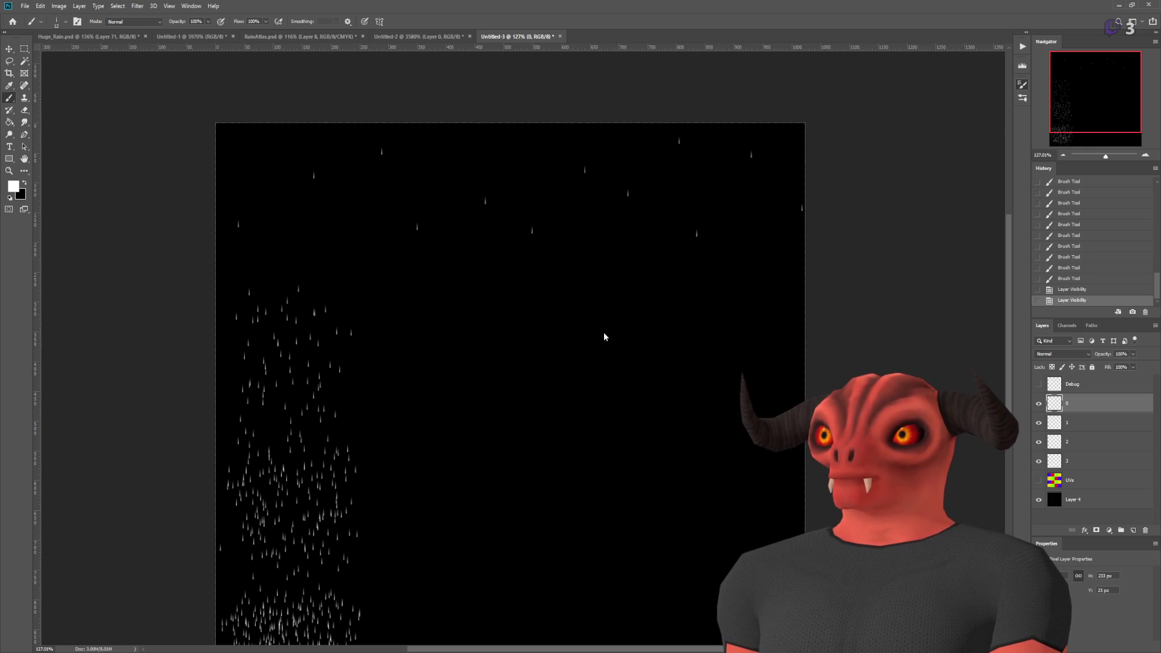
- Close the RainAtlas document and return to Godot to see the reimported atlas
{"action": "left_click", "coordinate": [348, 38]}
{"action": "left_click", "coordinate": [363, 37]}
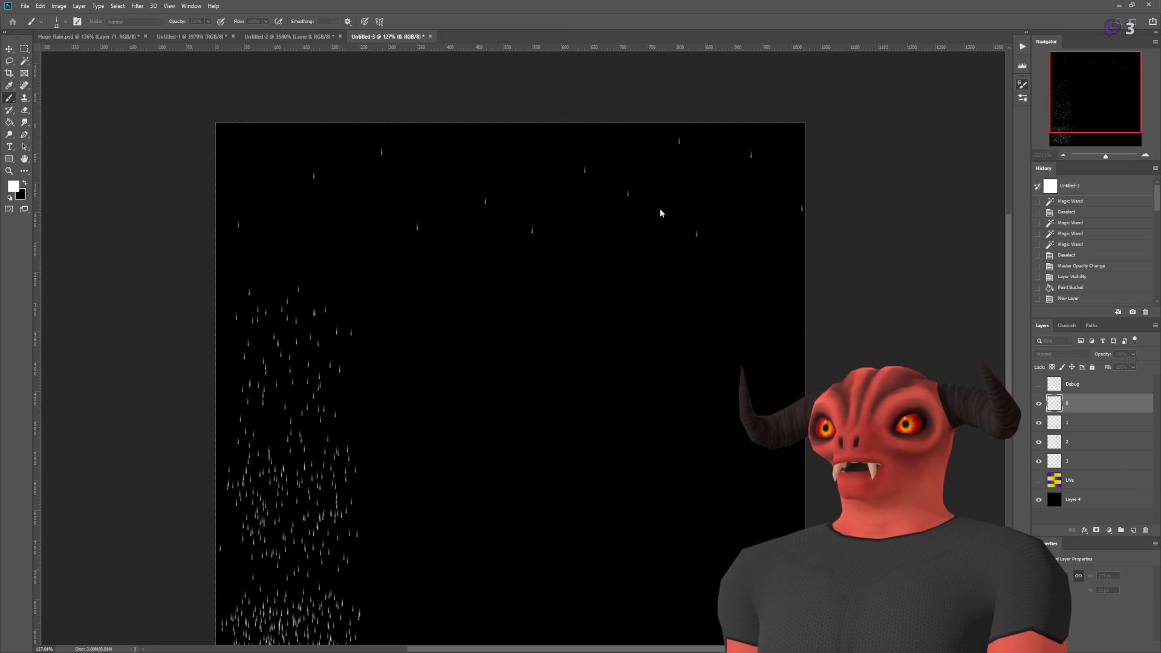
{"action": "key", "text": "alt+Tab"}
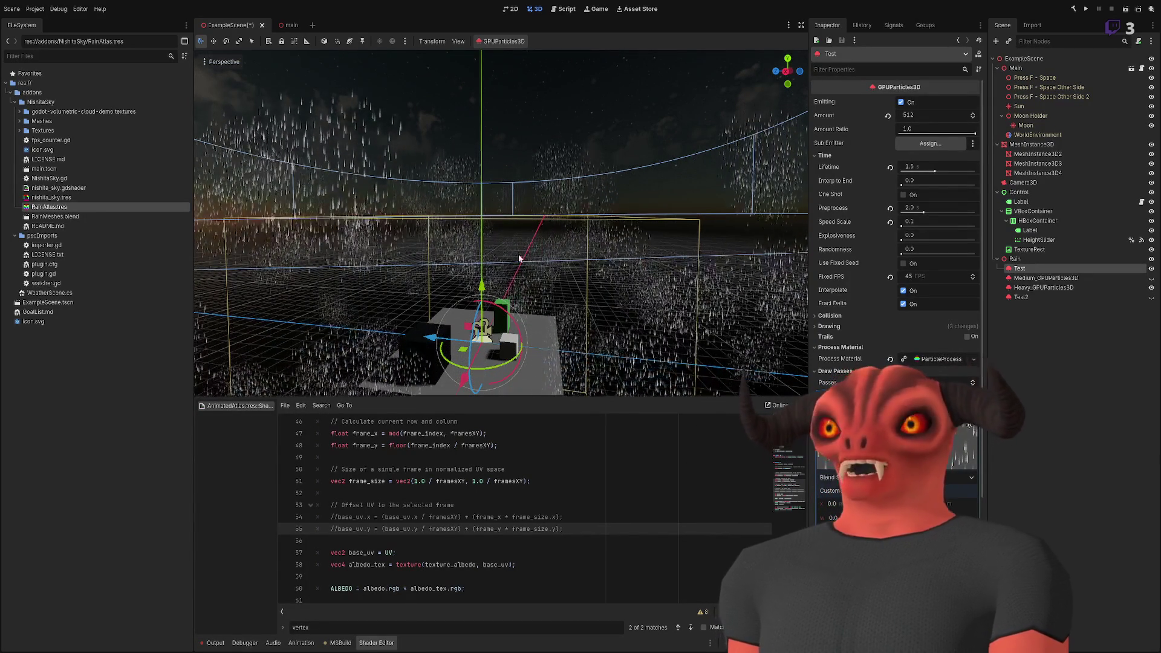
- Fly the viewport camera close to the grey box to inspect the white rain, then go to Photoshop
{"action": "mouse_move", "coordinate": [601, 277]}
{"action": "left_mouse_down"}
{"action": "mouse_move", "coordinate": [526, 218]}
{"action": "mouse_move", "coordinate": [508, 236]}
{"action": "mouse_move", "coordinate": [525, 248]}
{"action": "mouse_move", "coordinate": [514, 229]}
{"action": "mouse_move", "coordinate": [514, 276]}
{"action": "mouse_move", "coordinate": [515, 251]}
{"action": "mouse_move", "coordinate": [535, 263]}
{"action": "mouse_move", "coordinate": [526, 260]}
{"action": "left_mouse_up"}
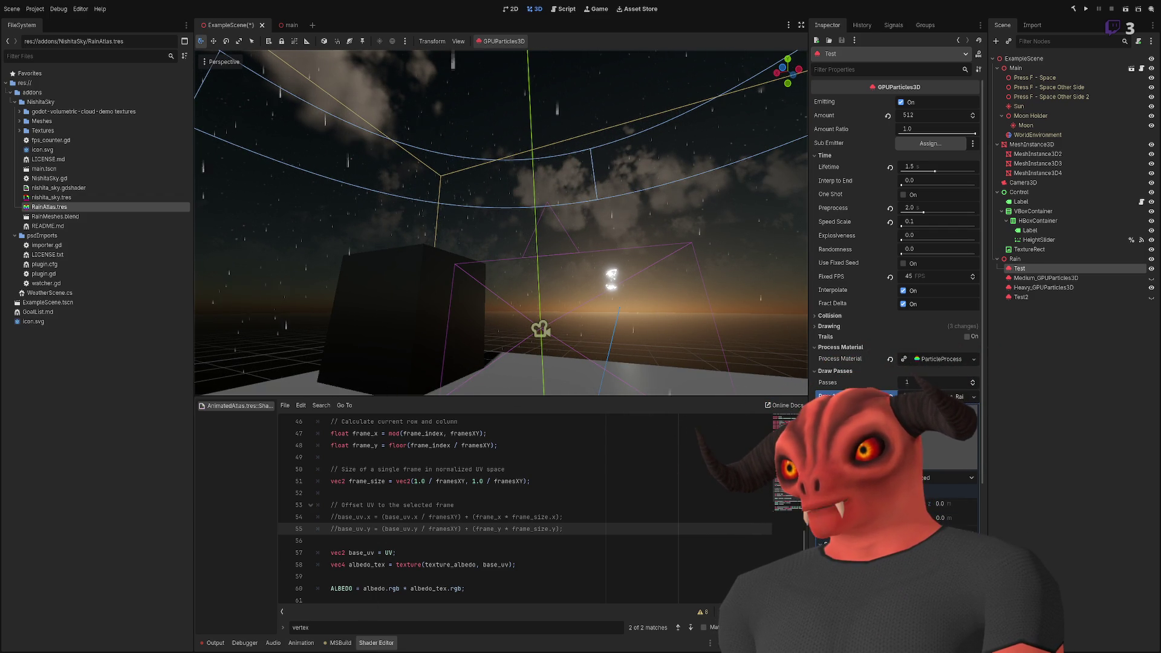
{"action": "key", "text": "alt+Tab"}
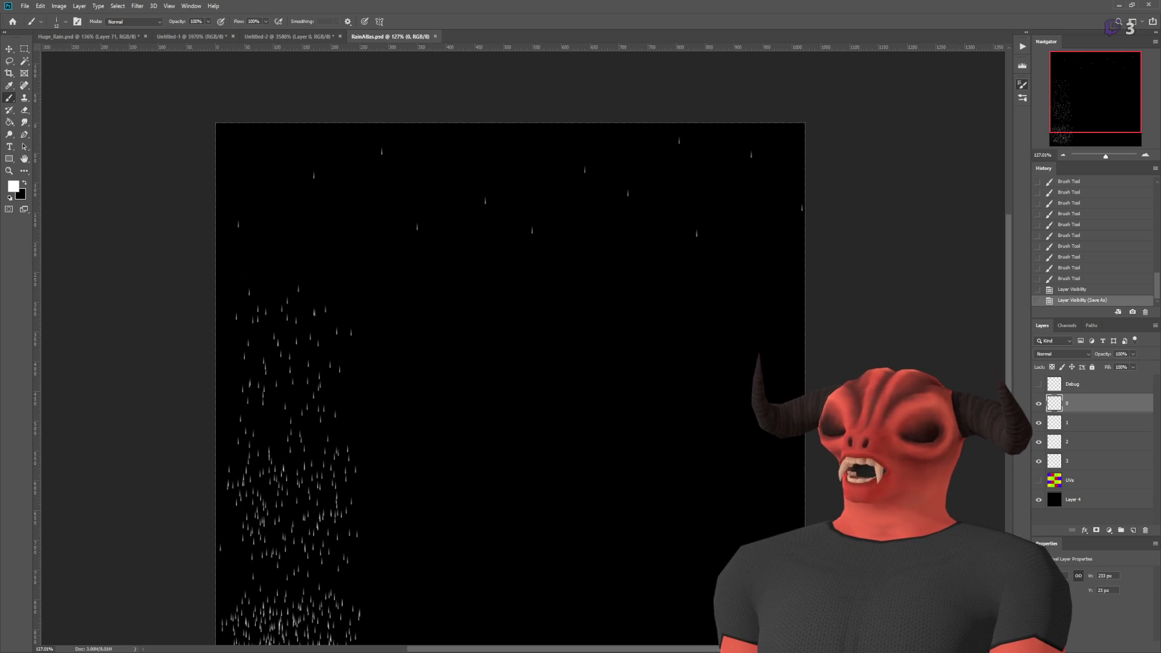
- Briefly show the UVs layer's coloured grid, hide it again, and return to Godot
{"action": "left_click", "coordinate": [1039, 481]}
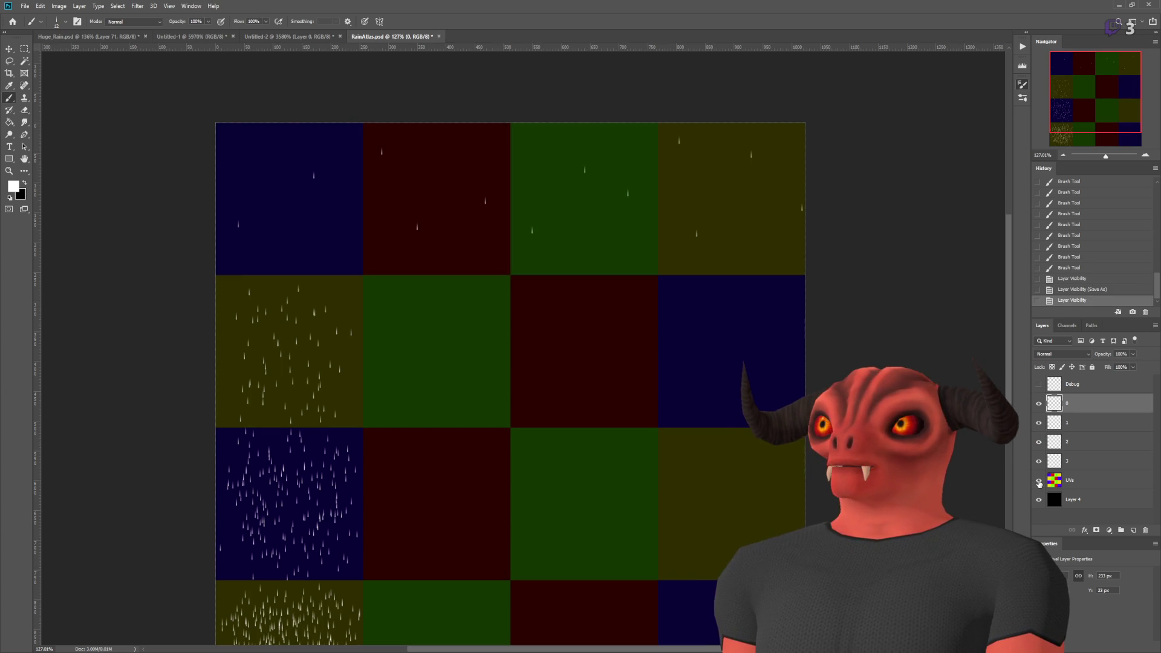
{"action": "left_click", "coordinate": [1038, 481]}
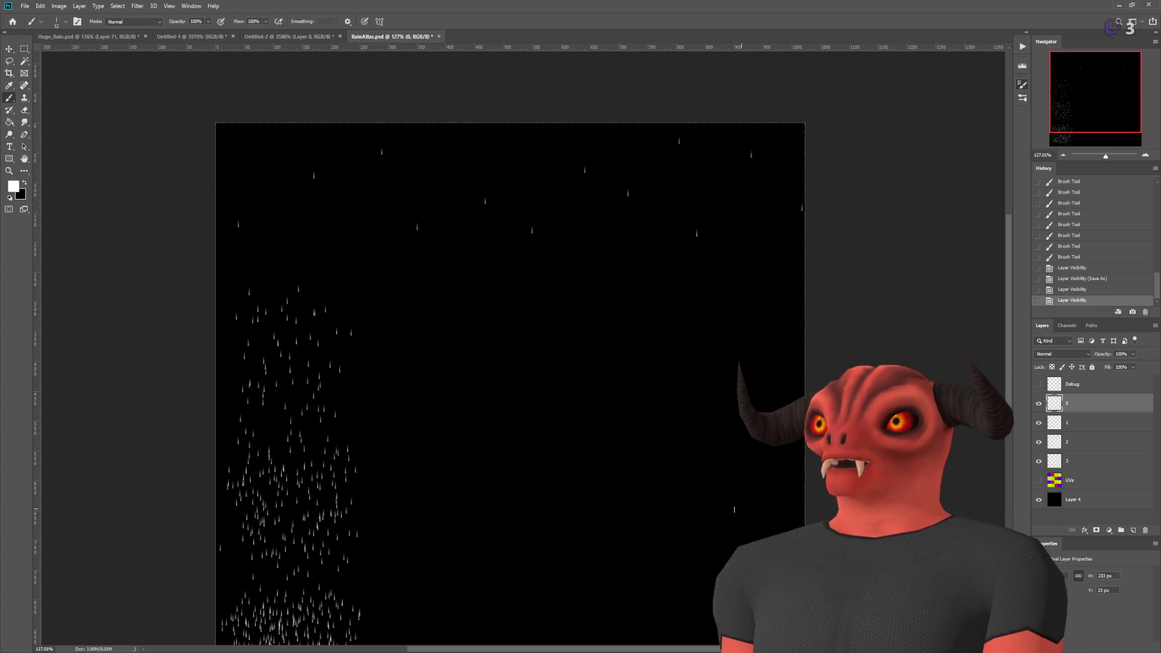
{"action": "key", "text": "alt+Tab"}
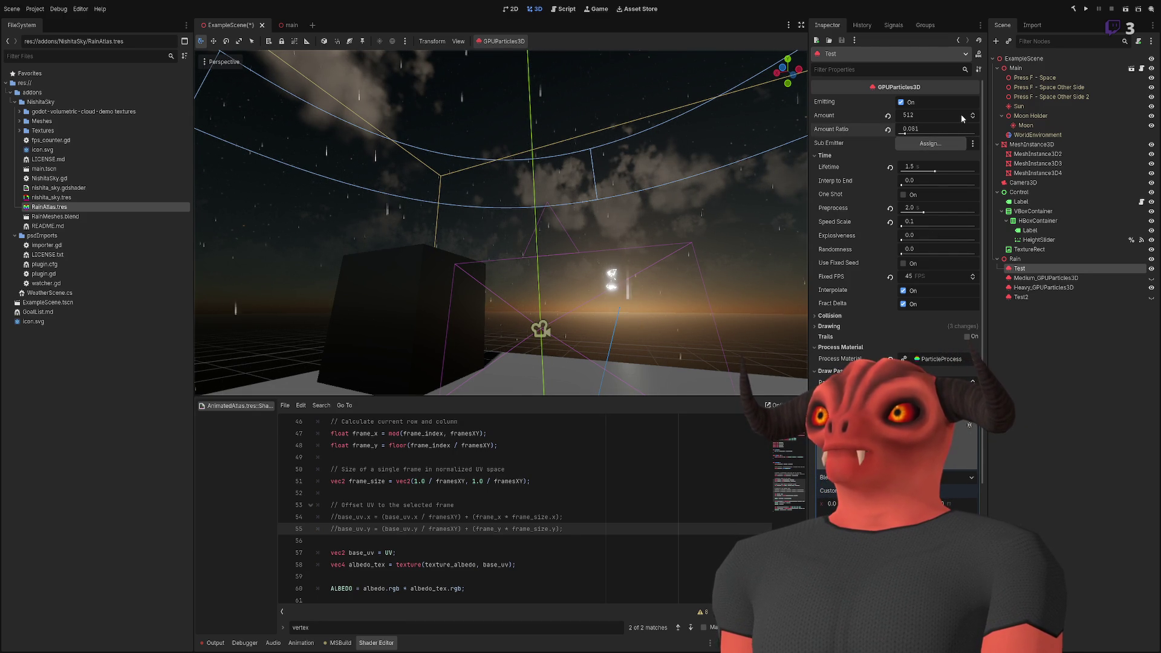
- Reset the rain particles' Speed Scale to 1.0, view the rain from new angles, then go to Photoshop
{"action": "left_click_drag", "start_coordinate": [651, 169], "coordinate": [810, 143]}
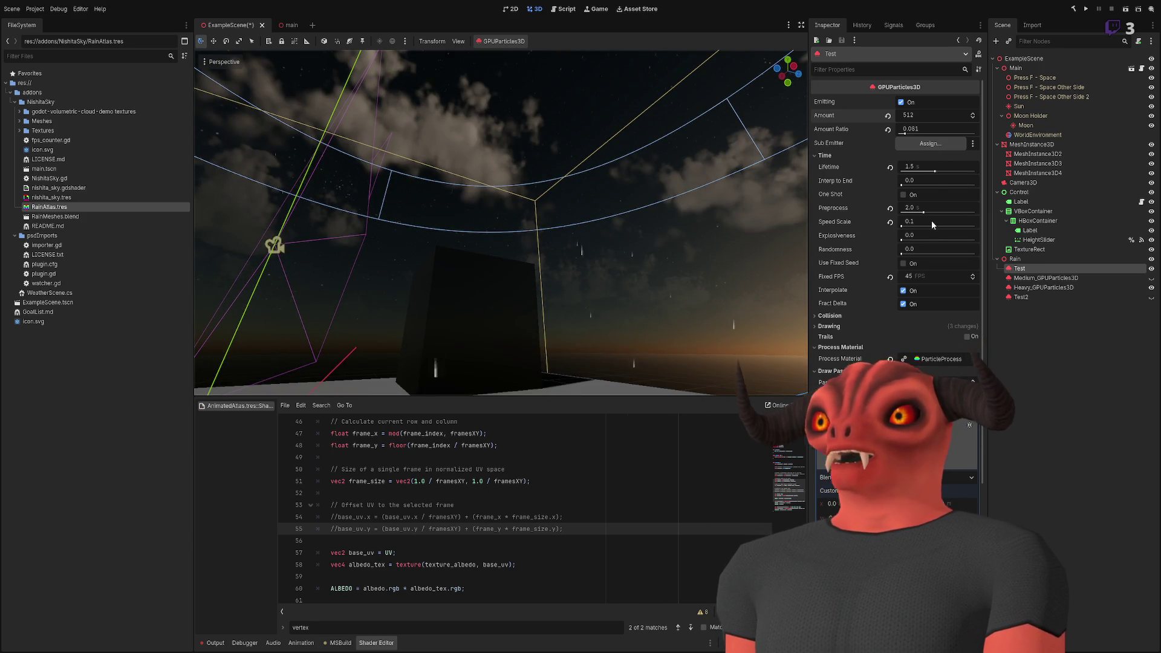
{"action": "left_click", "coordinate": [890, 222]}
{"action": "left_click_drag", "start_coordinate": [745, 206], "coordinate": [707, 181]}
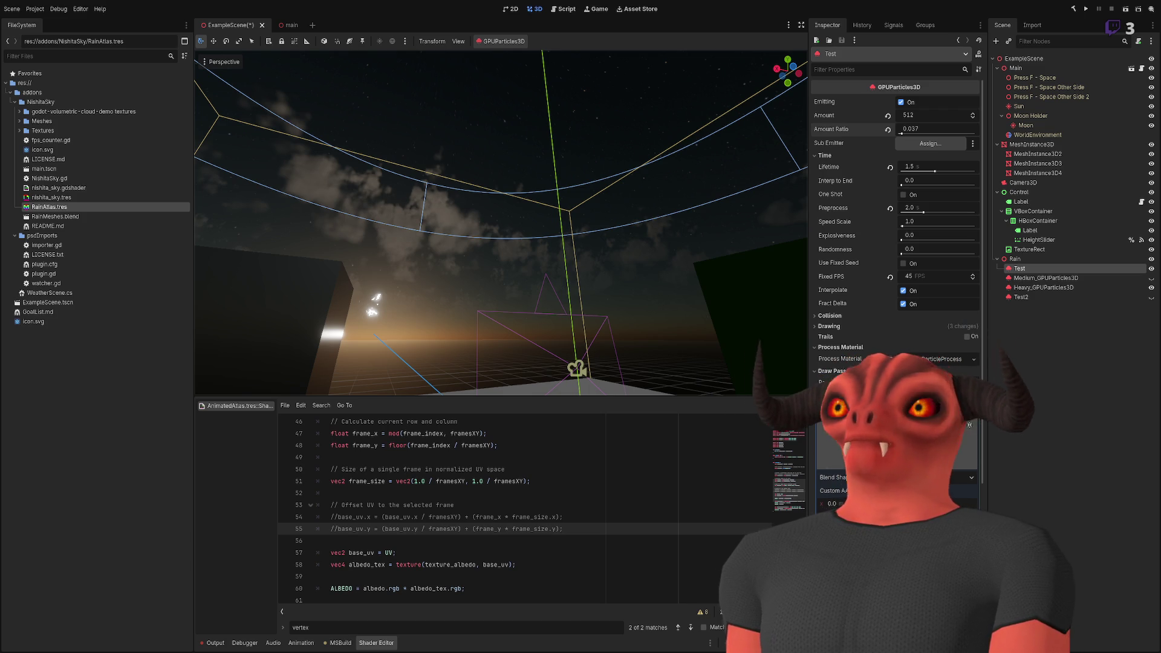
{"action": "key", "text": "alt+Tab"}
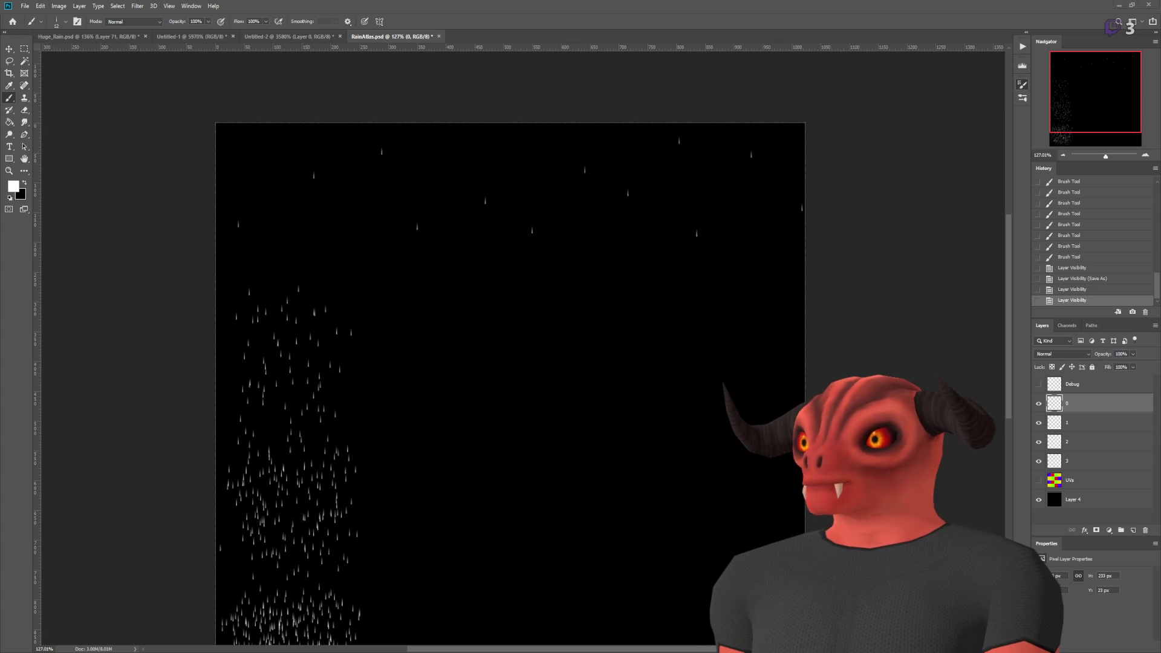
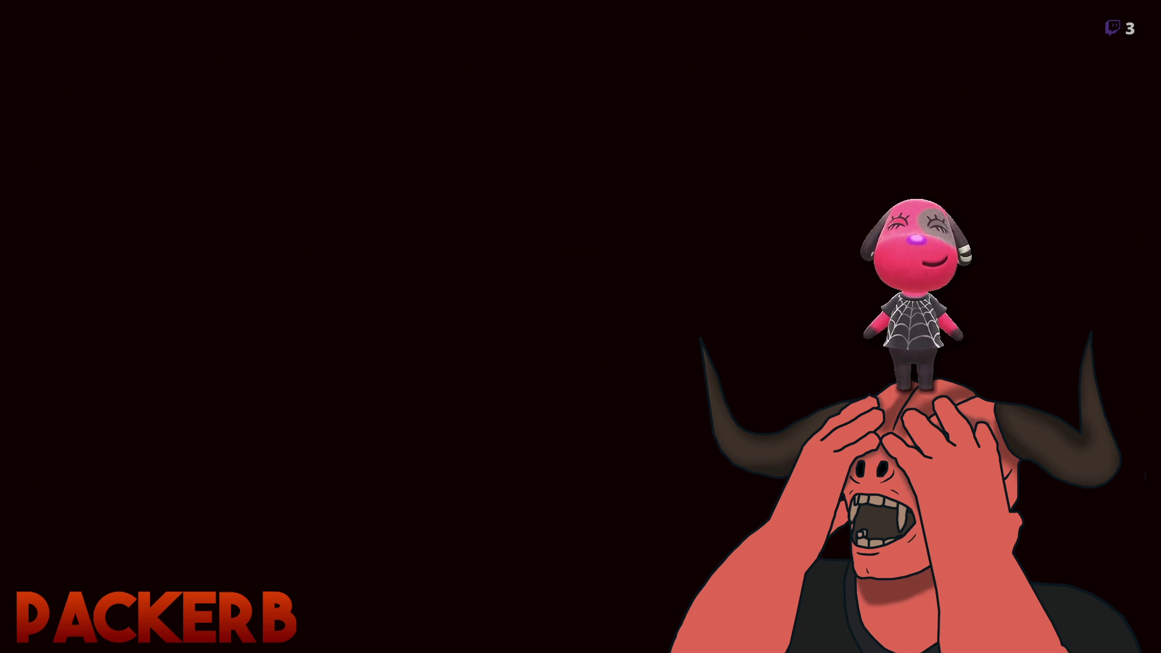
- Bring RainAtlas.psd with its white rain-streak layers up in Photoshop
{"action": "scroll", "coordinate": [564, 415], "scroll_direction": "down", "scroll_amount": 2}
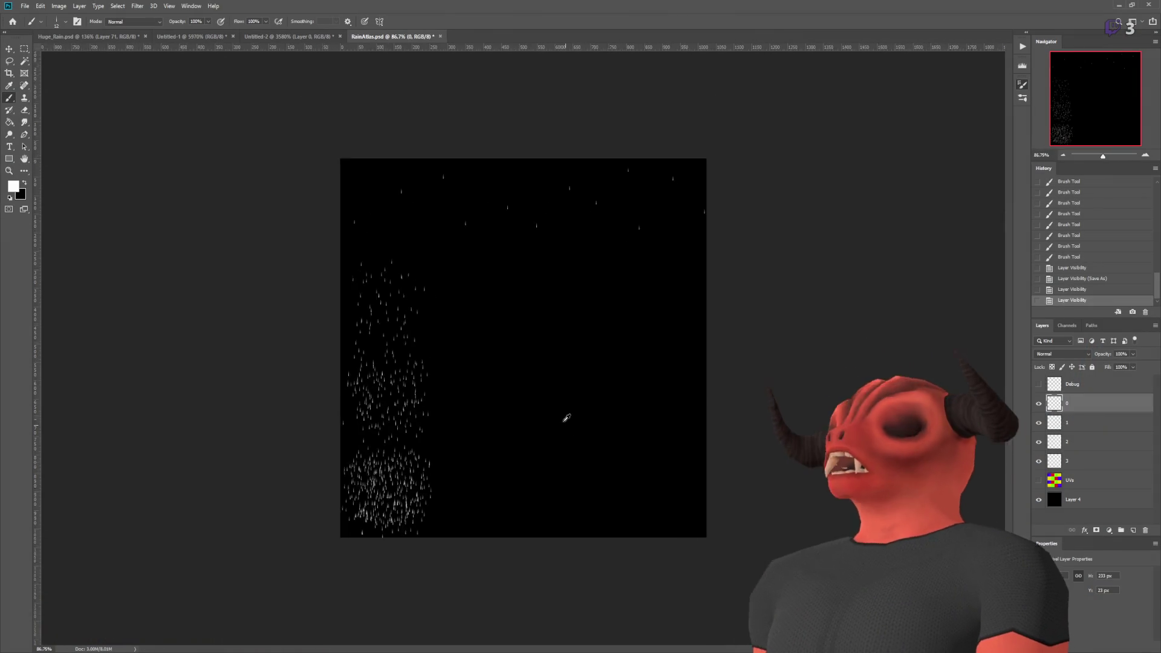
- Turn on the coloured UVs grid layer and view the atlas's upper cells
{"action": "scroll", "coordinate": [510, 257], "scroll_direction": "up", "scroll_amount": 3}
{"action": "scroll", "coordinate": [509, 257], "scroll_direction": "up", "scroll_amount": 3}
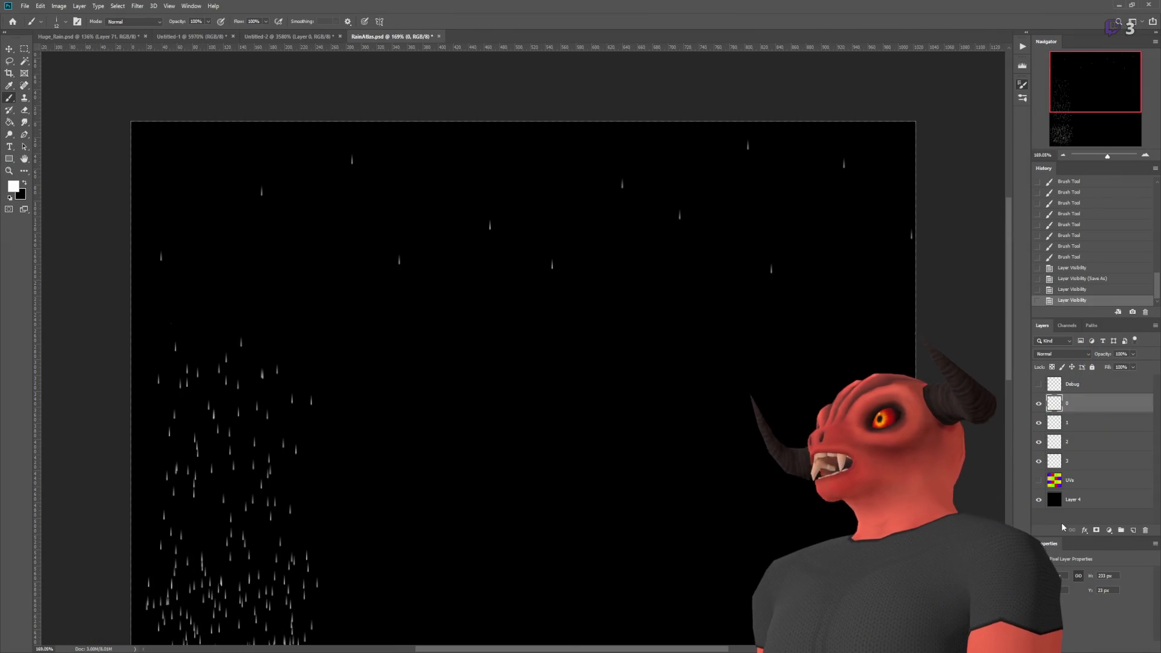
{"action": "left_click", "coordinate": [1036, 480]}
{"action": "scroll", "coordinate": [729, 90], "scroll_direction": "down", "scroll_amount": 1}
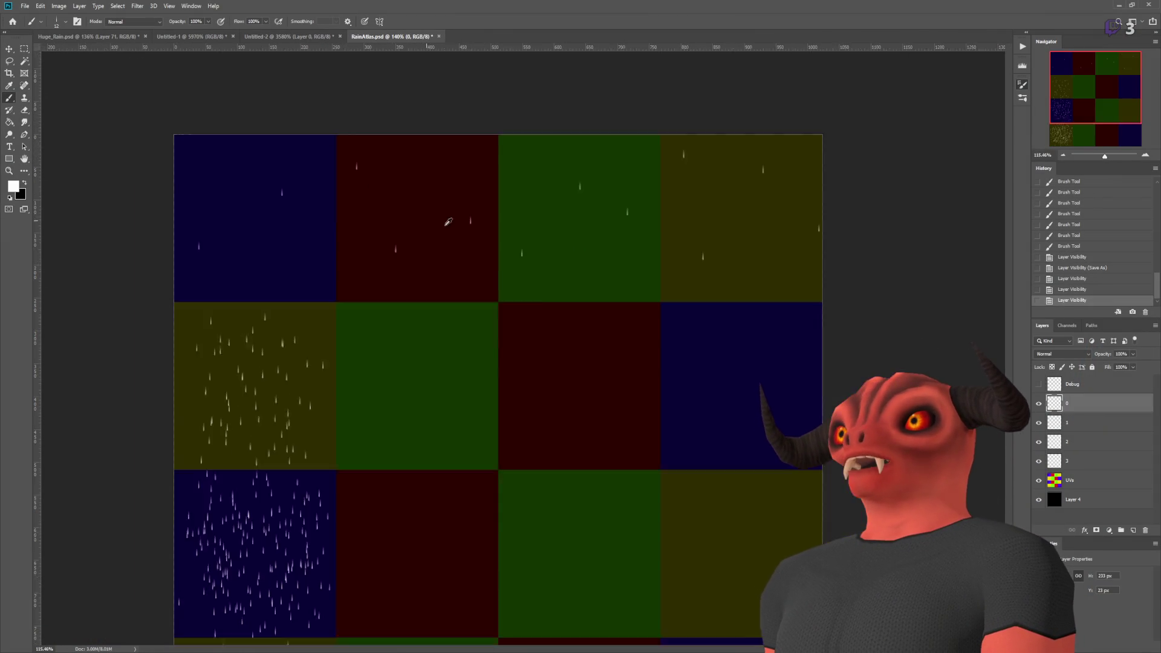
{"action": "scroll", "coordinate": [729, 91], "scroll_direction": "up", "scroll_amount": 2}
{"action": "scroll", "coordinate": [729, 91], "scroll_direction": "up", "scroll_amount": 1}
{"action": "scroll", "coordinate": [756, 108], "scroll_direction": "down", "scroll_amount": 2}
{"action": "scroll", "coordinate": [786, 127], "scroll_direction": "up", "scroll_amount": 2}
{"action": "scroll", "coordinate": [842, 156], "scroll_direction": "down", "scroll_amount": 2}
{"action": "scroll", "coordinate": [842, 157], "scroll_direction": "up", "scroll_amount": 1}
{"action": "left_click_drag", "start_coordinate": [462, 650], "coordinate": [476, 650]}
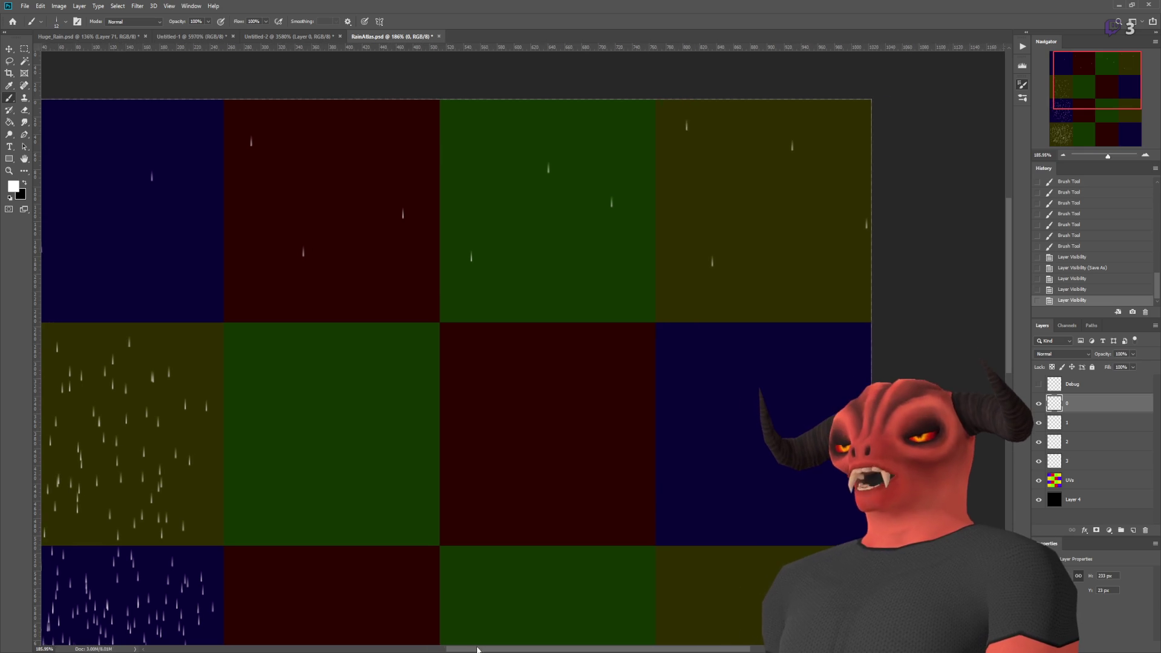
{"action": "scroll", "coordinate": [236, 262], "scroll_direction": "up", "scroll_amount": 3}
- Erase the stray raindrop in the red cell
{"action": "key", "text": "m"}
{"action": "scroll", "coordinate": [236, 262], "scroll_direction": "up", "scroll_amount": 2}
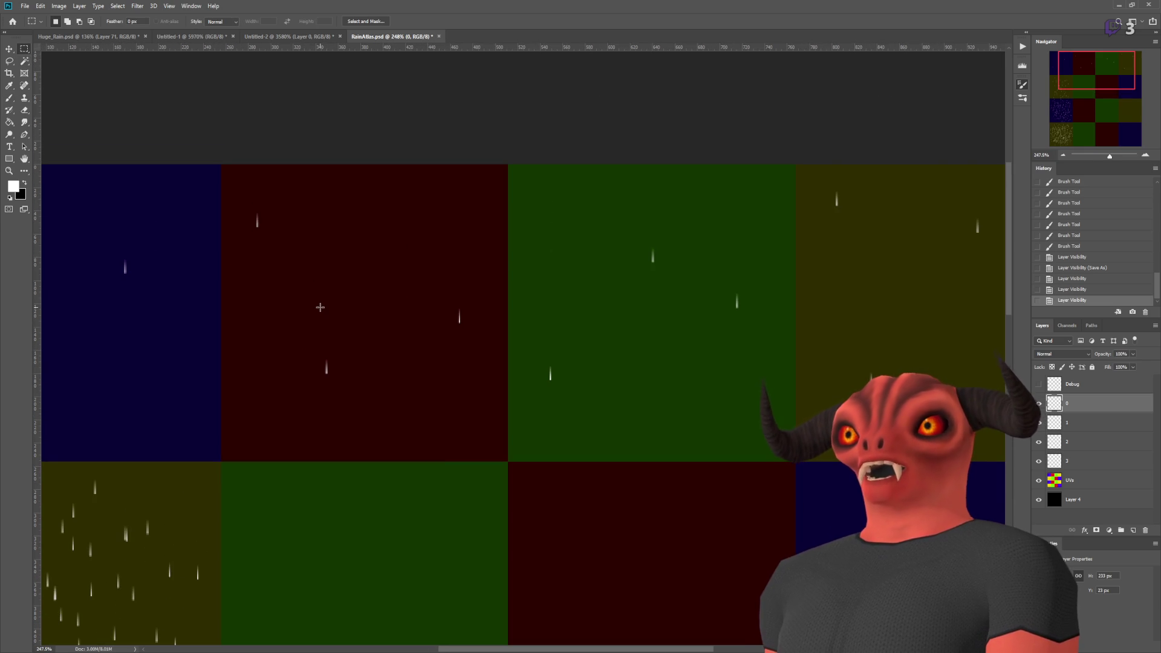
{"action": "left_click_drag", "start_coordinate": [312, 337], "coordinate": [356, 383]}
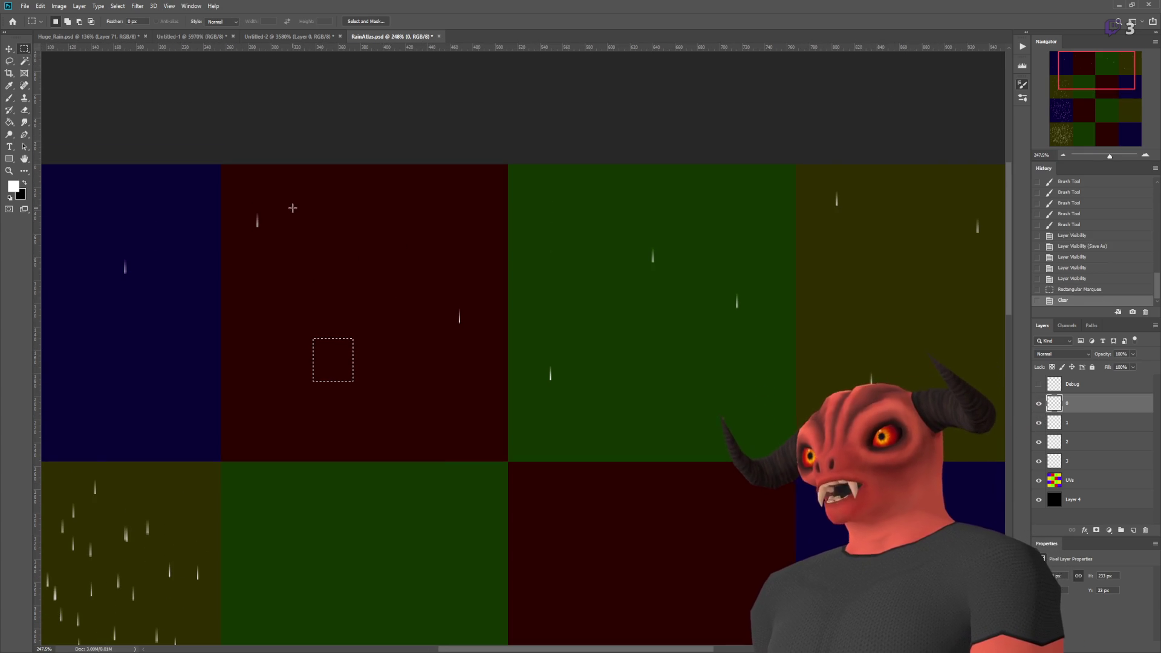
{"action": "key", "text": "Delete"}
{"action": "key", "text": "ctrl+d"}
- Shift the right-hand raindrop to the right within its cell
{"action": "mouse_move", "coordinate": [245, 186]}
{"action": "left_mouse_down"}
{"action": "mouse_move", "coordinate": [309, 314]}
{"action": "mouse_move", "coordinate": [256, 397]}
{"action": "mouse_move", "coordinate": [269, 405]}
{"action": "mouse_move", "coordinate": [265, 335]}
{"action": "mouse_move", "coordinate": [329, 306]}
{"action": "mouse_move", "coordinate": [273, 288]}
{"action": "left_mouse_up"}
{"action": "left_click", "coordinate": [8, 49]}
{"action": "scroll", "coordinate": [196, 151], "scroll_direction": "up", "scroll_amount": 3}
{"action": "key", "text": "m"}
{"action": "left_click_drag", "start_coordinate": [575, 381], "coordinate": [704, 533]}
{"action": "key", "text": "v"}
{"action": "mouse_move", "coordinate": [635, 409]}
{"action": "left_mouse_down"}
{"action": "mouse_move", "coordinate": [668, 458]}
{"action": "mouse_move", "coordinate": [692, 454]}
{"action": "mouse_move", "coordinate": [698, 563]}
{"action": "left_mouse_up"}
{"action": "key", "text": "ctrl+d"}
- Move the rain streak in the green cell down and to the left
{"action": "scroll", "coordinate": [574, 394], "scroll_direction": "down", "scroll_amount": 5}
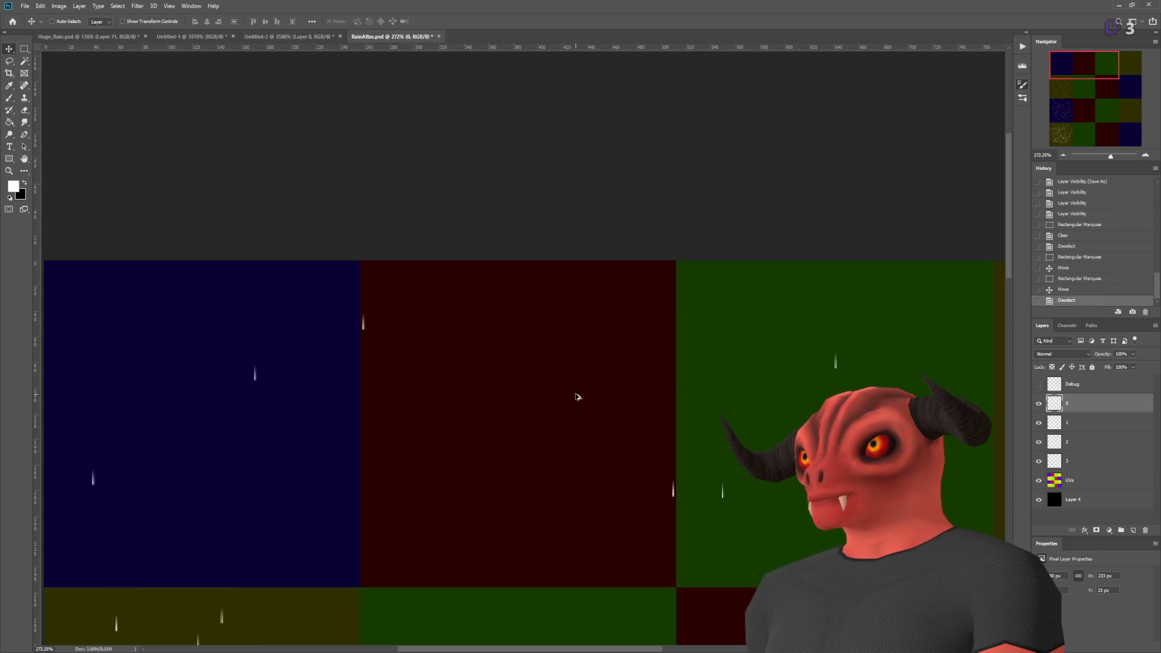
{"action": "scroll", "coordinate": [707, 327], "scroll_direction": "up", "scroll_amount": 3}
{"action": "left_click", "coordinate": [24, 49]}
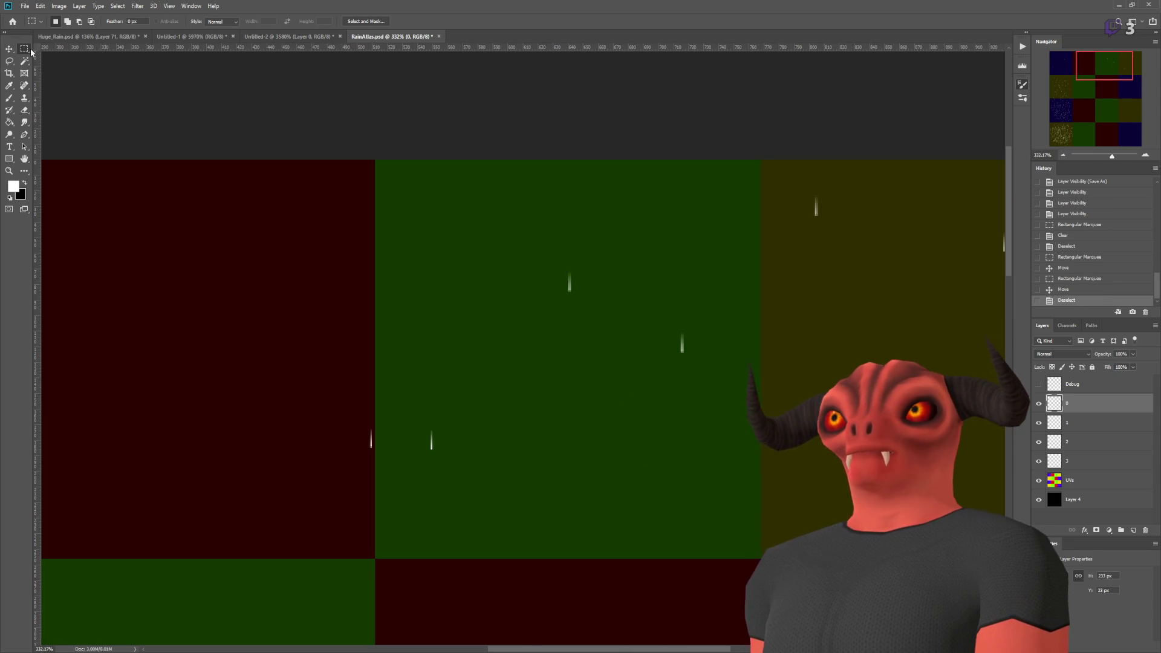
{"action": "scroll", "coordinate": [433, 411], "scroll_direction": "up", "scroll_amount": 3}
{"action": "left_click_drag", "start_coordinate": [415, 367], "coordinate": [511, 552]}
{"action": "key", "text": "v"}
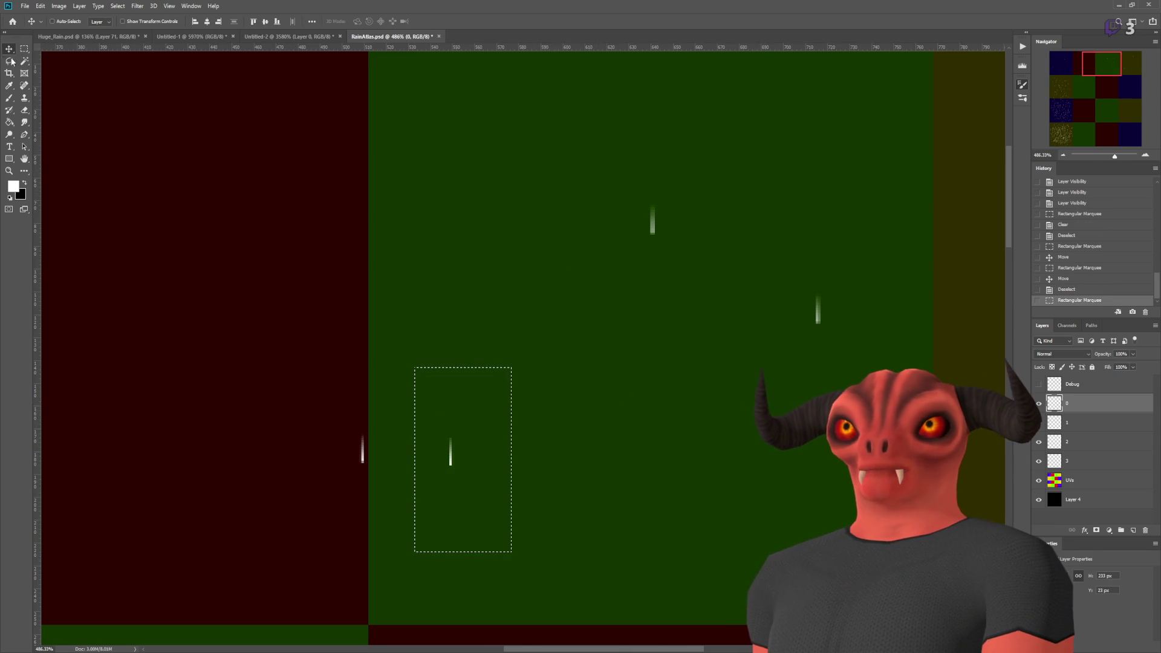
{"action": "mouse_move", "coordinate": [449, 461]}
{"action": "left_mouse_down"}
{"action": "mouse_move", "coordinate": [415, 560]}
{"action": "mouse_move", "coordinate": [382, 562]}
{"action": "left_mouse_up"}
{"action": "key", "text": "m"}
- Reposition another streak sideways, then select the streak in the upper green cell
{"action": "left_click_drag", "start_coordinate": [771, 280], "coordinate": [845, 370]}
{"action": "scroll", "coordinate": [871, 338], "scroll_direction": "down", "scroll_amount": 5}
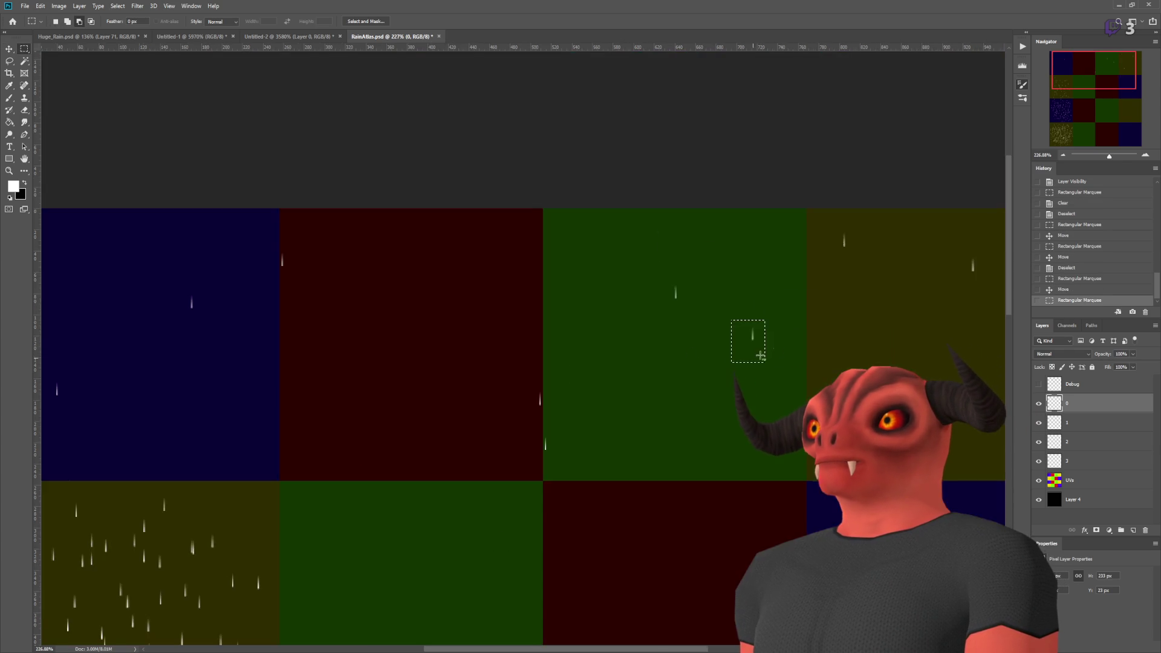
{"action": "scroll", "coordinate": [871, 339], "scroll_direction": "up", "scroll_amount": 5}
{"action": "key", "text": "v"}
{"action": "mouse_move", "coordinate": [552, 330]}
{"action": "left_mouse_down"}
{"action": "mouse_move", "coordinate": [645, 491]}
{"action": "mouse_move", "coordinate": [644, 437]}
{"action": "left_mouse_up"}
{"action": "key", "text": "ctrl+z"}
{"action": "left_click_drag", "start_coordinate": [552, 362], "coordinate": [657, 358]}
{"action": "key", "text": "m"}
{"action": "left_click_drag", "start_coordinate": [366, 185], "coordinate": [487, 332]}
- Move the selected upper green cell streak upward
{"action": "left_click", "coordinate": [12, 49]}
{"action": "left_click_drag", "start_coordinate": [421, 266], "coordinate": [422, 137]}
{"action": "scroll", "coordinate": [500, 431], "scroll_direction": "down", "scroll_amount": 3}
{"action": "scroll", "coordinate": [733, 345], "scroll_direction": "down", "scroll_amount": 4}
{"action": "scroll", "coordinate": [810, 179], "scroll_direction": "up", "scroll_amount": 6}
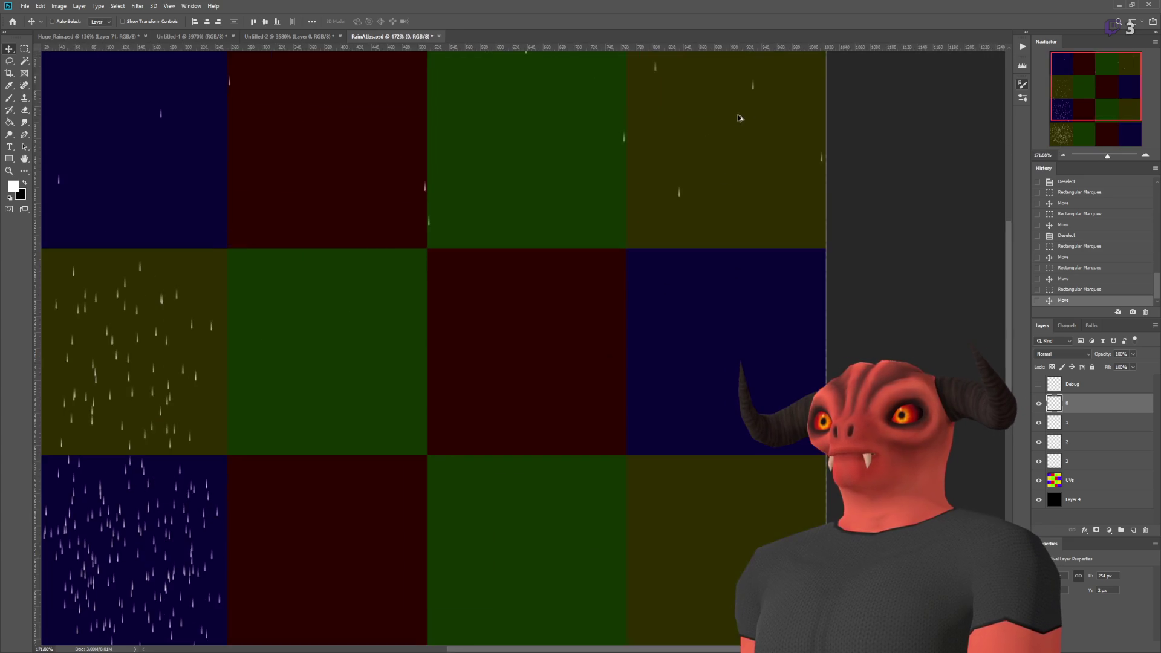
{"action": "scroll", "coordinate": [810, 180], "scroll_direction": "up", "scroll_amount": 2}
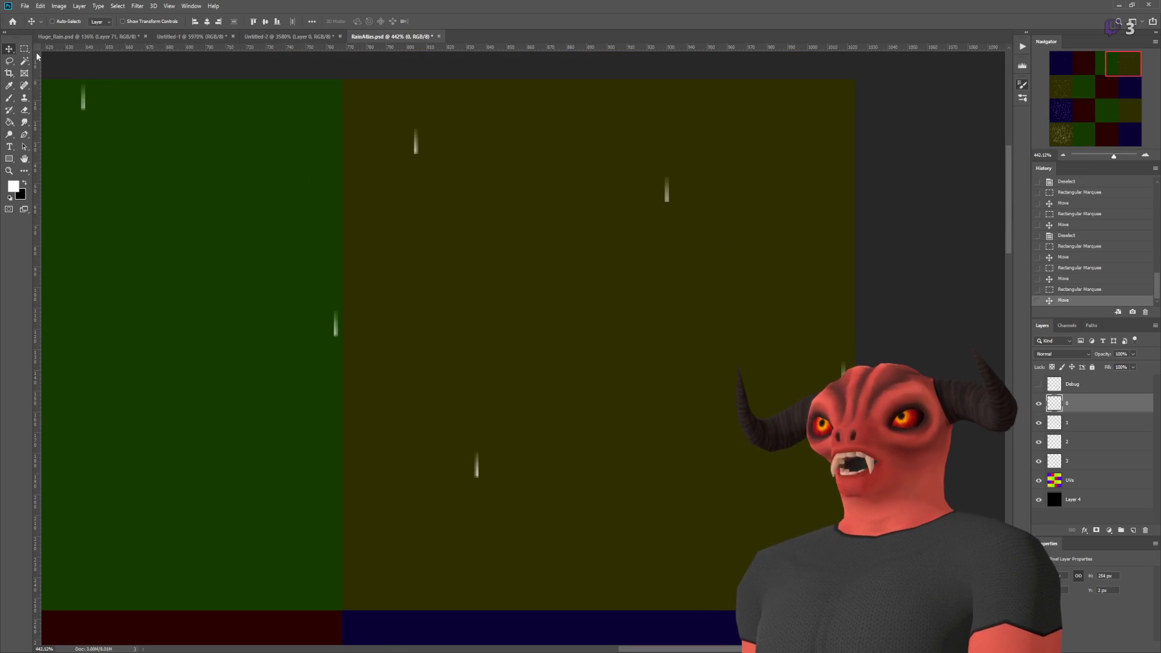
- Move the lower streak further down the olive cell
{"action": "key", "text": "m"}
{"action": "left_click_drag", "start_coordinate": [442, 406], "coordinate": [510, 527]}
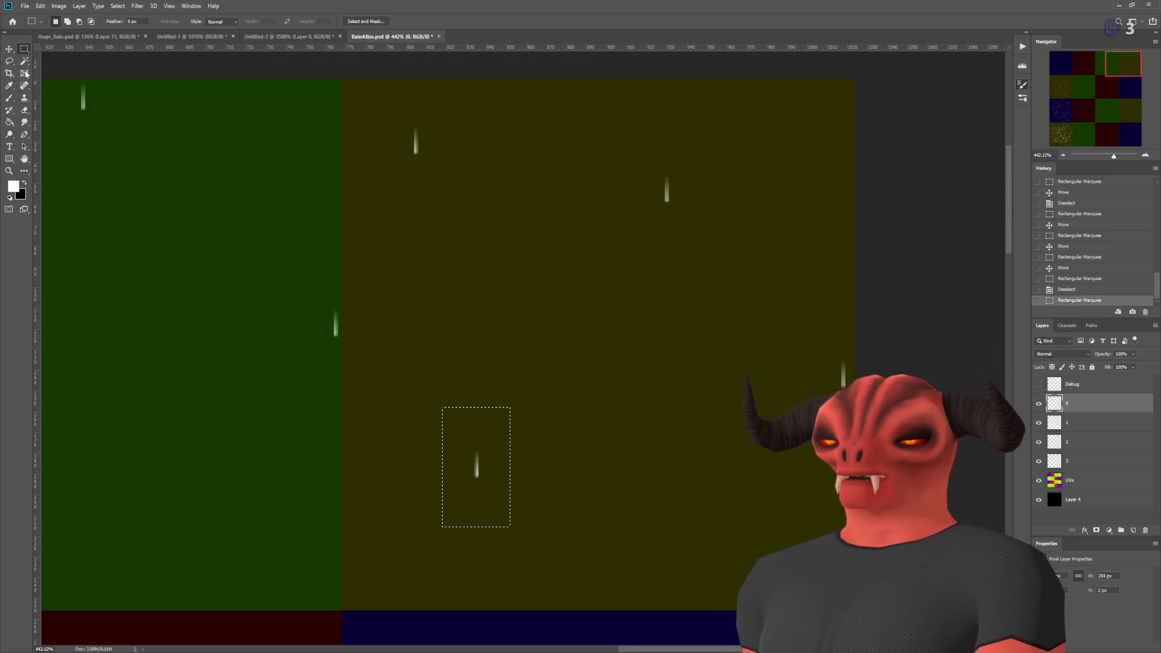
{"action": "key", "text": "v"}
{"action": "left_click_drag", "start_coordinate": [499, 514], "coordinate": [499, 578]}
{"action": "left_click", "coordinate": [24, 48]}
- Move the streak near the olive cell's top up and to the left
{"action": "left_click", "coordinate": [617, 139]}
{"action": "left_click", "coordinate": [747, 201]}
{"action": "left_click_drag", "start_coordinate": [370, 112], "coordinate": [486, 210]}
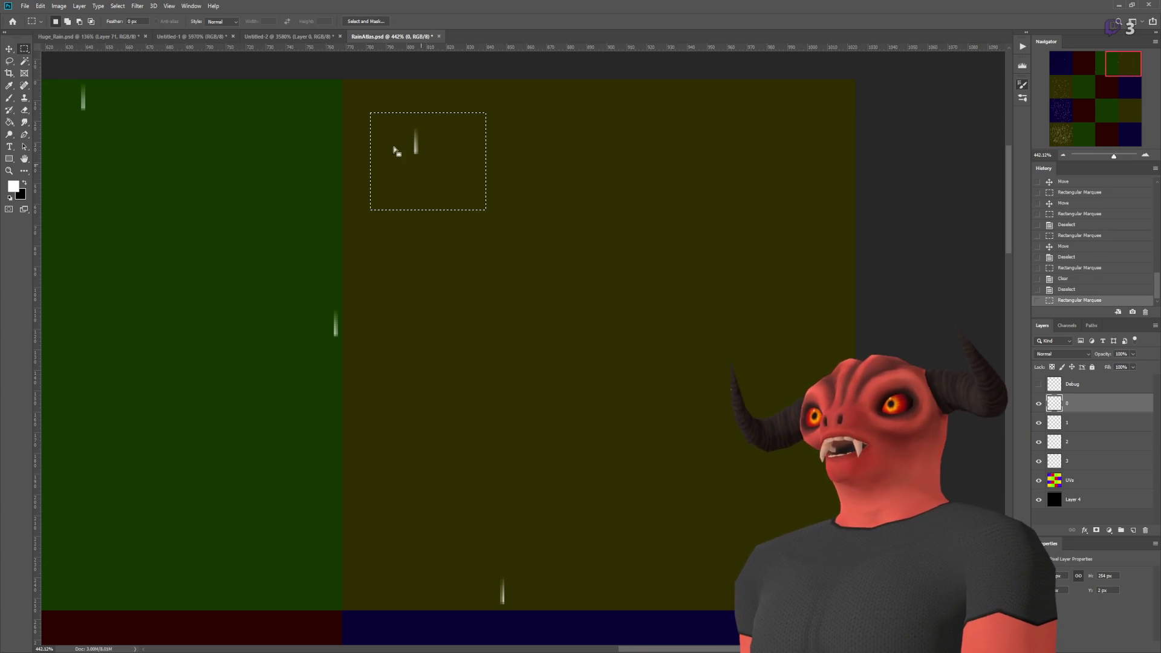
{"action": "left_click", "coordinate": [9, 61]}
{"action": "key", "text": "v"}
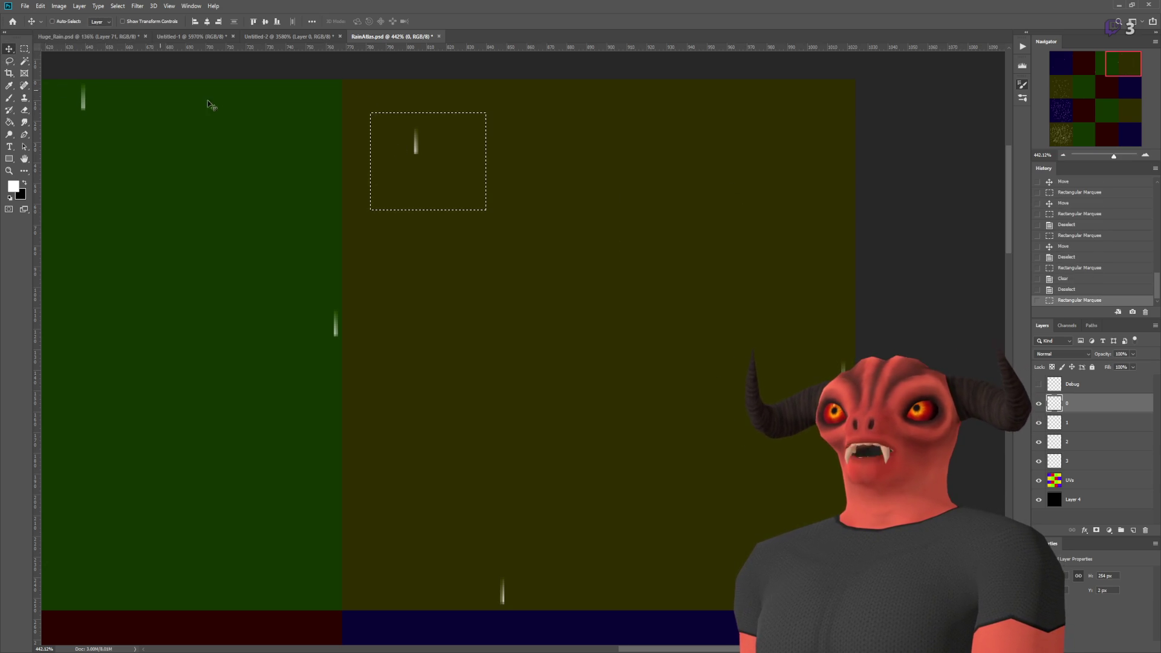
{"action": "left_click_drag", "start_coordinate": [400, 144], "coordinate": [364, 123]}
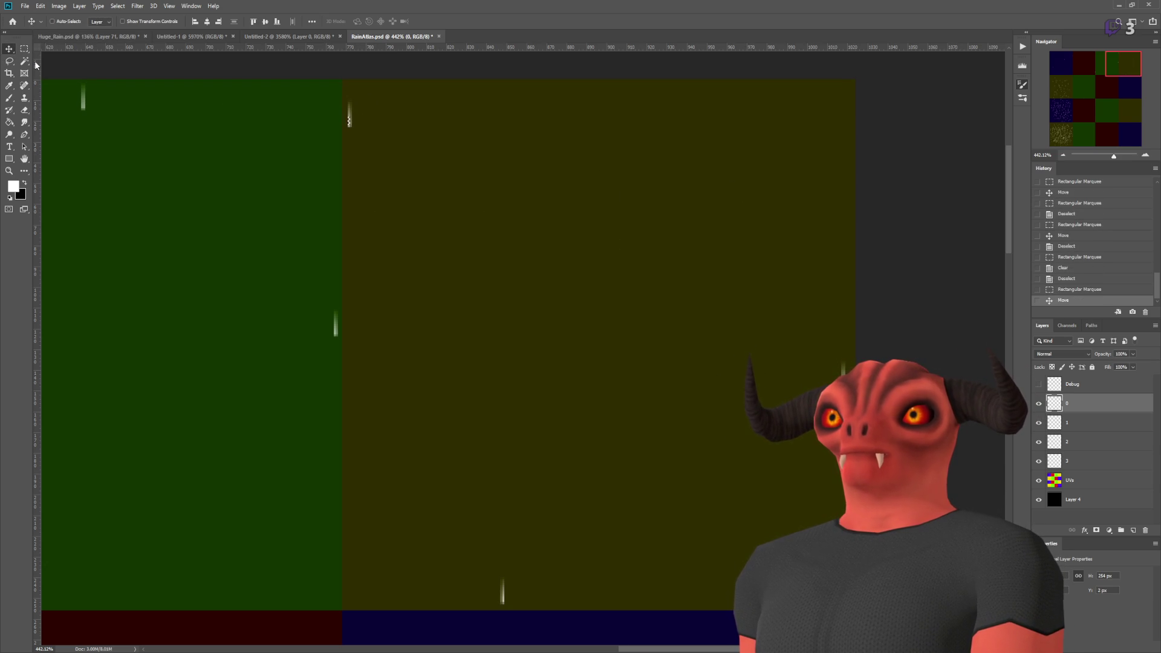
- Pull the streak at the olive cell's right edge back inside the cell
{"action": "left_click", "coordinate": [24, 48]}
{"action": "scroll", "coordinate": [231, 255], "scroll_direction": "down", "scroll_amount": 3}
{"action": "left_click_drag", "start_coordinate": [393, 360], "coordinate": [485, 456]}
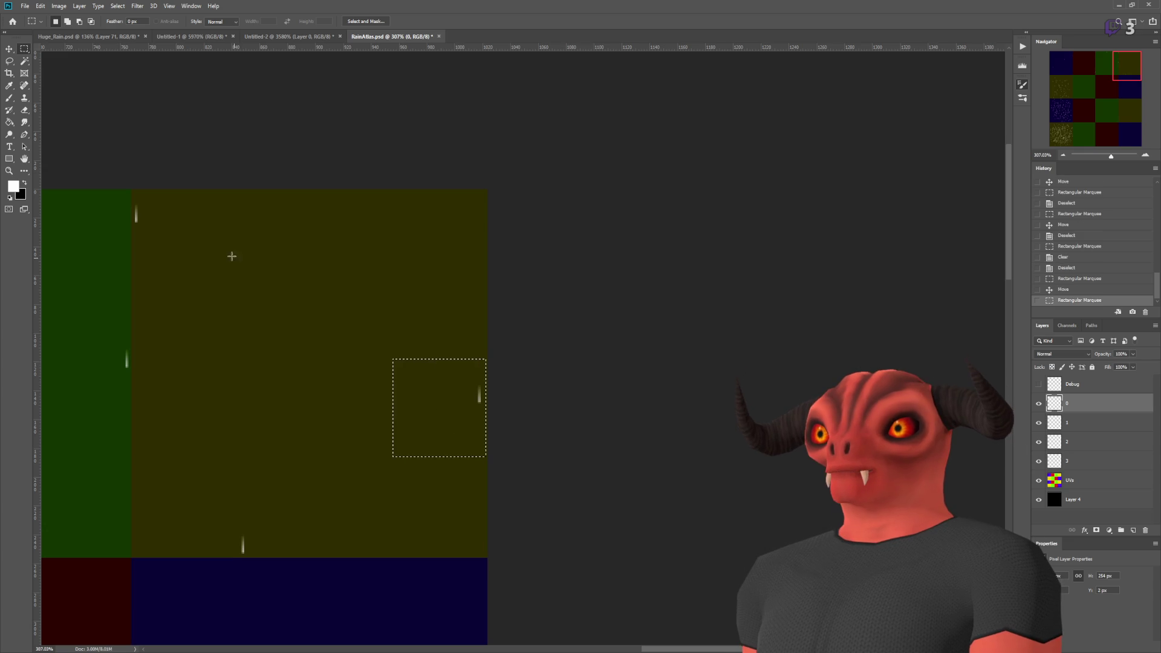
{"action": "left_click", "coordinate": [13, 52]}
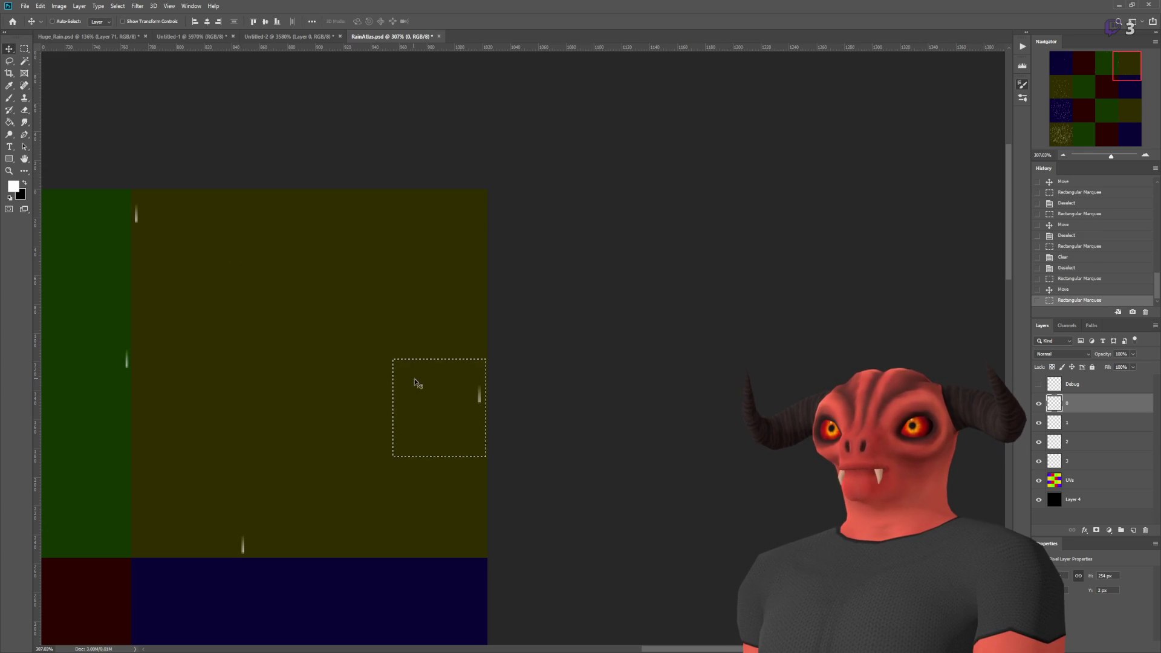
{"action": "left_click_drag", "start_coordinate": [443, 339], "coordinate": [443, 332]}
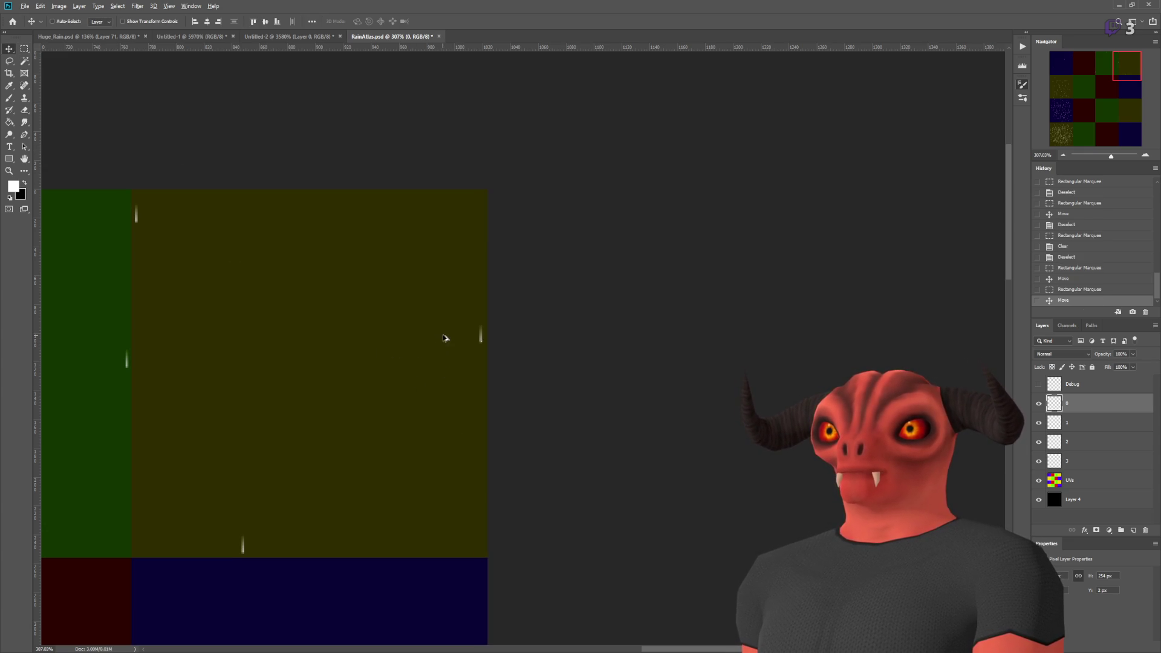
- Shift the streak at the blue cell's left edge slightly down
{"action": "scroll", "coordinate": [483, 363], "scroll_direction": "down", "scroll_amount": 5}
{"action": "scroll", "coordinate": [361, 137], "scroll_direction": "up", "scroll_amount": 3}
{"action": "scroll", "coordinate": [275, 150], "scroll_direction": "up", "scroll_amount": 2}
{"action": "left_click", "coordinate": [24, 48]}
{"action": "scroll", "coordinate": [191, 232], "scroll_direction": "up", "scroll_amount": 3}
{"action": "left_click_drag", "start_coordinate": [287, 383], "coordinate": [288, 384]}
{"action": "left_click", "coordinate": [9, 49]}
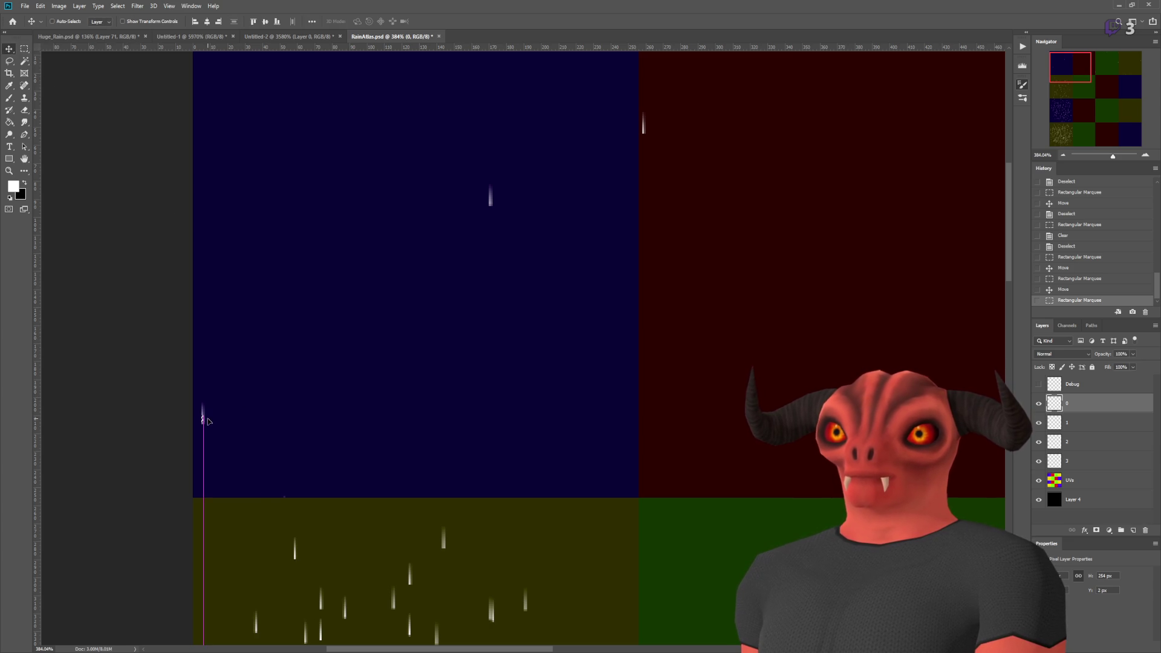
{"action": "left_click_drag", "start_coordinate": [205, 426], "coordinate": [206, 428]}
- Adjust one more streak and drop the selection
{"action": "left_click", "coordinate": [24, 48]}
{"action": "left_click_drag", "start_coordinate": [443, 143], "coordinate": [575, 283]}
{"action": "scroll", "coordinate": [385, 184], "scroll_direction": "up", "scroll_amount": 3}
{"action": "key", "text": "v"}
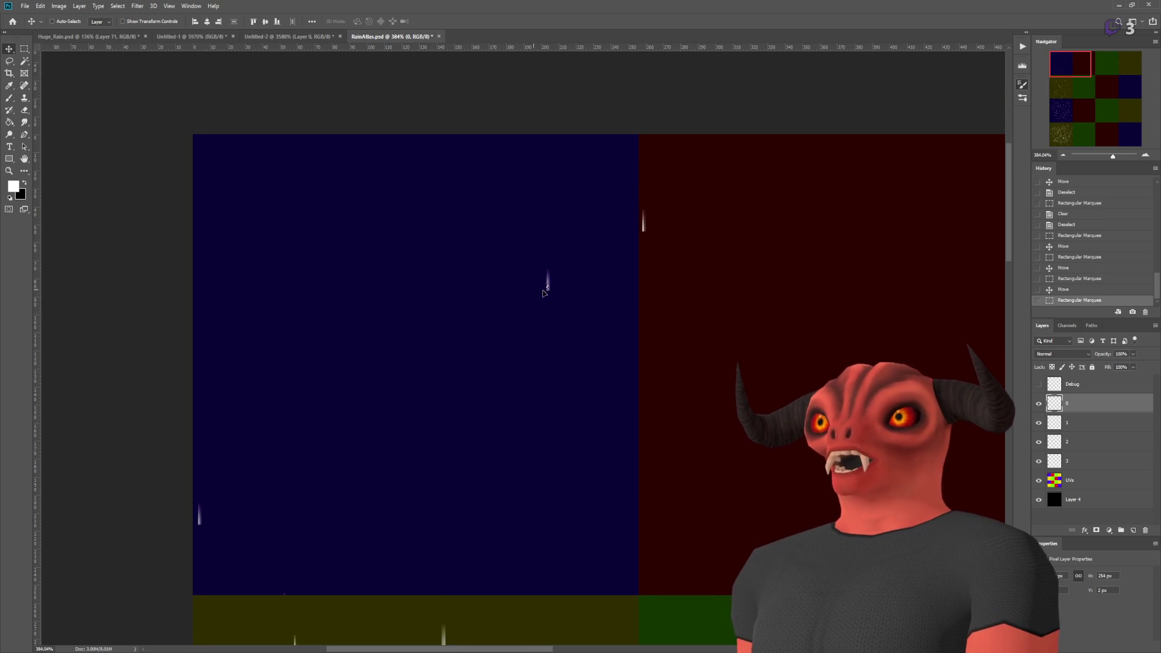
{"action": "key", "text": "ctrl+d"}
- Hide the coloured UVs grid layer and switch to the Godot editor
{"action": "scroll", "coordinate": [586, 410], "scroll_direction": "down", "scroll_amount": 6}
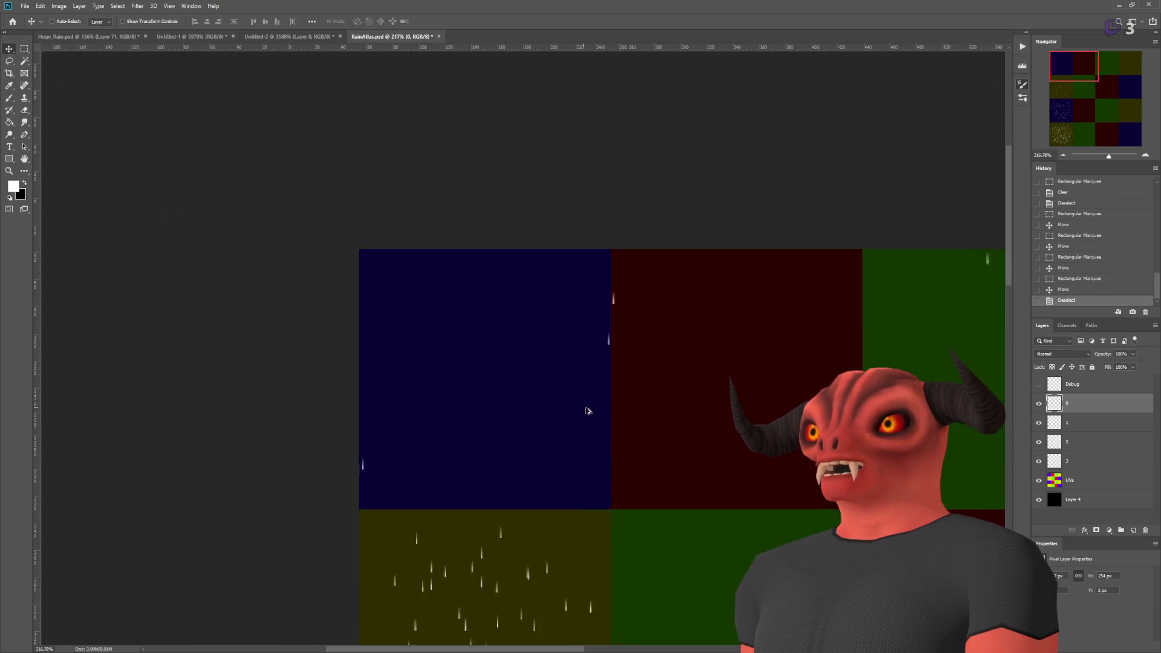
{"action": "left_click", "coordinate": [1038, 480]}
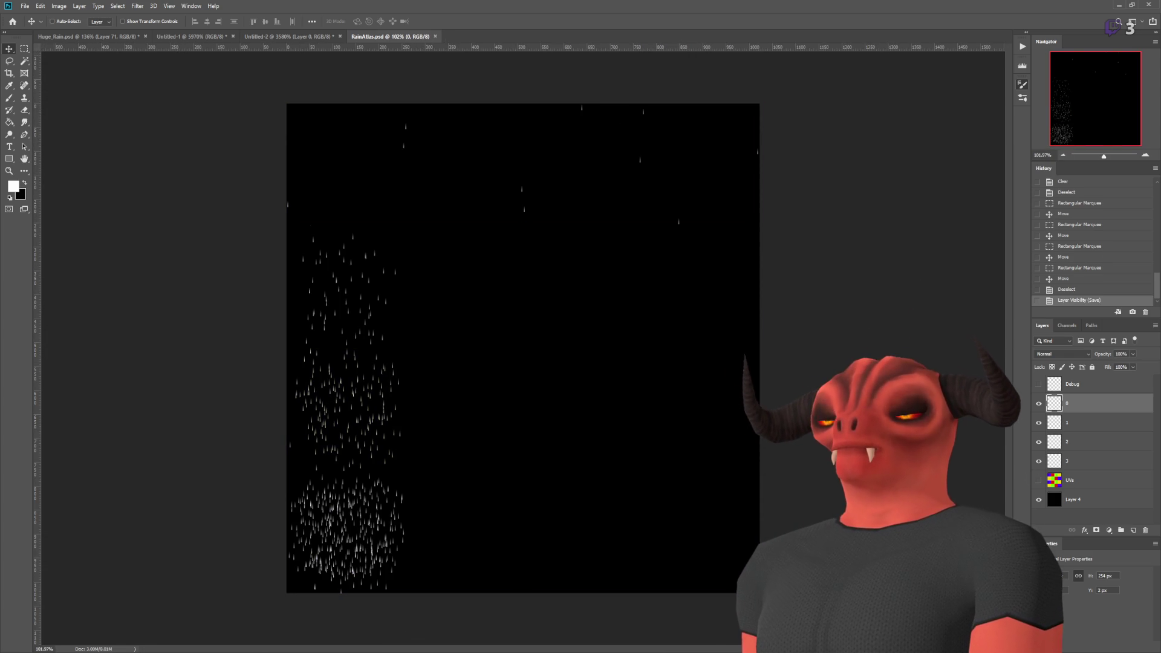
{"action": "key", "text": "alt+Tab"}
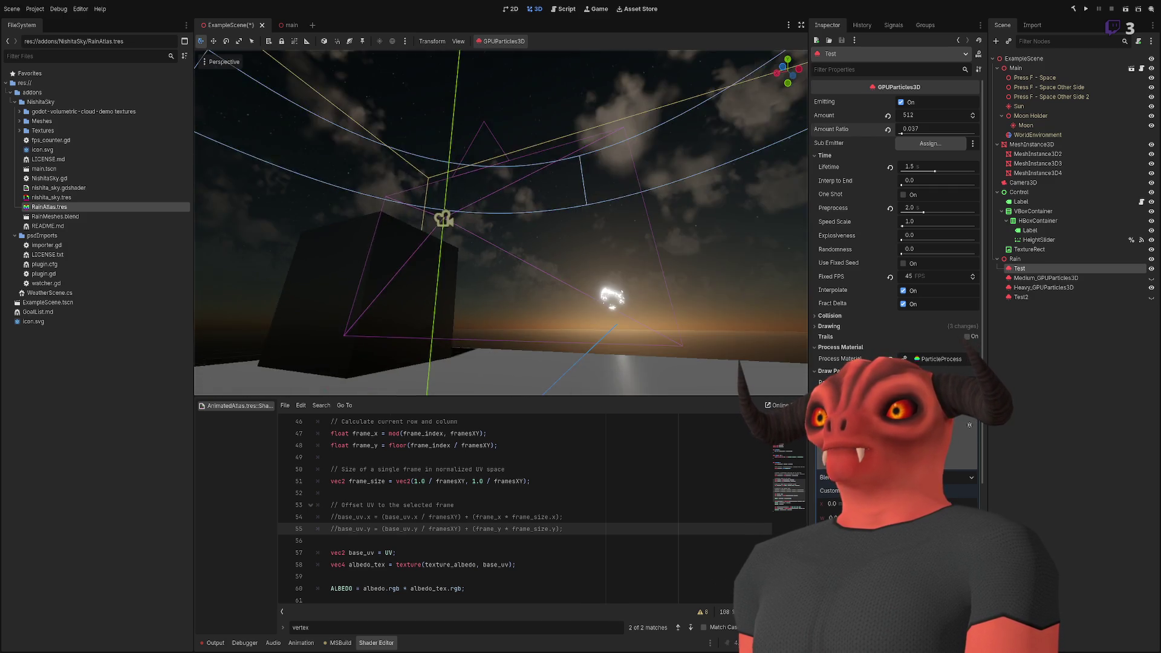
- Toggle Godot's distraction-free mode to compare the enlarged viewport
{"action": "key", "text": "ctrl+shift+F11"}
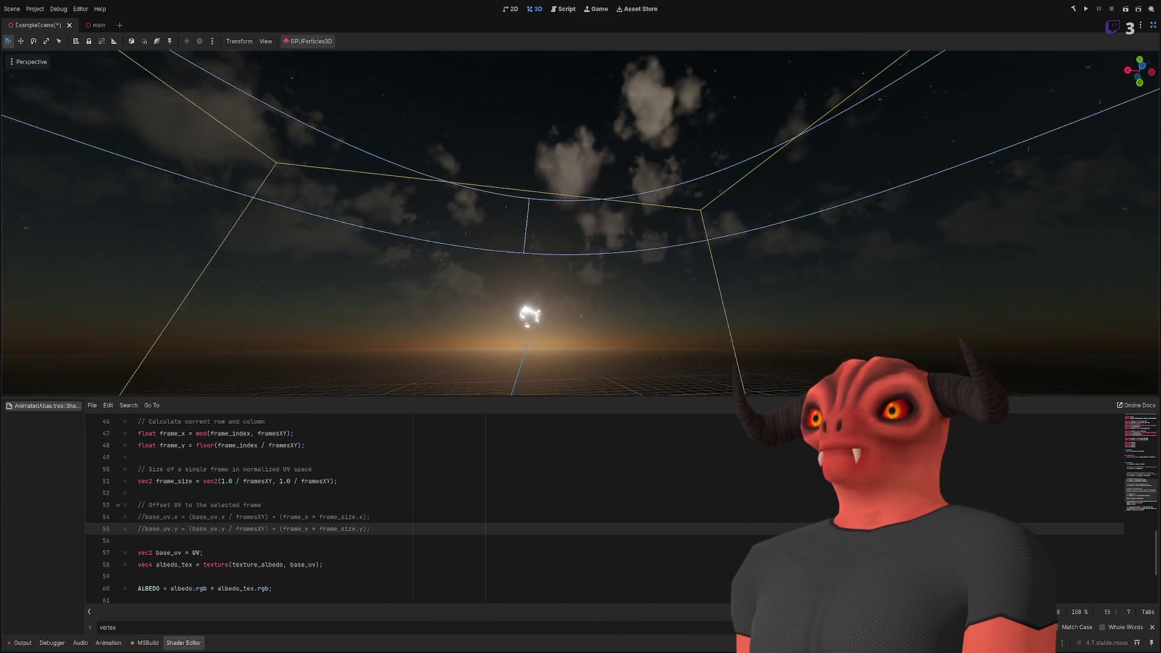
{"action": "key", "text": "ctrl+shift+F11"}
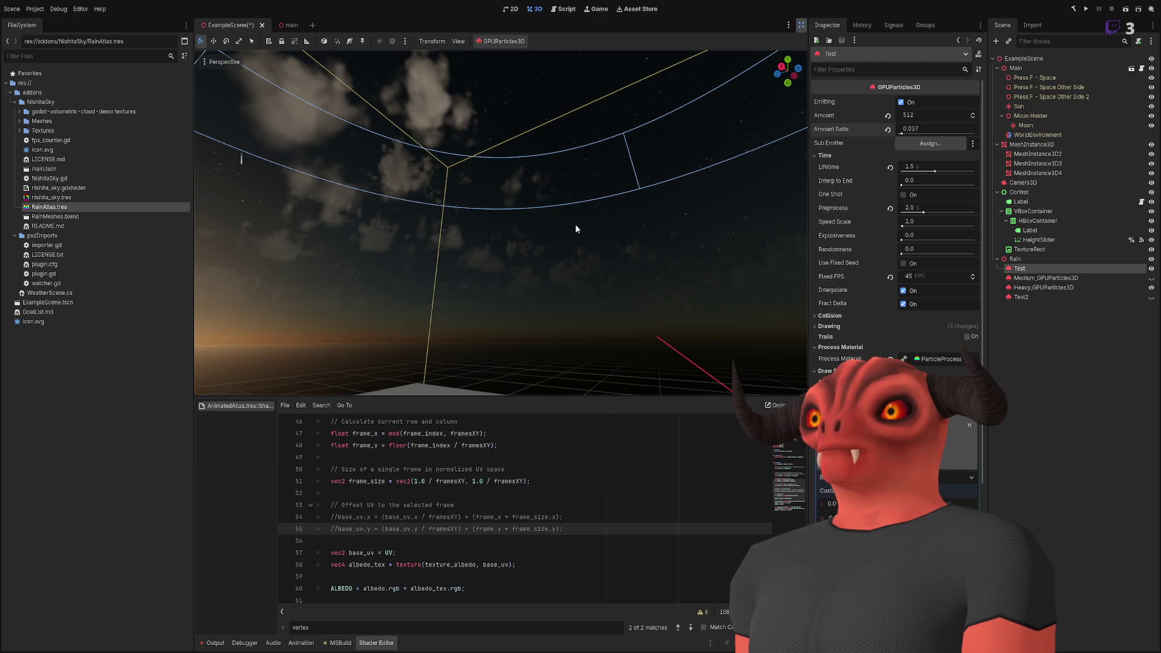
{"action": "key", "text": "ctrl+shift+F11"}
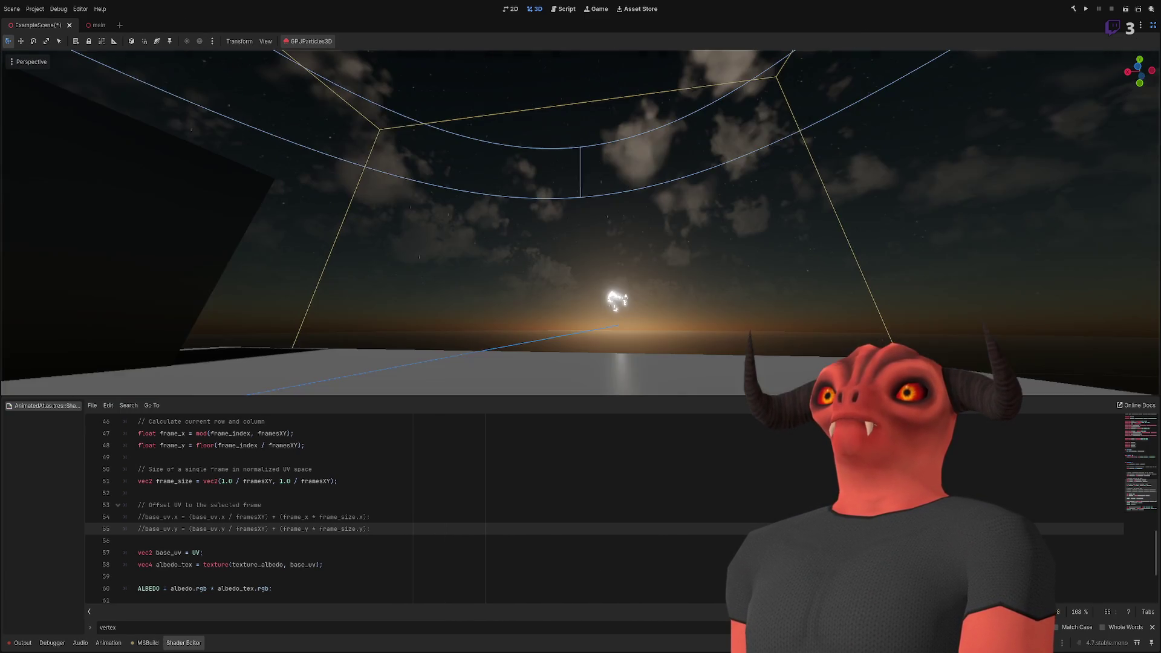
{"action": "key", "text": "ctrl+shift+F11"}
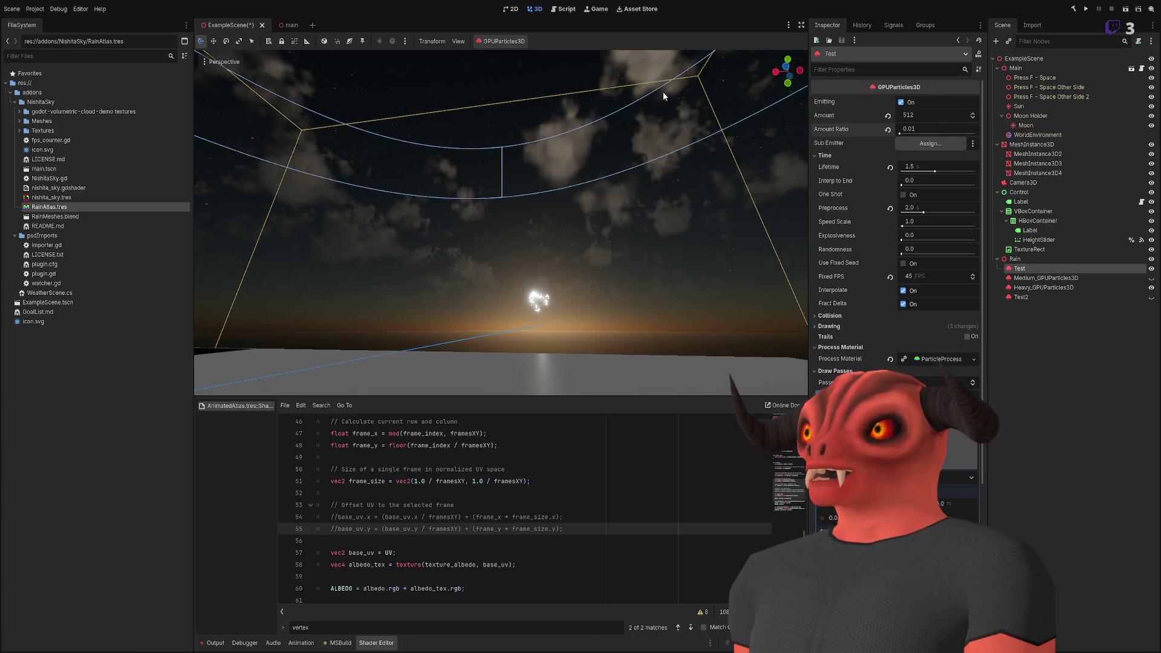
{"action": "key", "text": "ctrl+shift+F11"}
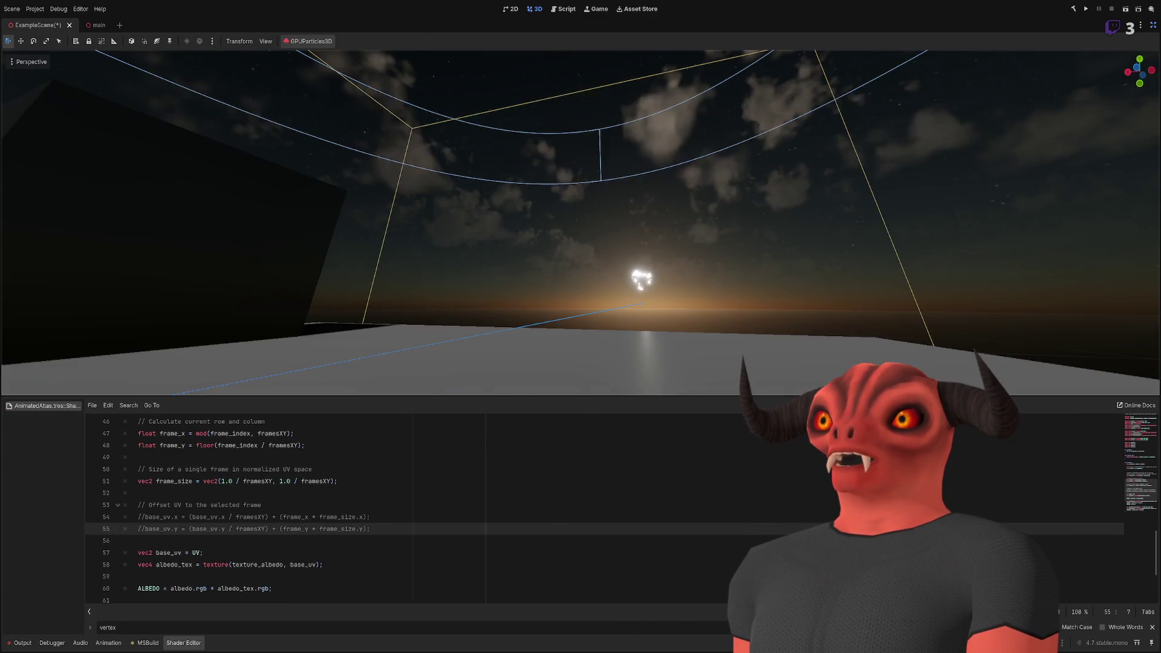
- Orbit the viewport to inspect the sky, then select Rain_1 through Rain_3 in Blender
{"action": "mouse_move", "coordinate": [339, 182]}
{"action": "left_mouse_down"}
{"action": "mouse_move", "coordinate": [339, 66]}
{"action": "mouse_move", "coordinate": [370, 125]}
{"action": "left_mouse_up"}
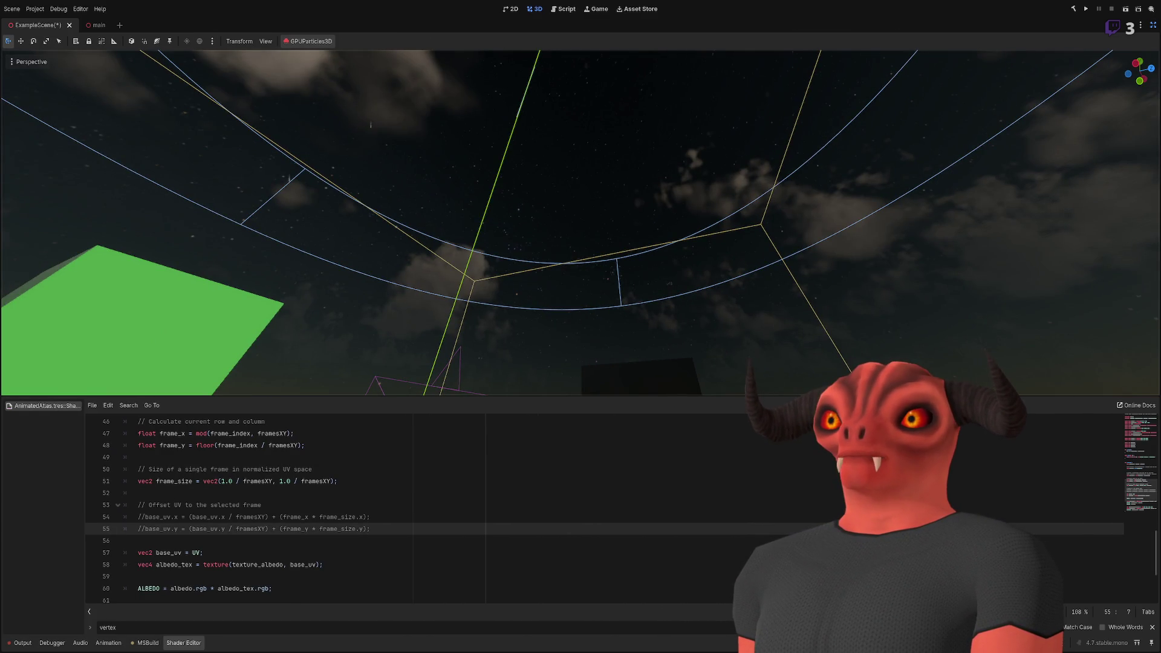
{"action": "mouse_move", "coordinate": [580, 224]}
{"action": "left_mouse_down"}
{"action": "mouse_move", "coordinate": [580, 284]}
{"action": "mouse_move", "coordinate": [598, 284]}
{"action": "mouse_move", "coordinate": [544, 278]}
{"action": "mouse_move", "coordinate": [544, 218]}
{"action": "mouse_move", "coordinate": [581, 260]}
{"action": "mouse_move", "coordinate": [568, 327]}
{"action": "mouse_move", "coordinate": [562, 229]}
{"action": "mouse_move", "coordinate": [520, 253]}
{"action": "left_mouse_up"}
{"action": "key", "text": "ctrl+shift+F11"}
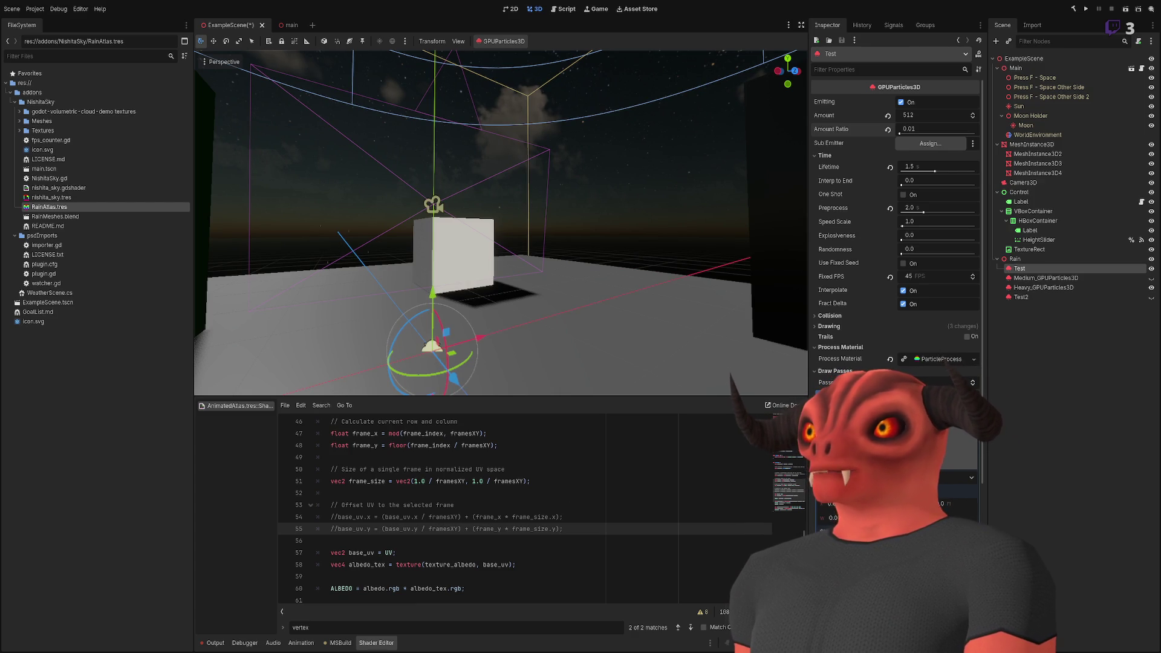
{"action": "key", "text": "alt+Tab"}
{"action": "left_click", "coordinate": [1011, 58], "text": "shift"}
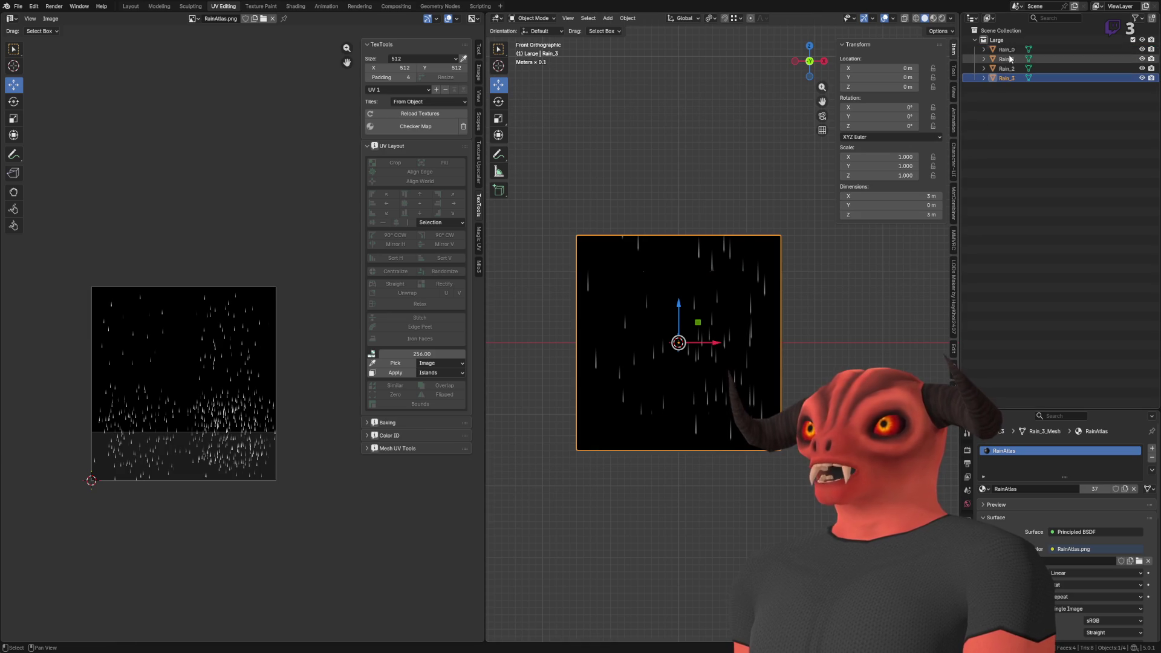
- Apply the scale of the Rain_0 plane
{"action": "left_click", "coordinate": [1007, 49]}
{"action": "key", "text": "ctrl+a"}
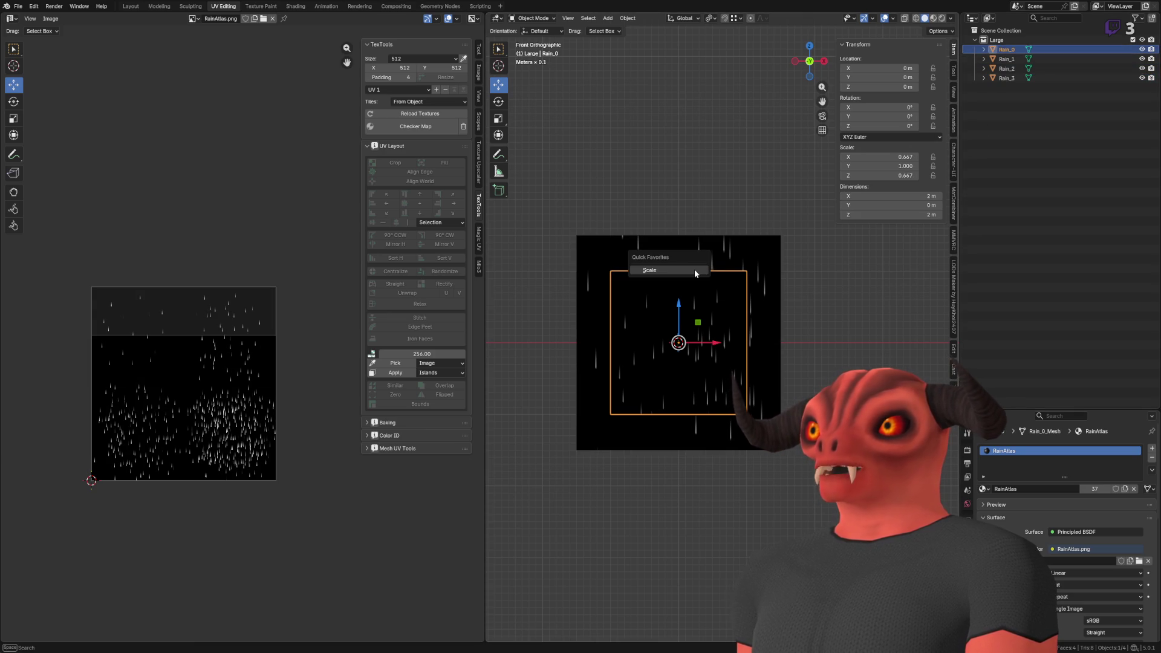
{"action": "left_click", "coordinate": [671, 266]}
{"action": "key", "text": "Down"}
{"action": "key", "text": "Down"}
{"action": "key", "text": "Down"}
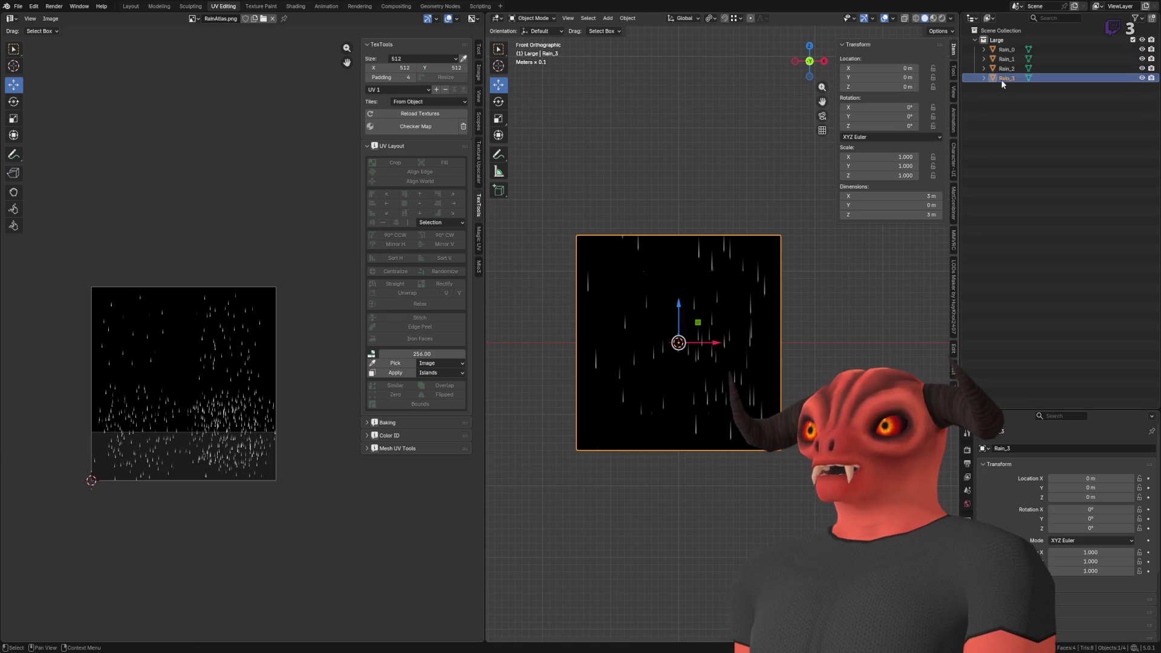
{"action": "left_click", "coordinate": [675, 212]}
{"action": "mouse_move", "coordinate": [815, 191]}
{"action": "left_mouse_down"}
{"action": "mouse_move", "coordinate": [650, 265]}
{"action": "mouse_move", "coordinate": [750, 284]}
{"action": "left_mouse_up"}
- Set Rain_1's X and Z dimensions to 2 m
{"action": "left_click", "coordinate": [1005, 50]}
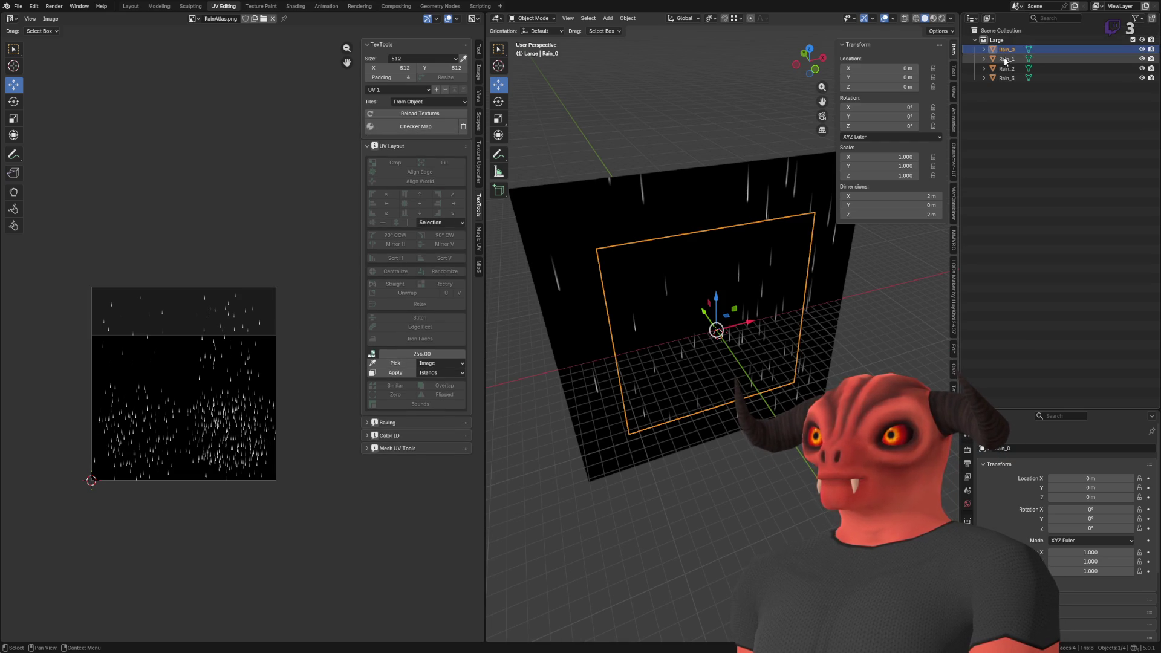
{"action": "mouse_move", "coordinate": [1005, 60]}
{"action": "left_mouse_down"}
{"action": "mouse_move", "coordinate": [1007, 78]}
{"action": "mouse_move", "coordinate": [665, 219]}
{"action": "left_mouse_up"}
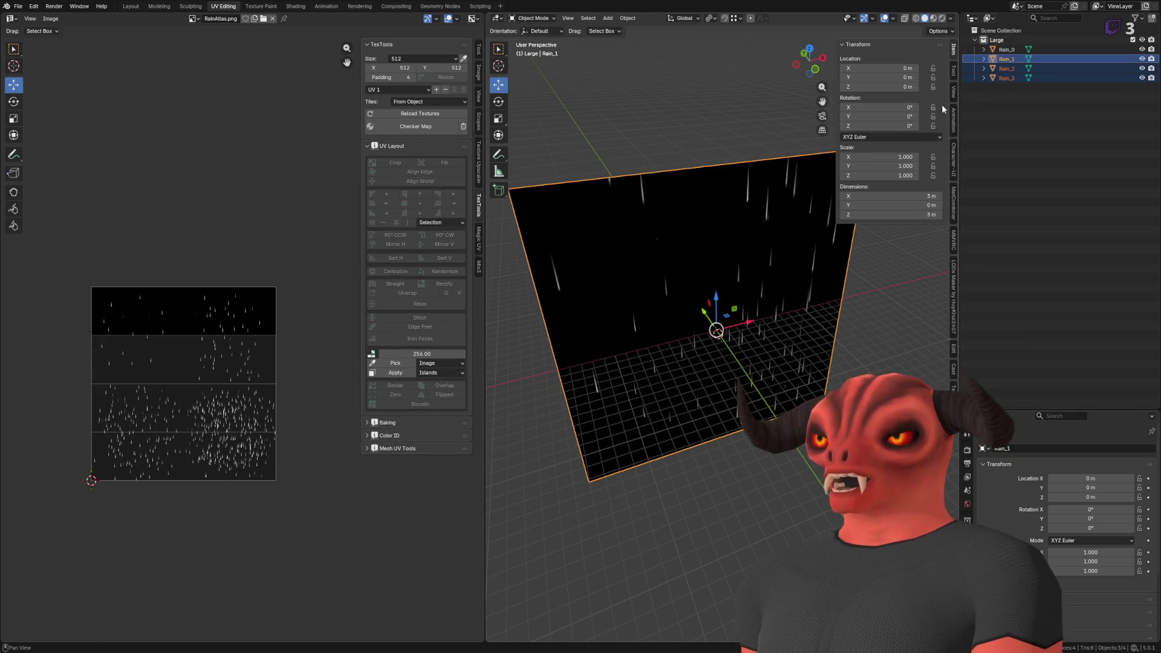
{"action": "left_click", "coordinate": [889, 196]}
{"action": "type", "text": "2"}
{"action": "key", "text": "Return"}
{"action": "left_click", "coordinate": [926, 215]}
{"action": "type", "text": "2"}
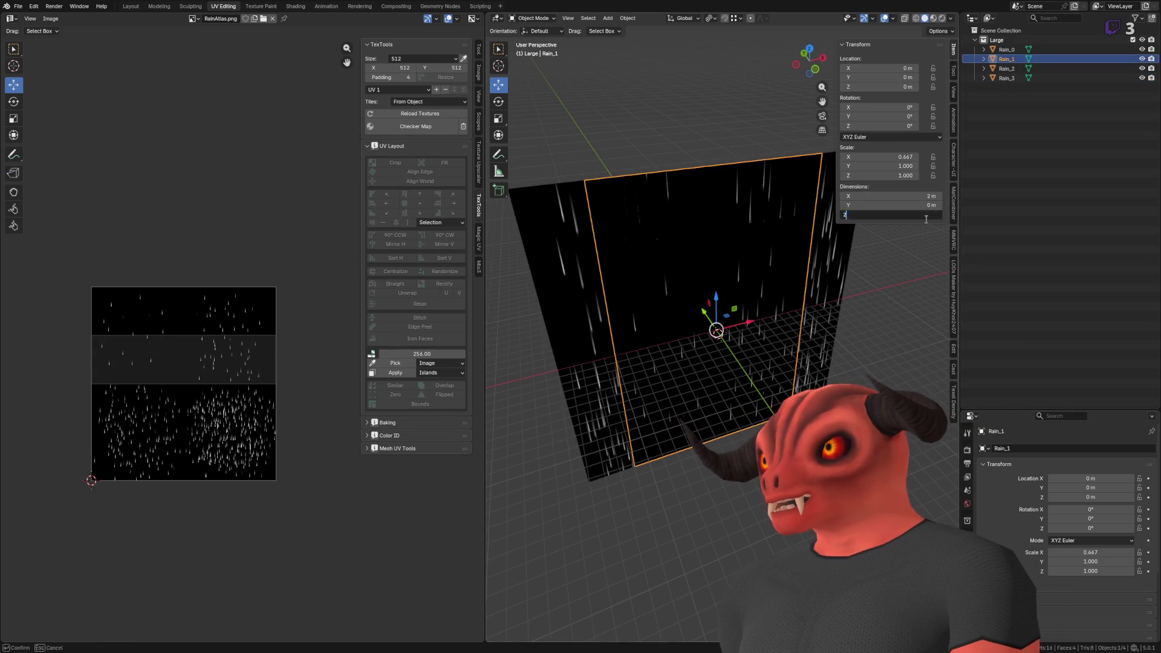
{"action": "key", "text": "Return"}
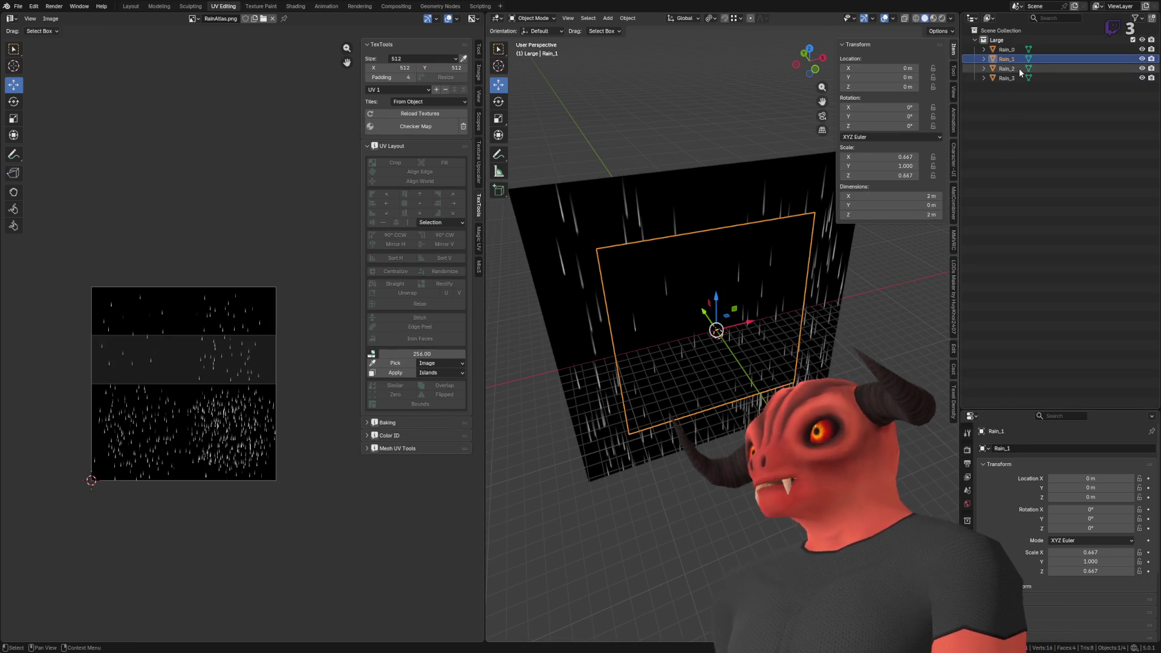
- Set Rain_2 and Rain_3 to 2 m X and 2 m Z dimensions
{"action": "left_click", "coordinate": [1006, 68]}
{"action": "left_click", "coordinate": [888, 196]}
{"action": "type", "text": "2"}
{"action": "key", "text": "Return"}
{"action": "left_click", "coordinate": [925, 215]}
{"action": "type", "text": "2"}
{"action": "key", "text": "Return"}
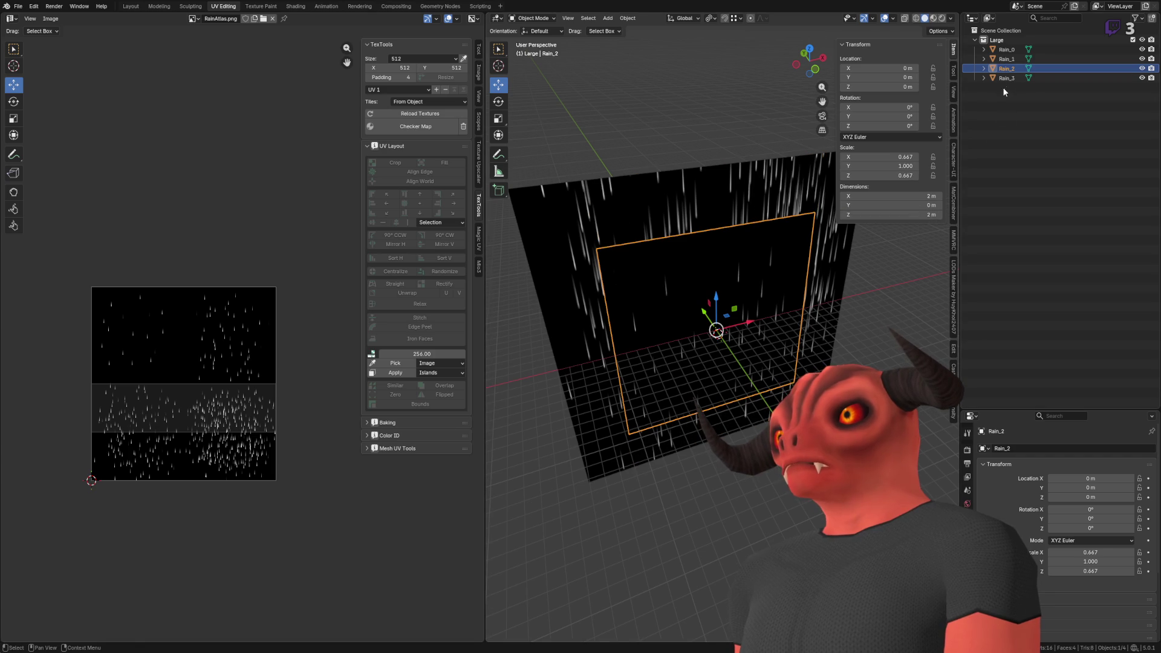
{"action": "left_click", "coordinate": [1005, 78]}
{"action": "left_click", "coordinate": [888, 196]}
{"action": "type", "text": "2"}
{"action": "key", "text": "Return"}
{"action": "left_click", "coordinate": [913, 214]}
{"action": "type", "text": "2"}
{"action": "key", "text": "Return"}
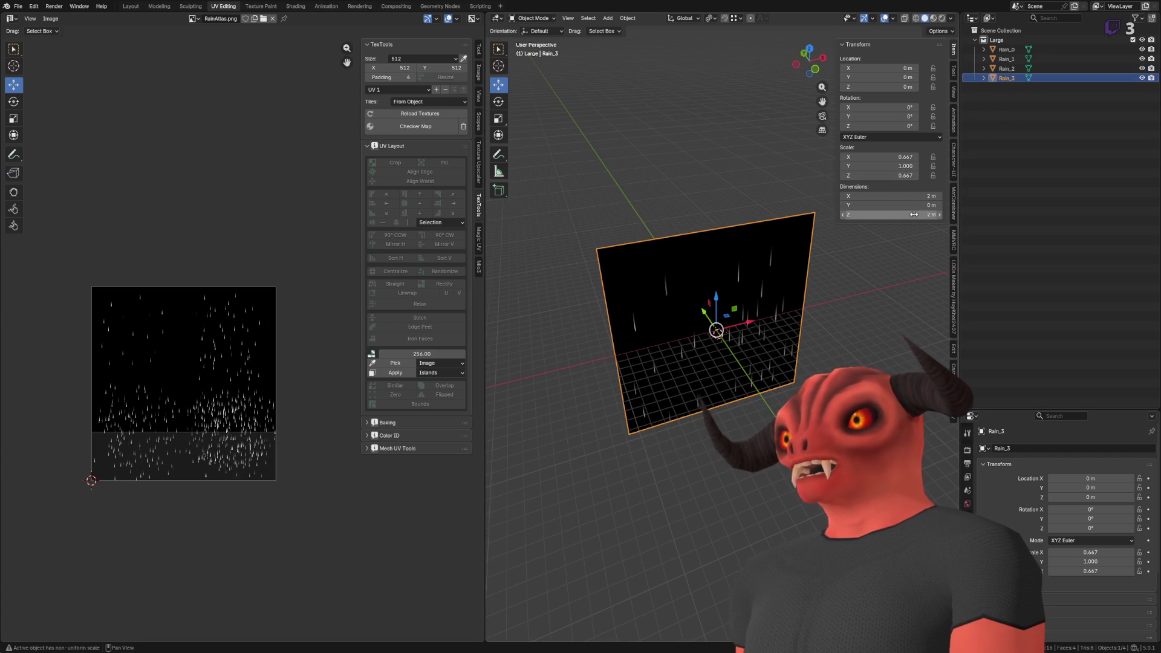
- Apply scale to all four rain planes at once
{"action": "left_click", "coordinate": [1004, 68]}
{"action": "left_click", "coordinate": [1006, 78]}
{"action": "left_click", "coordinate": [1006, 49], "text": "shift"}
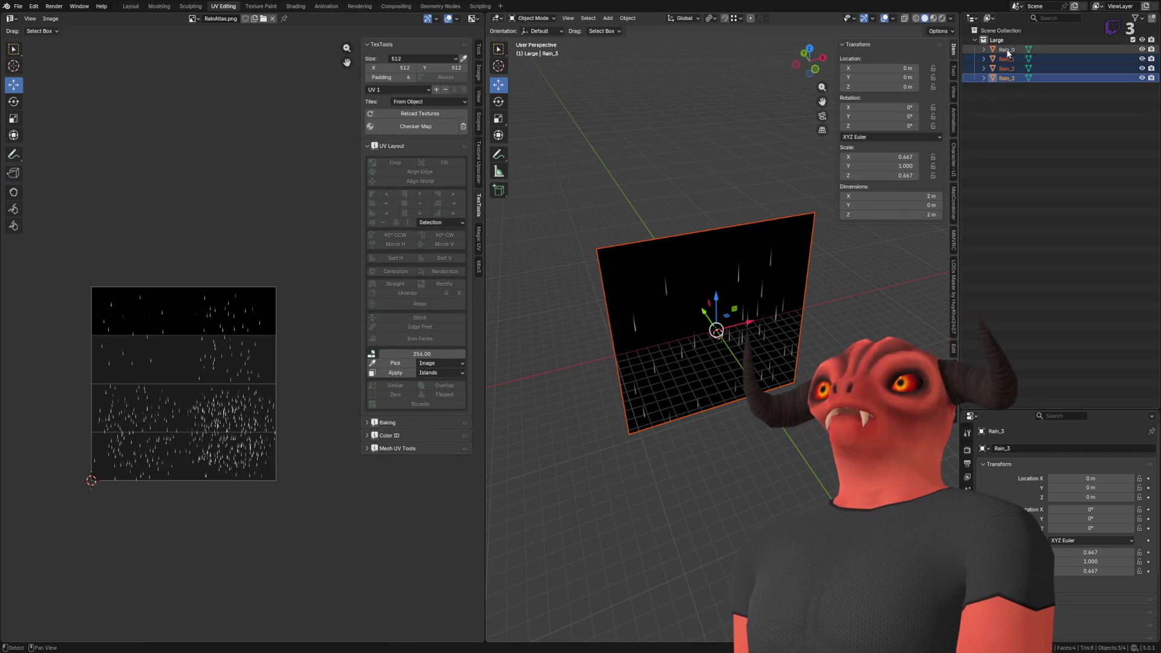
{"action": "key", "text": "q"}
{"action": "left_click", "coordinate": [581, 182]}
{"action": "left_click", "coordinate": [679, 144]}
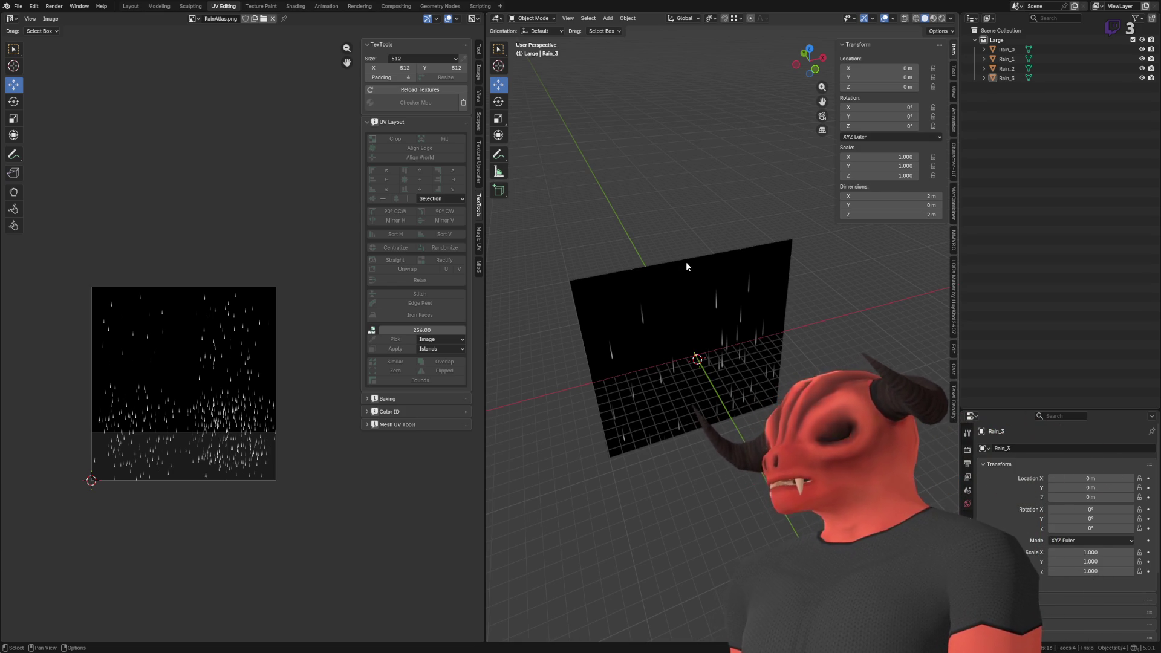
- Save RainMeshes.blend and switch back to Godot
{"action": "scroll", "coordinate": [686, 262], "scroll_direction": "up", "scroll_amount": 3}
{"action": "key", "text": "ctrl+s"}
{"action": "key", "text": "alt+Tab"}
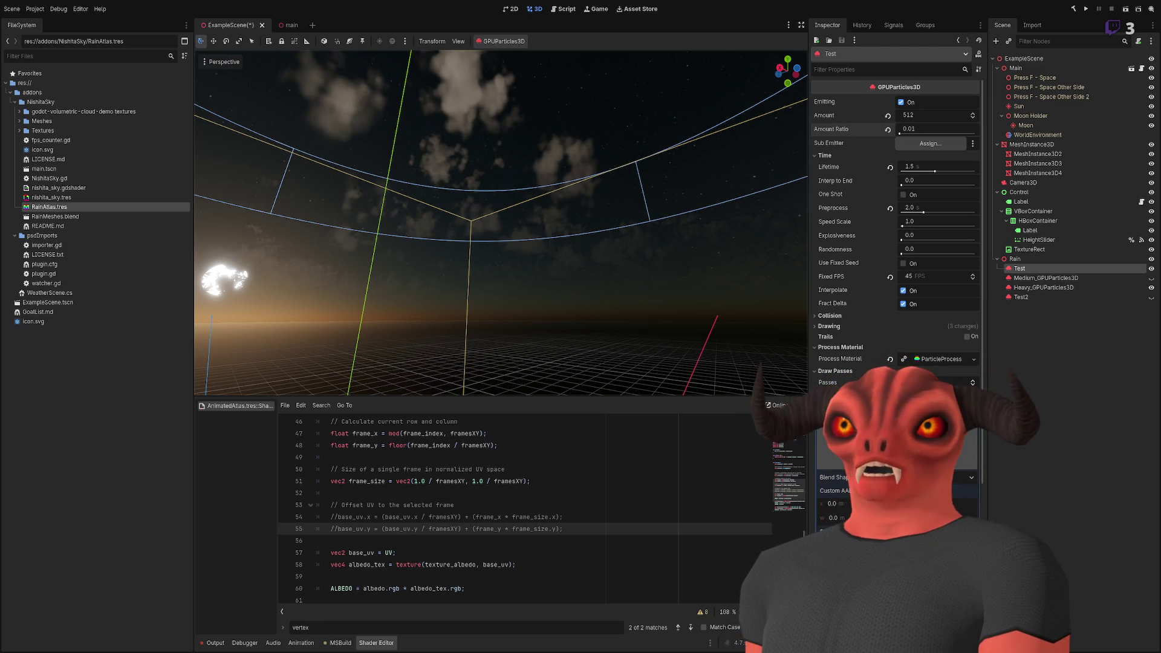
- Reload the updated RainAtlas texture in Blender via Quick Favorites
{"action": "key", "text": "alt+Tab"}
{"action": "key", "text": "alt+r"}
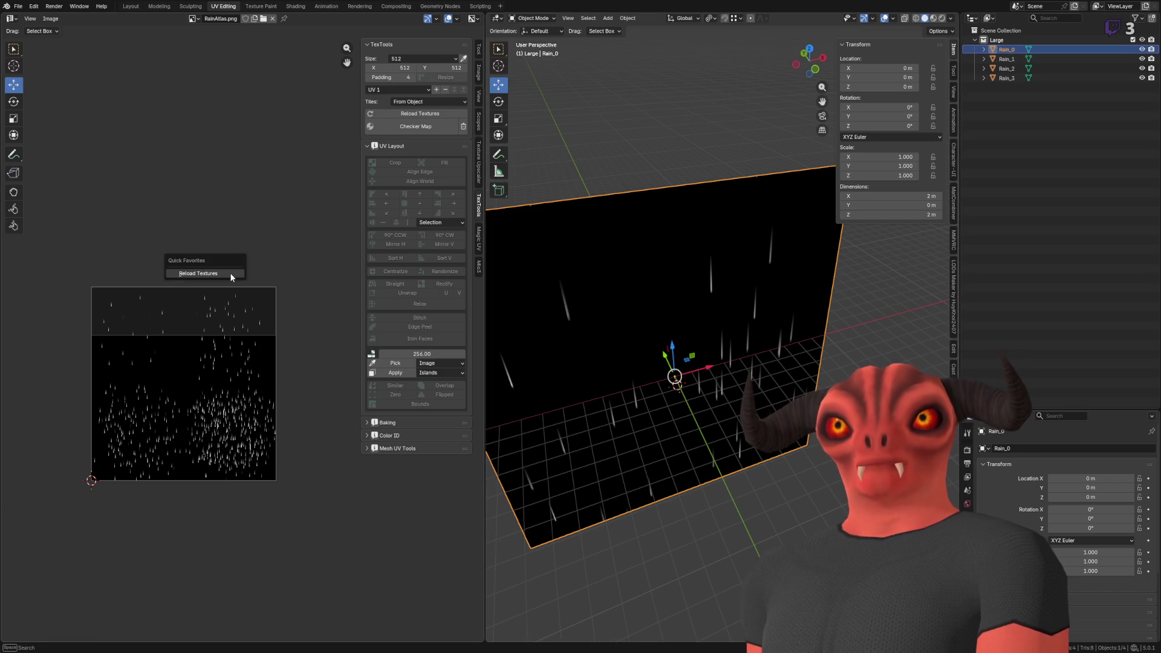
{"action": "left_click", "coordinate": [229, 274]}
{"action": "scroll", "coordinate": [205, 306], "scroll_direction": "down", "scroll_amount": 2}
{"action": "scroll", "coordinate": [217, 326], "scroll_direction": "up", "scroll_amount": 1}
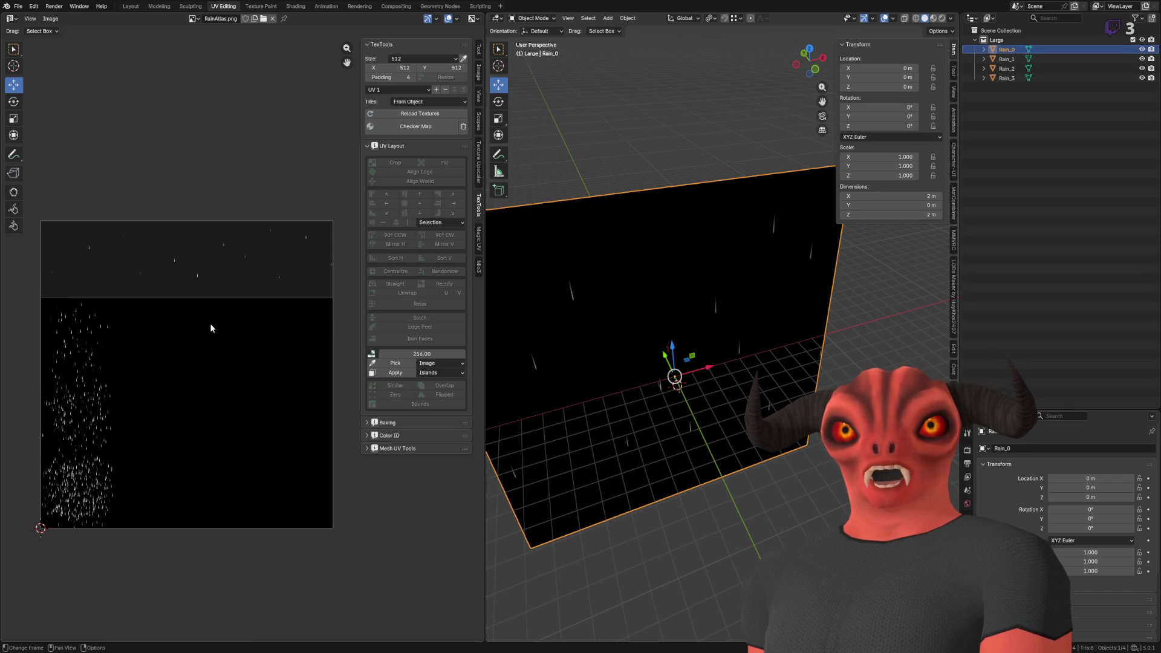
{"action": "left_click_drag", "start_coordinate": [597, 306], "coordinate": [605, 266]}
- Check the Rain_1 and Rain_0 planes, save RainMeshes.blend, and return to Godot
{"action": "left_click", "coordinate": [1007, 59]}
{"action": "left_click", "coordinate": [1006, 50]}
{"action": "left_click_drag", "start_coordinate": [664, 237], "coordinate": [671, 228]}
{"action": "key", "text": "ctrl+s"}
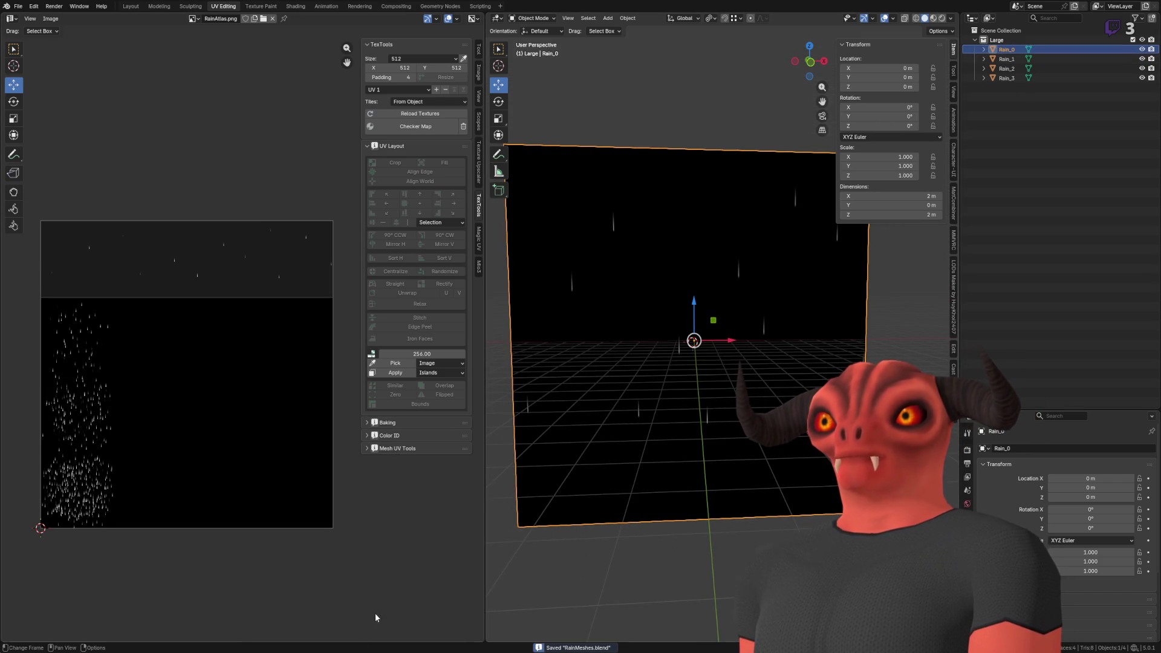
{"action": "key", "text": "alt+Tab"}
{"action": "mouse_move", "coordinate": [567, 258]}
{"action": "left_mouse_down"}
{"action": "mouse_move", "coordinate": [517, 305]}
{"action": "mouse_move", "coordinate": [484, 254]}
{"action": "left_mouse_up"}
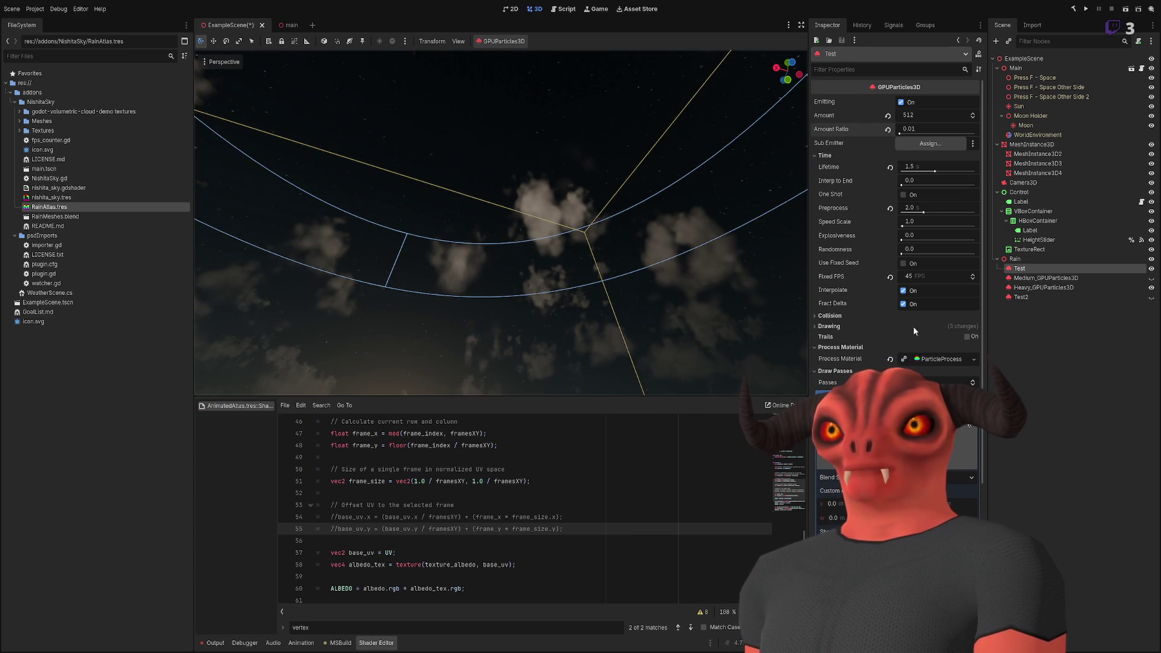
{"action": "scroll", "coordinate": [948, 370], "scroll_direction": "down", "scroll_amount": 5}
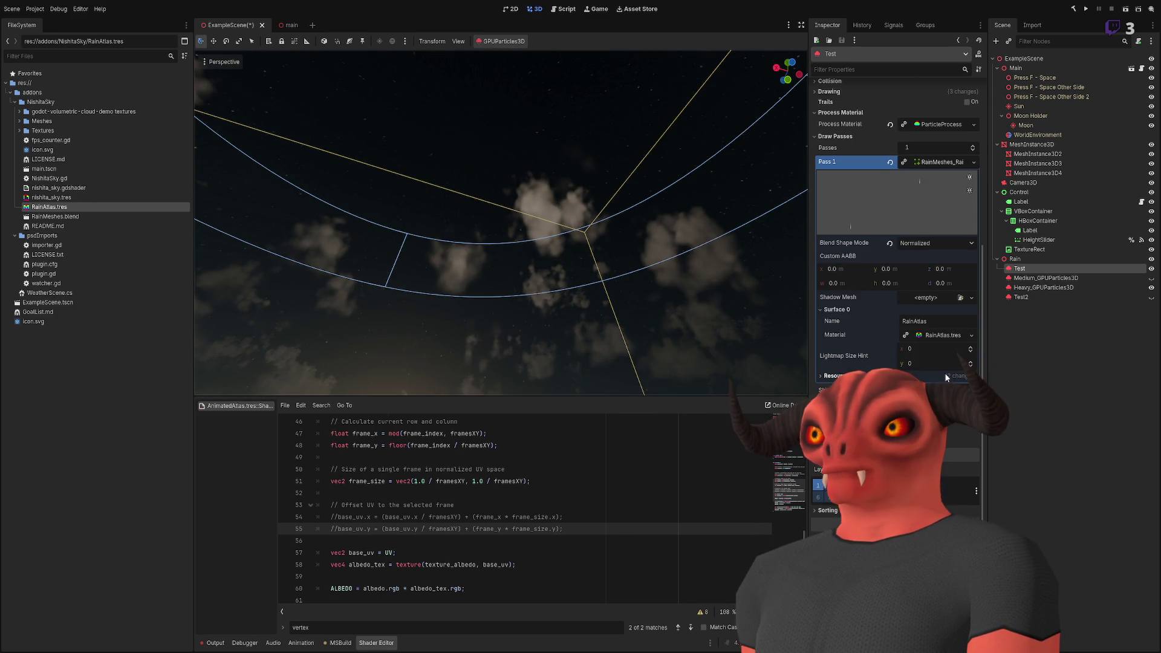
{"action": "left_click", "coordinate": [937, 338]}
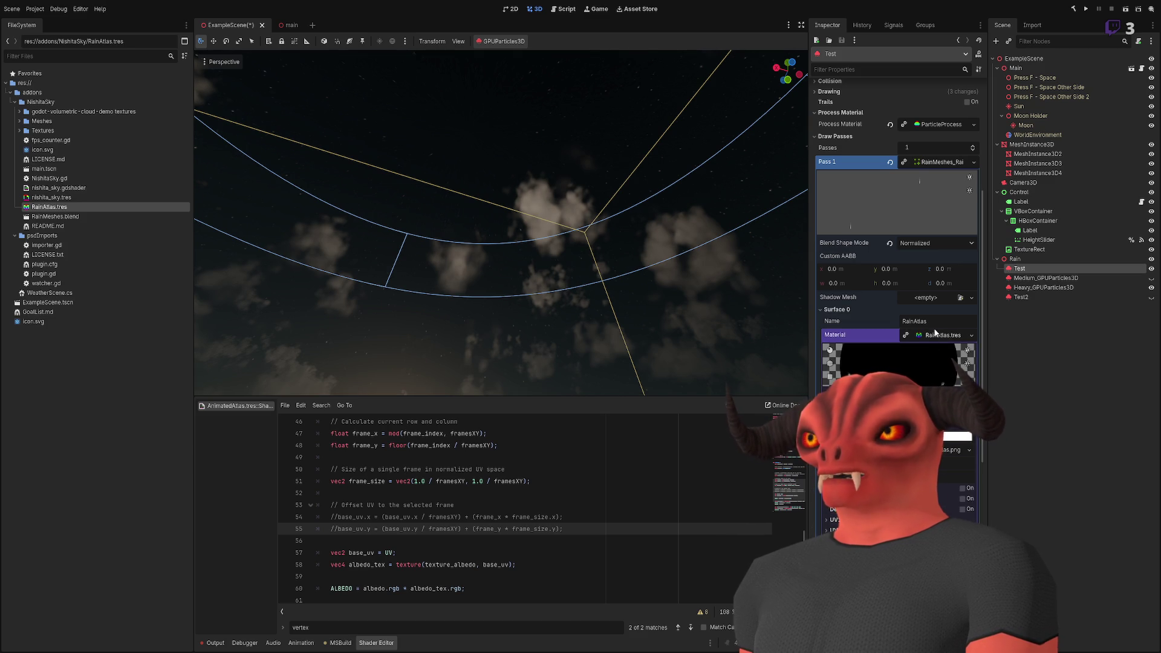
{"action": "key", "text": "ctrl+shift+F11"}
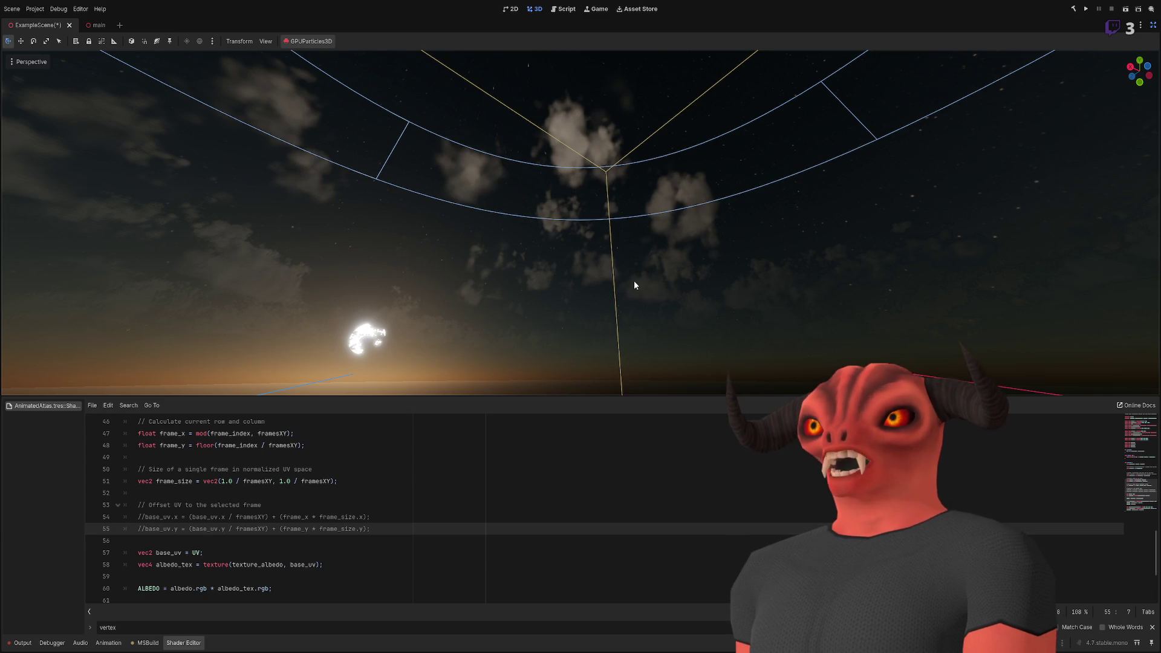
{"action": "mouse_move", "coordinate": [527, 191]}
{"action": "left_mouse_down"}
{"action": "mouse_move", "coordinate": [483, 230]}
{"action": "mouse_move", "coordinate": [495, 272]}
{"action": "mouse_move", "coordinate": [492, 242]}
{"action": "mouse_move", "coordinate": [471, 242]}
{"action": "left_mouse_up"}
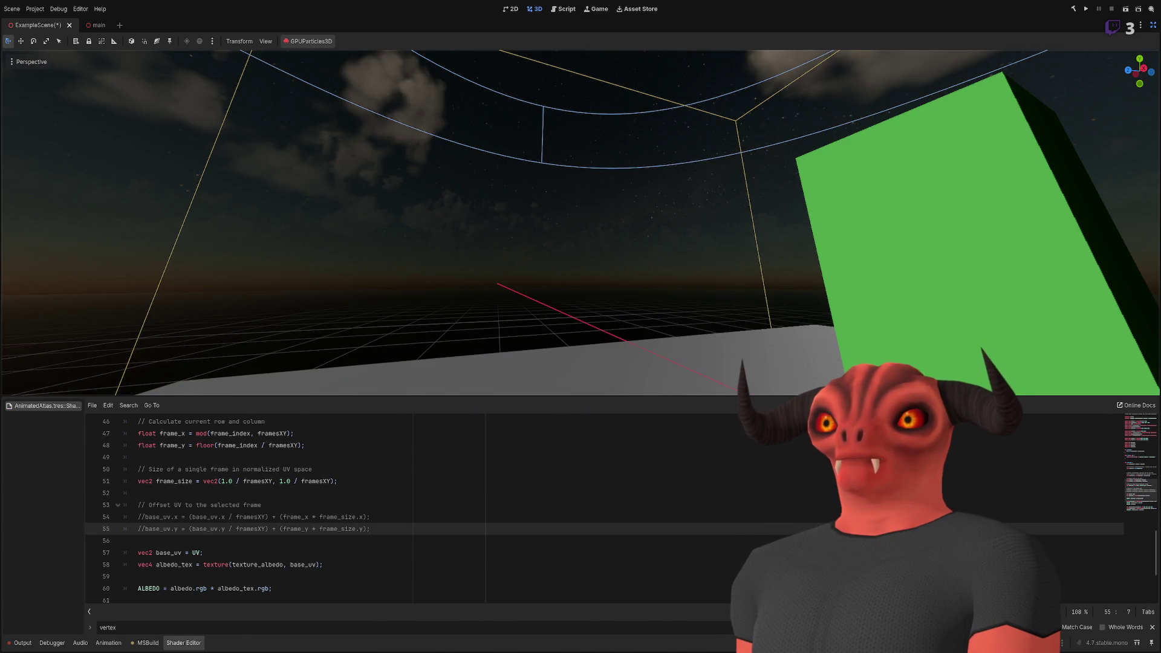
{"action": "key", "text": "ctrl+shift+F11"}
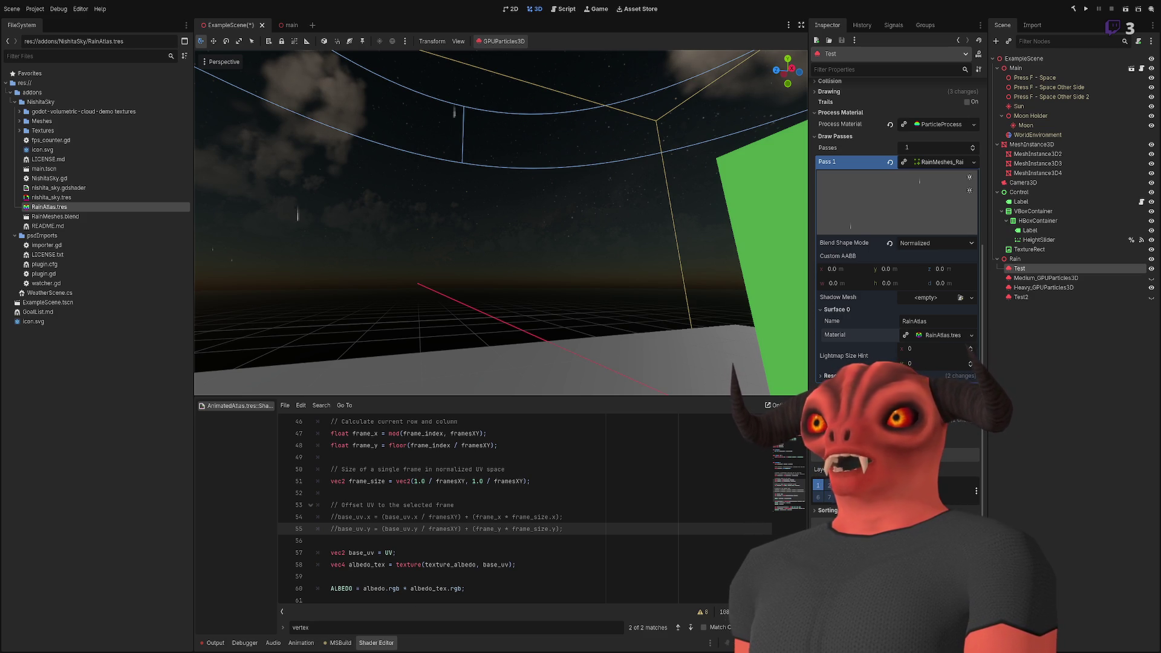
- Apply the doubled scale to the Blender rain planes, making them 4 m, then return to Godot
{"action": "key", "text": "alt+Tab"}
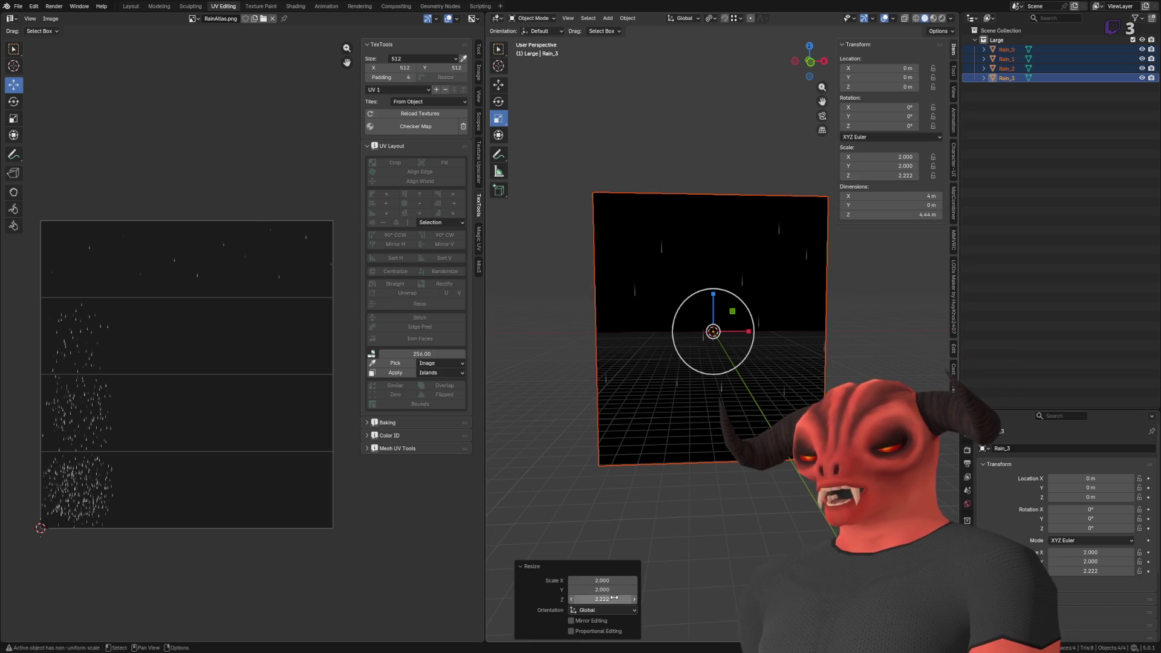
{"action": "key", "text": "ctrl+a"}
{"action": "left_click", "coordinate": [721, 349]}
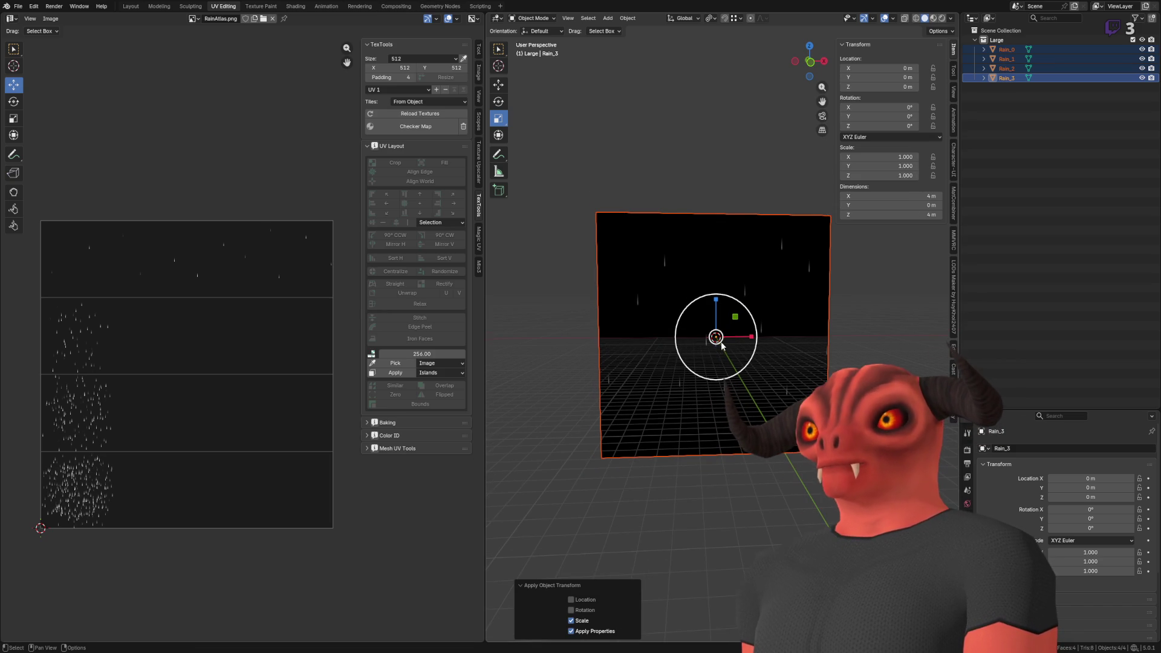
{"action": "key", "text": "alt+Tab"}
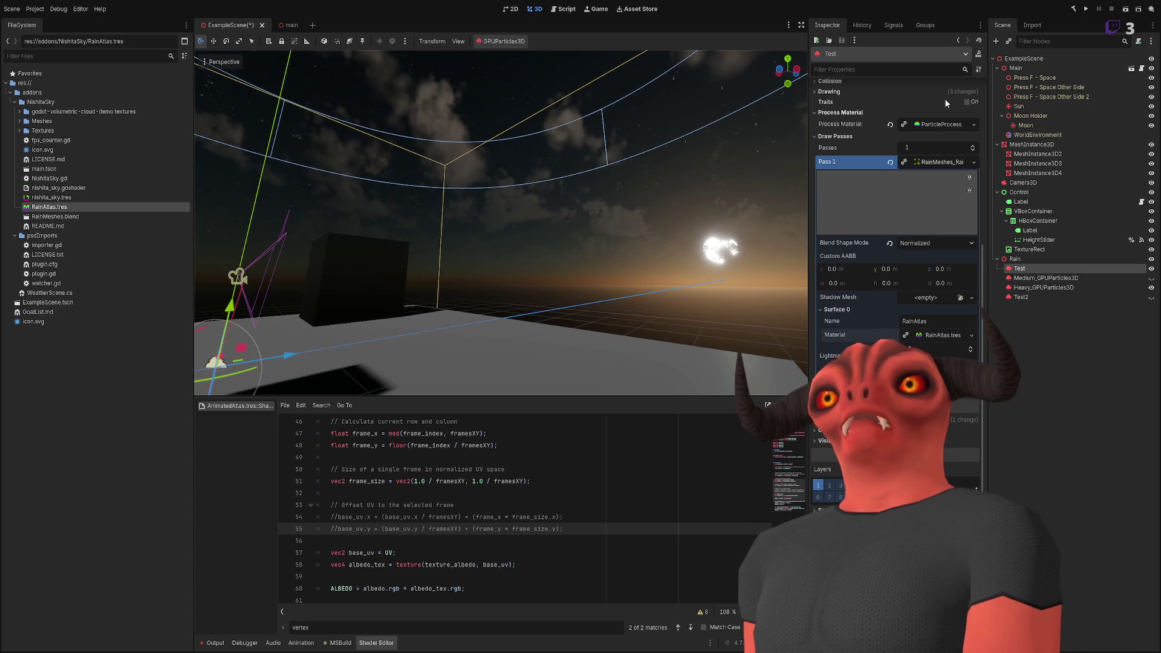
- Set the Test layer's Amount Ratio to 1 and Amount to 256
{"action": "scroll", "coordinate": [875, 172], "scroll_direction": "up", "scroll_amount": 5}
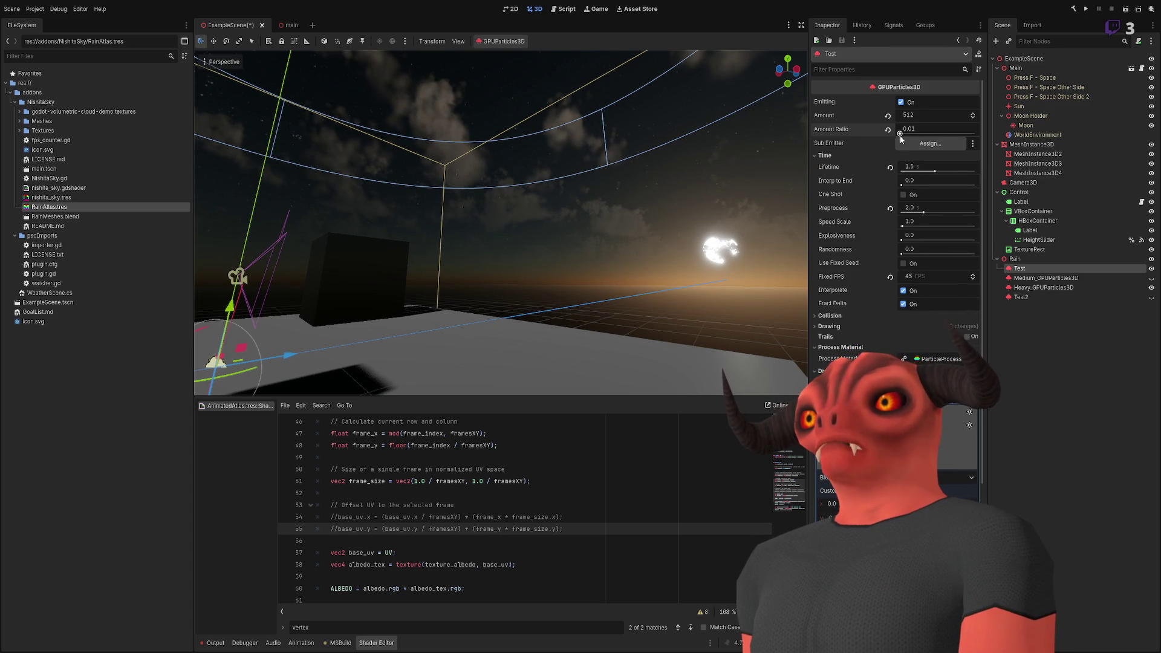
{"action": "left_click", "coordinate": [918, 132]}
{"action": "type", "text": "1"}
{"action": "key", "text": "Return"}
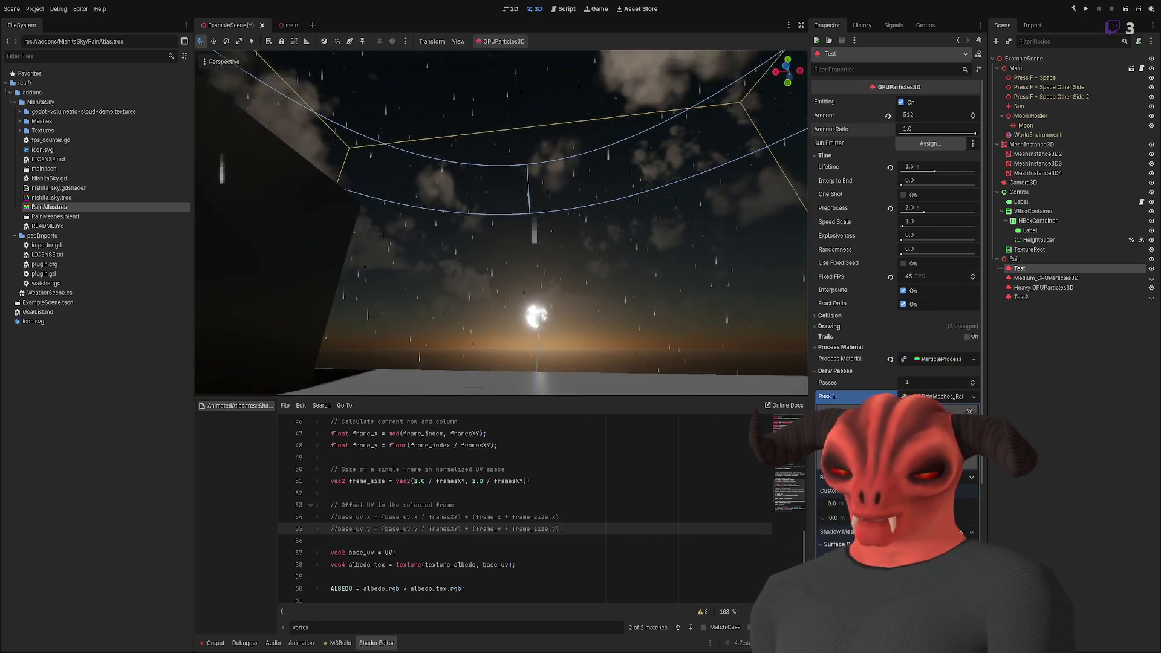
{"action": "left_click", "coordinate": [934, 115]}
{"action": "type", "text": "256"}
{"action": "key", "text": "Return"}
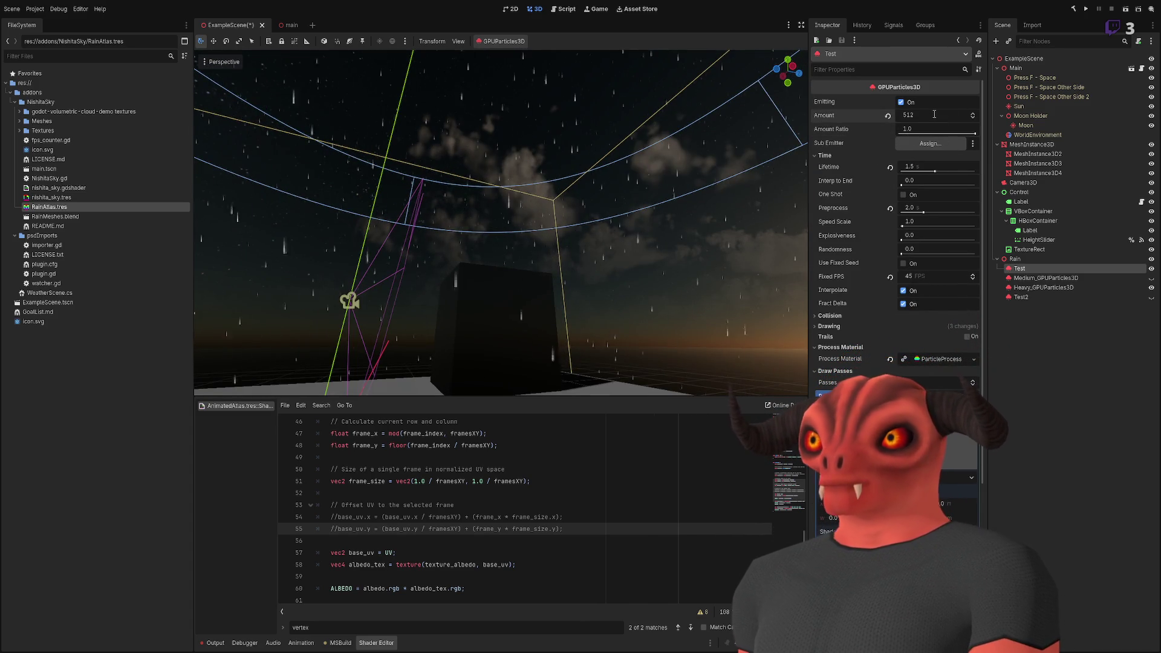
- Rename the Test particle node under Rain to Droplets_GPUParticles3D
{"action": "left_click", "coordinate": [1038, 260]}
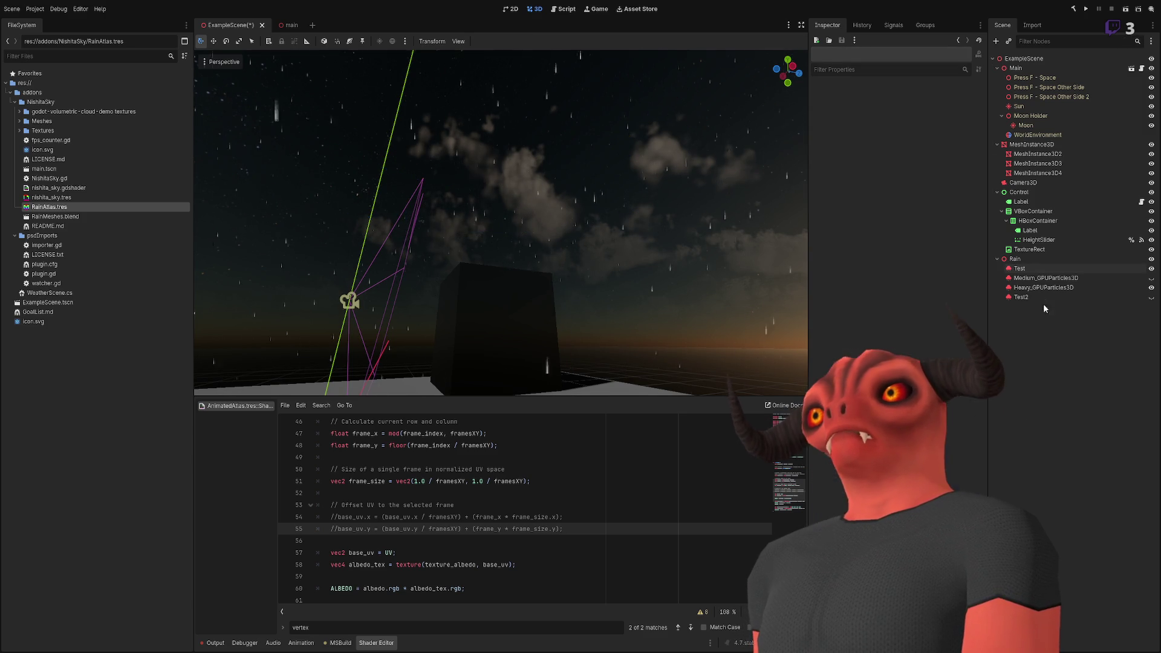
{"action": "left_click", "coordinate": [1020, 270]}
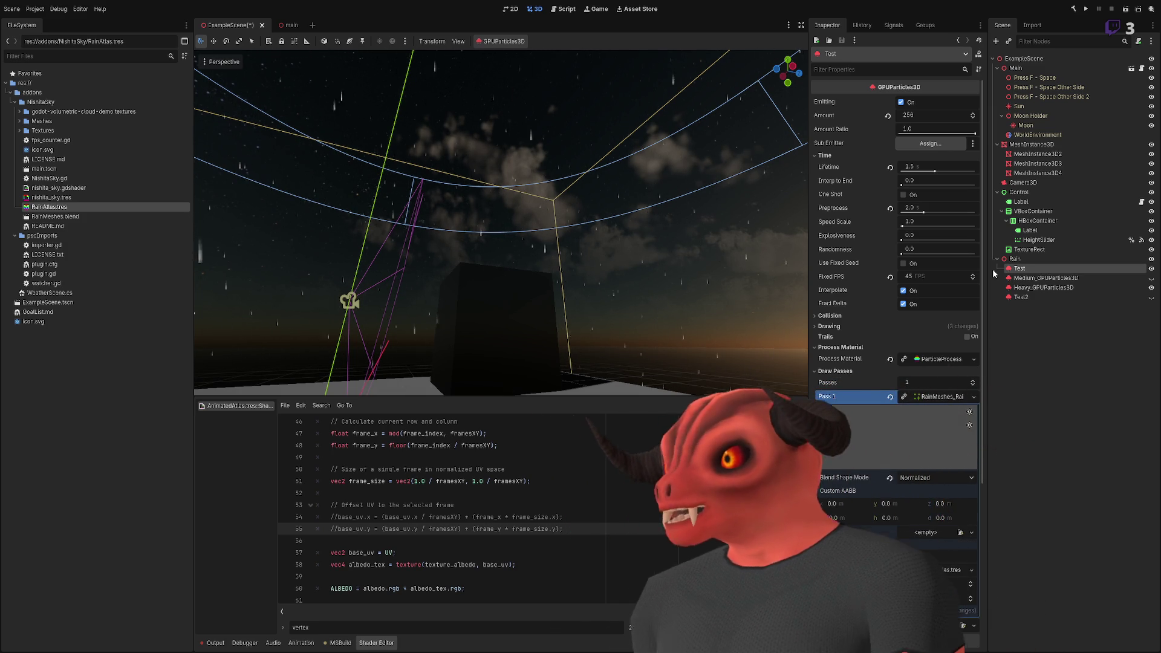
{"action": "key", "text": "ctrl+z"}
{"action": "left_click", "coordinate": [1017, 317]}
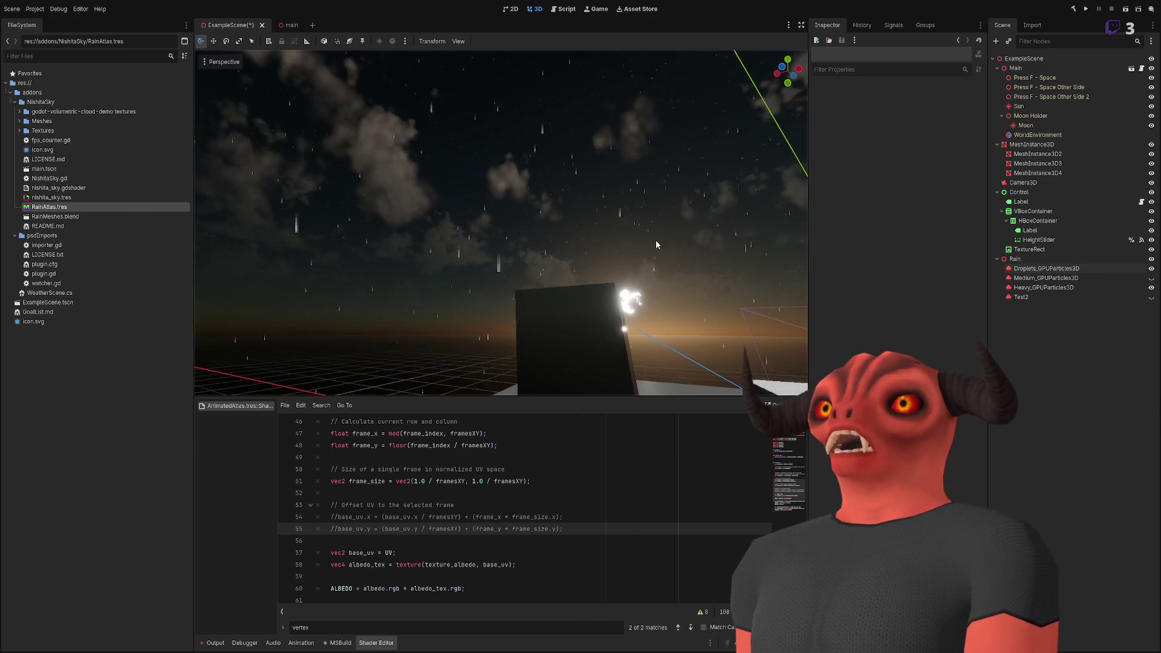
- Lower the Droplets_GPUParticles3D Amount to 128 and check the rain in distraction-free mode
{"action": "key", "text": "ctrl+shift+F11"}
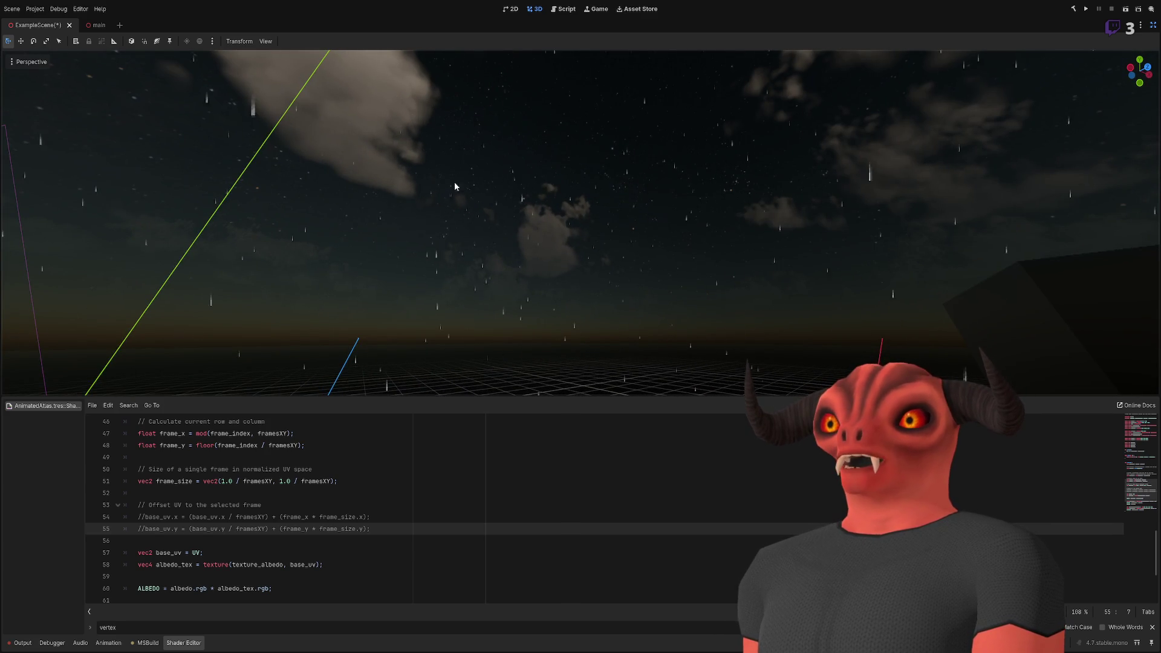
{"action": "key", "text": "ctrl+shift+F11"}
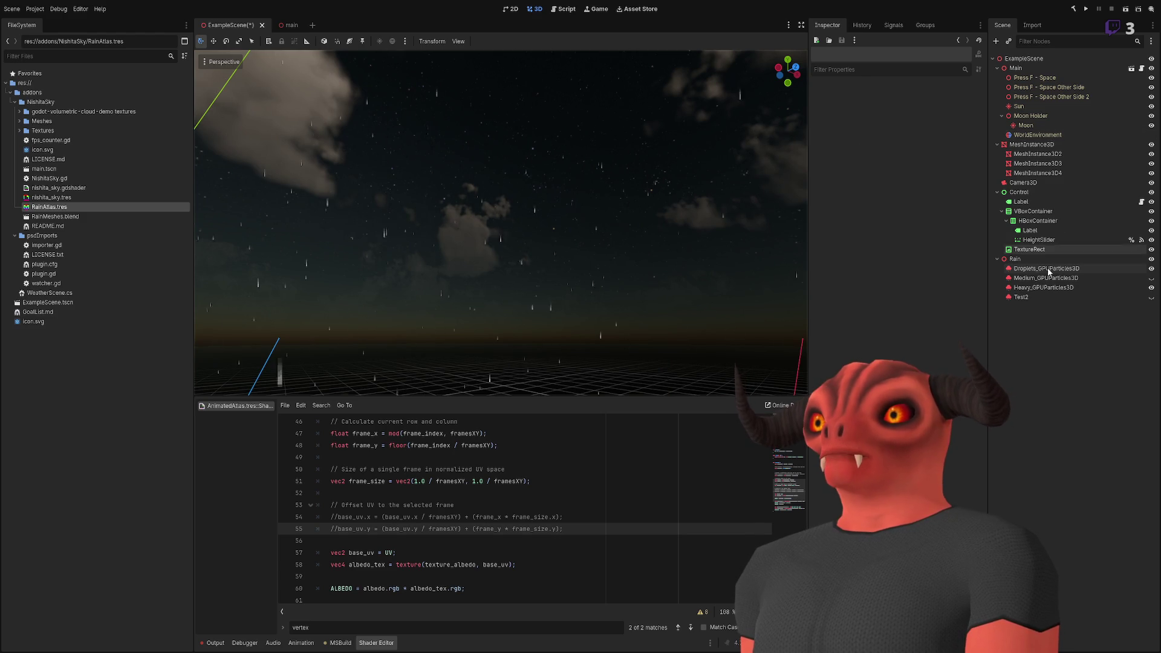
{"action": "left_click", "coordinate": [1035, 270]}
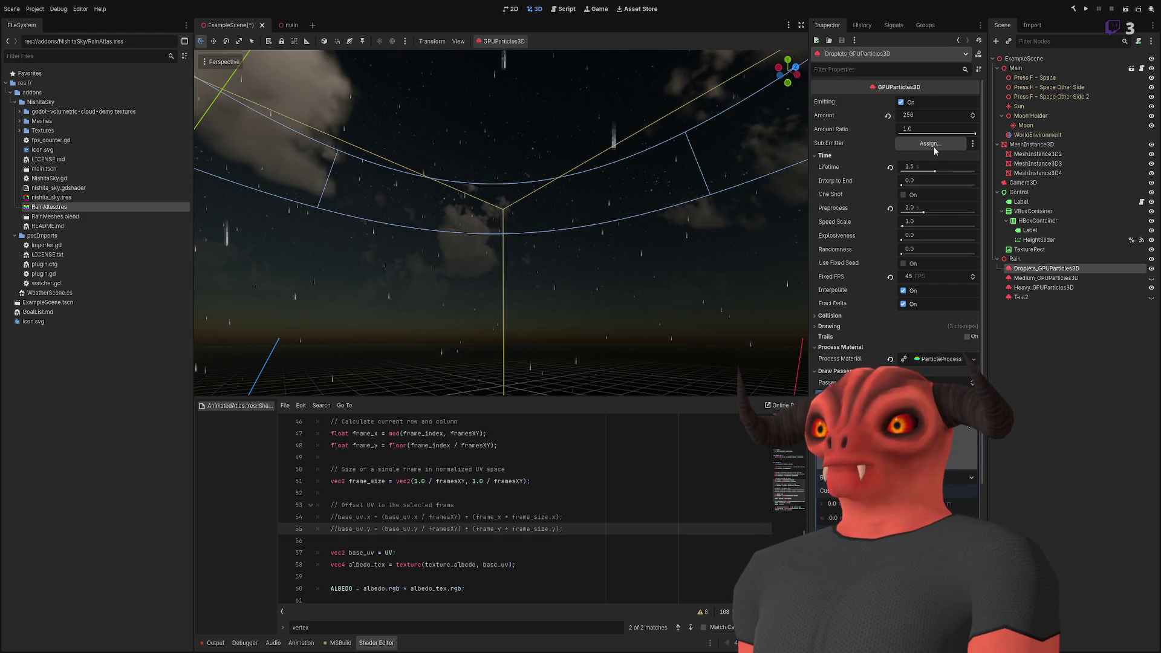
{"action": "left_click", "coordinate": [947, 121]}
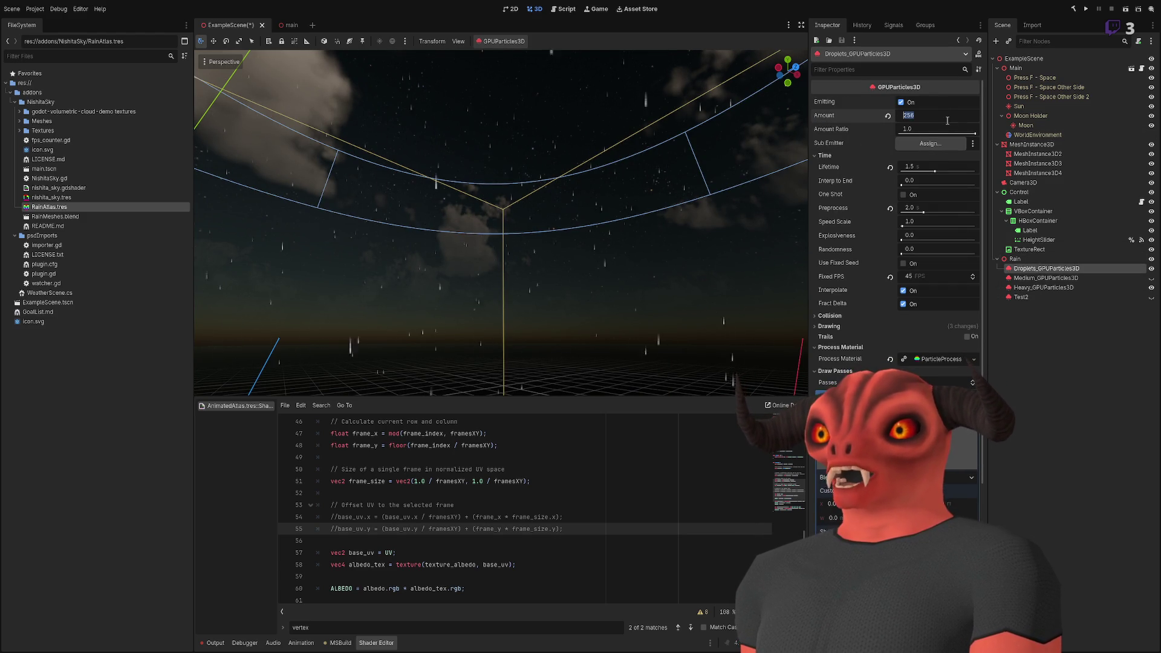
{"action": "type", "text": "128"}
{"action": "key", "text": "ctrl+shift+F11"}
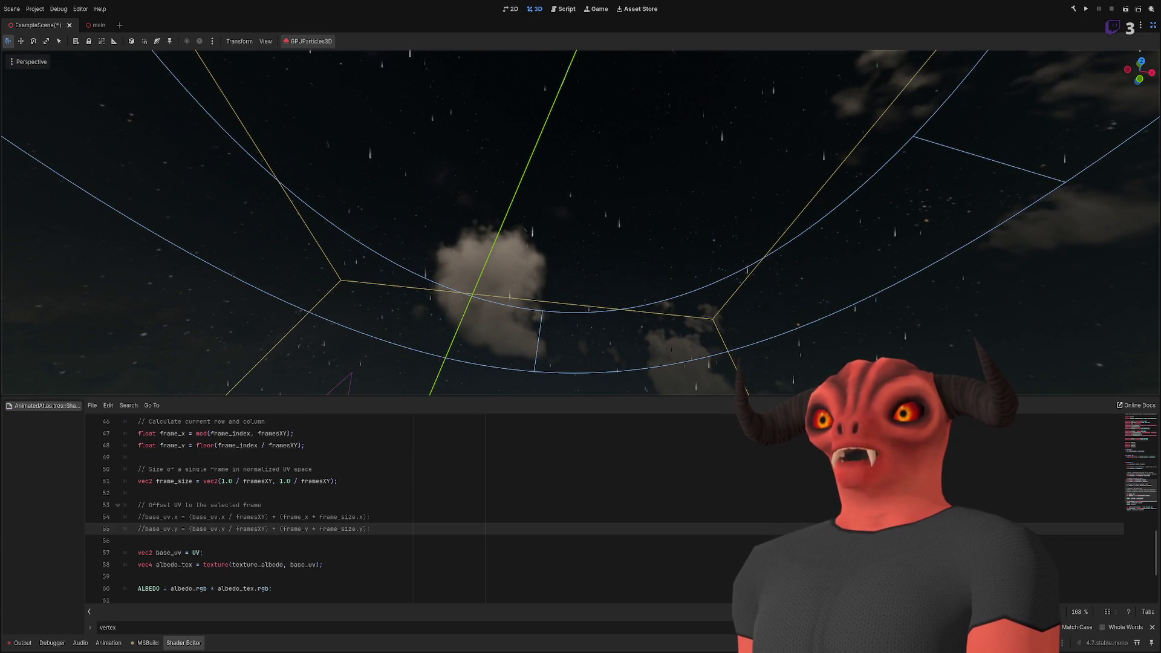
{"action": "key", "text": "ctrl+shift+F11"}
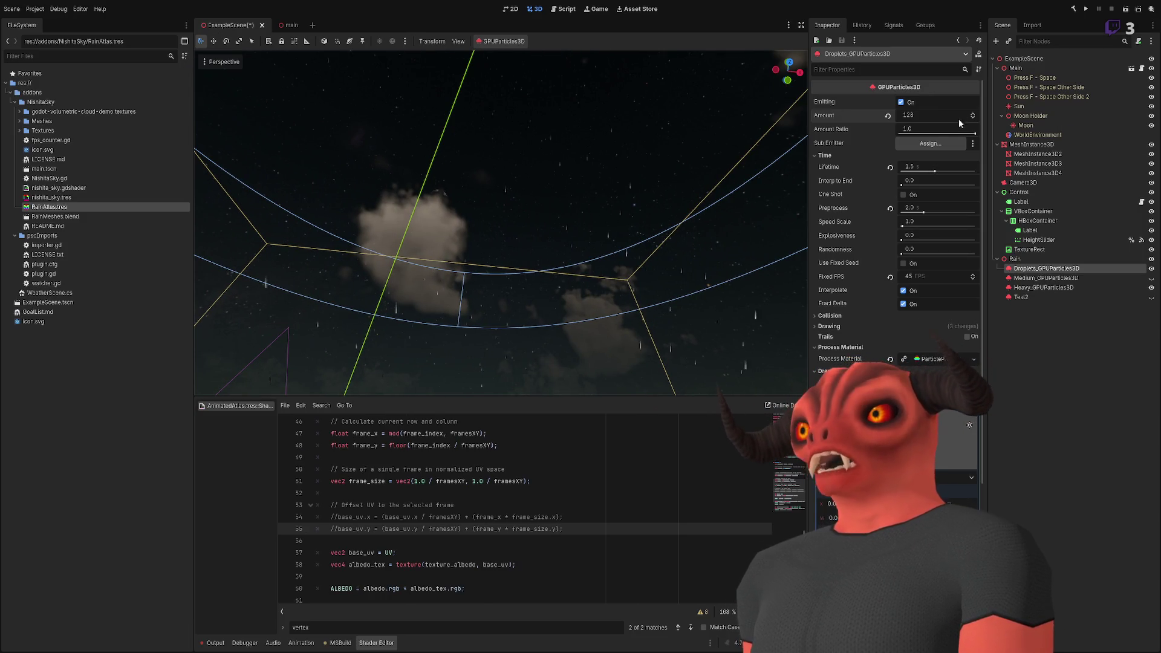
{"action": "key", "text": "ctrl+shift+F11"}
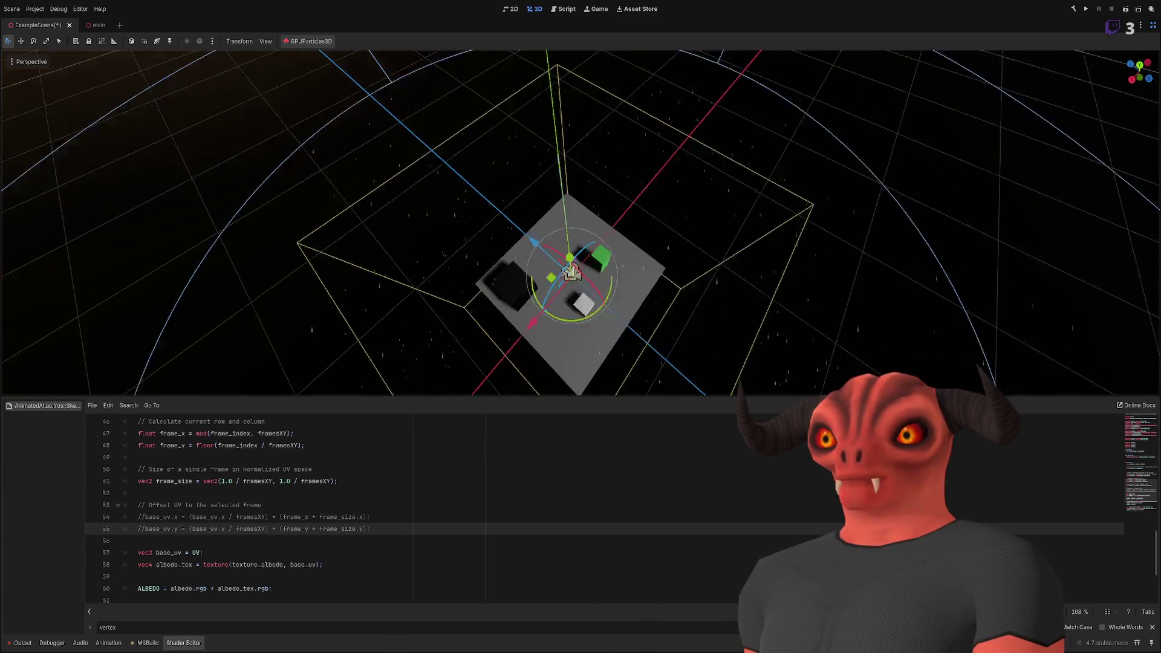
- Orbit to a straight-down view of the rain box and restore the side panels
{"action": "left_click_drag", "start_coordinate": [571, 272], "coordinate": [613, 150]}
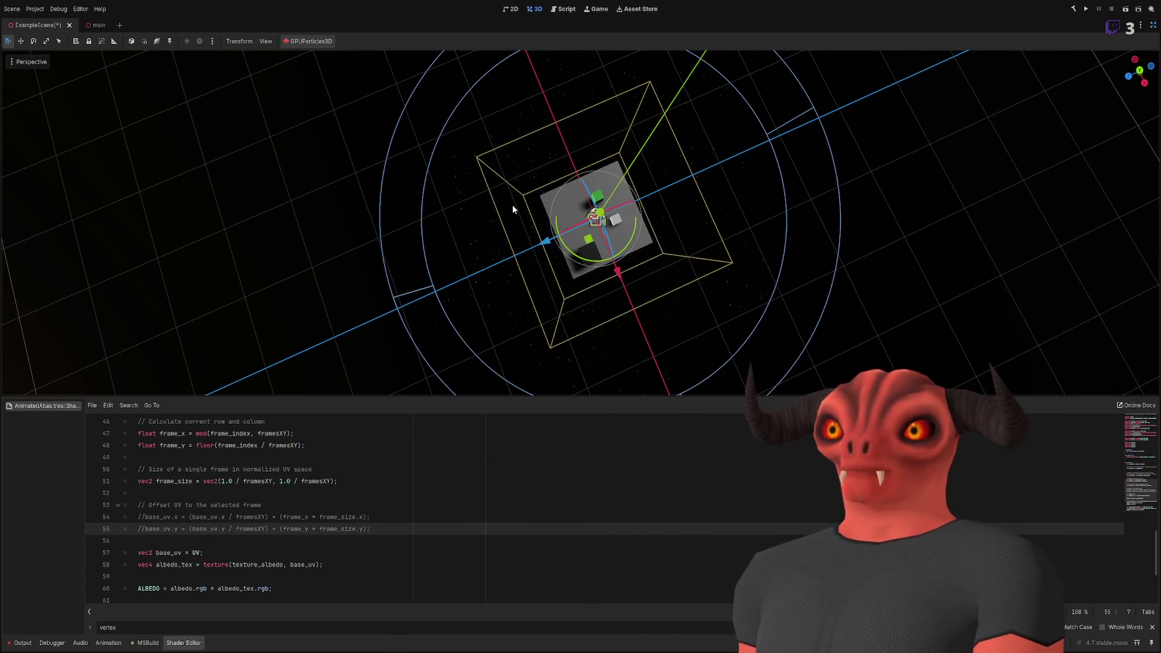
{"action": "mouse_move", "coordinate": [548, 194]}
{"action": "left_mouse_down"}
{"action": "mouse_move", "coordinate": [571, 148]}
{"action": "mouse_move", "coordinate": [570, 81]}
{"action": "left_mouse_up"}
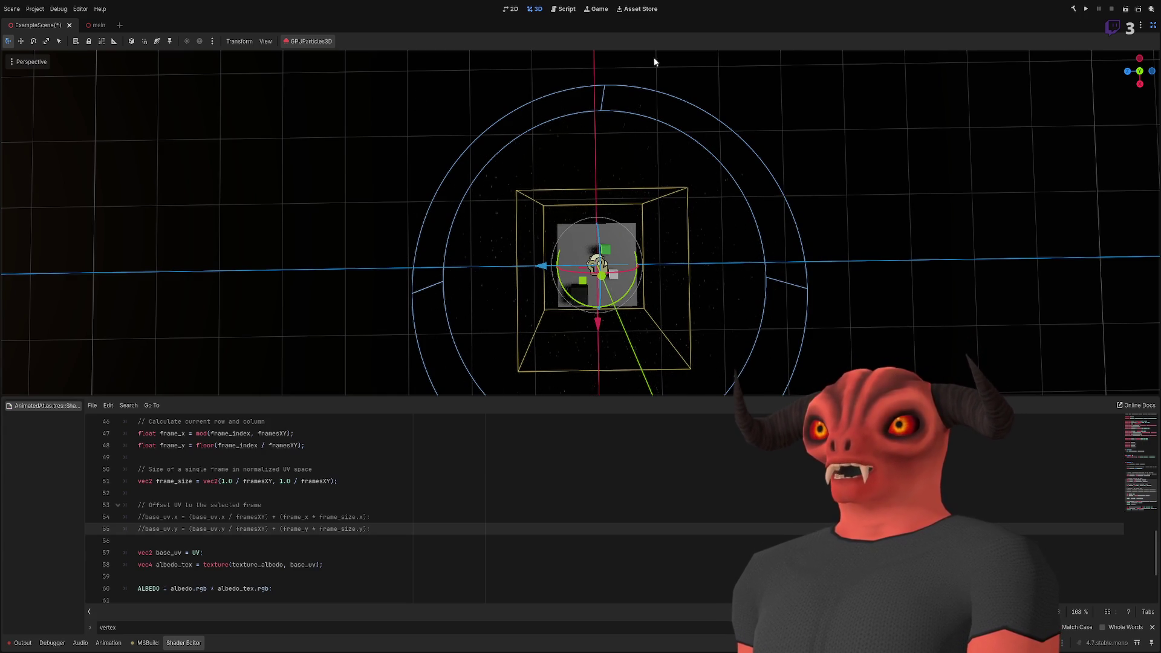
{"action": "key", "text": "ctrl+shift+F11"}
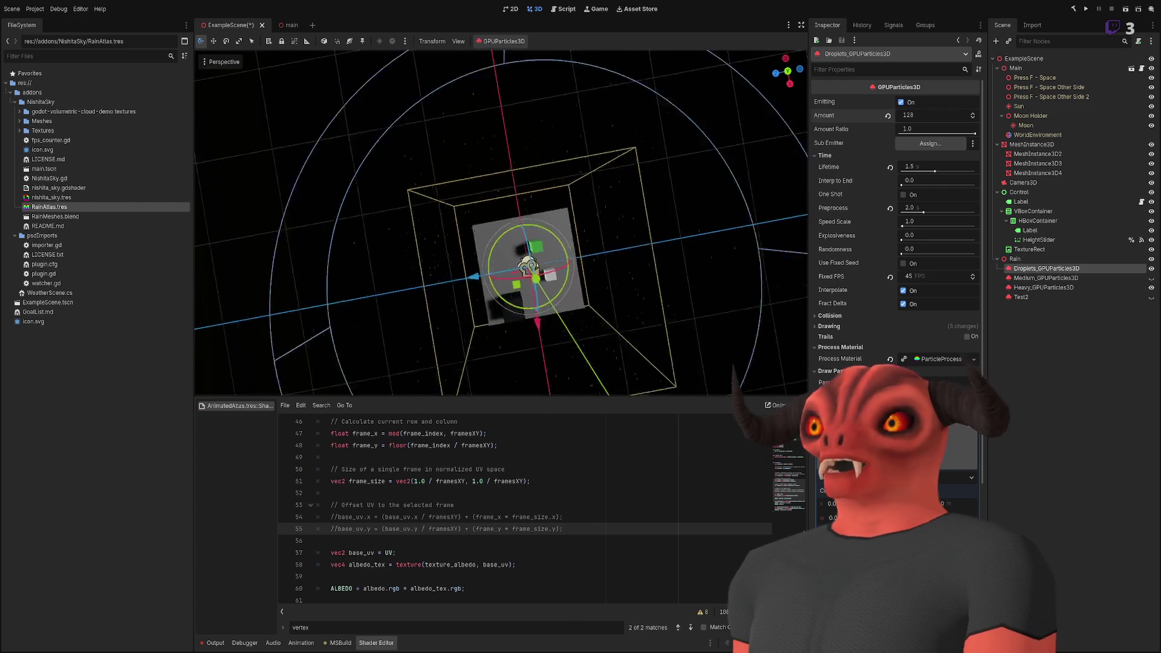
- Frame the particle box and orbit from the floor up to the moonlit horizon
{"action": "left_click_drag", "start_coordinate": [705, 181], "coordinate": [705, 180]}
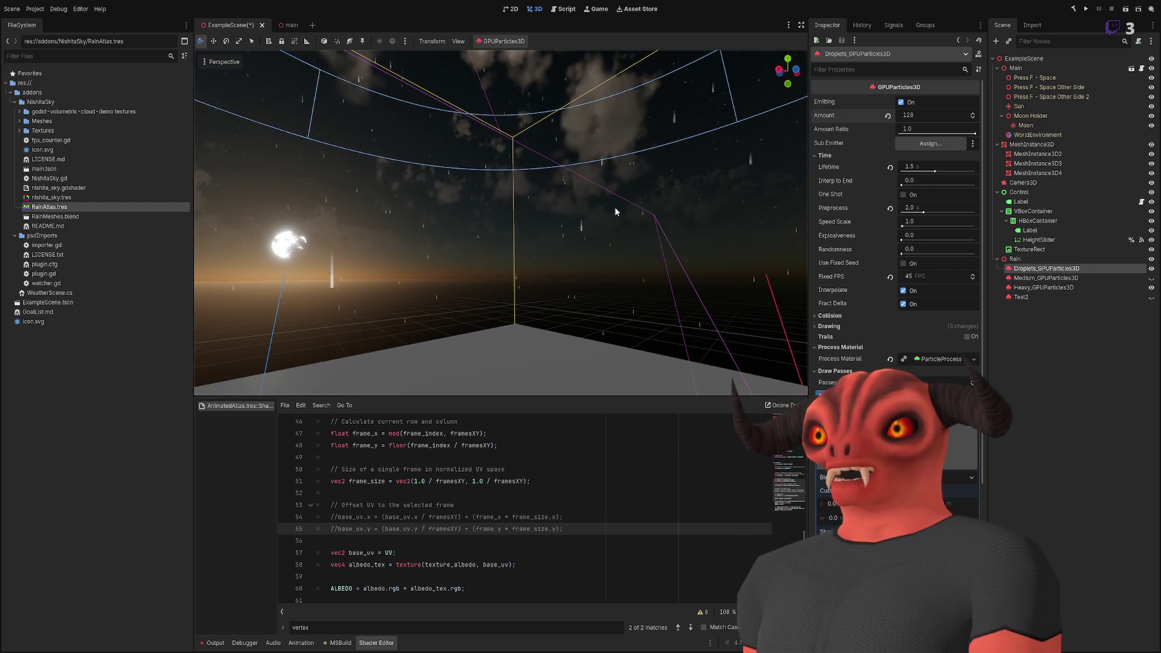
{"action": "left_click_drag", "start_coordinate": [623, 191], "coordinate": [623, 191]}
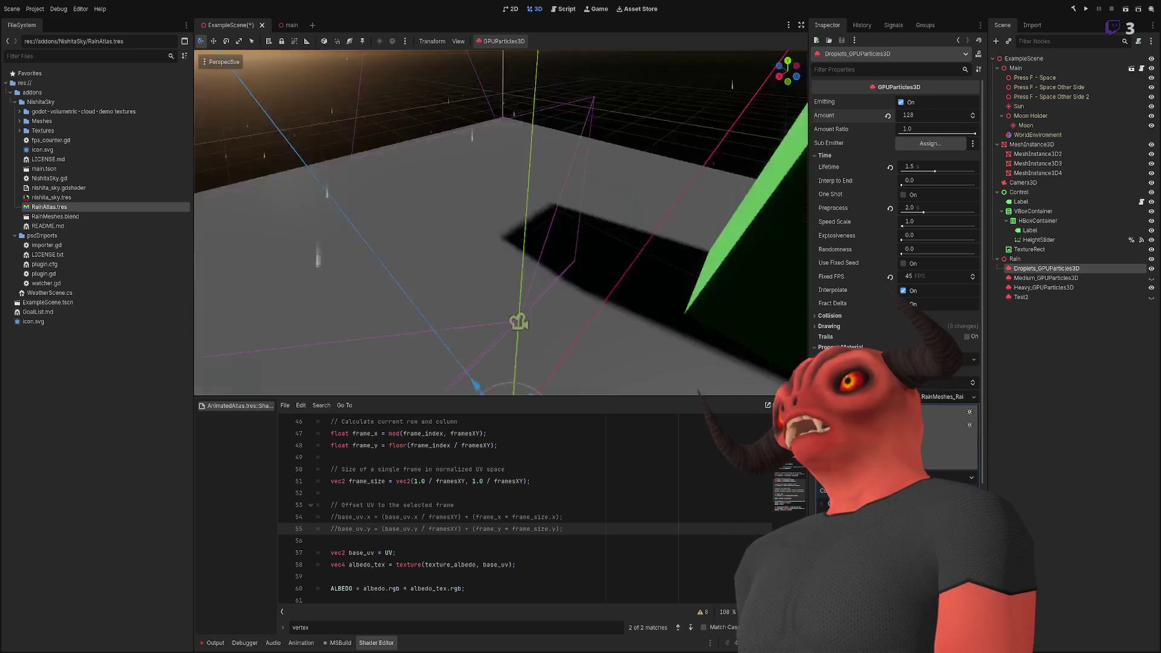
{"action": "key", "text": "f"}
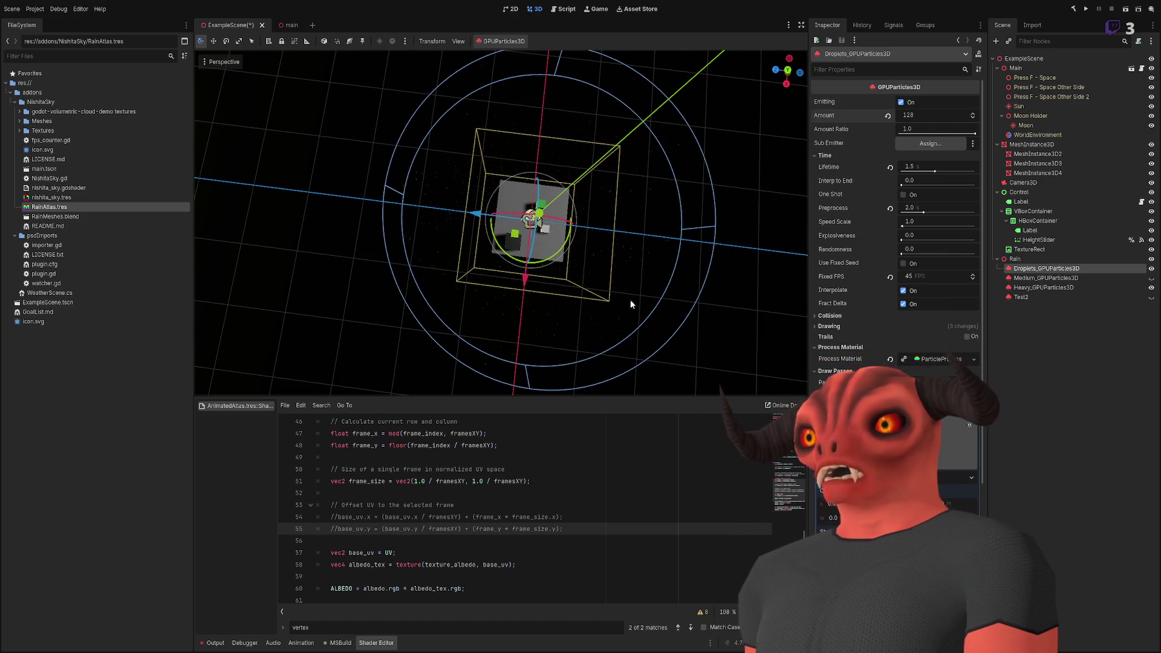
{"action": "scroll", "coordinate": [631, 304], "scroll_direction": "up", "scroll_amount": 3}
{"action": "left_click_drag", "start_coordinate": [630, 304], "coordinate": [612, 143]}
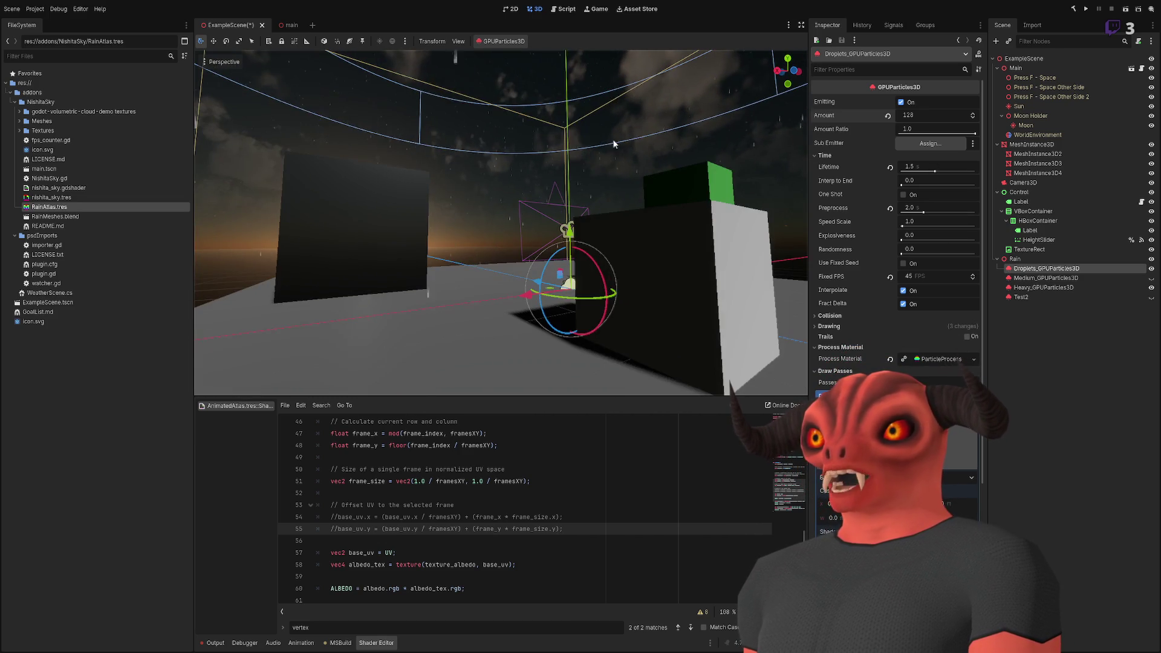
{"action": "left_click_drag", "start_coordinate": [497, 174], "coordinate": [415, 284]}
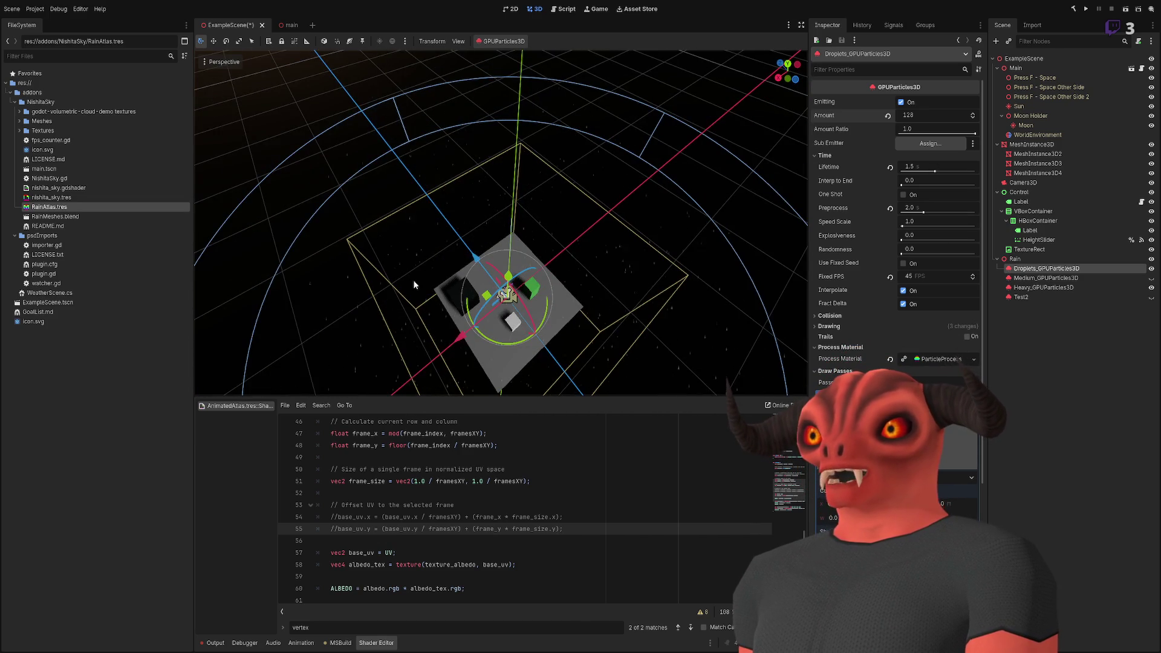
{"action": "left_click_drag", "start_coordinate": [450, 199], "coordinate": [393, 100]}
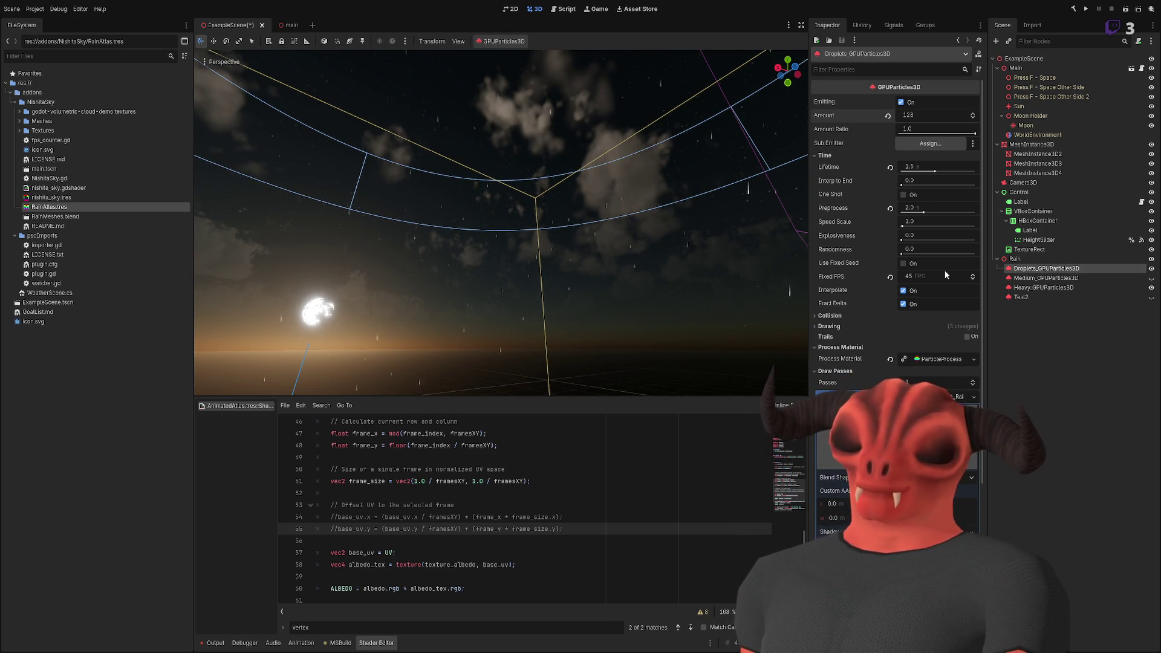
- Rename the droplet layer to Lowest_GPUParticles3D and duplicate it
{"action": "key", "text": "ctrl+z"}
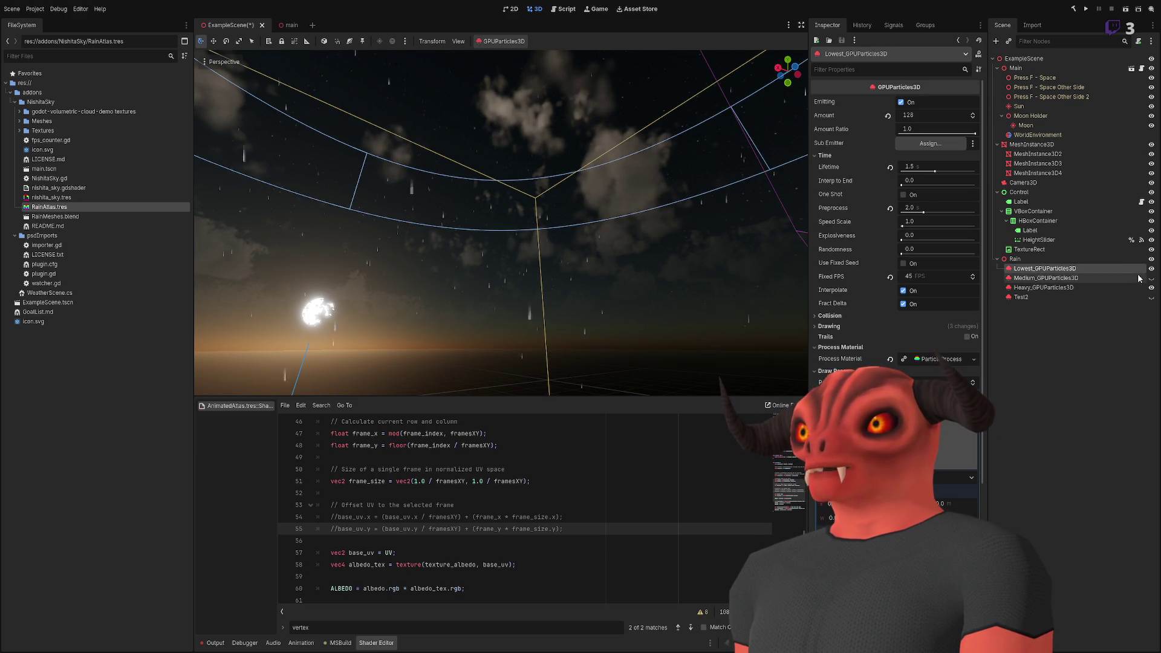
{"action": "double_click", "coordinate": [1052, 269]}
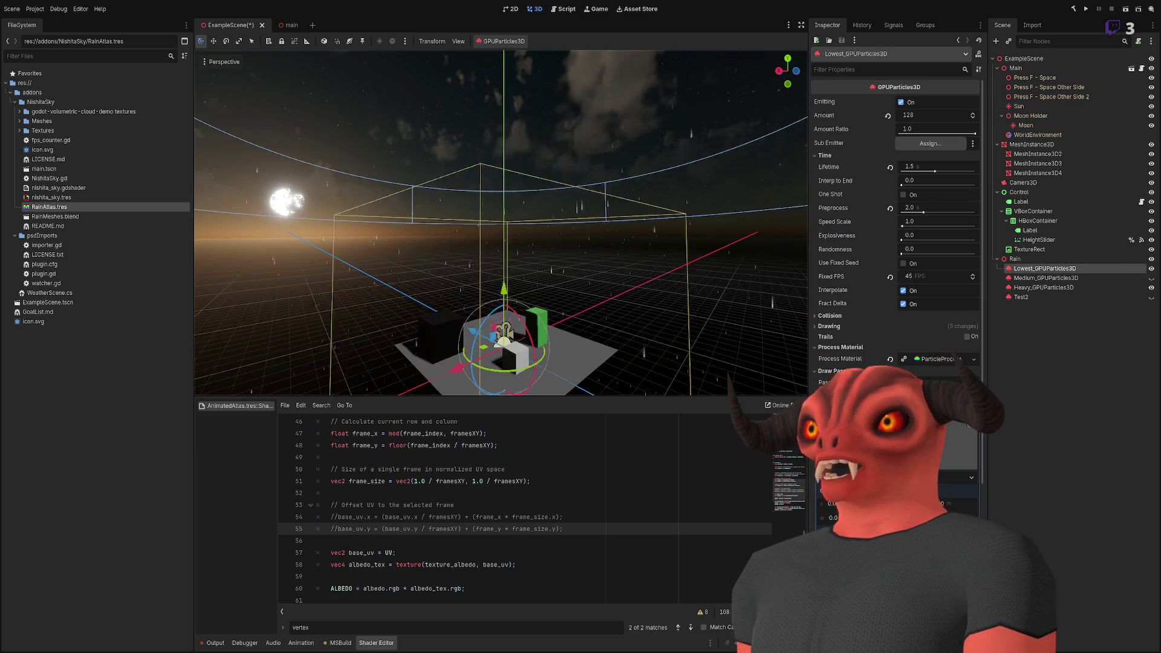
{"action": "key", "text": "ctrl+d"}
- Delete the Medium, Heavy and Test2 rain layers
{"action": "left_click", "coordinate": [1054, 287]}
{"action": "left_click", "coordinate": [1054, 296], "text": "shift"}
{"action": "left_click", "coordinate": [1065, 306], "text": "shift"}
{"action": "key", "text": "Delete"}
{"action": "left_click", "coordinate": [1039, 278]}
- Rename the duplicated layer to Low_GPUParticles3D
{"action": "left_click", "coordinate": [1031, 278]}
{"action": "key", "text": "BackSpace"}
{"action": "key", "text": "BackSpace"}
{"action": "key", "text": "BackSpace"}
{"action": "key", "text": "Return"}
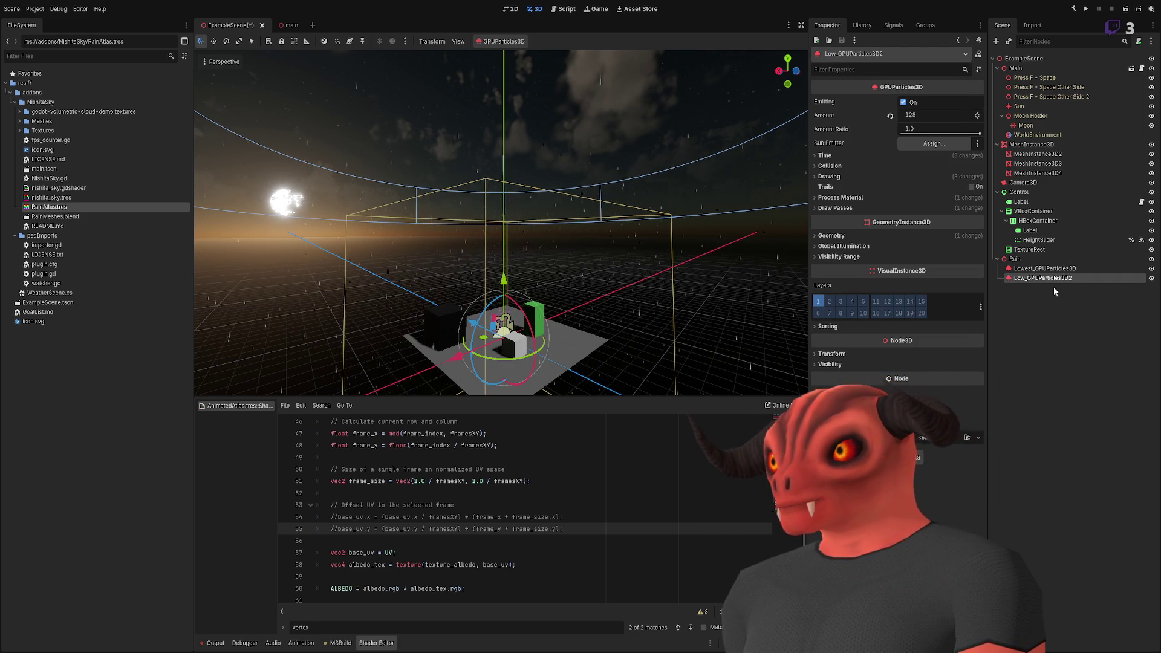
{"action": "left_click", "coordinate": [1067, 278]}
{"action": "key", "text": "BackSpace"}
{"action": "left_click", "coordinate": [1076, 291]}
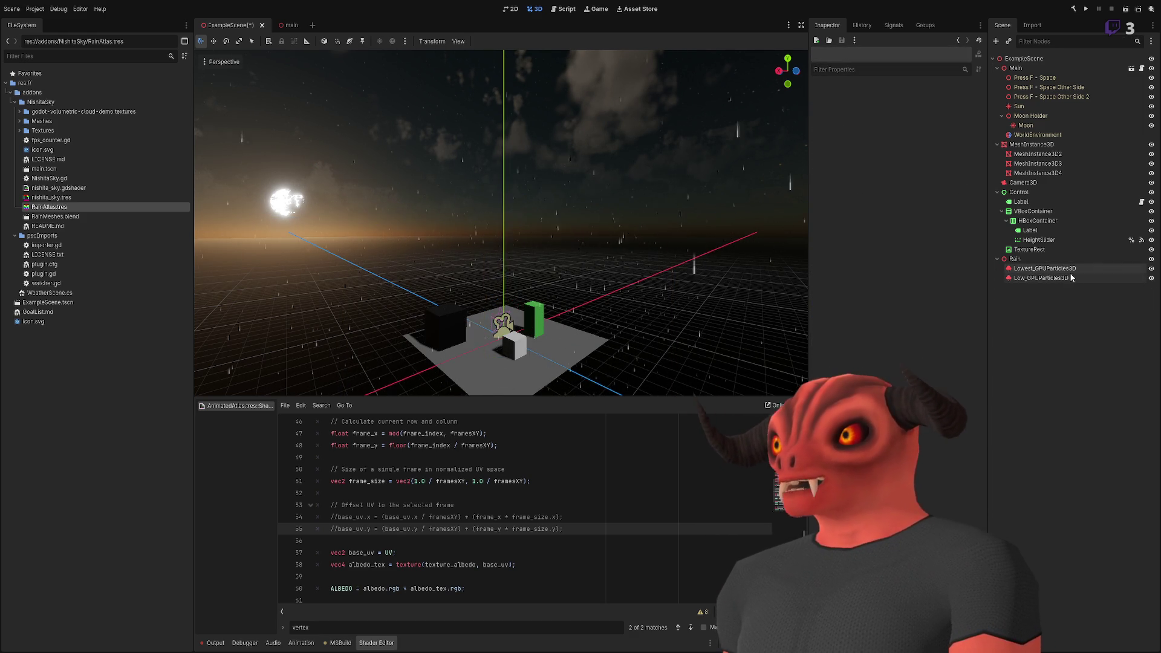
- Inspect the Low layer's draw pass mesh and compare its settings with the Lowest layer
{"action": "left_click", "coordinate": [1070, 277]}
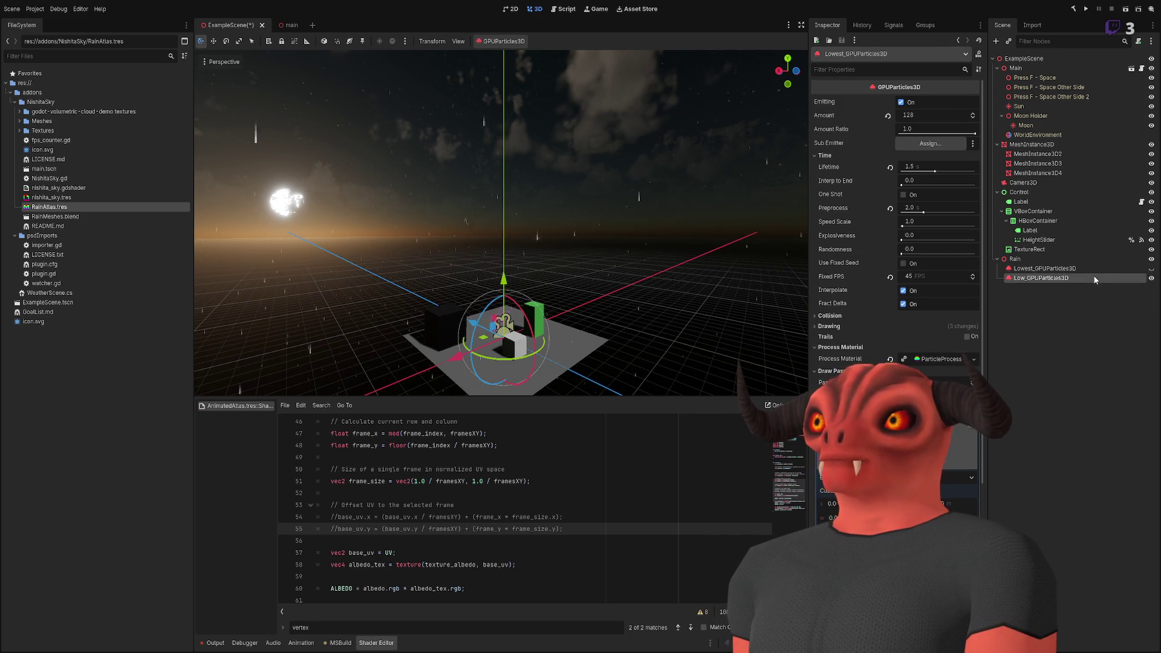
{"action": "left_click", "coordinate": [919, 115]}
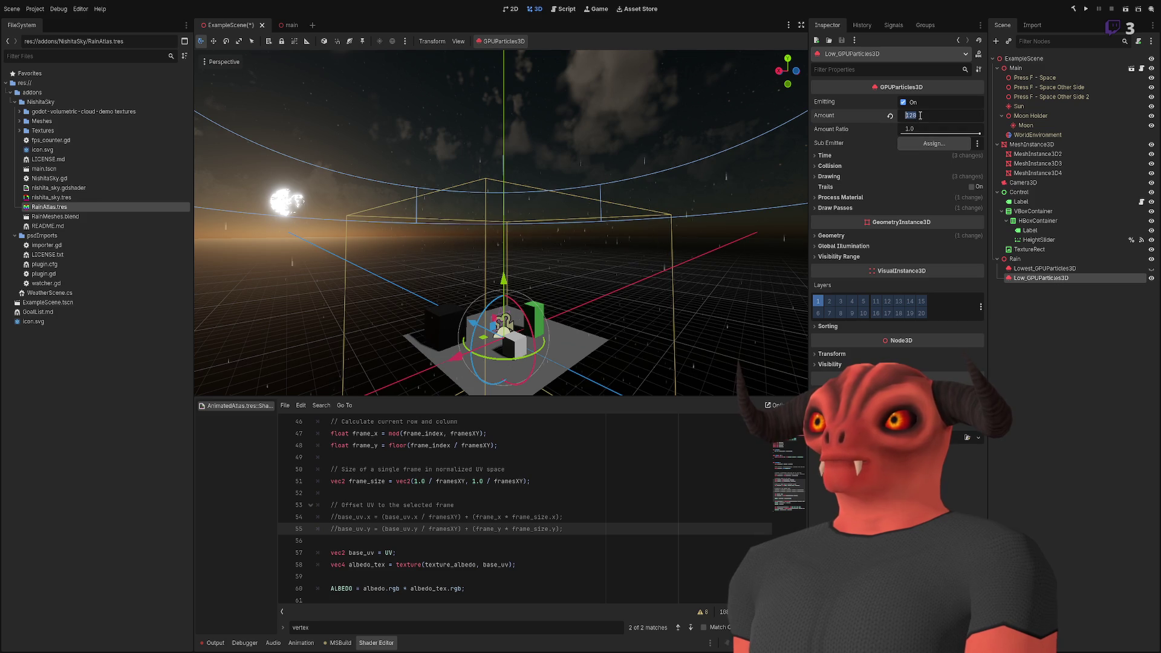
{"action": "mouse_move", "coordinate": [677, 174]}
{"action": "left_mouse_down"}
{"action": "mouse_move", "coordinate": [665, 193]}
{"action": "mouse_move", "coordinate": [605, 212]}
{"action": "mouse_move", "coordinate": [869, 205]}
{"action": "left_mouse_up"}
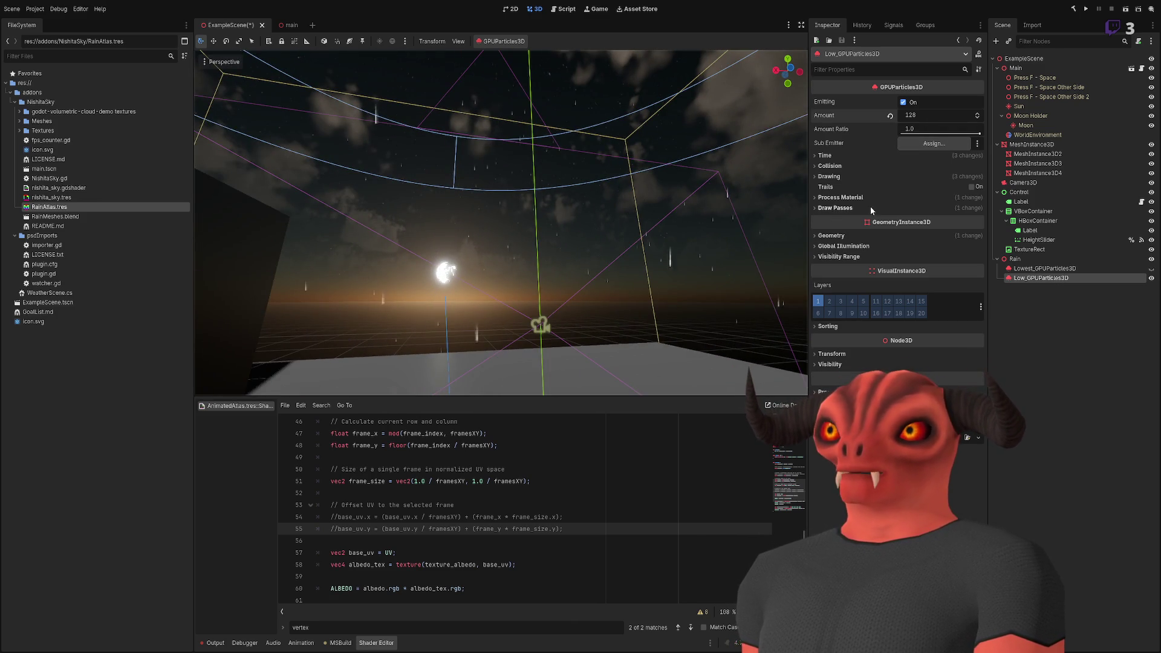
{"action": "left_click", "coordinate": [871, 208]}
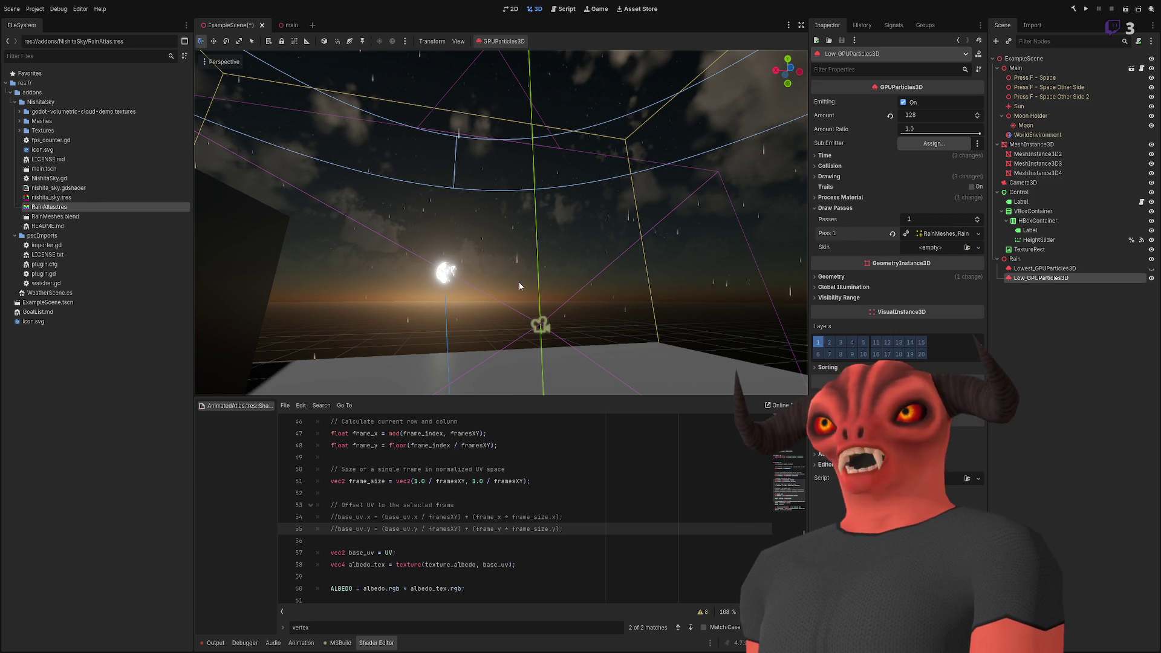
{"action": "mouse_move", "coordinate": [523, 249]}
{"action": "left_mouse_down"}
{"action": "mouse_move", "coordinate": [496, 266]}
{"action": "mouse_move", "coordinate": [521, 241]}
{"action": "mouse_move", "coordinate": [524, 140]}
{"action": "mouse_move", "coordinate": [541, 221]}
{"action": "left_mouse_up"}
{"action": "left_click", "coordinate": [1031, 268]}
{"action": "left_click", "coordinate": [1023, 279]}
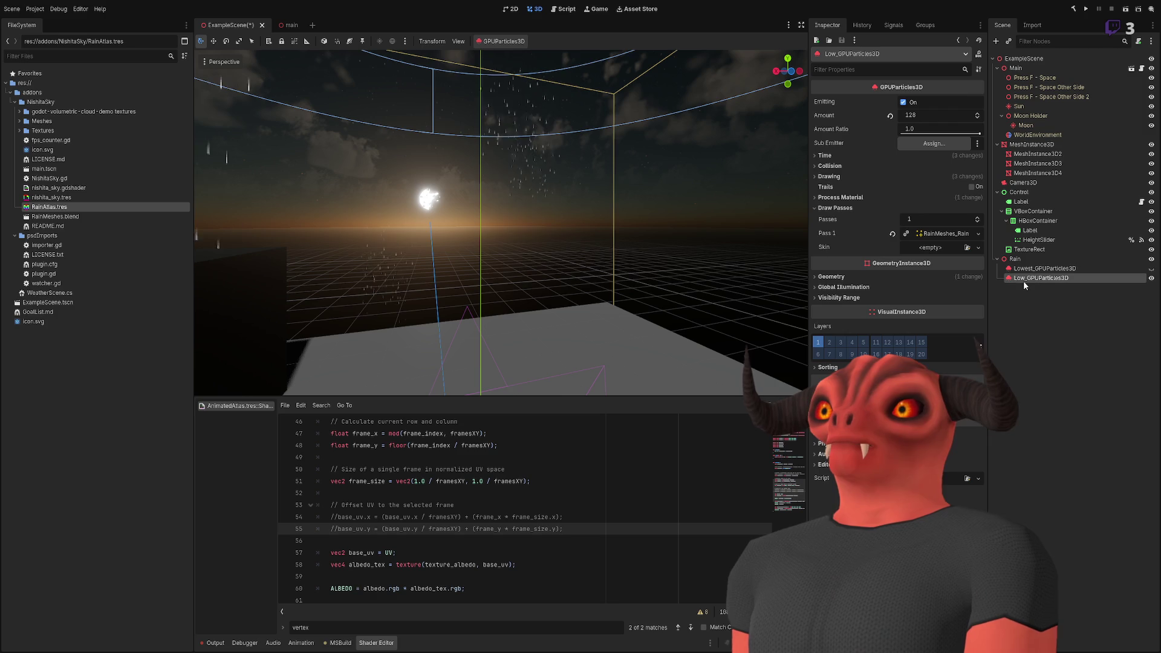
{"action": "left_click", "coordinate": [1051, 270]}
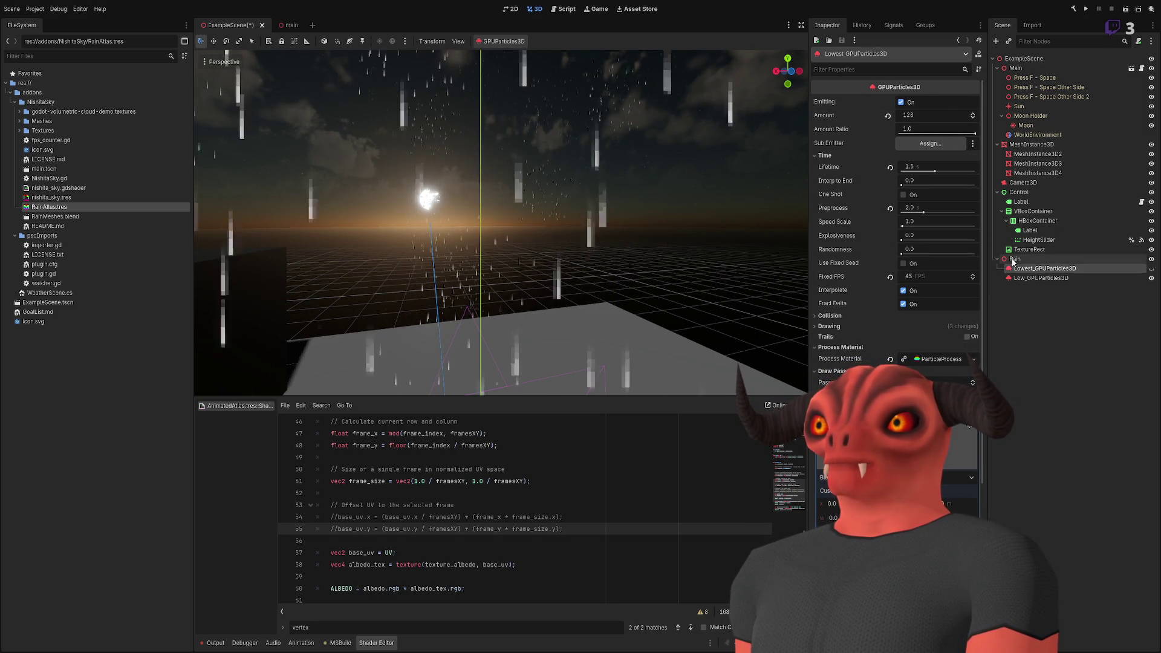
{"action": "left_click", "coordinate": [1022, 278]}
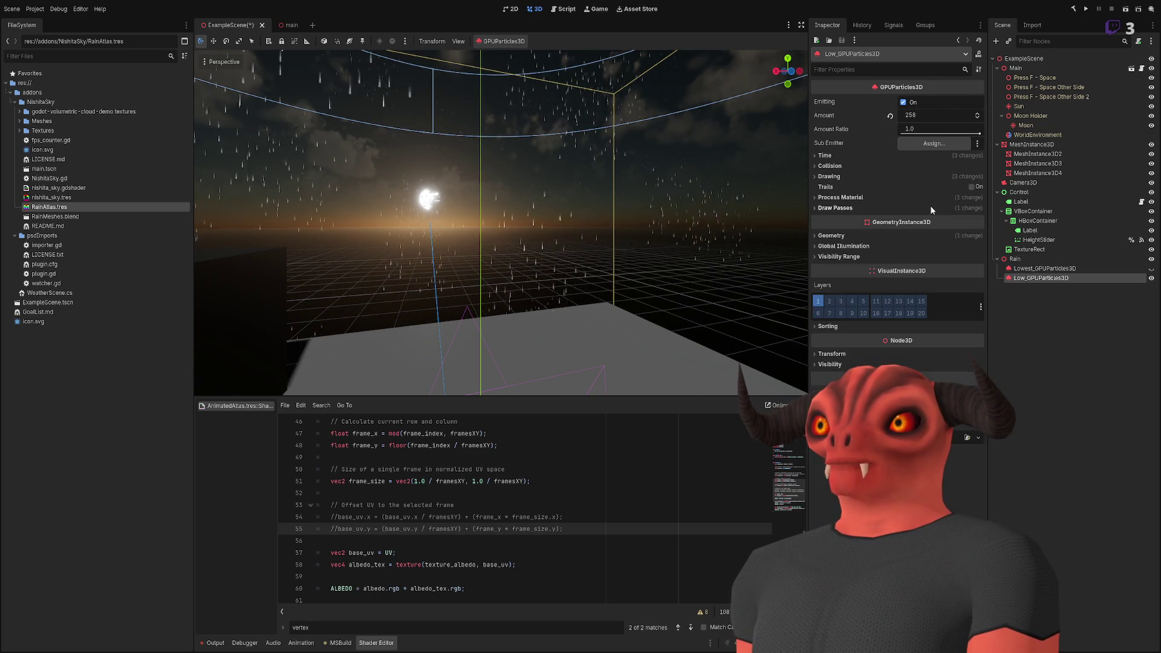
- Set the Low_GPUParticles3D Amount to 256 and switch to RainAtlas in Photoshop
{"action": "left_click", "coordinate": [920, 113]}
{"action": "type", "text": "25"}
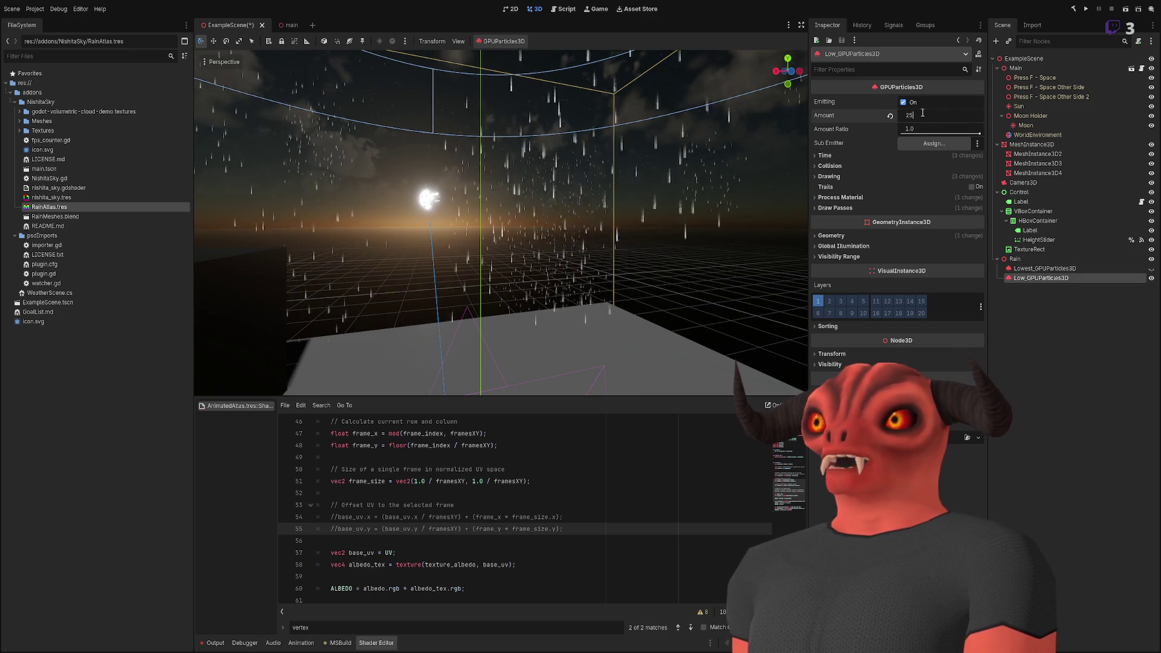
{"action": "type", "text": "6"}
{"action": "key", "text": "Return"}
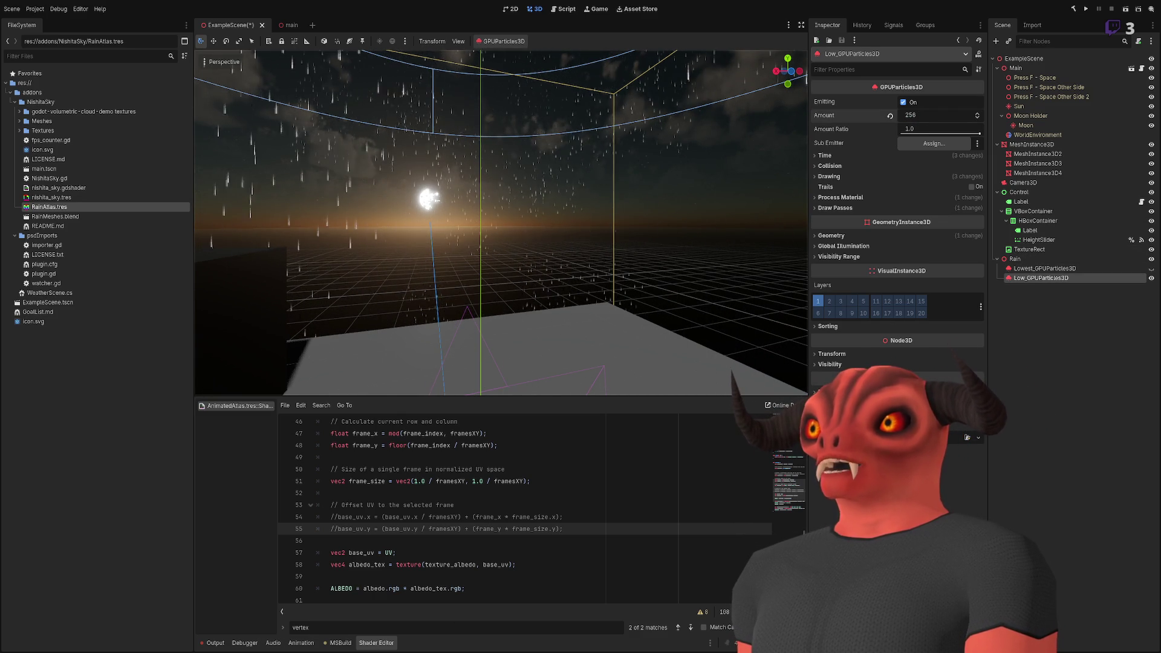
{"action": "key", "text": "alt+Tab"}
{"action": "scroll", "coordinate": [313, 213], "scroll_direction": "up", "scroll_amount": 2}
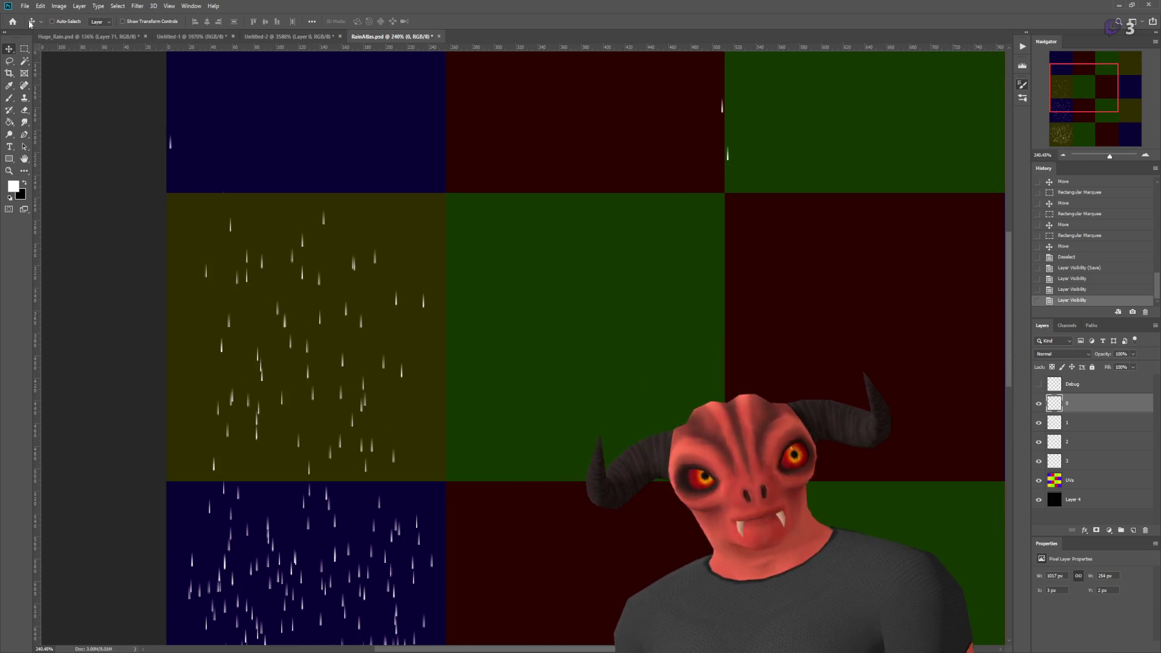
- Zoom into the rain atlas while switching between the Marquee and Brush tools
{"action": "key", "text": "m"}
{"action": "scroll", "coordinate": [177, 194], "scroll_direction": "down", "scroll_amount": 3}
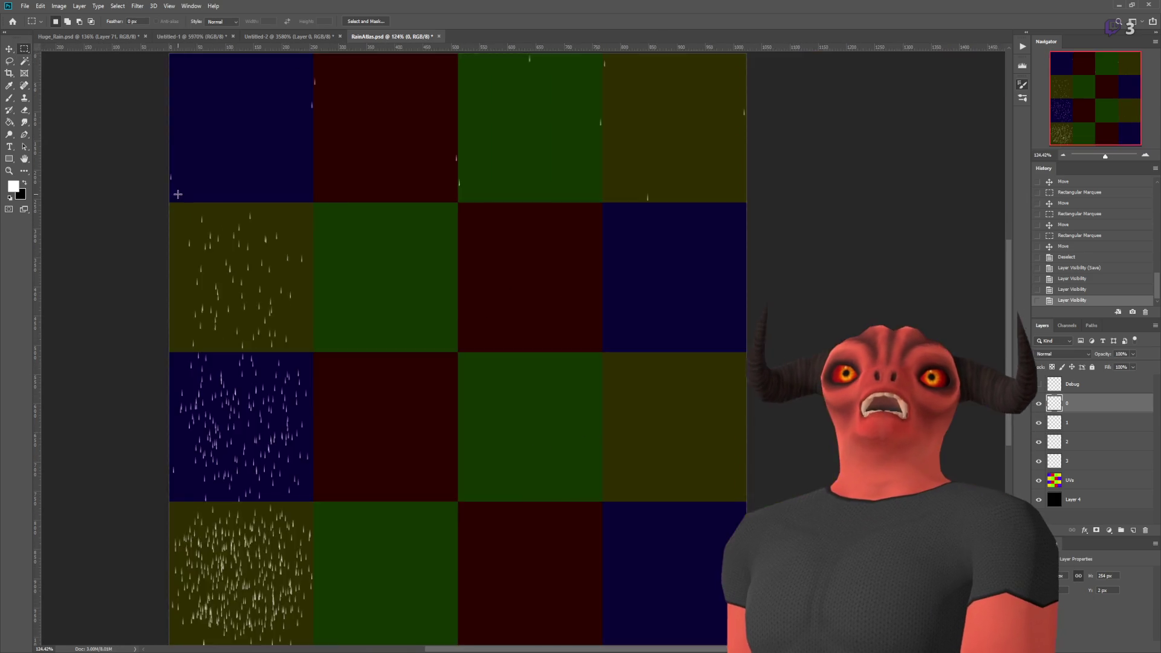
{"action": "scroll", "coordinate": [178, 194], "scroll_direction": "up", "scroll_amount": 2}
{"action": "scroll", "coordinate": [57, 148], "scroll_direction": "up", "scroll_amount": 3}
{"action": "key", "text": "b"}
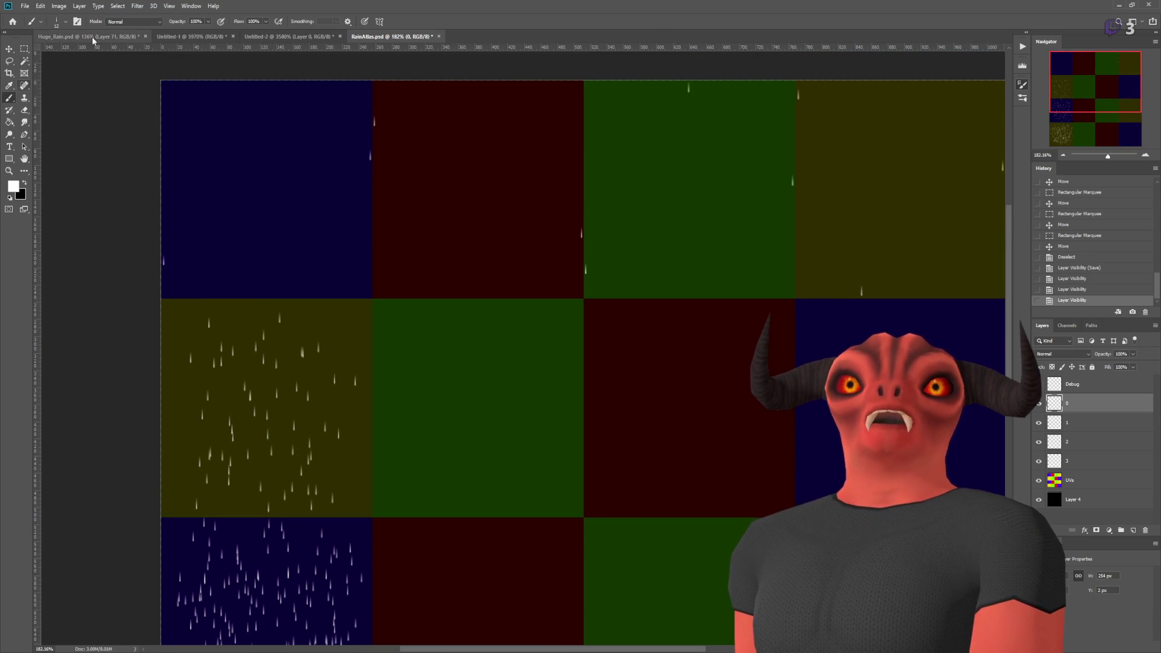
{"action": "scroll", "coordinate": [418, 456], "scroll_direction": "down", "scroll_amount": 1}
{"action": "scroll", "coordinate": [417, 457], "scroll_direction": "down", "scroll_amount": 2}
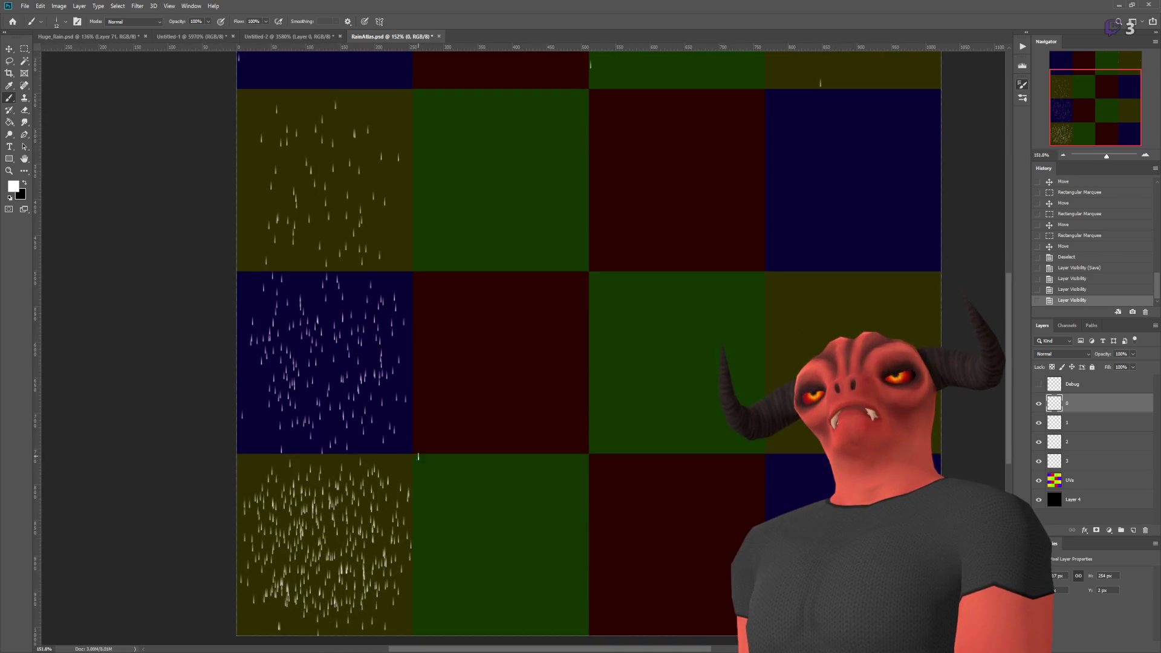
{"action": "scroll", "coordinate": [570, 407], "scroll_direction": "down", "scroll_amount": 2}
{"action": "scroll", "coordinate": [549, 384], "scroll_direction": "up", "scroll_amount": 2}
{"action": "scroll", "coordinate": [544, 381], "scroll_direction": "down", "scroll_amount": 1}
{"action": "scroll", "coordinate": [544, 382], "scroll_direction": "up", "scroll_amount": 1}
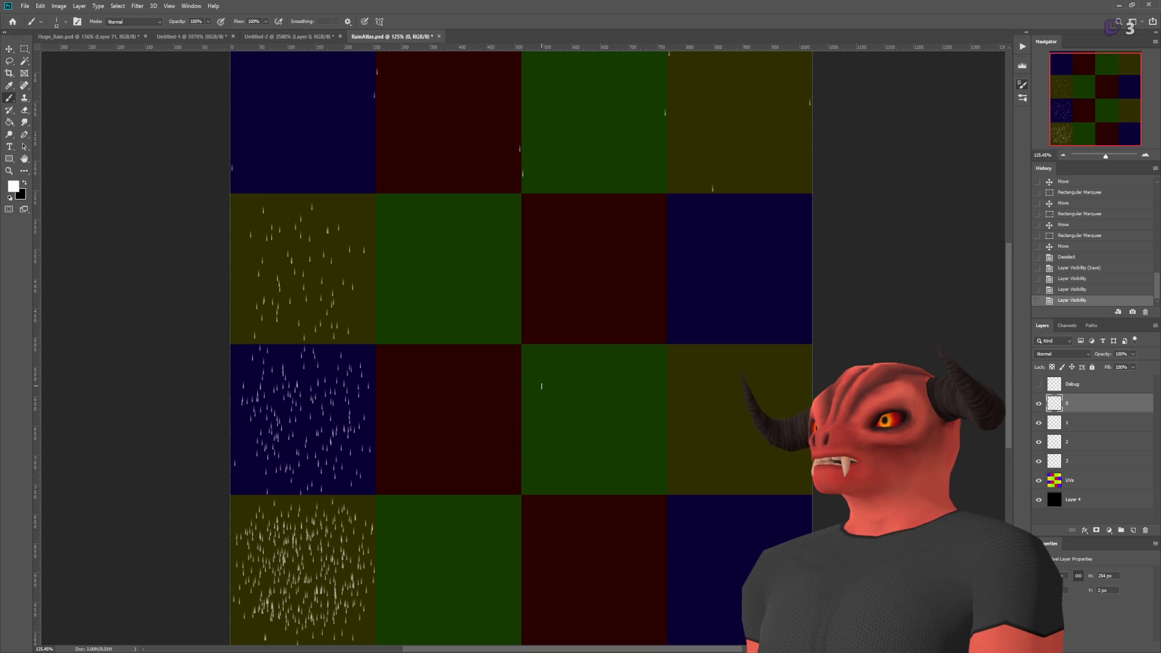
{"action": "scroll", "coordinate": [293, 315], "scroll_direction": "up", "scroll_amount": 8}
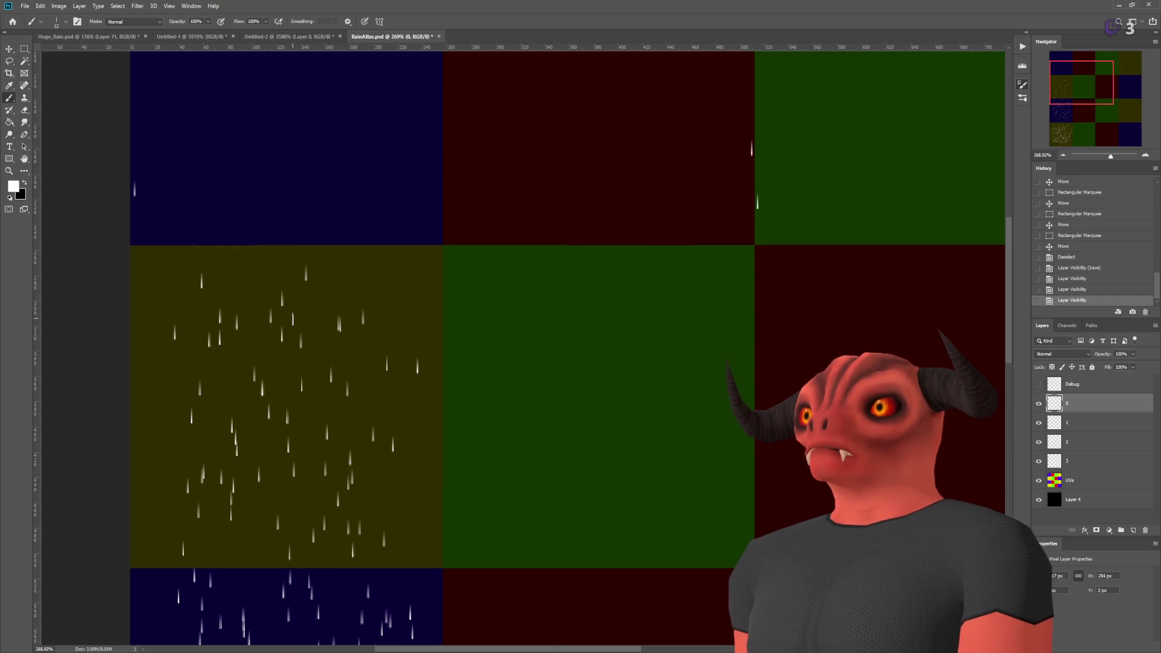
- On layer 1, marquee the yellow sparse-rain tile and clear its rain
{"action": "left_click", "coordinate": [1084, 423]}
{"action": "key", "text": "m"}
{"action": "mouse_move", "coordinate": [130, 249]}
{"action": "left_mouse_down"}
{"action": "mouse_move", "coordinate": [445, 542]}
{"action": "mouse_move", "coordinate": [492, 564]}
{"action": "left_mouse_up"}
{"action": "key", "text": "Delete"}
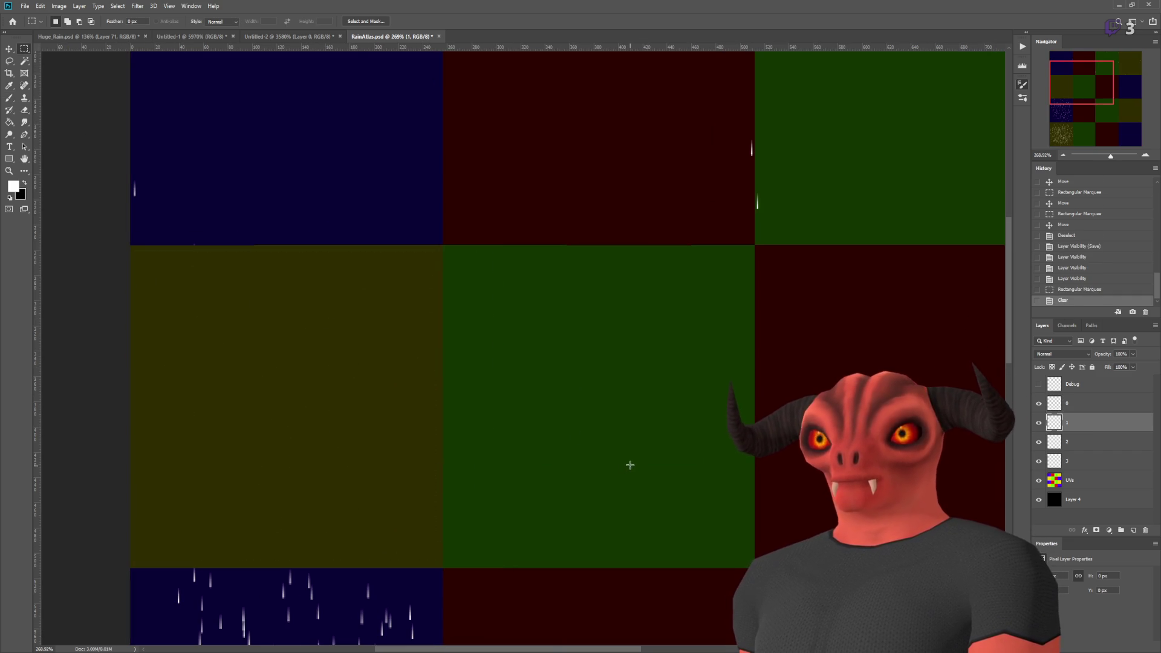
- Paint about nine new raindrops across the cleared yellow cell
{"action": "key", "text": "ctrl+d"}
{"action": "key", "text": "b"}
{"action": "left_click", "coordinate": [186, 298]}
{"action": "left_click", "coordinate": [310, 302]}
{"action": "left_click", "coordinate": [293, 412]}
{"action": "left_click", "coordinate": [211, 432]}
{"action": "left_click", "coordinate": [216, 438]}
{"action": "left_click", "coordinate": [189, 518]}
{"action": "left_click", "coordinate": [386, 340]}
{"action": "left_click", "coordinate": [332, 404]}
{"action": "left_click", "coordinate": [238, 296]}
- Add raindrops to the green and red cells, redoing the misplaced red one
{"action": "key", "text": "h"}
{"action": "mouse_move", "coordinate": [402, 477]}
{"action": "left_mouse_down"}
{"action": "mouse_move", "coordinate": [564, 371]}
{"action": "mouse_move", "coordinate": [405, 344]}
{"action": "left_mouse_up"}
{"action": "left_click", "coordinate": [404, 392]}
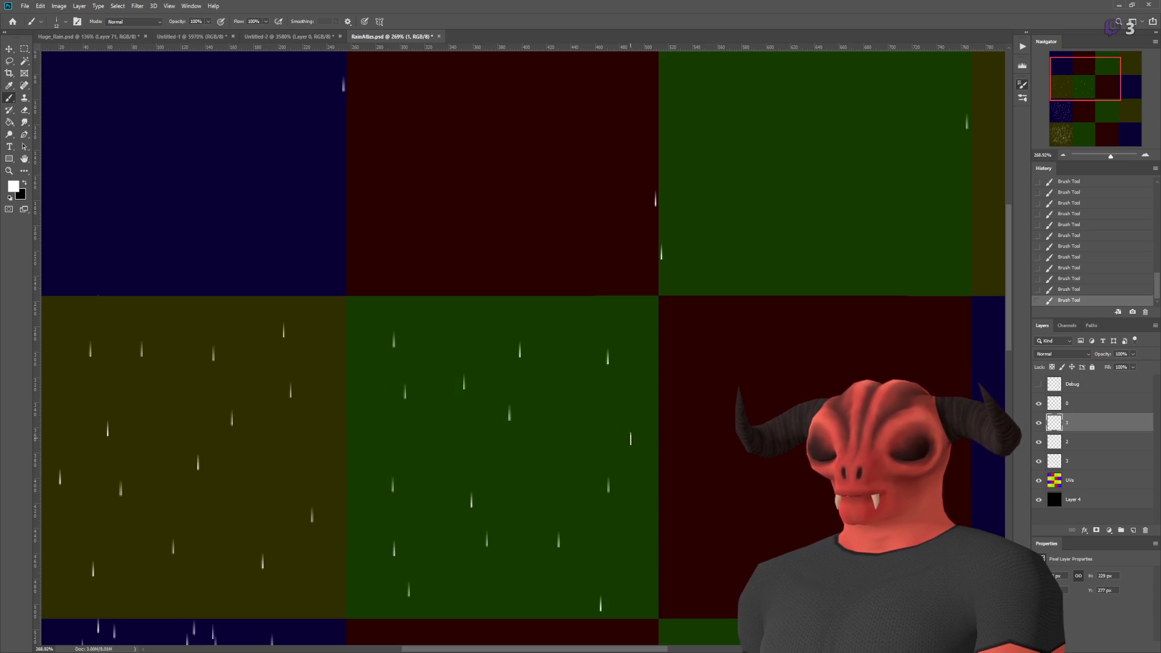
{"action": "scroll", "coordinate": [588, 495], "scroll_direction": "down", "scroll_amount": 3}
{"action": "left_click_drag", "start_coordinate": [589, 495], "coordinate": [389, 607]}
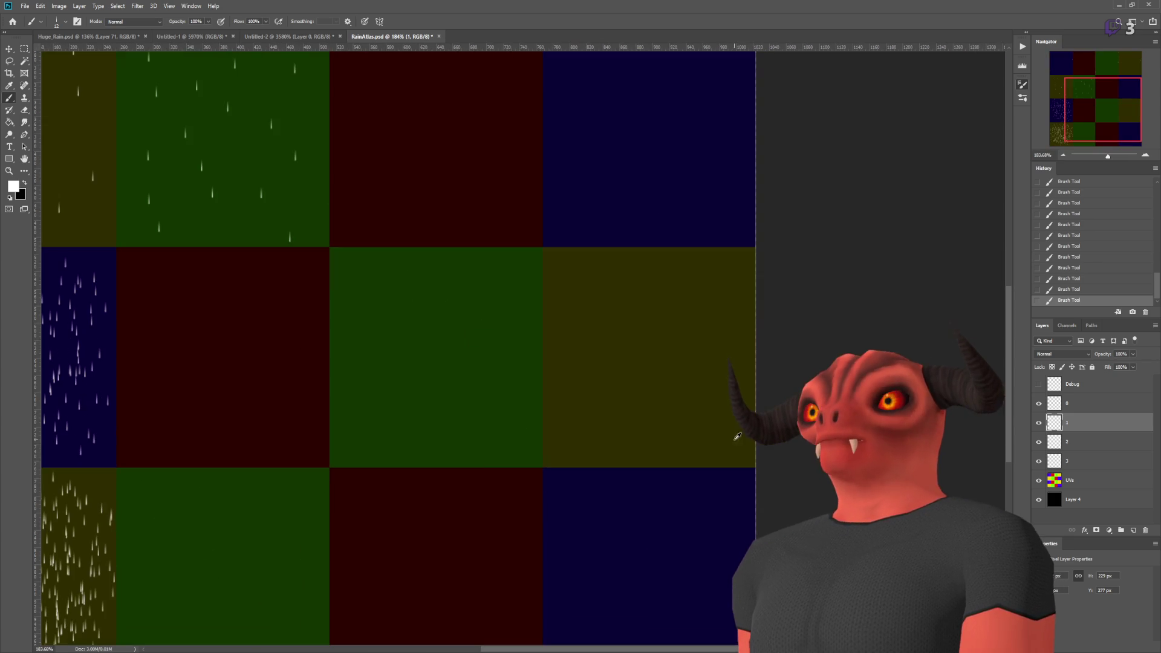
{"action": "scroll", "coordinate": [390, 606], "scroll_direction": "up", "scroll_amount": 2}
{"action": "scroll", "coordinate": [226, 180], "scroll_direction": "down", "scroll_amount": 2}
{"action": "scroll", "coordinate": [227, 180], "scroll_direction": "up", "scroll_amount": 3}
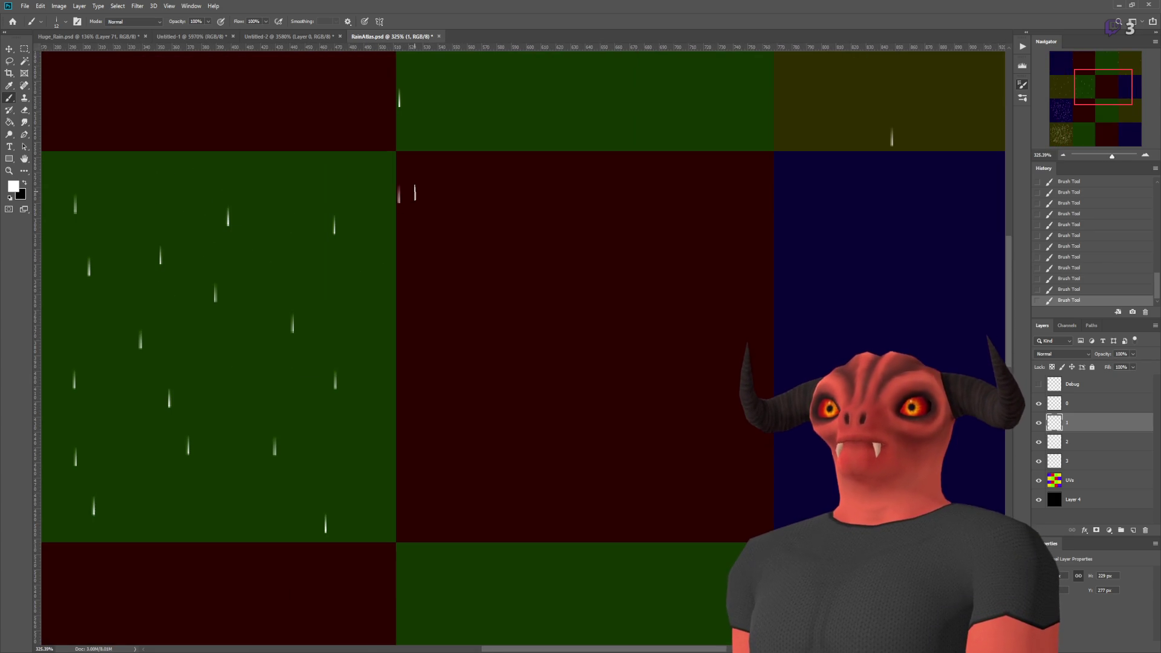
{"action": "key", "text": "ctrl+z"}
{"action": "left_click", "coordinate": [406, 189]}
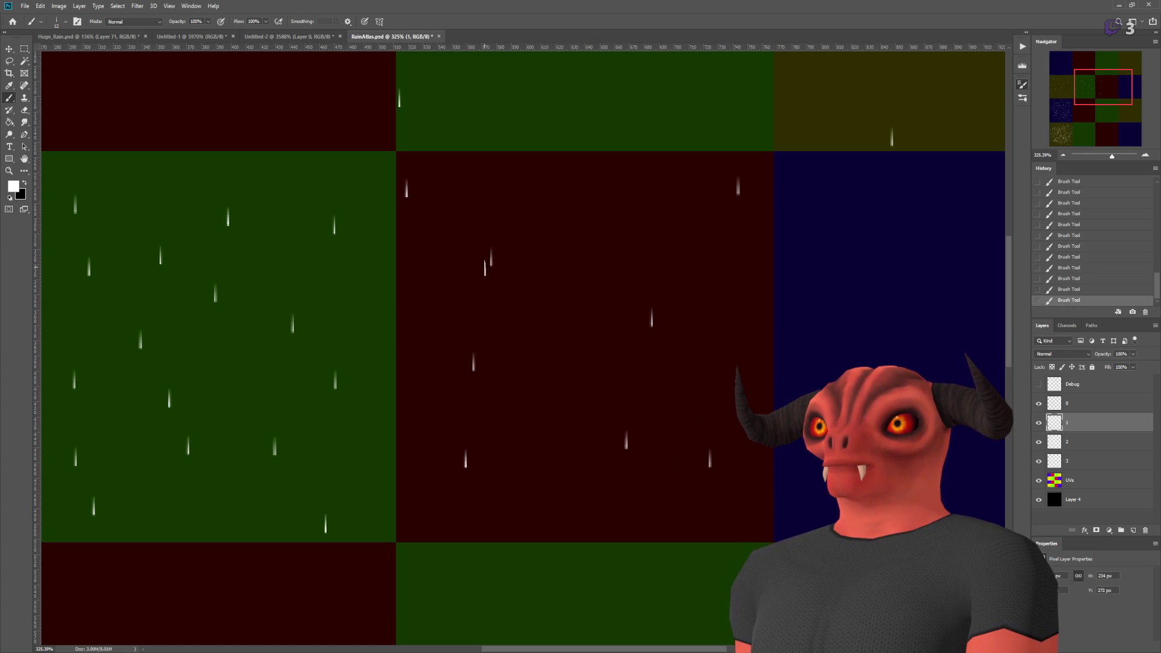
- Hide the UVs layer to check the rain alone, then switch to Godot
{"action": "scroll", "coordinate": [596, 356], "scroll_direction": "down", "scroll_amount": 4}
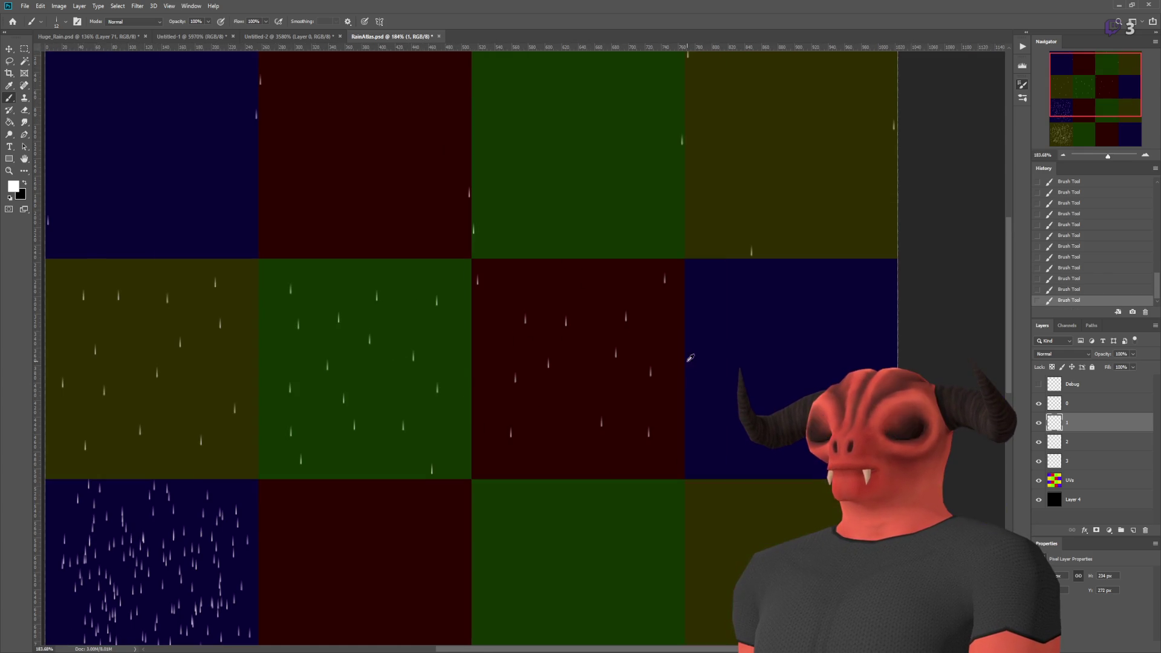
{"action": "scroll", "coordinate": [722, 351], "scroll_direction": "up", "scroll_amount": 2}
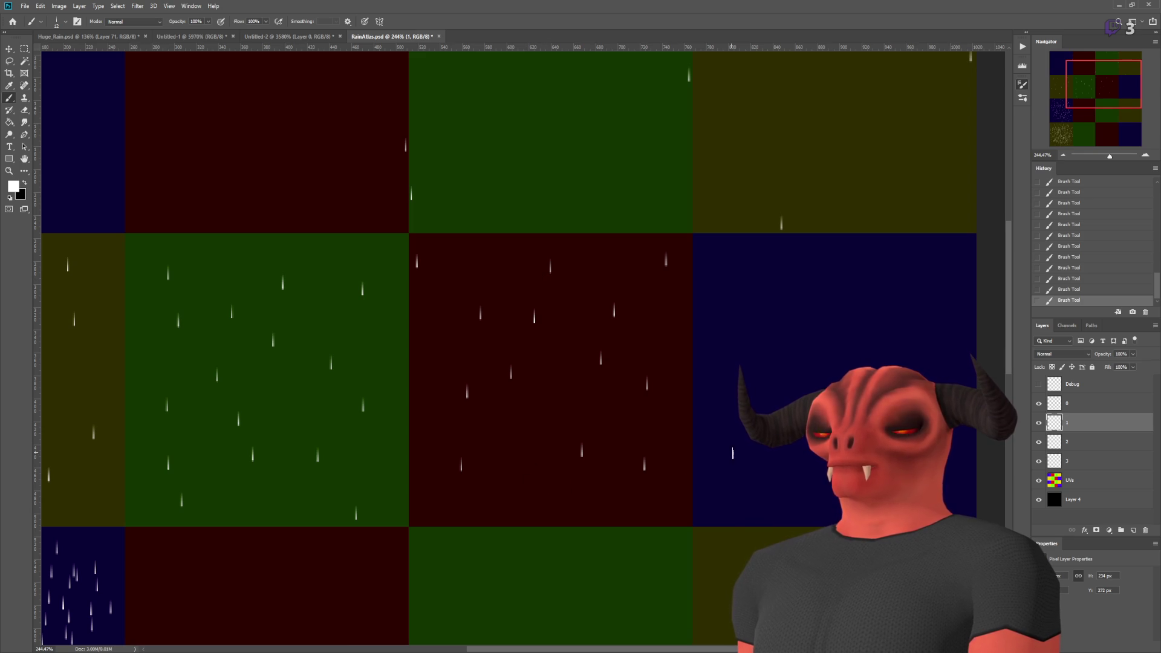
{"action": "scroll", "coordinate": [809, 384], "scroll_direction": "down", "scroll_amount": 2}
{"action": "scroll", "coordinate": [808, 385], "scroll_direction": "up", "scroll_amount": 1}
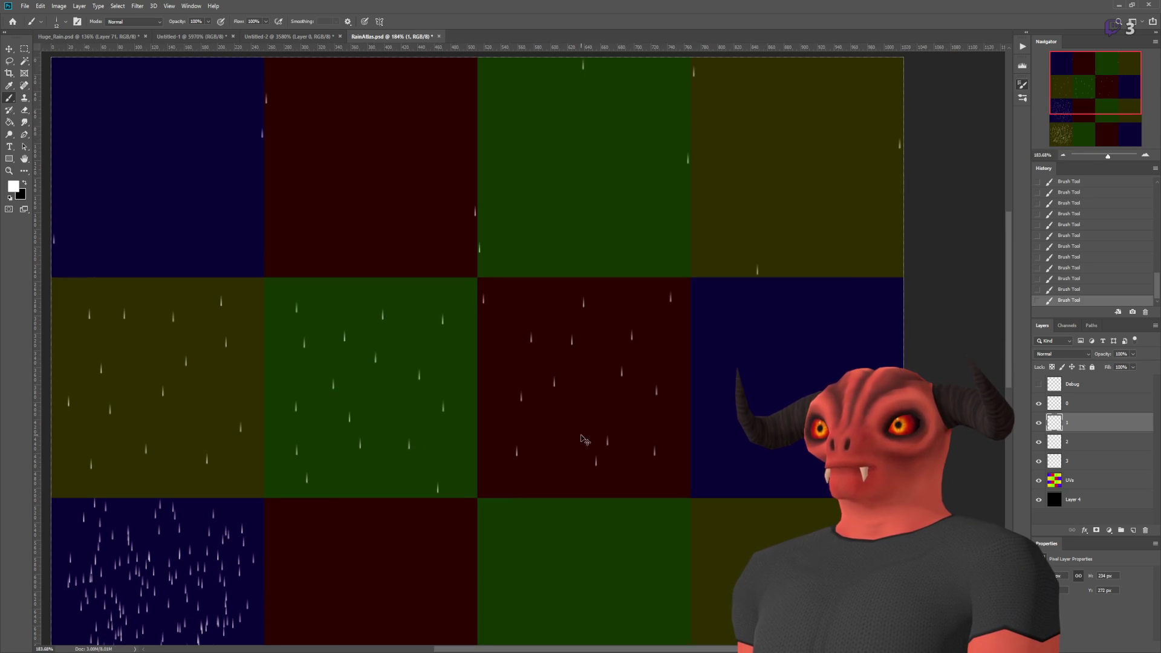
{"action": "scroll", "coordinate": [808, 385], "scroll_direction": "up", "scroll_amount": 1}
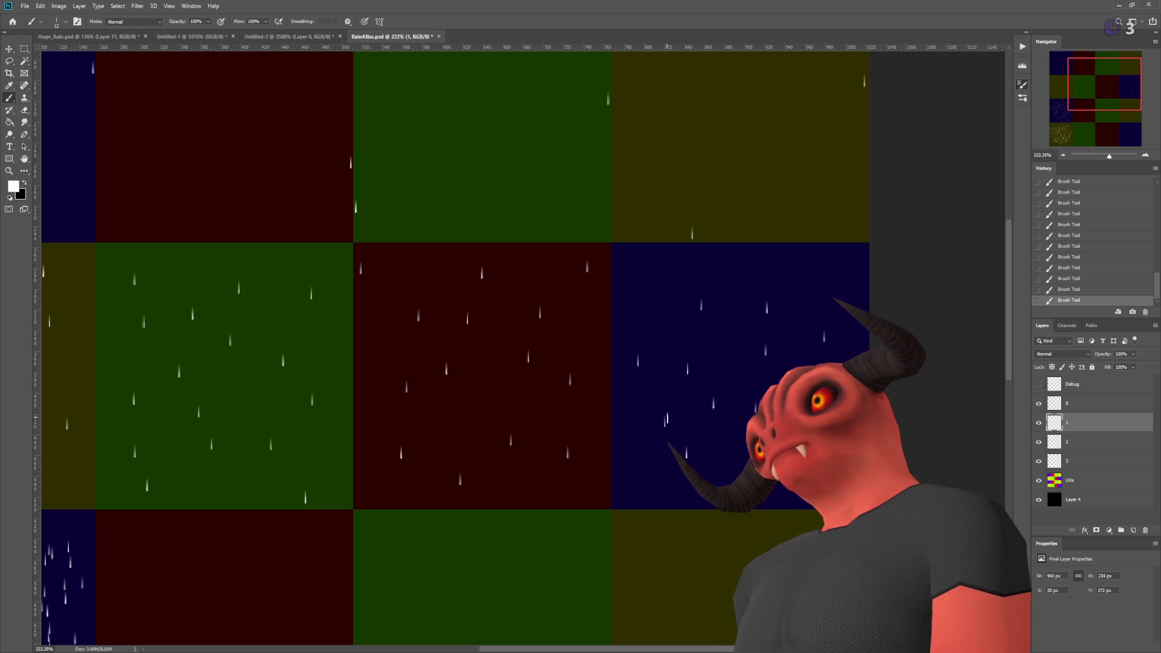
{"action": "scroll", "coordinate": [718, 277], "scroll_direction": "down", "scroll_amount": 3}
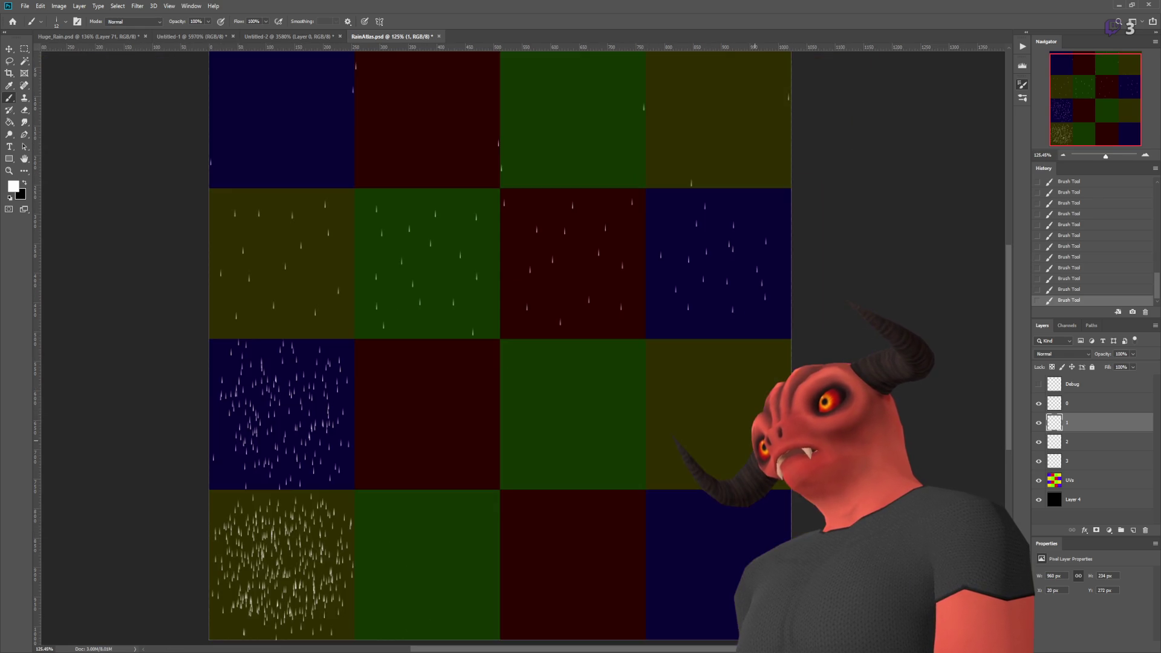
{"action": "scroll", "coordinate": [699, 345], "scroll_direction": "down", "scroll_amount": 1}
{"action": "scroll", "coordinate": [782, 236], "scroll_direction": "up", "scroll_amount": 1}
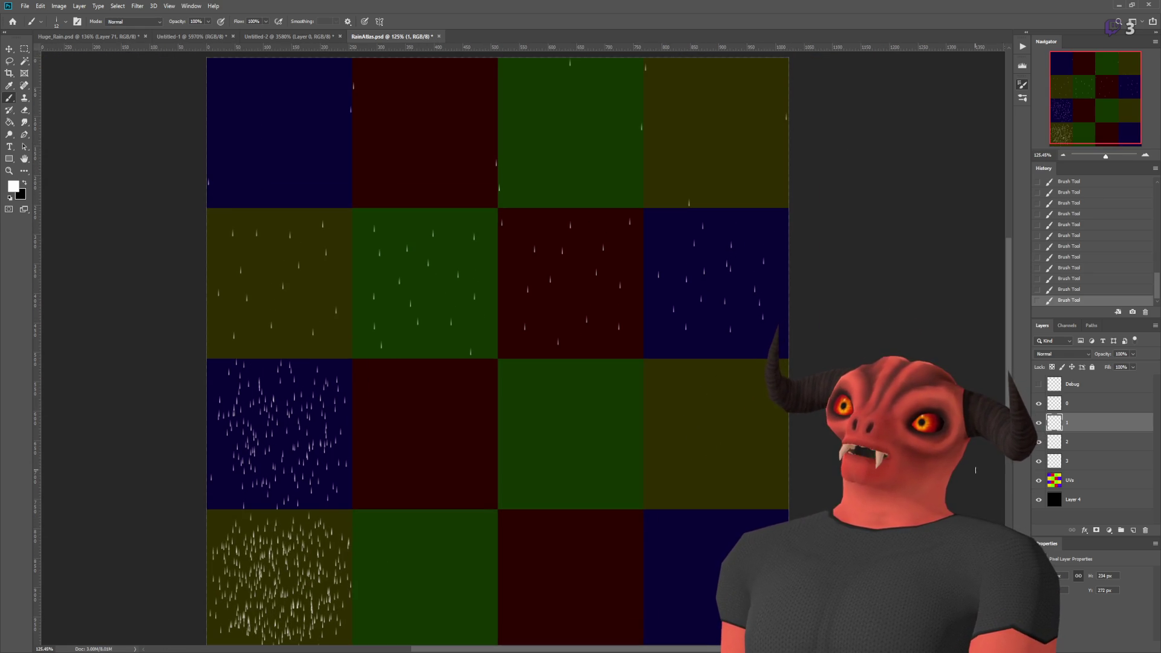
{"action": "left_click", "coordinate": [1038, 480]}
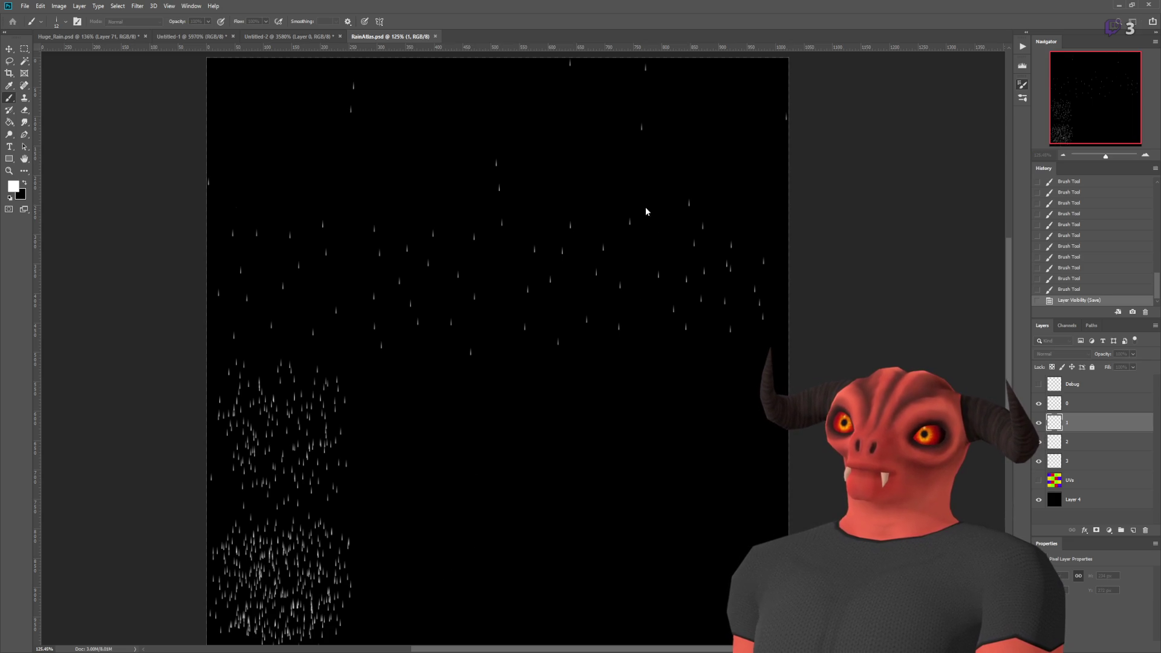
{"action": "key", "text": "alt+Tab"}
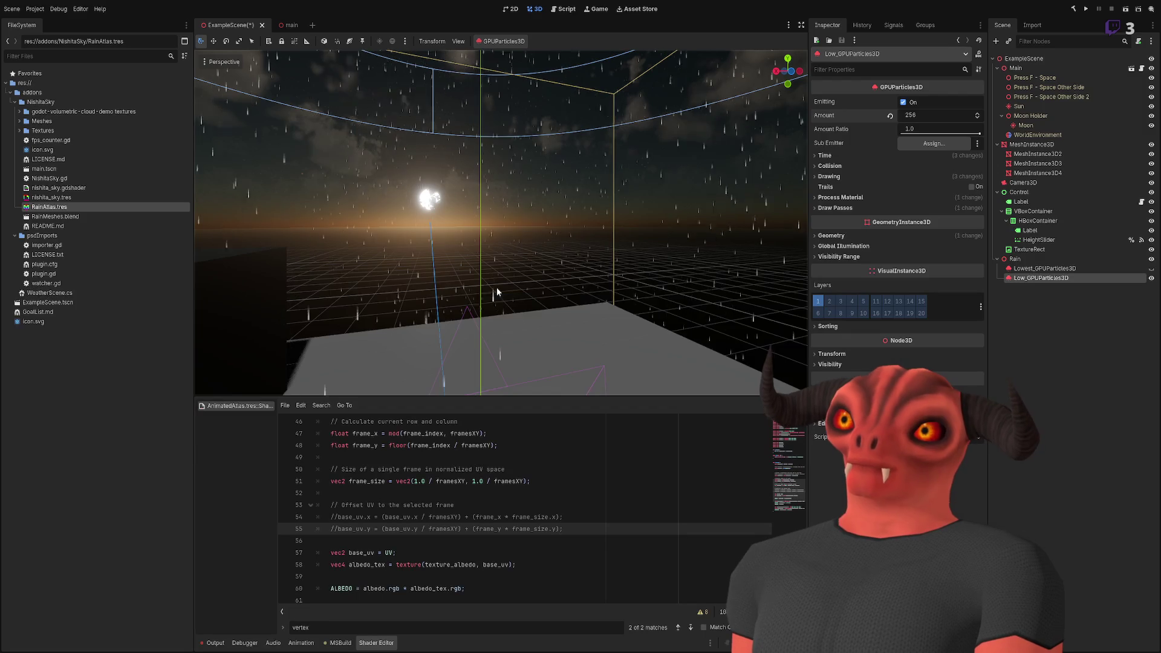
- Set the low rain layer's Amount Ratio to 0.5
{"action": "key", "text": "w"}
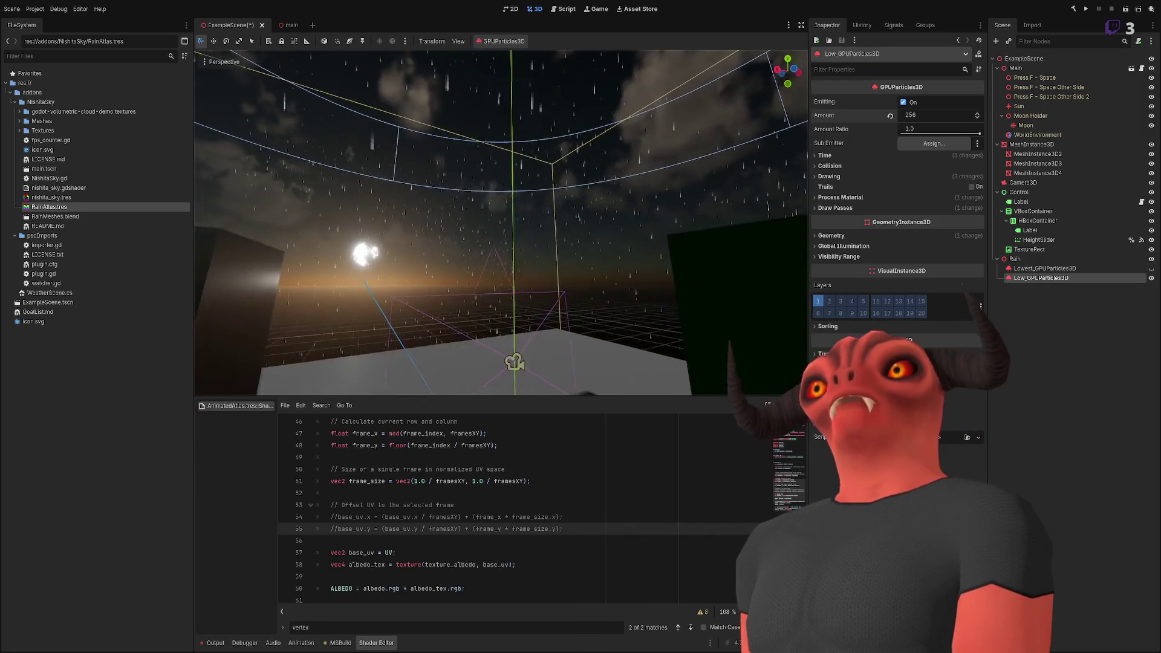
{"action": "left_click_drag", "start_coordinate": [978, 133], "coordinate": [922, 138]}
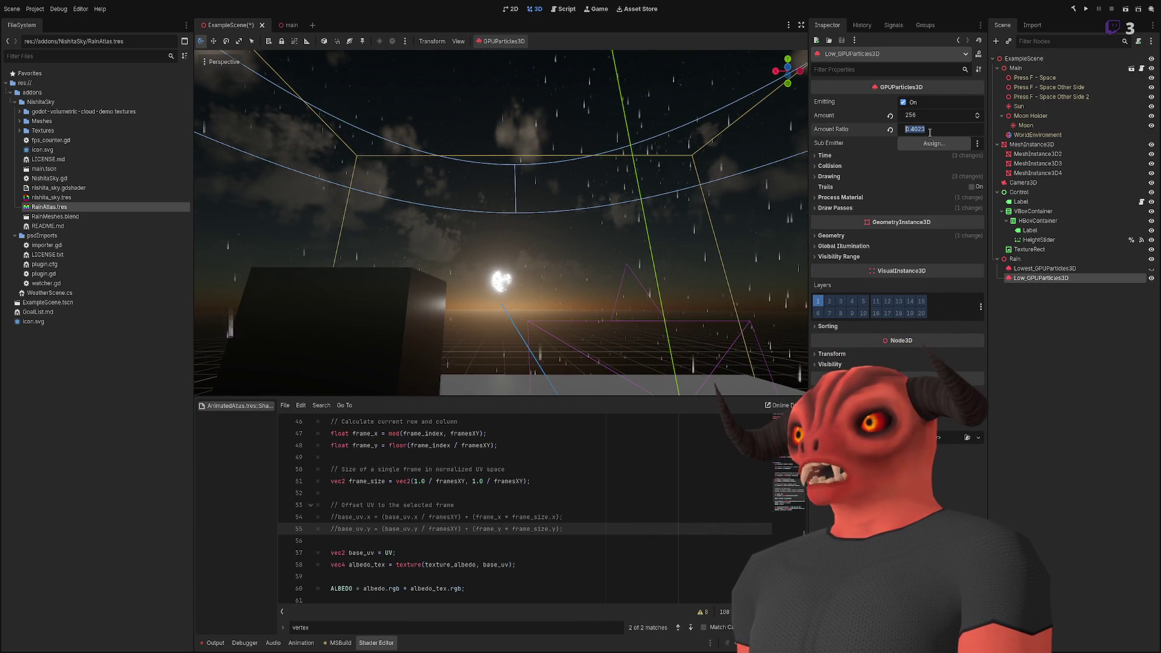
{"action": "type", "text": "0.5"}
{"action": "key", "text": "Return"}
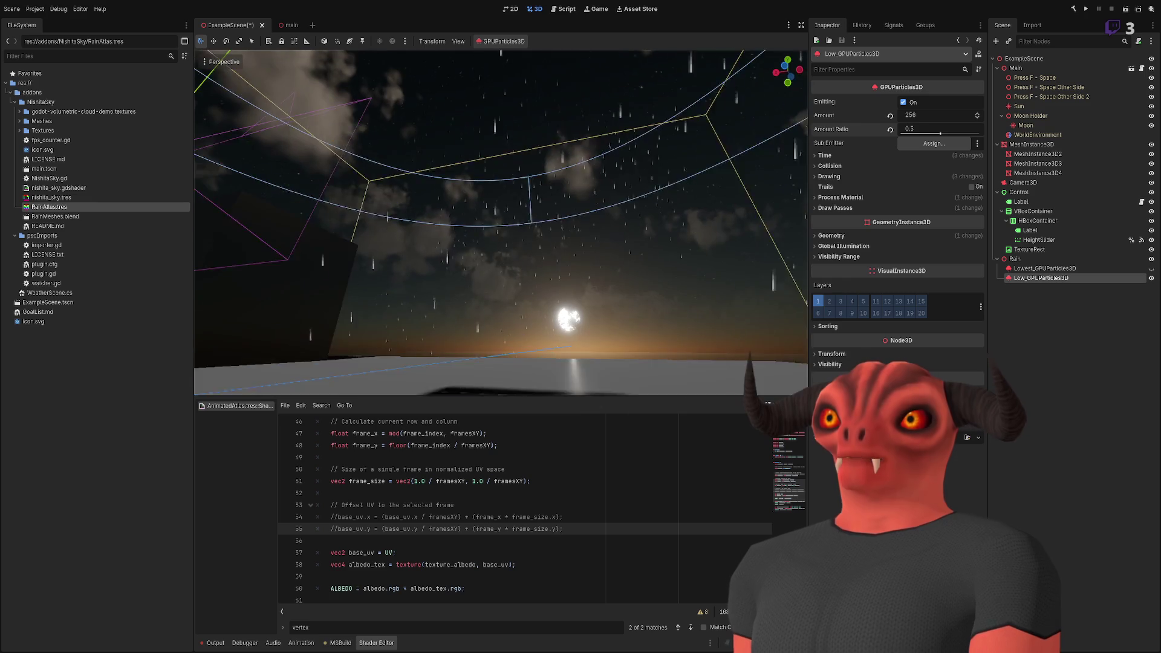
- Set the low rain layer's particle Amount to 512
{"action": "left_click", "coordinate": [931, 115]}
{"action": "type", "text": "512"}
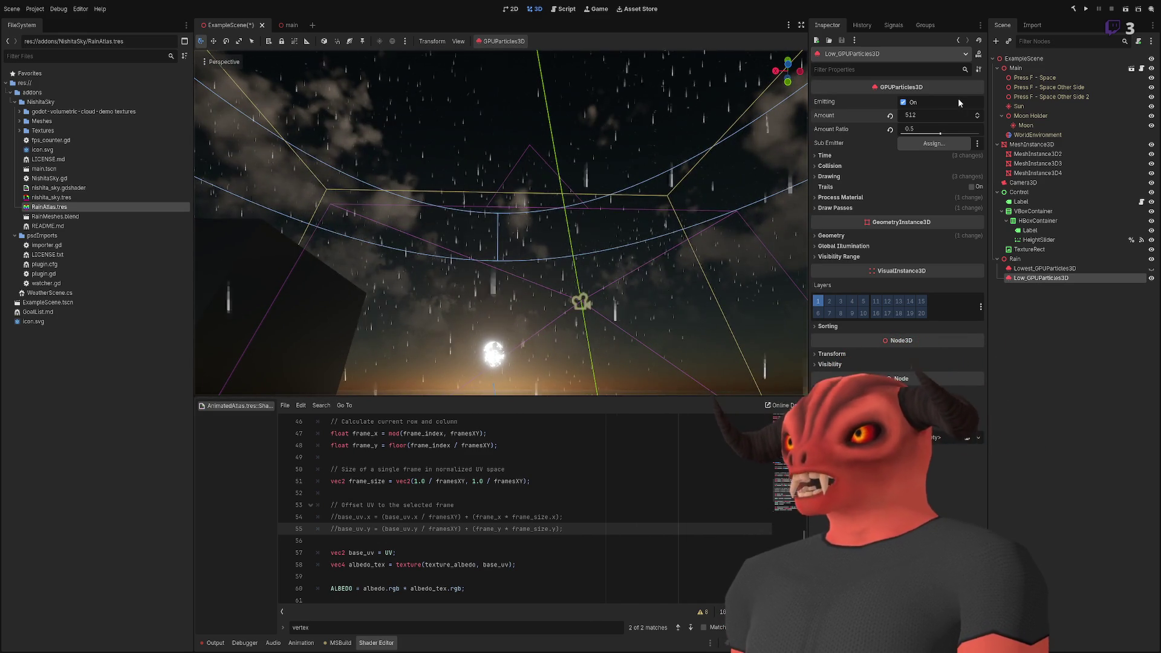
{"action": "type", "text": "64"}
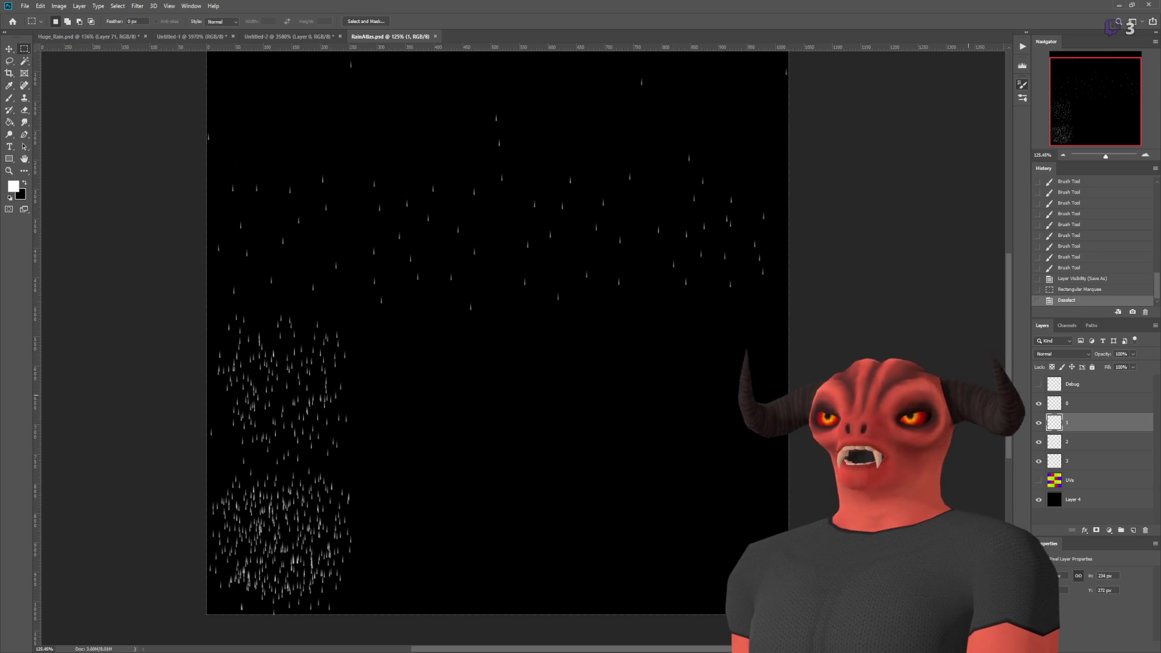
- Show the coloured UV grid and erase three selected raindrops from the yellow cell
{"action": "left_click", "coordinate": [1039, 385]}
{"action": "left_click", "coordinate": [1039, 384]}
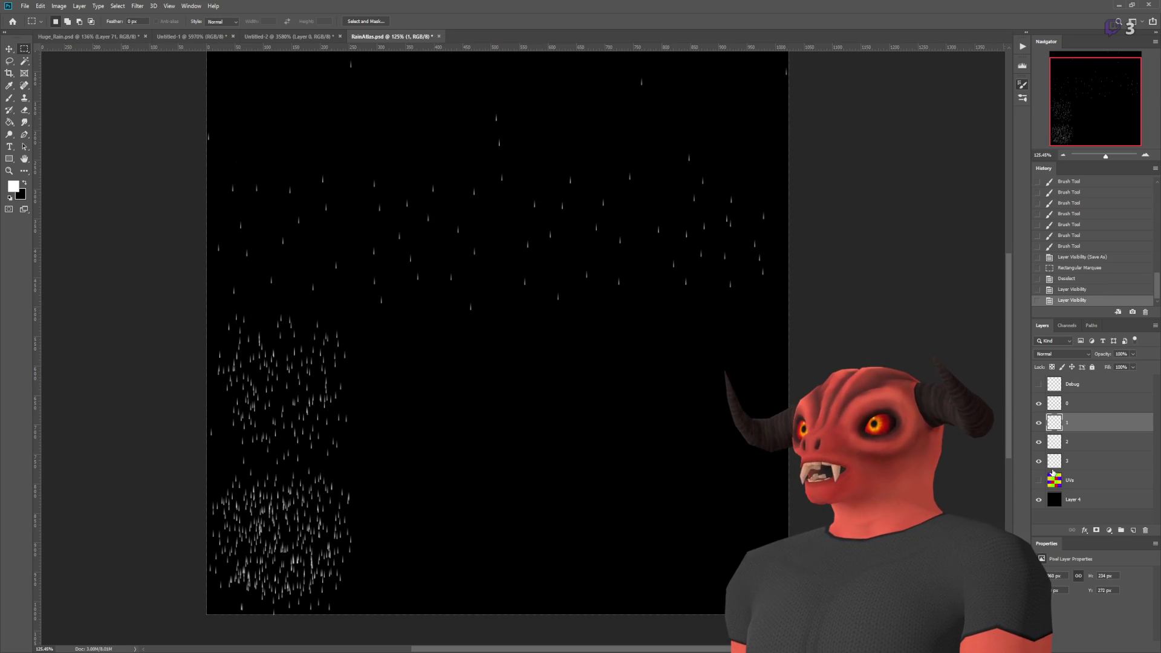
{"action": "left_click", "coordinate": [1039, 479]}
{"action": "scroll", "coordinate": [394, 200], "scroll_direction": "up", "scroll_amount": 5}
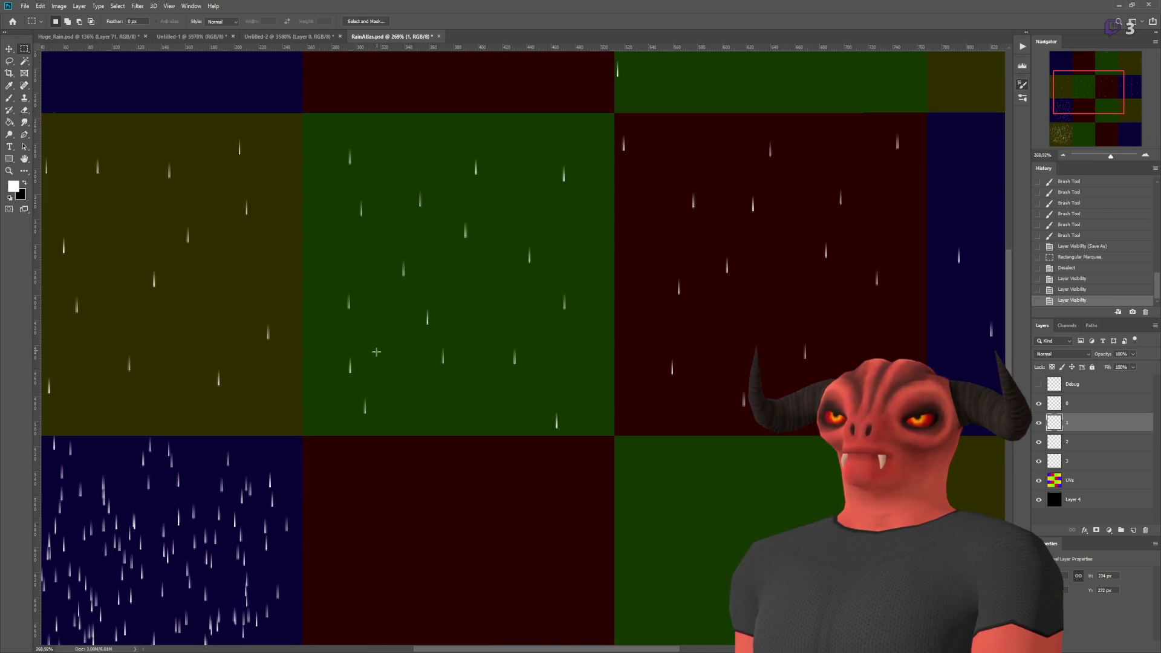
{"action": "left_click_drag", "start_coordinate": [540, 397], "coordinate": [609, 458]}
{"action": "left_click_drag", "start_coordinate": [343, 125], "coordinate": [371, 166]}
{"action": "left_click_drag", "start_coordinate": [531, 139], "coordinate": [581, 194]}
{"action": "key", "text": "Delete"}
{"action": "key", "text": "ctrl+d"}
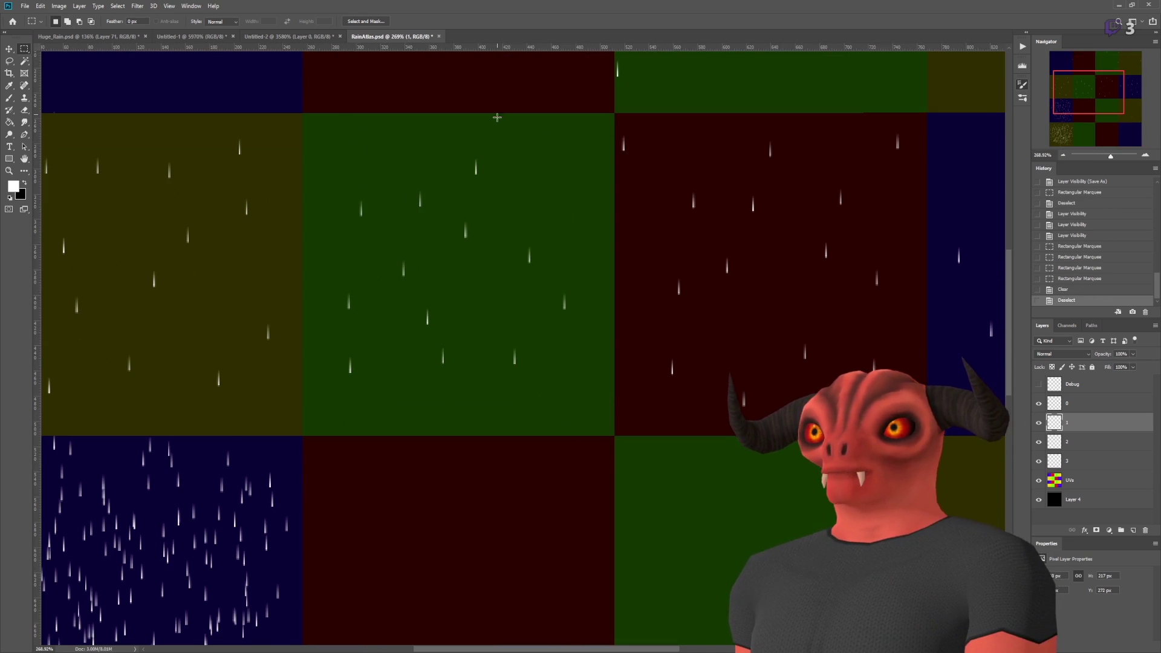
- Erase another selected raindrop from the atlas and clear the selection
{"action": "scroll", "coordinate": [415, 322], "scroll_direction": "down", "scroll_amount": 4}
{"action": "scroll", "coordinate": [216, 267], "scroll_direction": "up", "scroll_amount": 4}
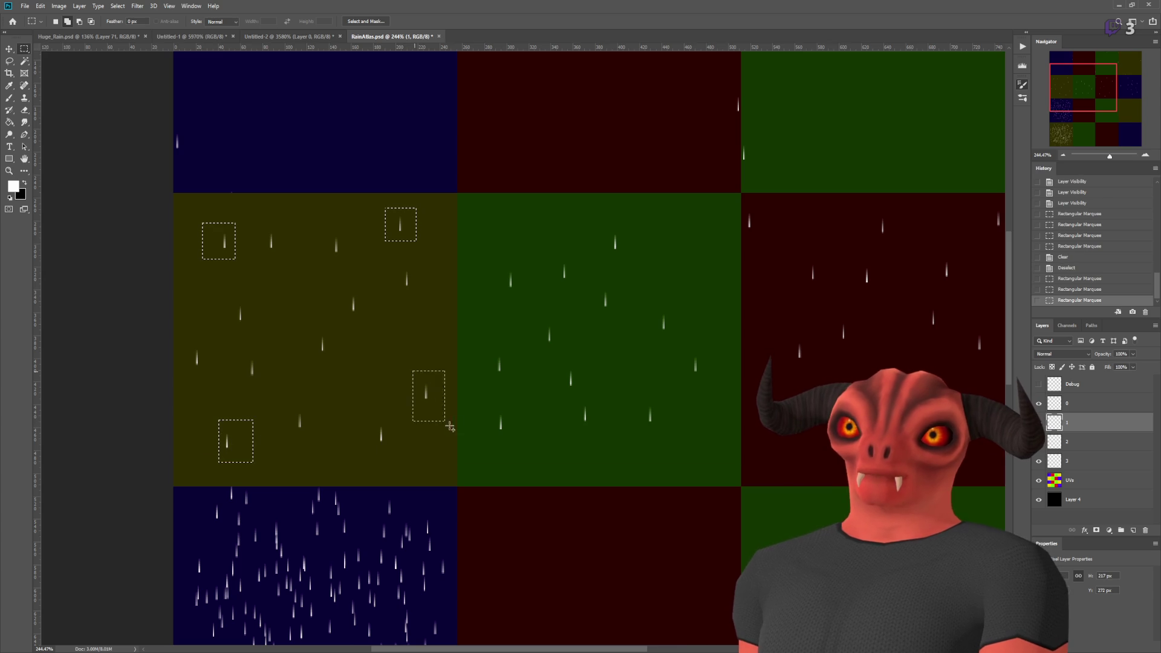
{"action": "key", "text": "Delete"}
{"action": "key", "text": "ctrl+d"}
{"action": "scroll", "coordinate": [287, 348], "scroll_direction": "down", "scroll_amount": 2}
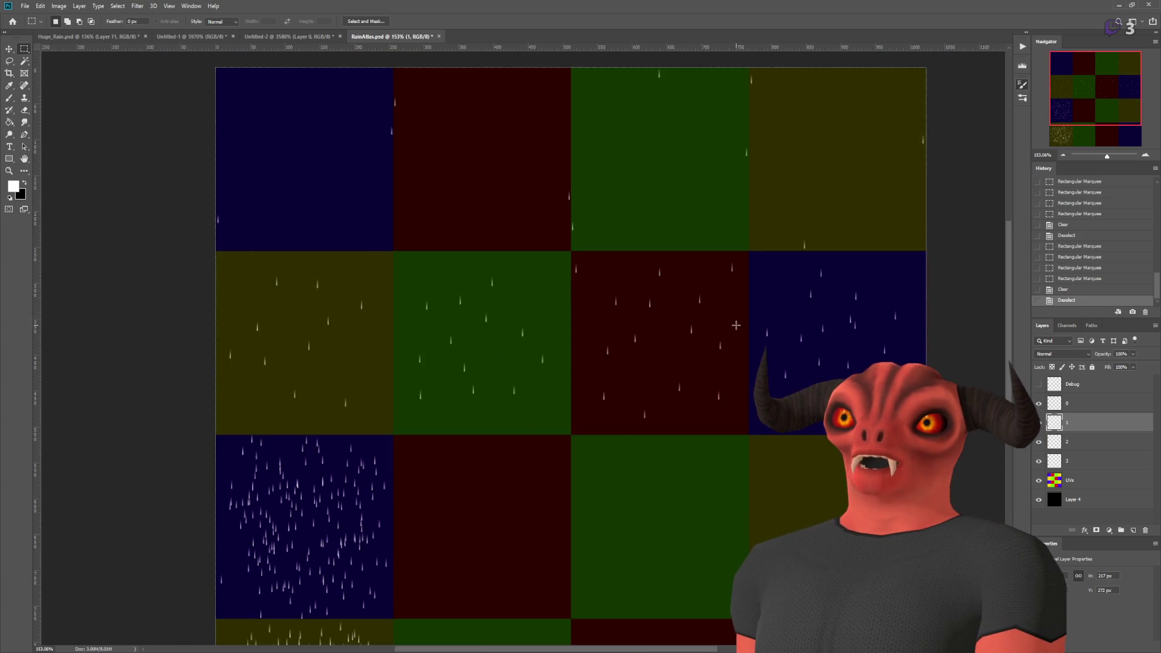
{"action": "scroll", "coordinate": [414, 219], "scroll_direction": "up", "scroll_amount": 4}
- Erase the red cell's top-right and lower raindrops, then hide the UV grid to check the rain
{"action": "left_click_drag", "start_coordinate": [700, 158], "coordinate": [751, 205]}
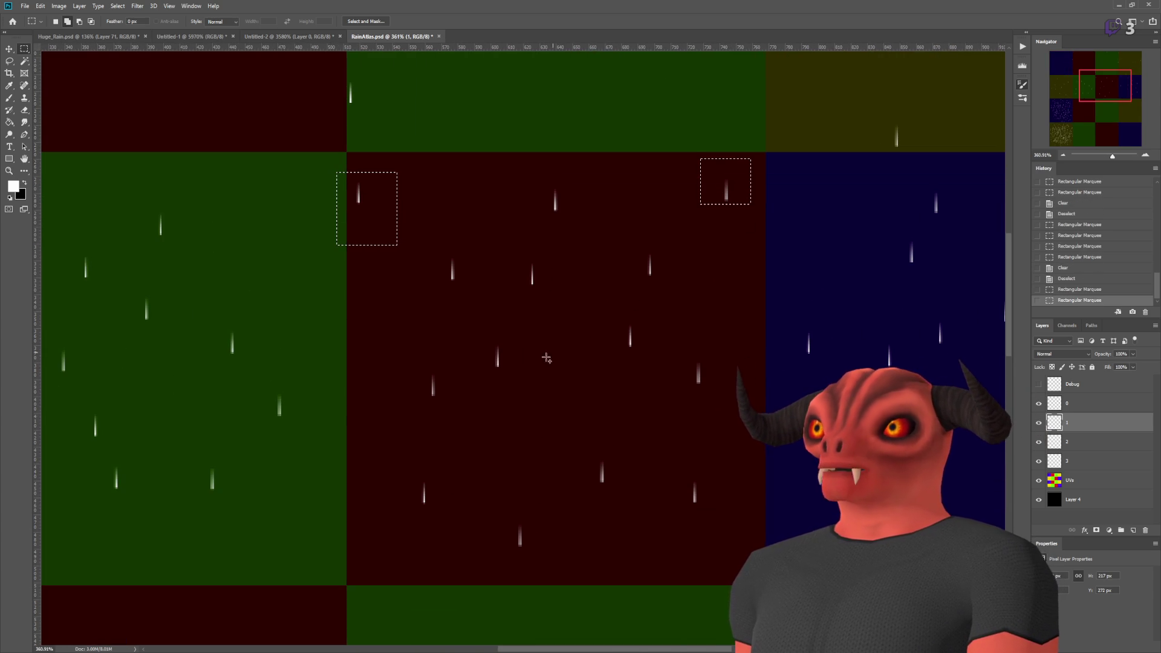
{"action": "left_click_drag", "start_coordinate": [665, 468], "coordinate": [729, 524]}
{"action": "key", "text": "Delete"}
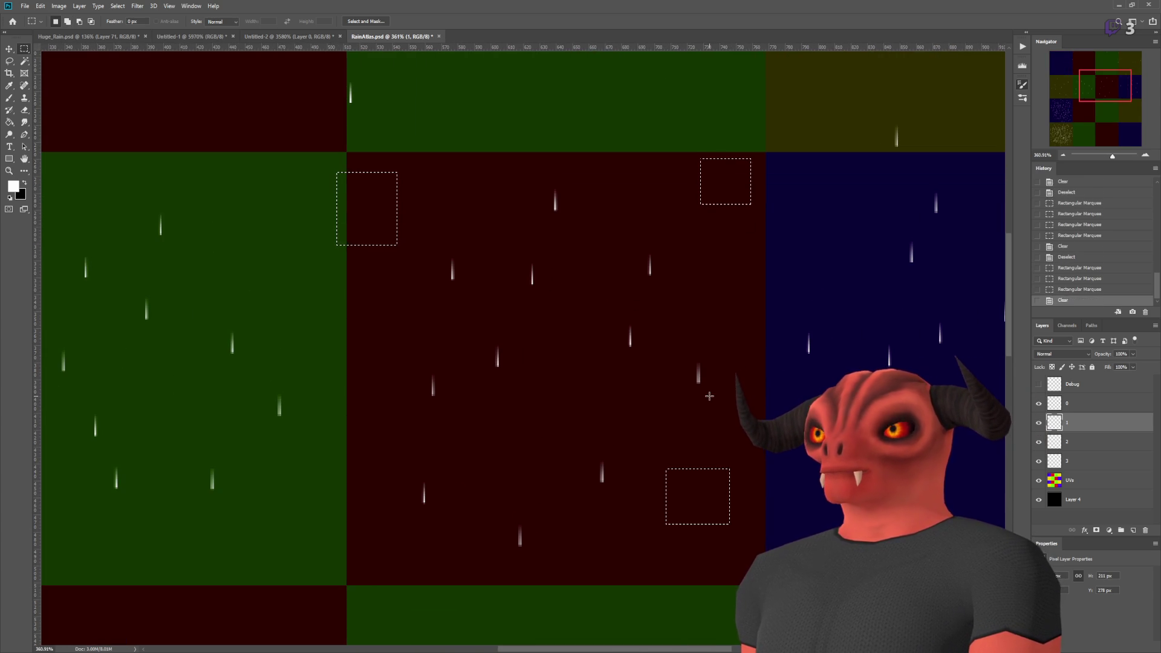
{"action": "scroll", "coordinate": [720, 348], "scroll_direction": "down", "scroll_amount": 4}
{"action": "scroll", "coordinate": [851, 360], "scroll_direction": "up", "scroll_amount": 3}
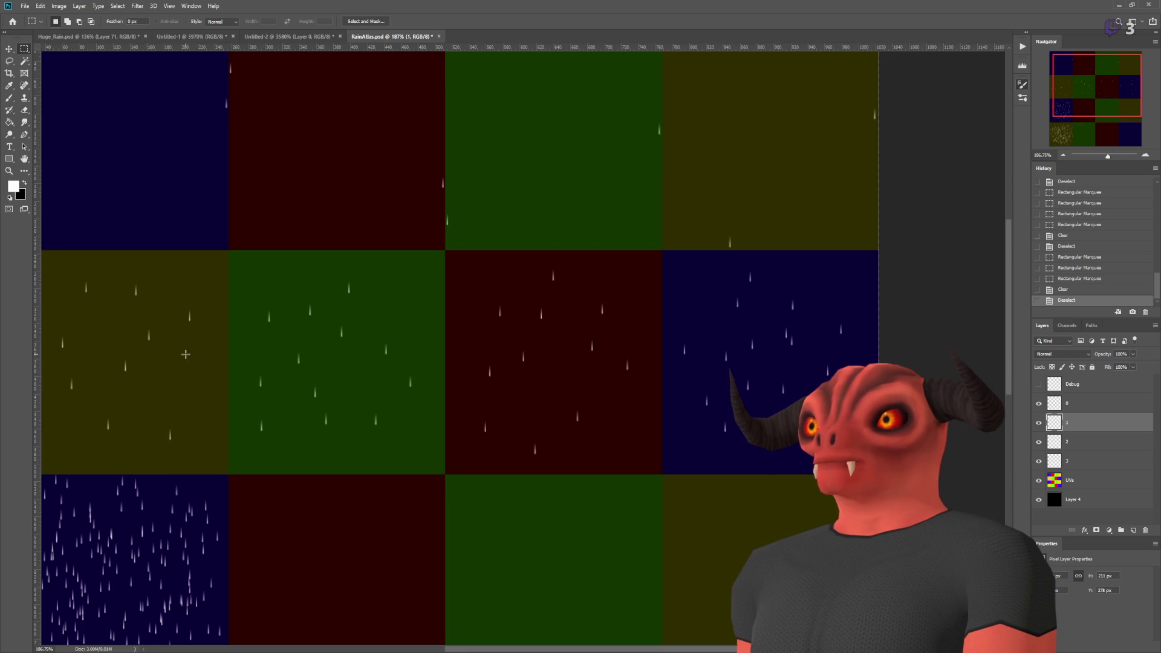
{"action": "scroll", "coordinate": [186, 355], "scroll_direction": "down", "scroll_amount": 2}
{"action": "scroll", "coordinate": [348, 385], "scroll_direction": "up", "scroll_amount": 1}
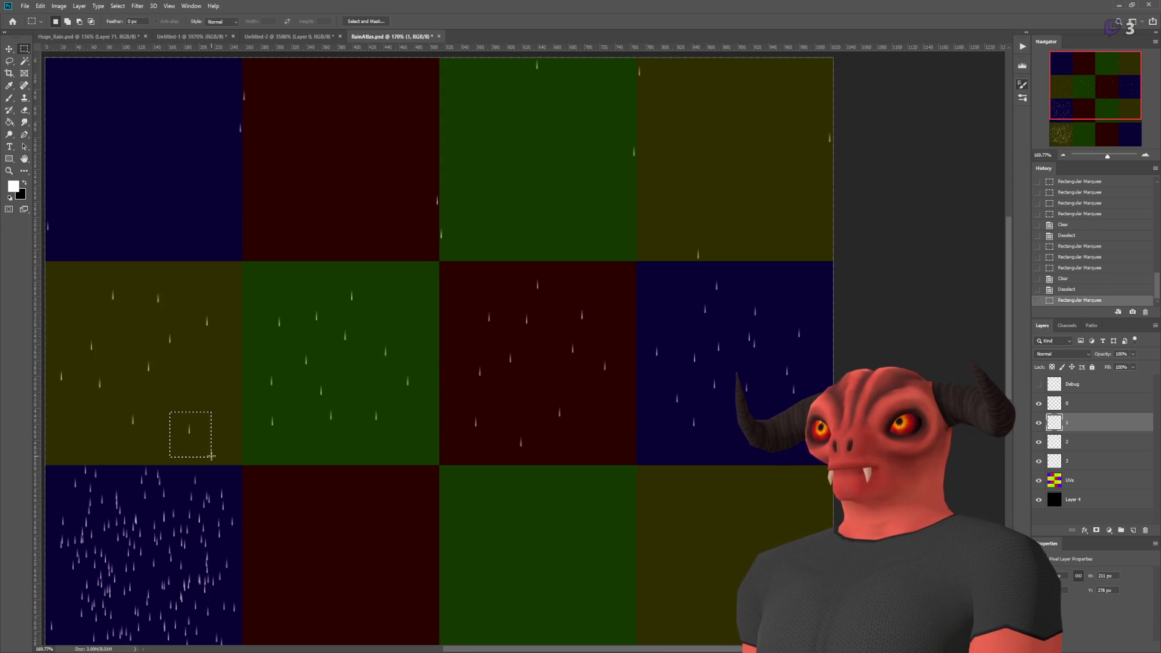
{"action": "scroll", "coordinate": [231, 360], "scroll_direction": "down", "scroll_amount": 2}
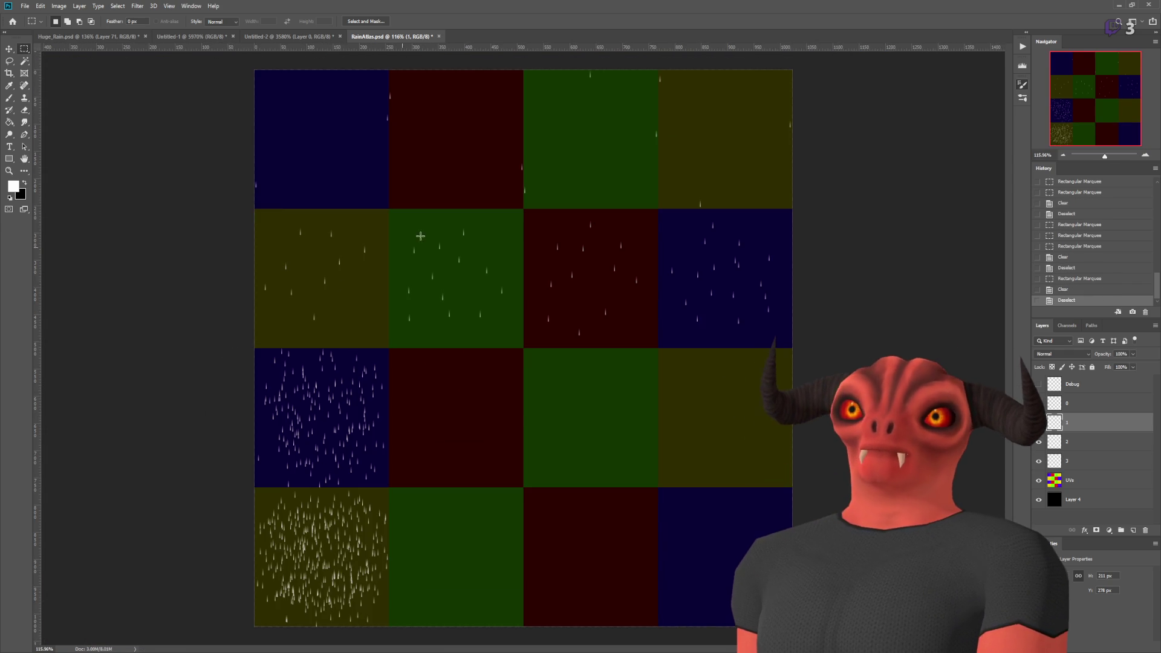
{"action": "scroll", "coordinate": [547, 187], "scroll_direction": "up", "scroll_amount": 2}
{"action": "scroll", "coordinate": [658, 205], "scroll_direction": "down", "scroll_amount": 1}
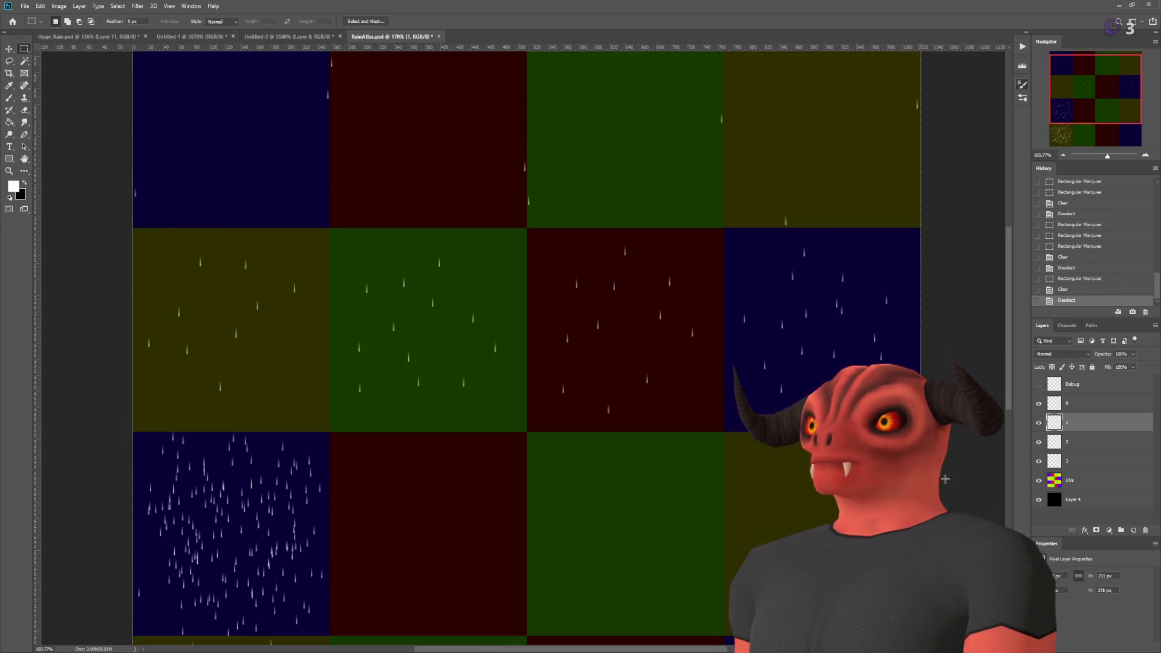
{"action": "left_click", "coordinate": [1037, 481]}
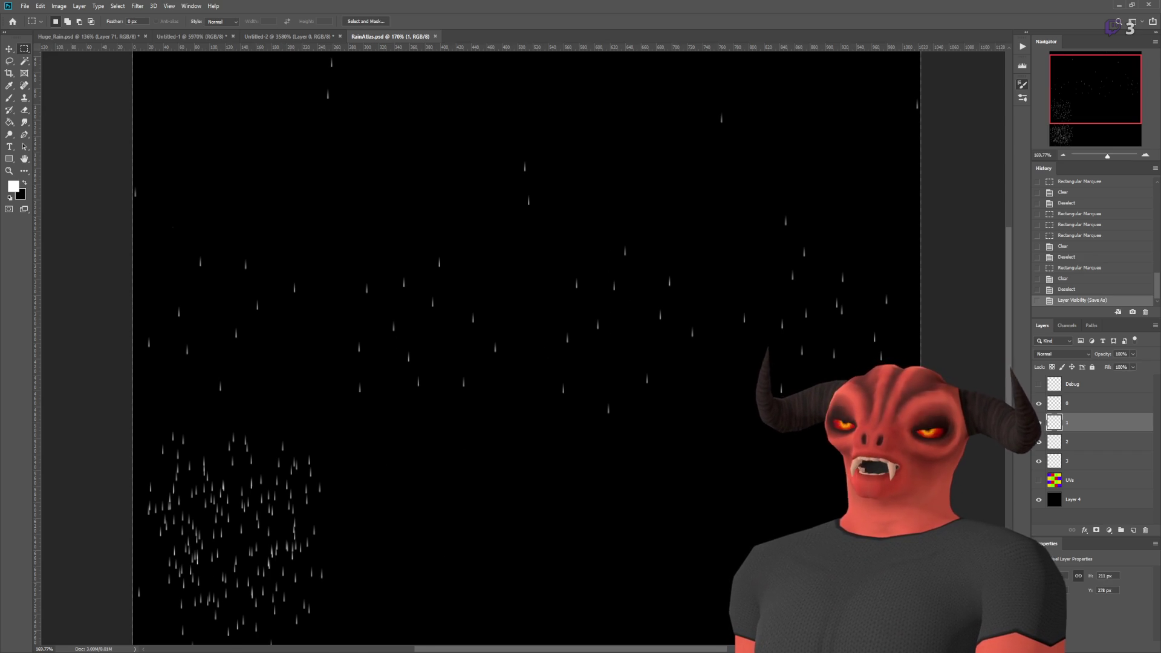
{"action": "key", "text": "alt+Tab"}
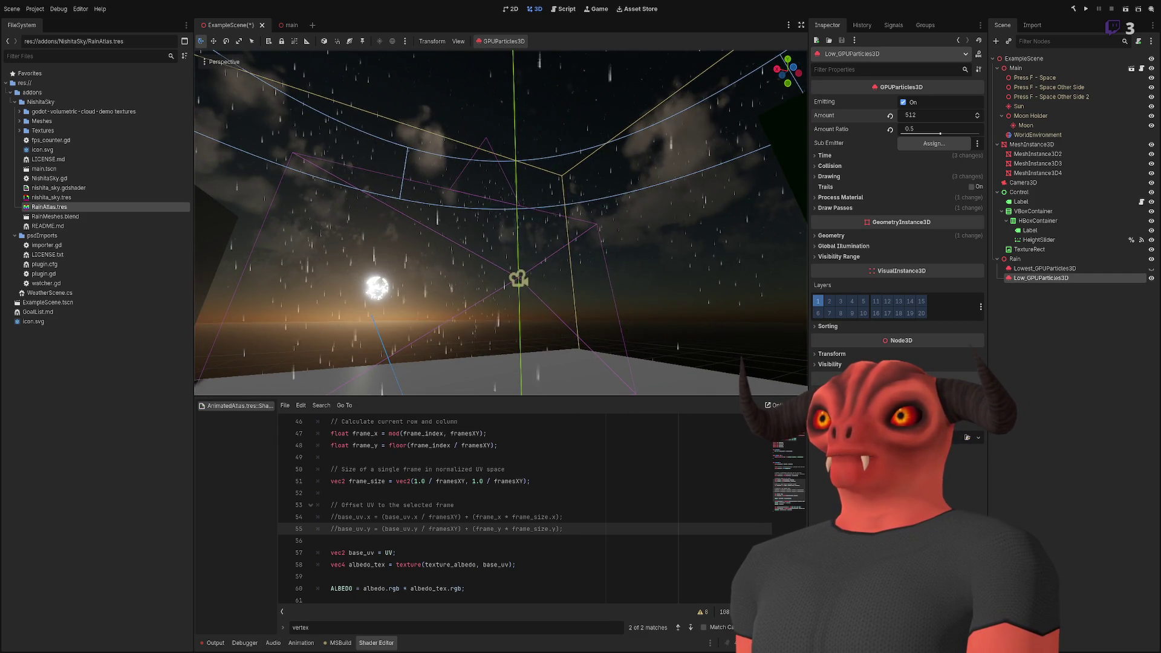
{"action": "key", "text": "f"}
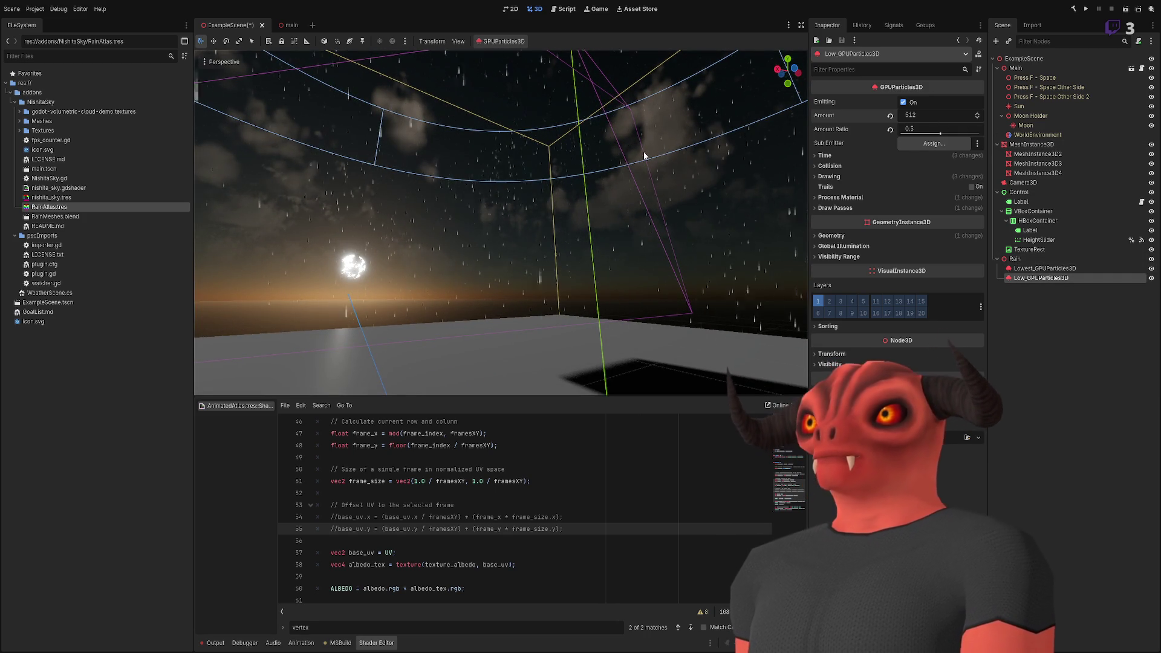
{"action": "left_click", "coordinate": [1040, 268]}
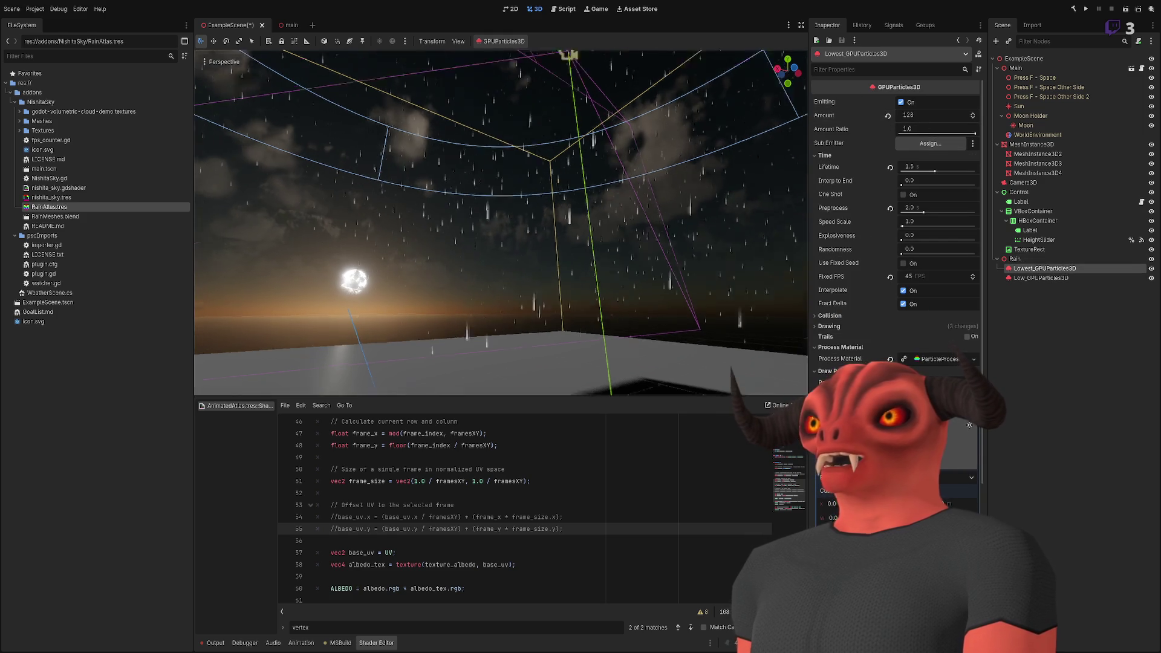
{"action": "key", "text": "f"}
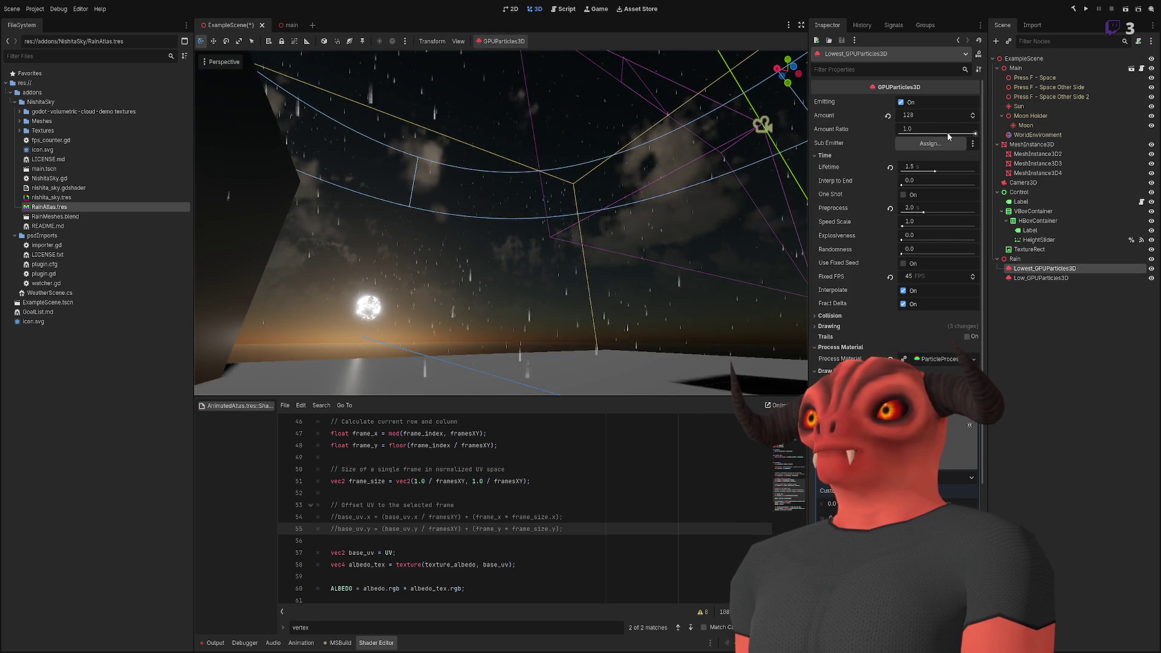
{"action": "left_click", "coordinate": [1038, 278]}
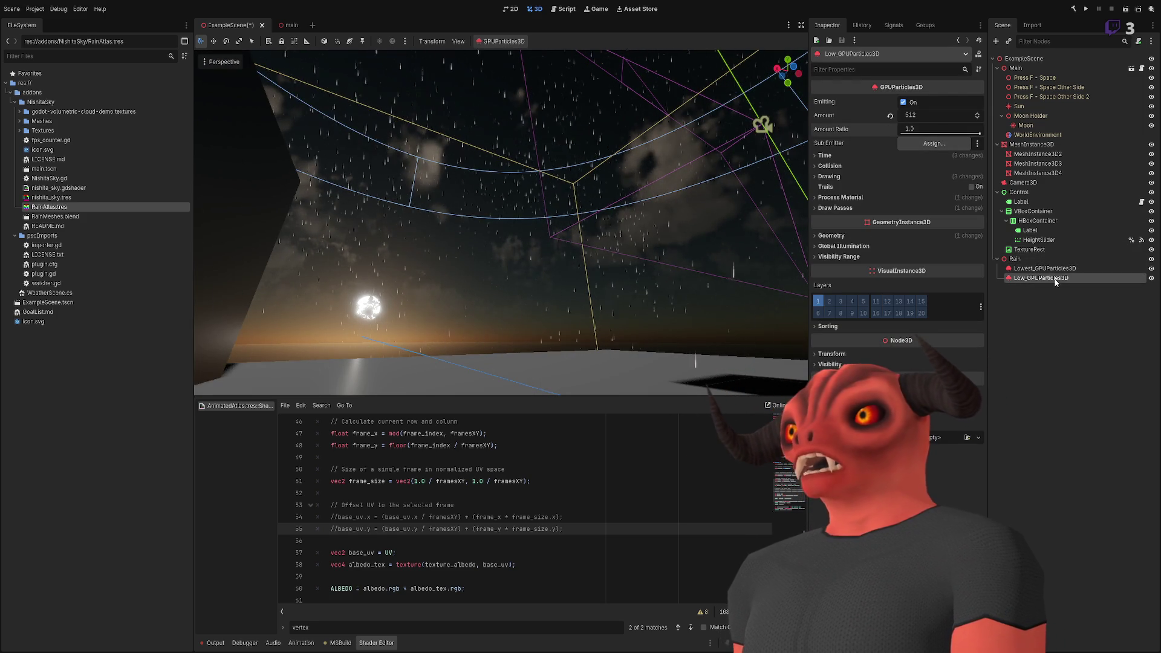
{"action": "left_click", "coordinate": [1041, 269]}
{"action": "left_click_drag", "start_coordinate": [926, 134], "coordinate": [721, 156]}
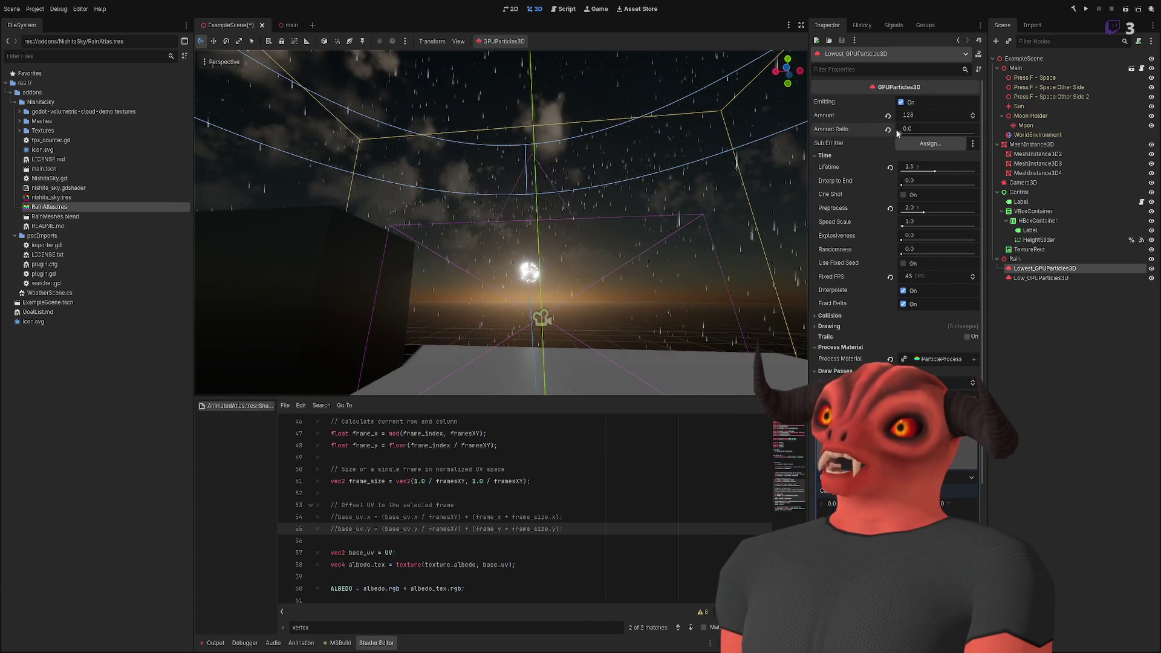
{"action": "left_click_drag", "start_coordinate": [918, 129], "coordinate": [900, 129]}
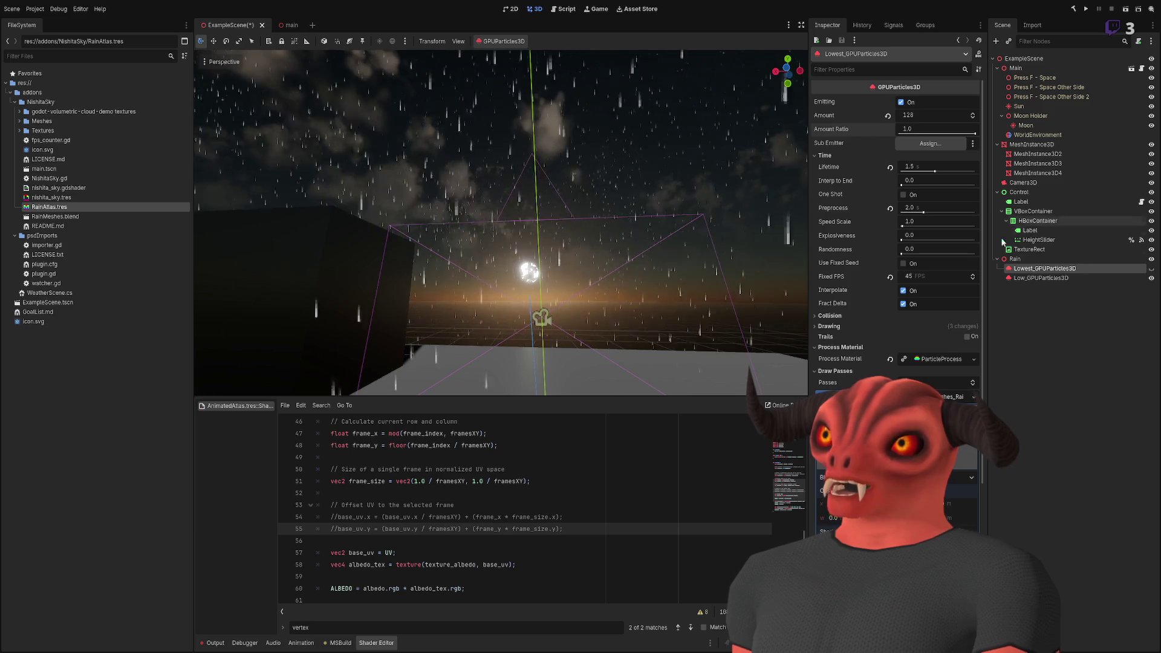
{"action": "left_click", "coordinate": [1040, 277]}
{"action": "left_click_drag", "start_coordinate": [967, 133], "coordinate": [901, 129]}
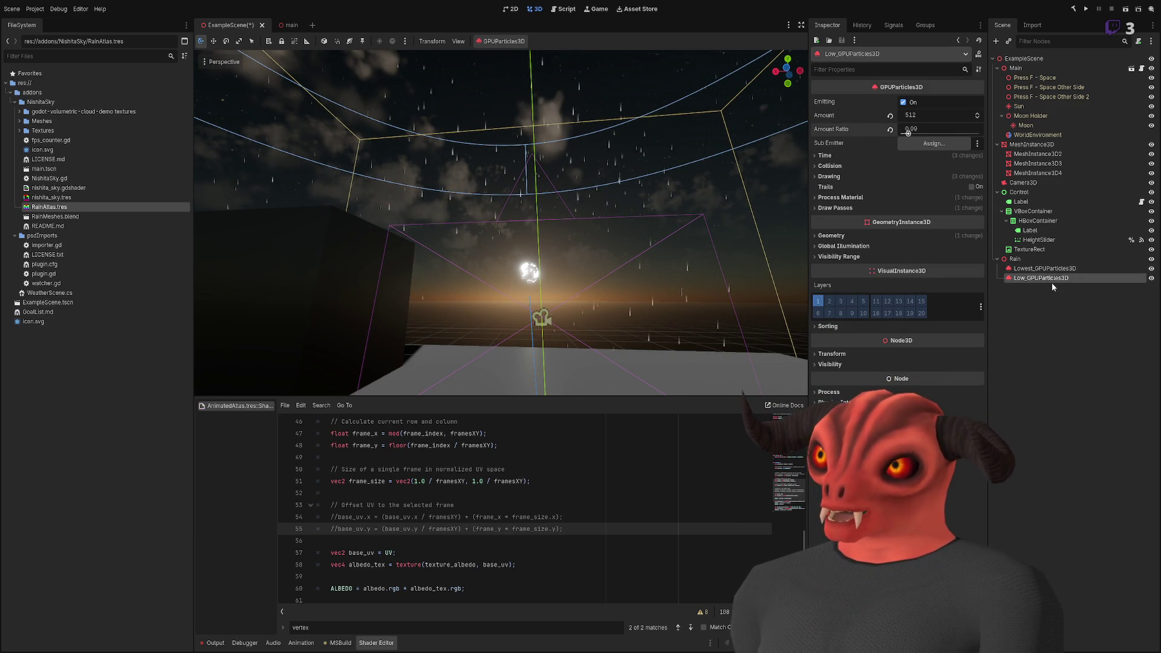
{"action": "left_click_drag", "start_coordinate": [702, 209], "coordinate": [657, 205]}
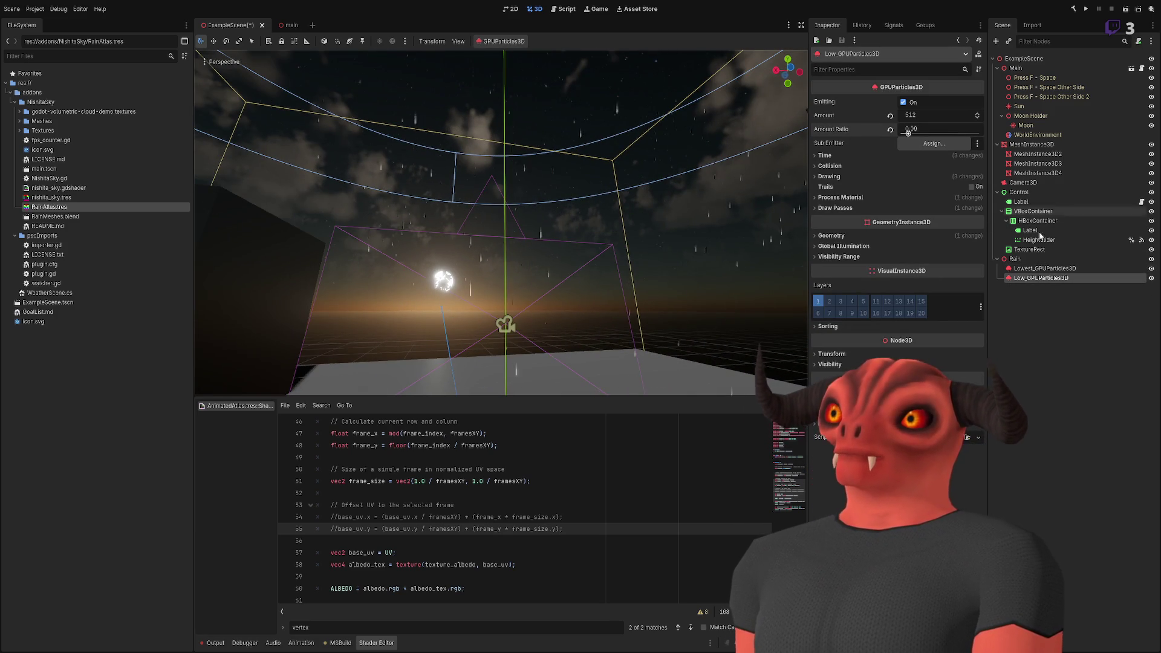
{"action": "left_click_drag", "start_coordinate": [908, 133], "coordinate": [885, 133]}
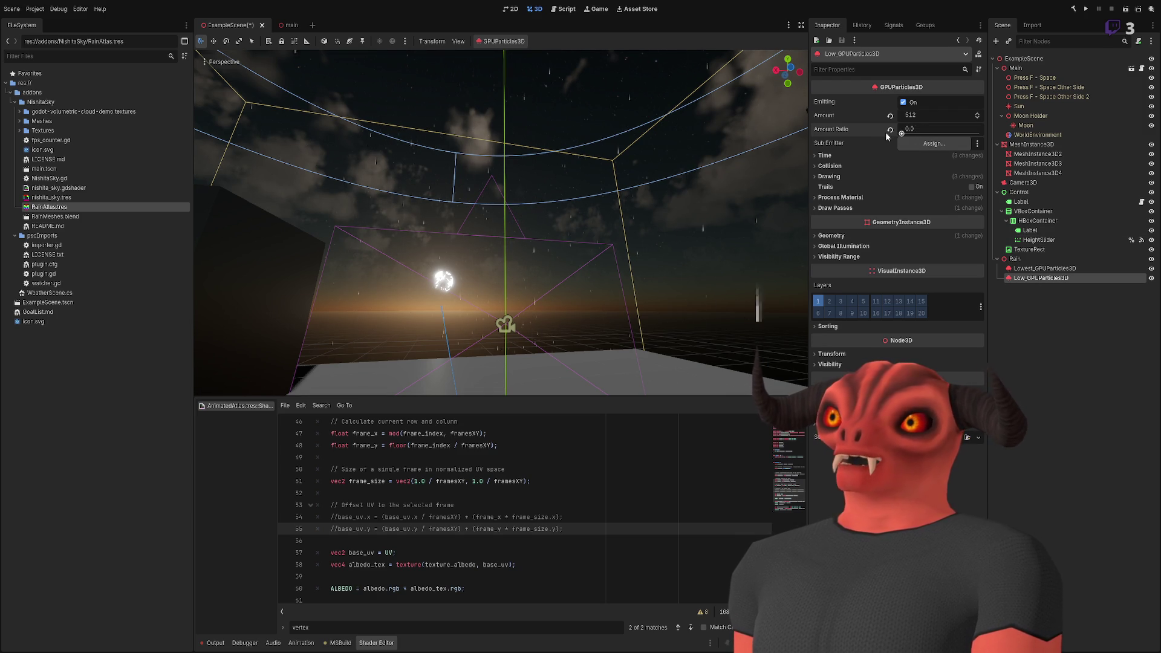
{"action": "left_click_drag", "start_coordinate": [912, 136], "coordinate": [988, 144]}
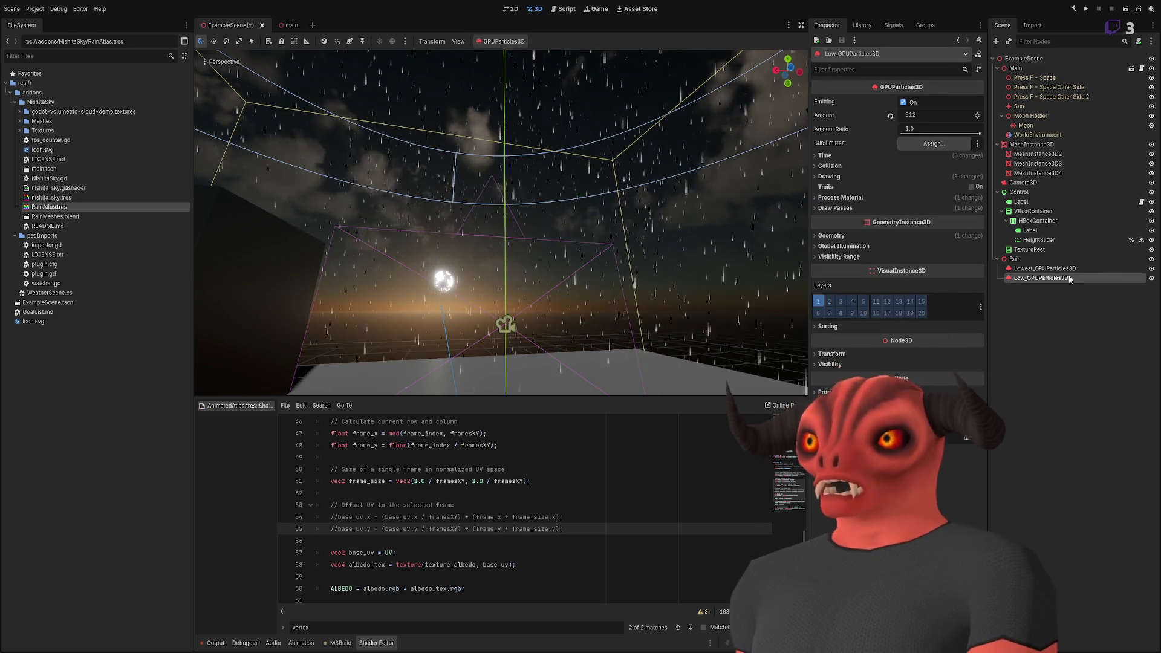
{"action": "key", "text": "ctrl+d"}
{"action": "key", "text": "ctrl+d"}
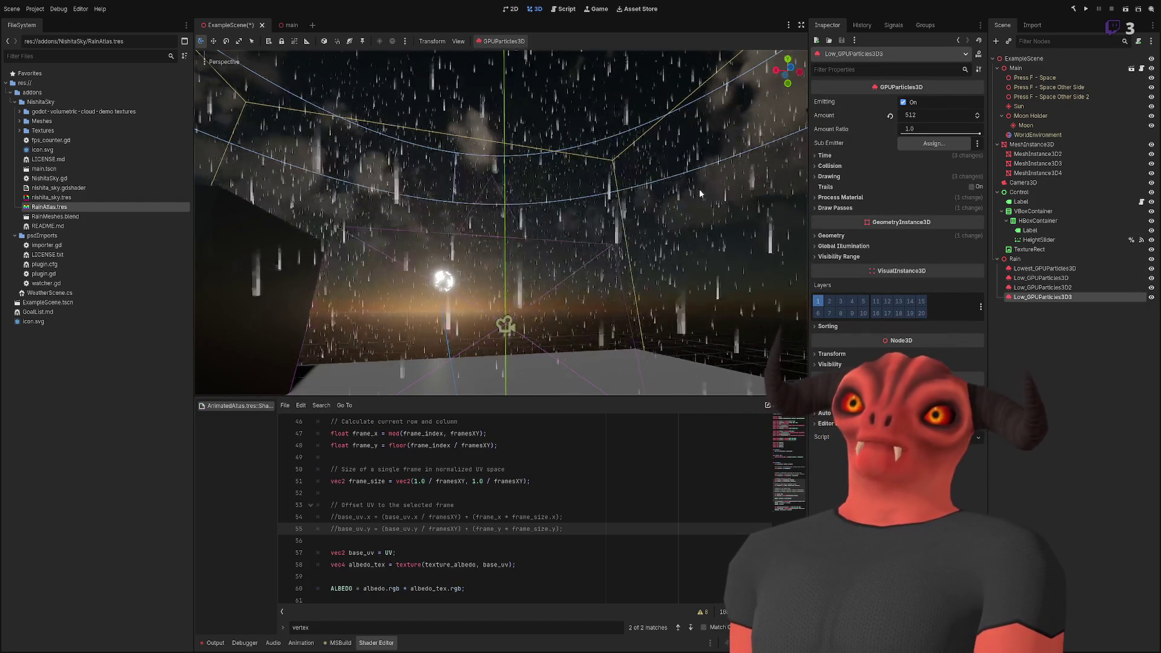
- Undo the extra duplicates and make one copy of the Low rain layer named Med_GPUParticles3D
{"action": "key", "text": "ctrl+z"}
{"action": "key", "text": "ctrl+z"}
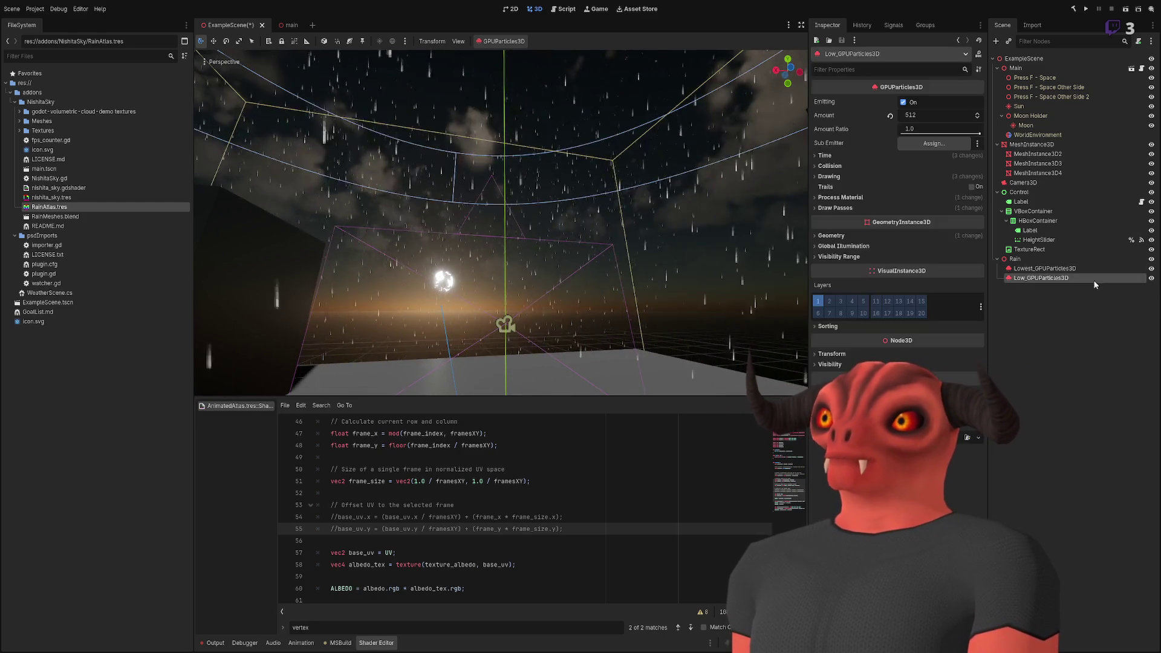
{"action": "key", "text": "ctrl+d"}
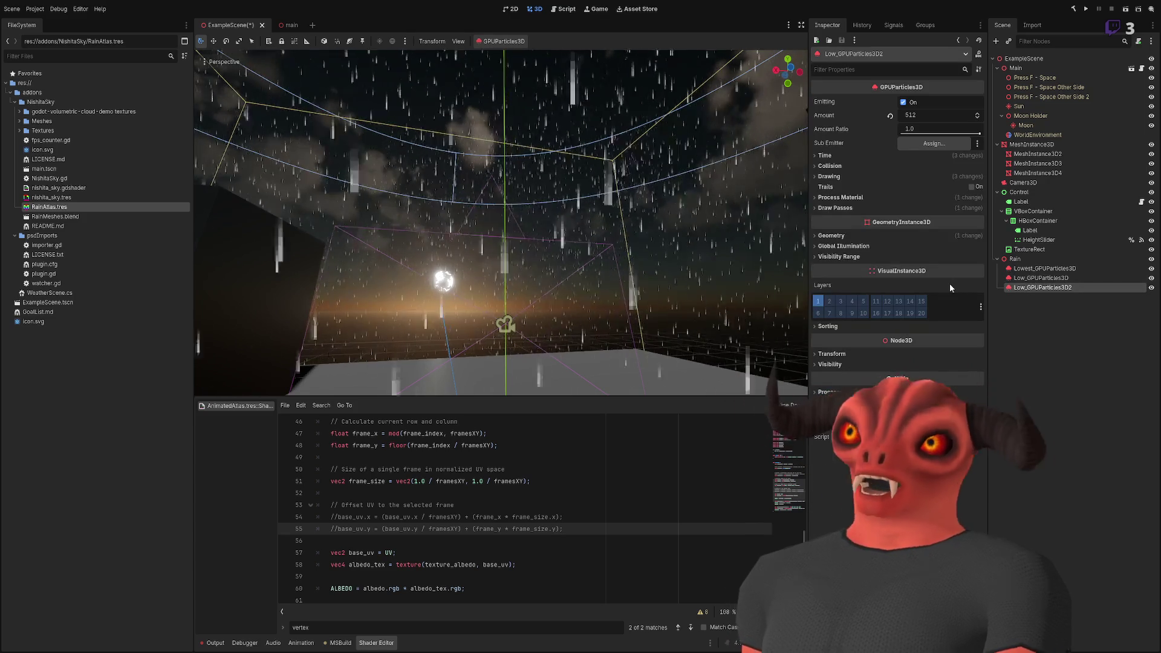
{"action": "double_click", "coordinate": [1079, 287]}
{"action": "type", "text": "Med_GPUParticles3D2"}
{"action": "key", "text": "Return"}
{"action": "key", "text": "BackSpace"}
{"action": "key", "text": "Return"}
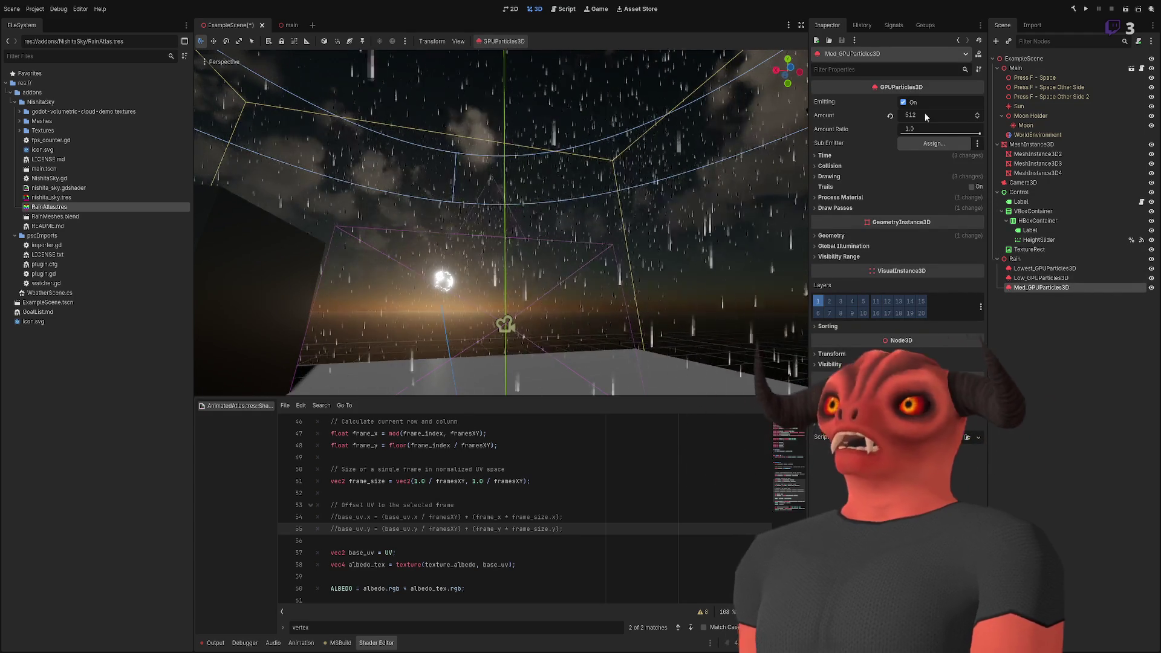
- Hide the Low layer and inspect Med_GPUParticles3D's Draw Passes mesh in the denser rain
{"action": "left_click", "coordinate": [1075, 278]}
{"action": "left_click", "coordinate": [1151, 278]}
{"action": "left_click", "coordinate": [1113, 287]}
{"action": "left_click", "coordinate": [840, 209]}
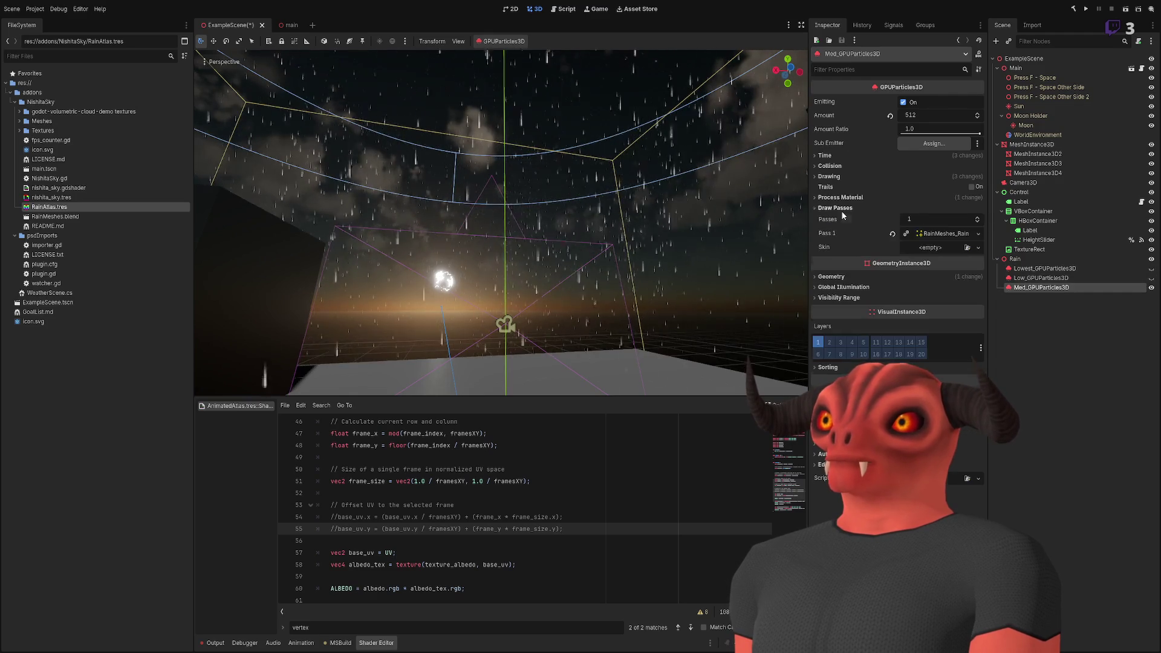
{"action": "left_click", "coordinate": [956, 235]}
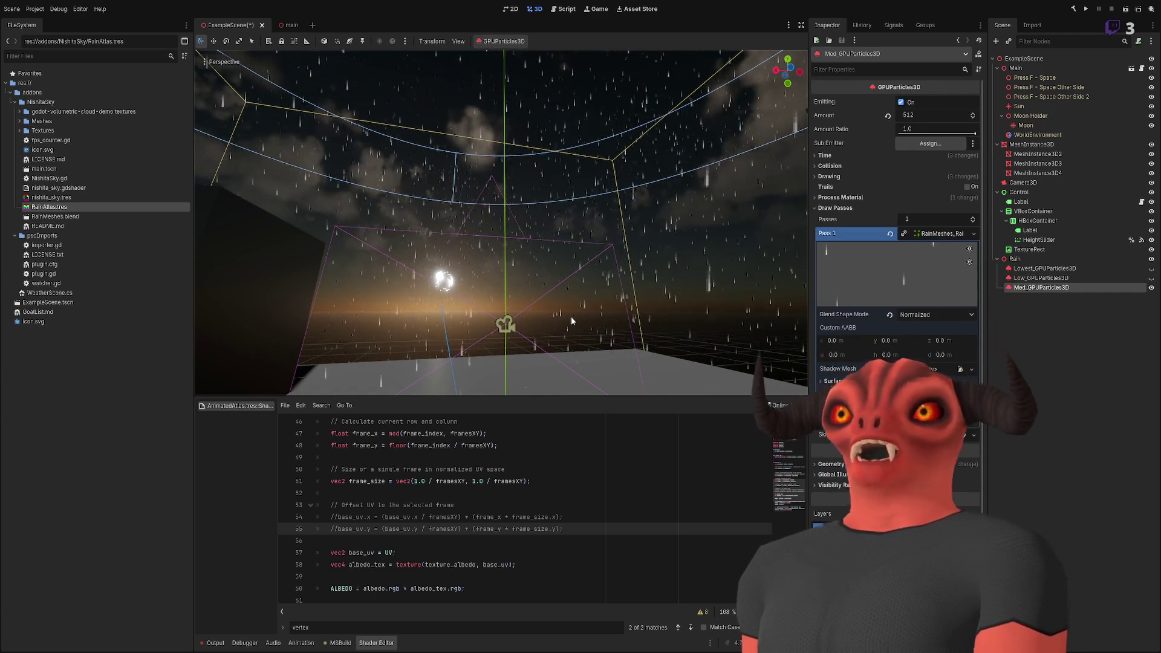
{"action": "mouse_move", "coordinate": [534, 316]}
{"action": "left_mouse_down"}
{"action": "mouse_move", "coordinate": [534, 275]}
{"action": "mouse_move", "coordinate": [538, 312]}
{"action": "mouse_move", "coordinate": [529, 300]}
{"action": "left_mouse_up"}
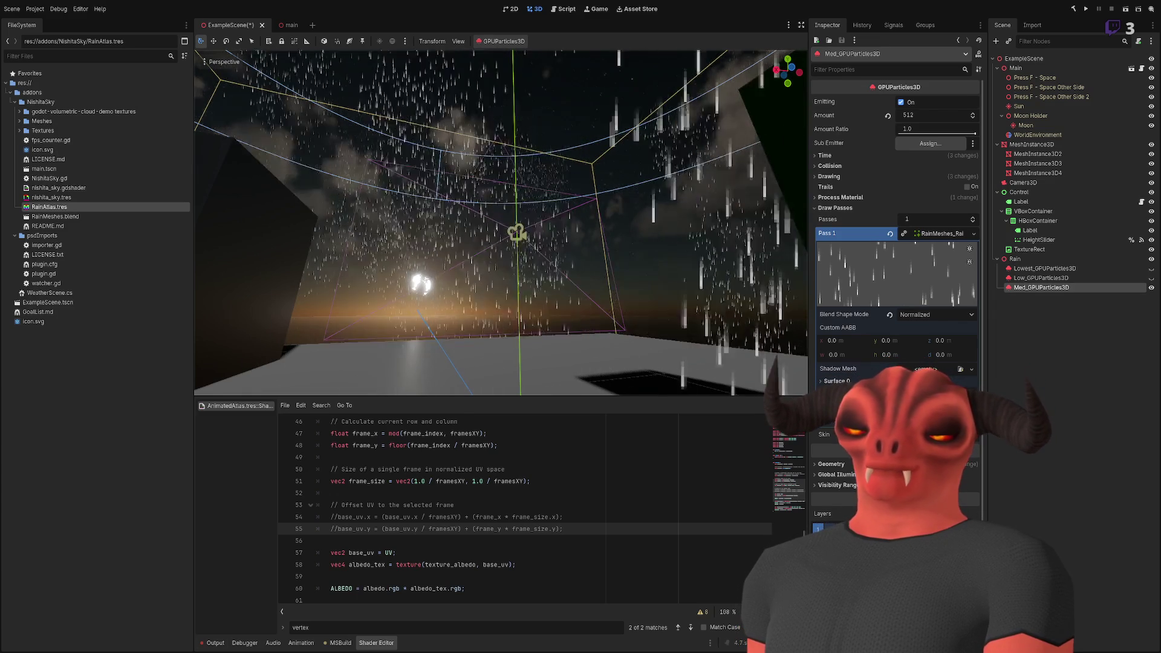
{"action": "left_click_drag", "start_coordinate": [529, 299], "coordinate": [529, 290]}
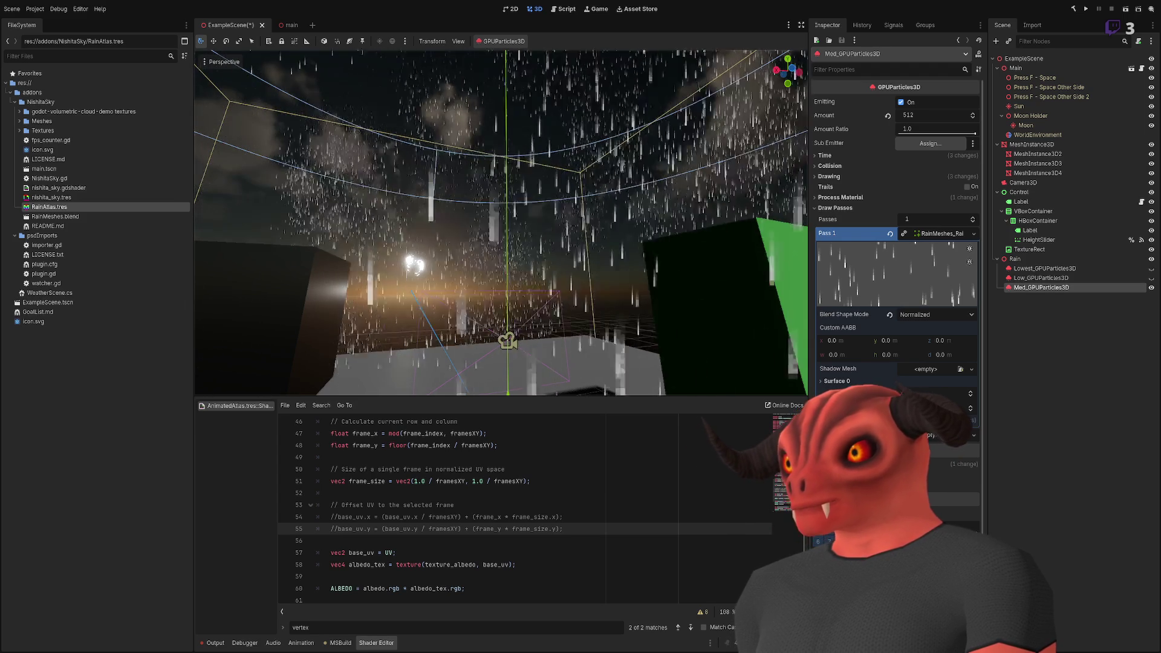
{"action": "key", "text": "alt+Tab"}
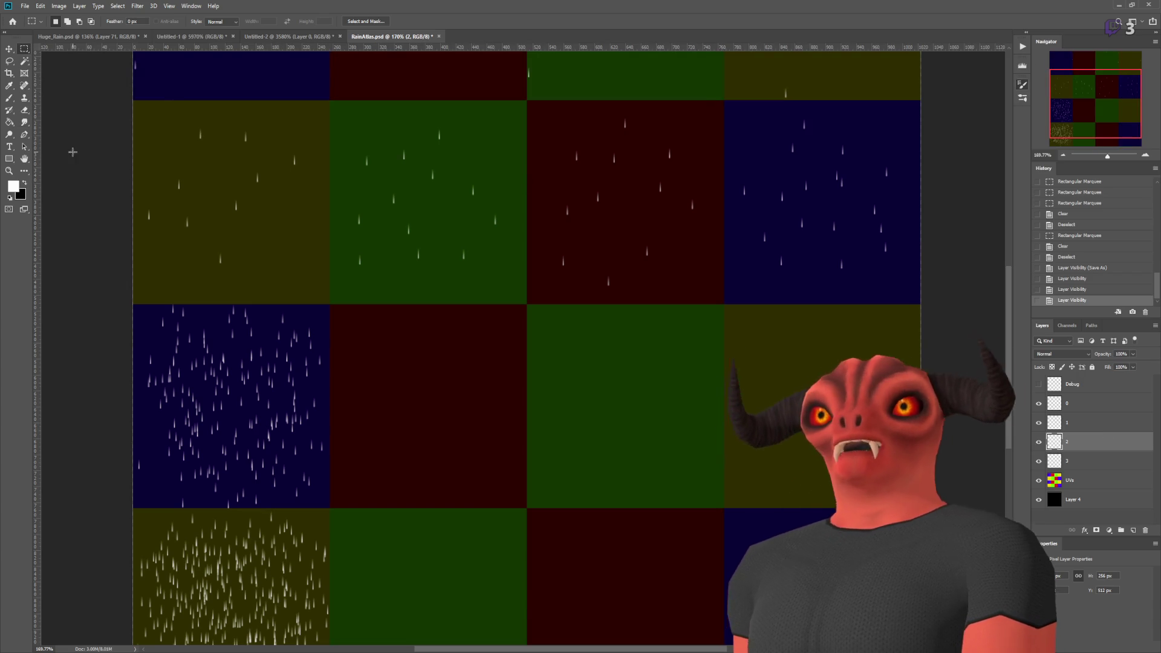
- Erase a first band of top rain streaks in the blue cell with the Eraser
{"action": "key", "text": "e"}
{"action": "scroll", "coordinate": [119, 304], "scroll_direction": "up", "scroll_amount": 2}
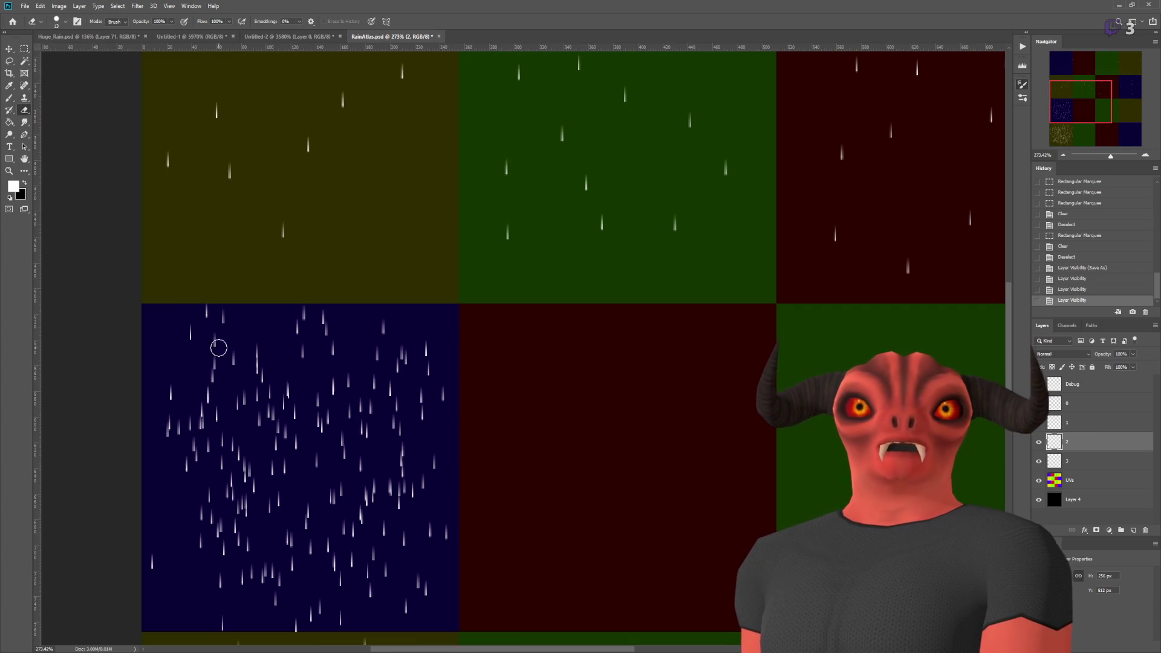
{"action": "left_click_drag", "start_coordinate": [224, 363], "coordinate": [344, 355]}
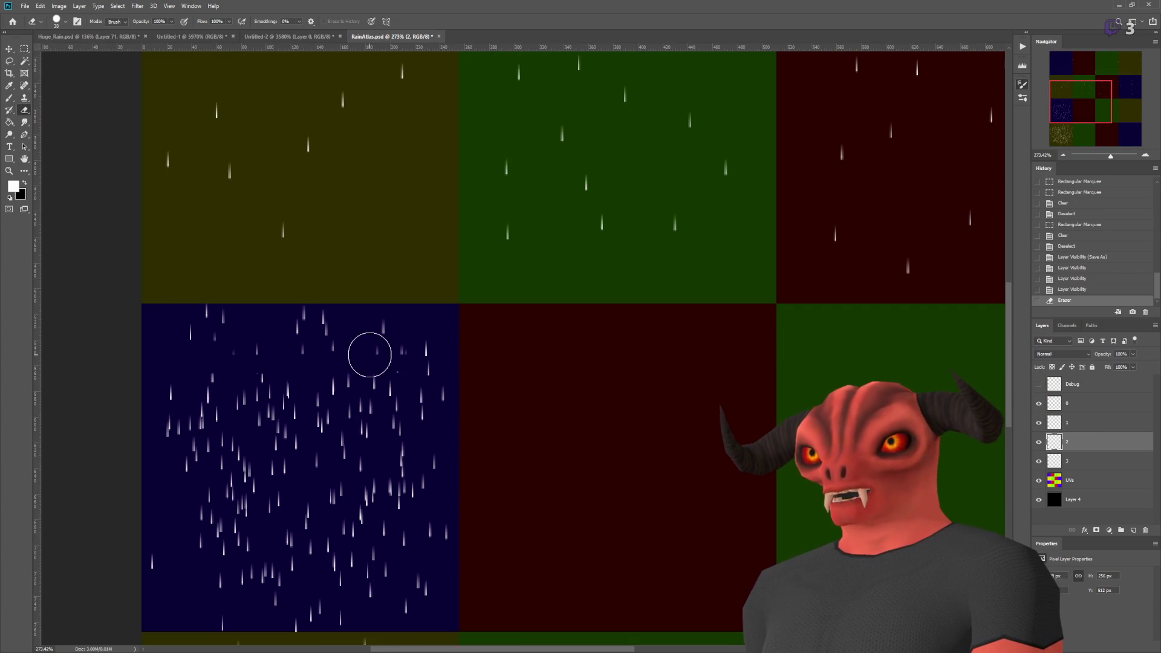
{"action": "key", "text": "bracketright"}
{"action": "left_click_drag", "start_coordinate": [432, 354], "coordinate": [320, 340]}
{"action": "left_click_drag", "start_coordinate": [161, 340], "coordinate": [273, 336]}
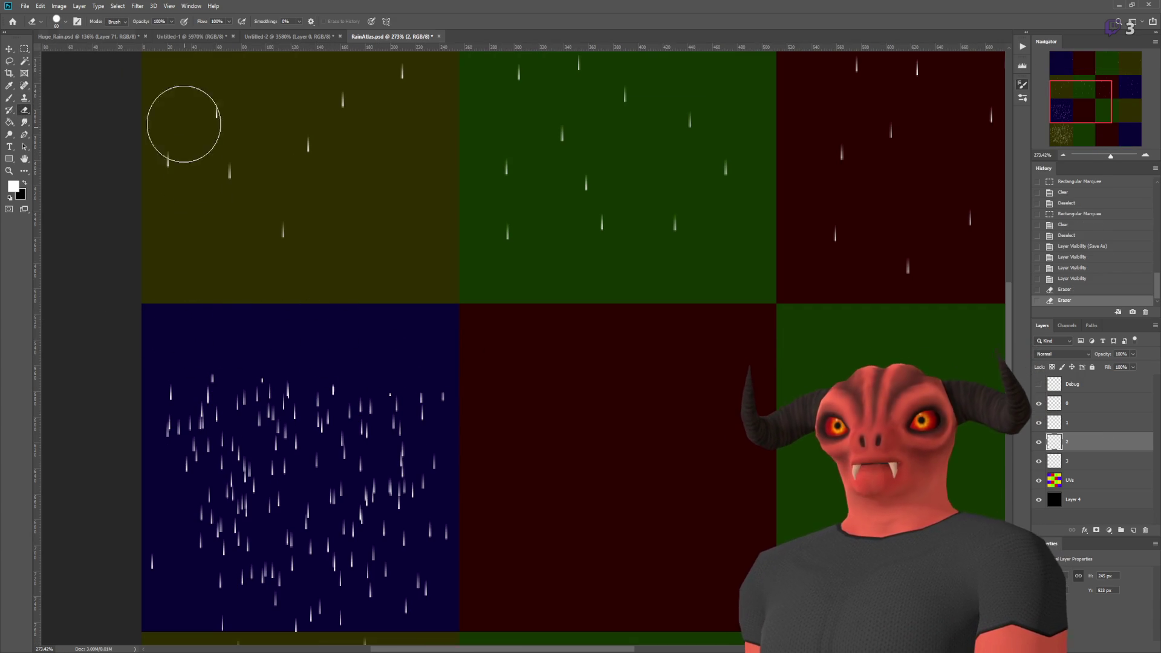
- With a larger eraser brush, clear the remaining upper streaks of the blue cell
{"action": "key", "text": "bracketright"}
{"action": "left_click_drag", "start_coordinate": [425, 337], "coordinate": [311, 347]}
{"action": "mouse_move", "coordinate": [151, 362]}
{"action": "left_mouse_down"}
{"action": "mouse_move", "coordinate": [281, 347]}
{"action": "mouse_move", "coordinate": [256, 355]}
{"action": "left_mouse_up"}
{"action": "key", "text": "bracketright"}
{"action": "key", "text": "bracketright"}
{"action": "key", "text": "bracketright"}
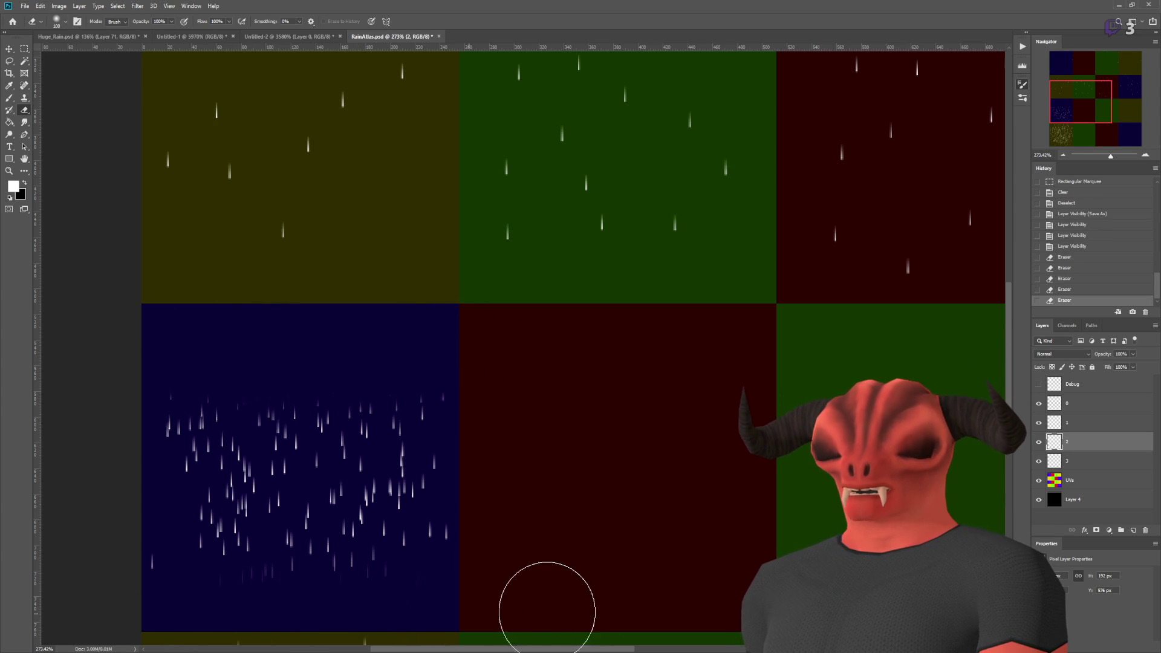
{"action": "left_click", "coordinate": [118, 601]}
{"action": "scroll", "coordinate": [565, 417], "scroll_direction": "down", "scroll_amount": 4}
{"action": "scroll", "coordinate": [344, 480], "scroll_direction": "up", "scroll_amount": 2}
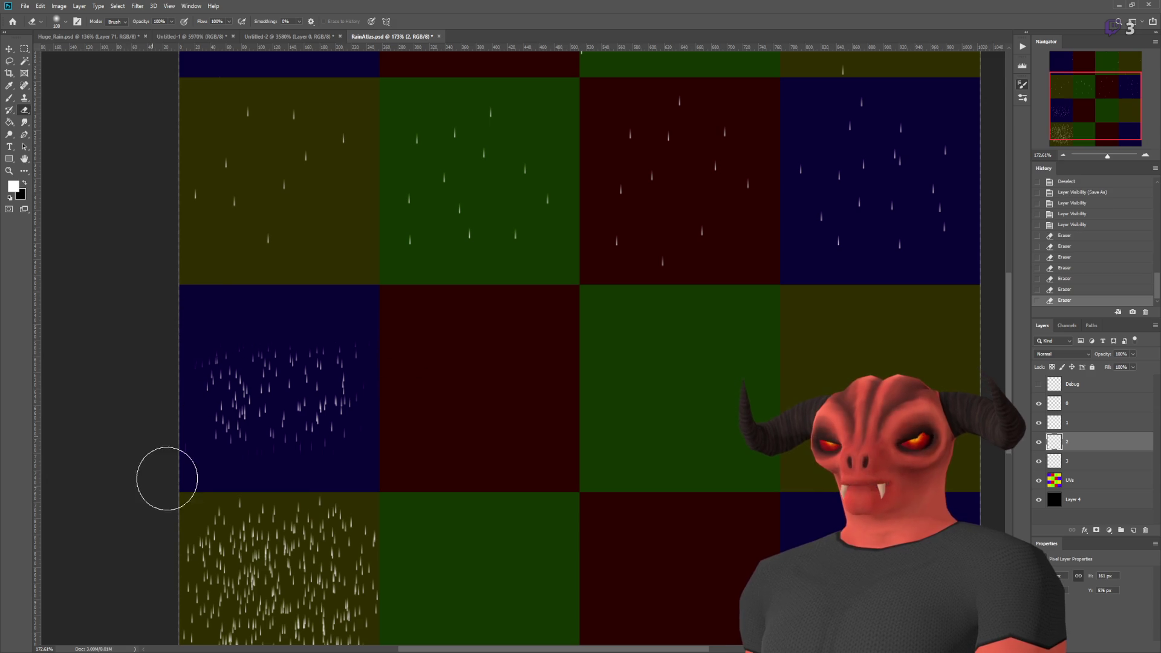
{"action": "left_click", "coordinate": [25, 49]}
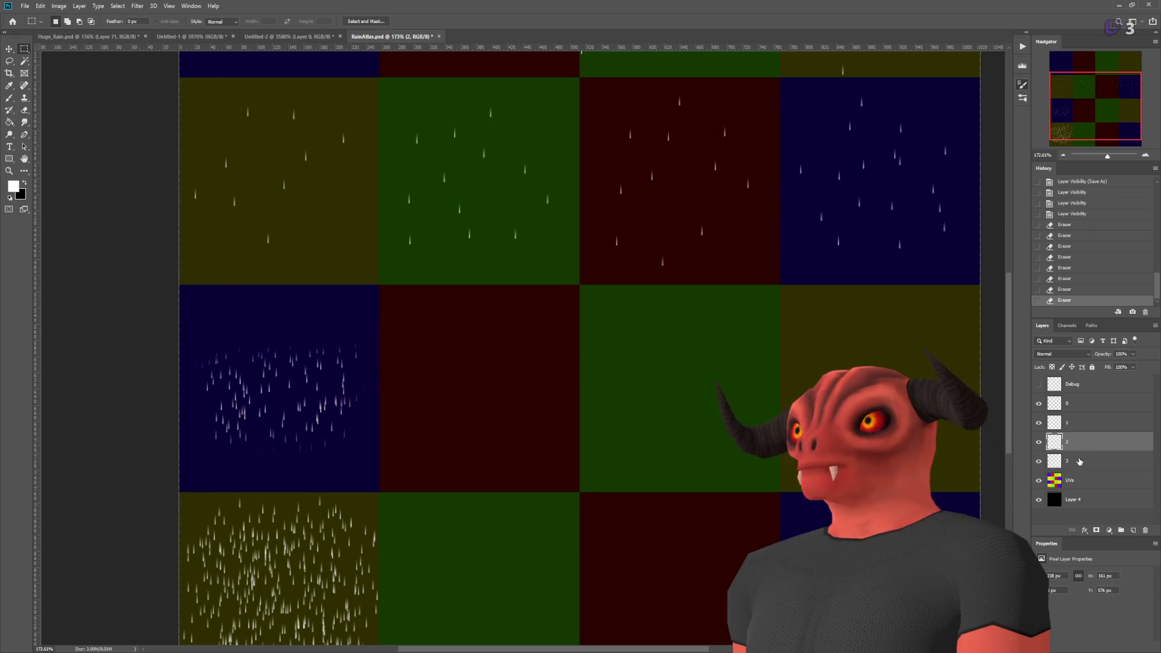
- Copy the thinned rain into the red, green and olive cells and hide the UV grid
{"action": "key", "text": "v"}
{"action": "left_click_drag", "start_coordinate": [537, 371], "coordinate": [503, 357]}
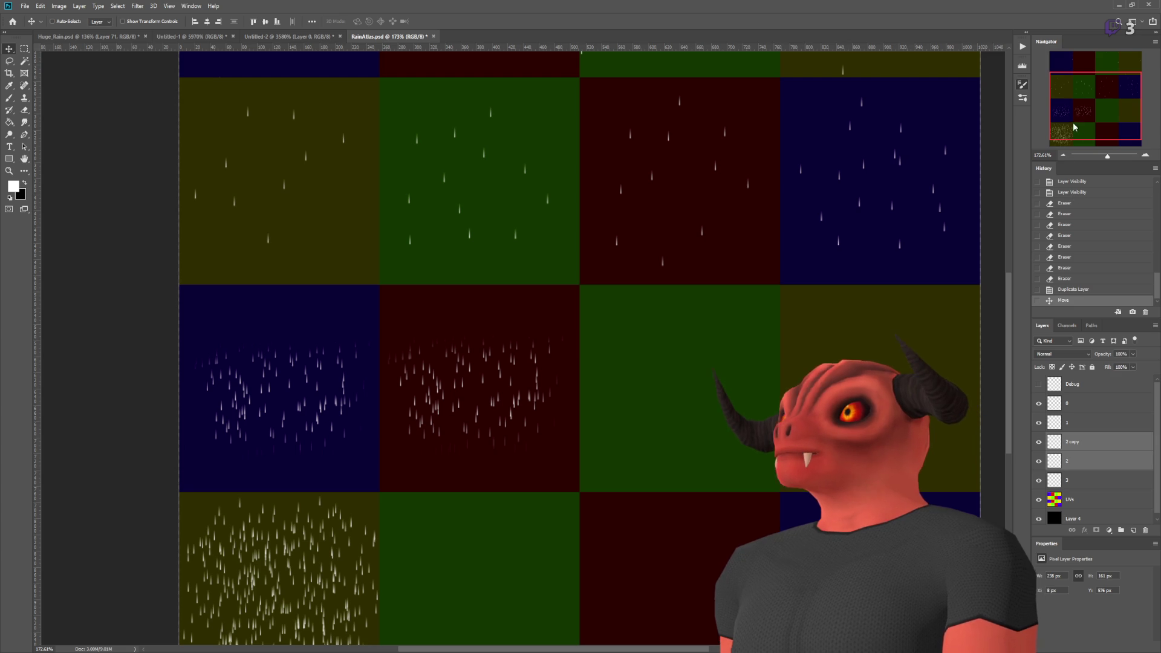
{"action": "left_click_drag", "start_coordinate": [414, 404], "coordinate": [613, 404]}
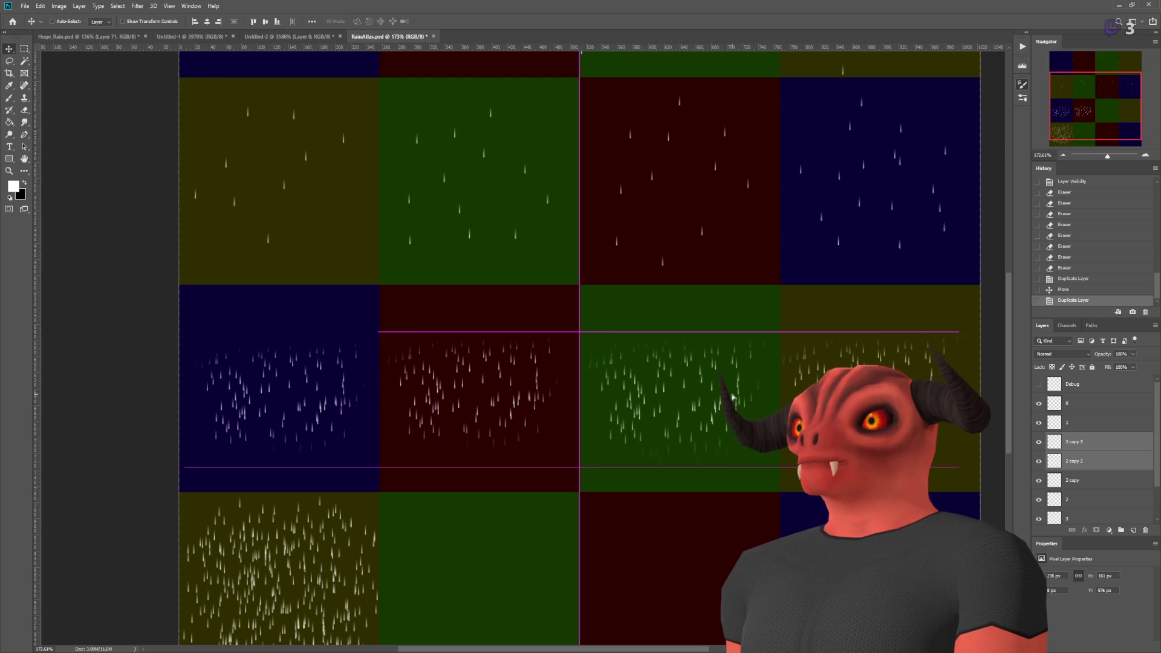
{"action": "scroll", "coordinate": [1070, 508], "scroll_direction": "down", "scroll_amount": 2}
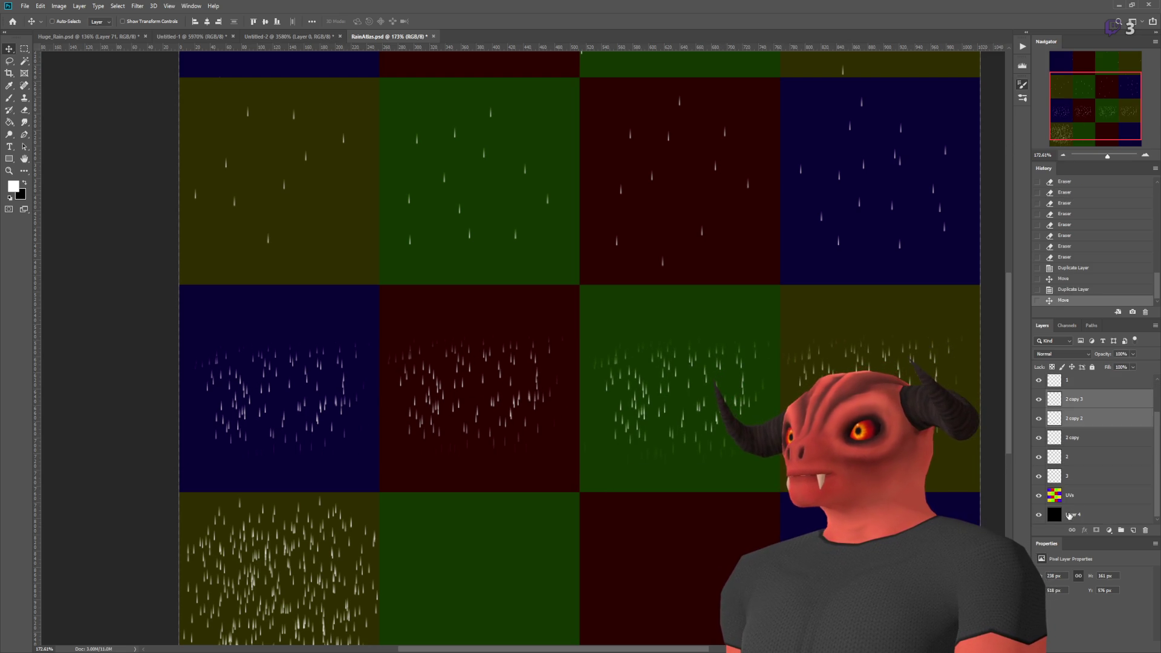
{"action": "left_click", "coordinate": [1039, 494]}
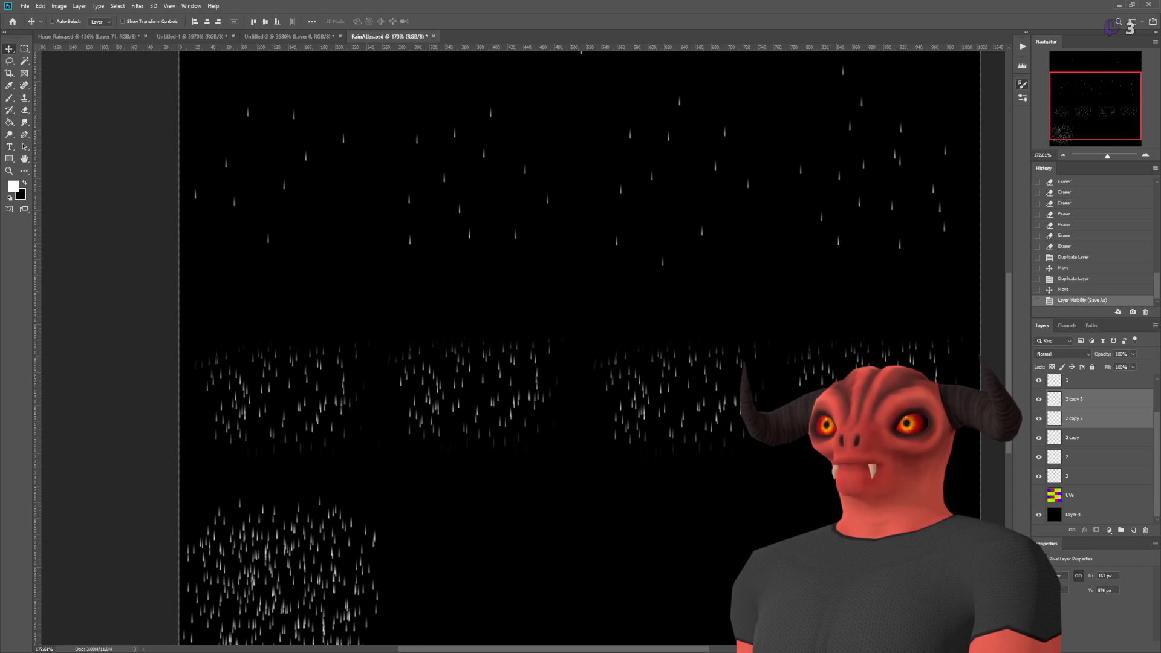
{"action": "key", "text": "alt+Tab"}
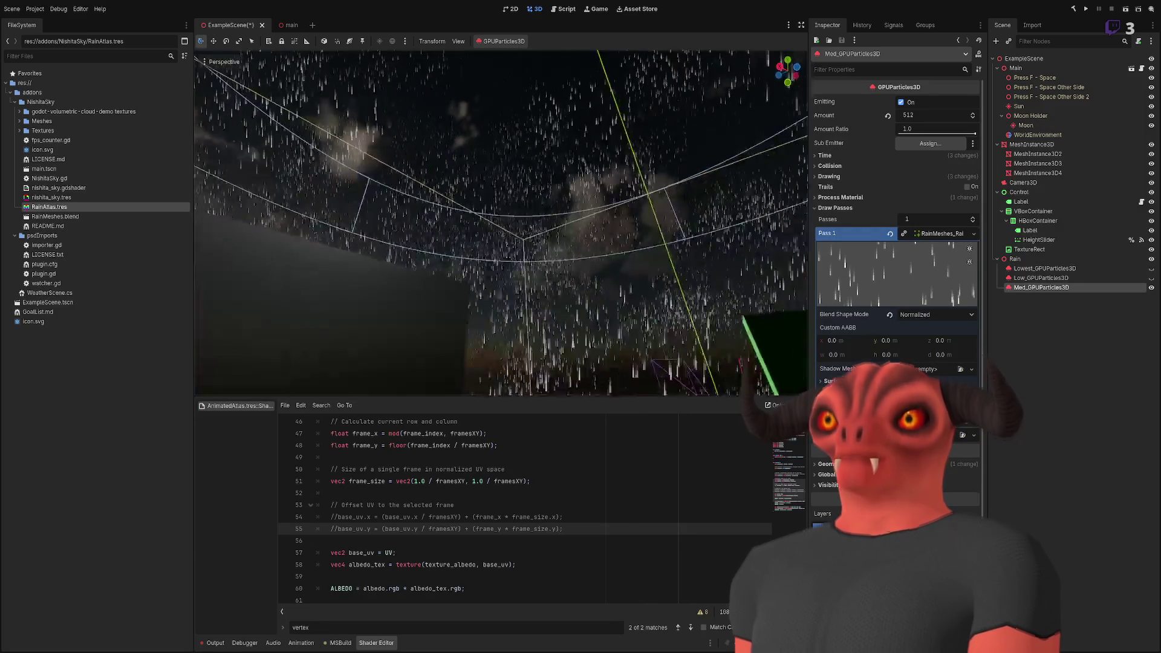